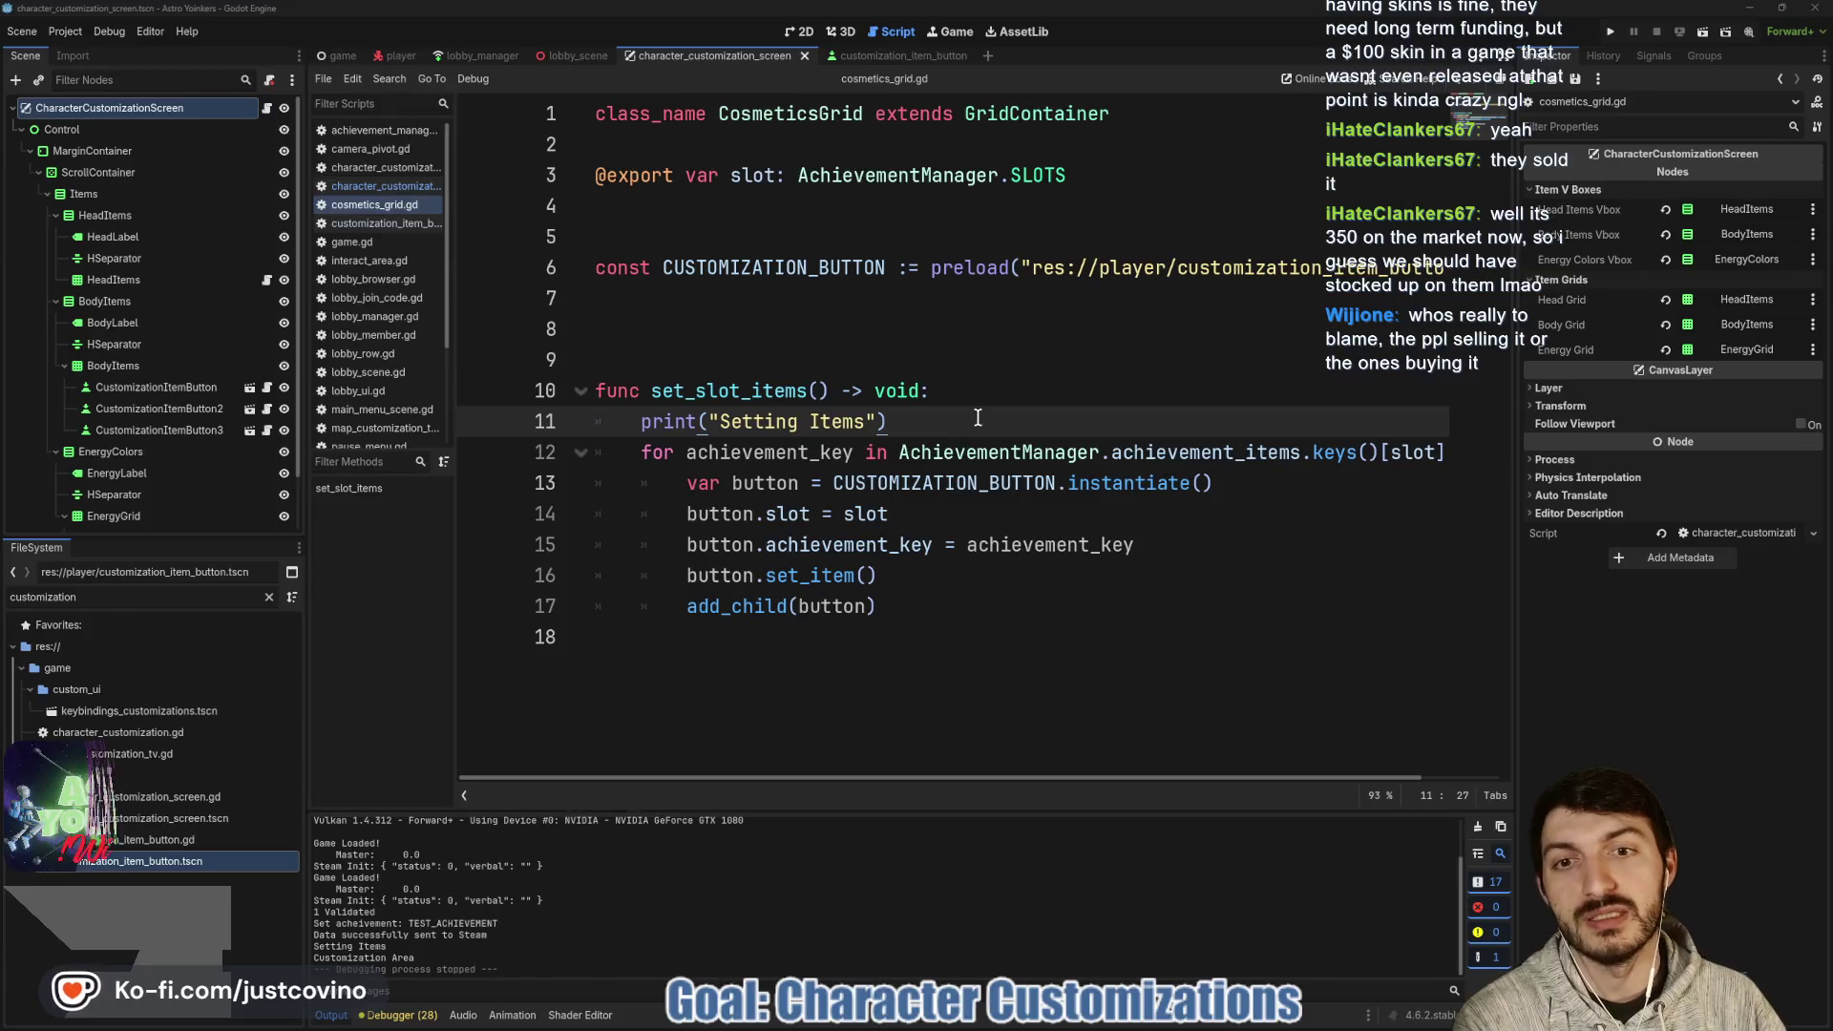
- Insert print(achievement_key) as new line 13 in the loop, save cosmetics_grid.gd, and run the project
{"action": "mouse_move", "coordinate": [927, 437]}
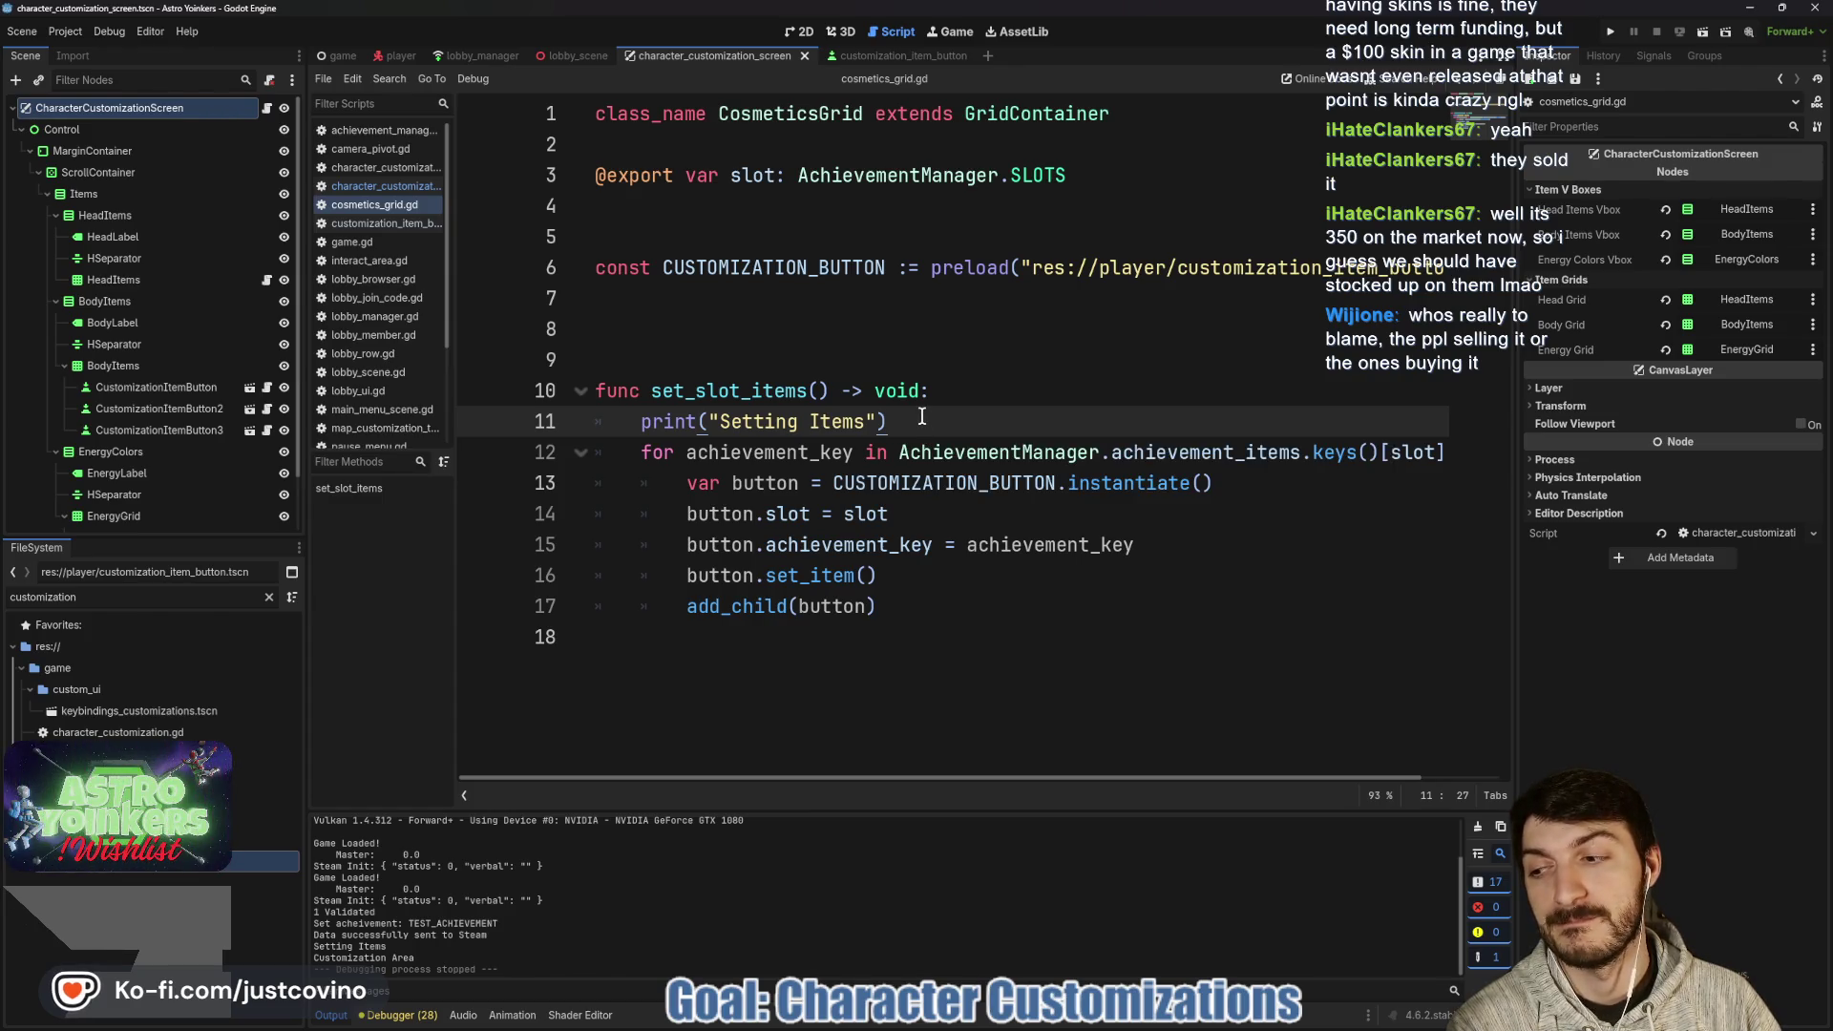
{"action": "left_click", "coordinate": [659, 482]}
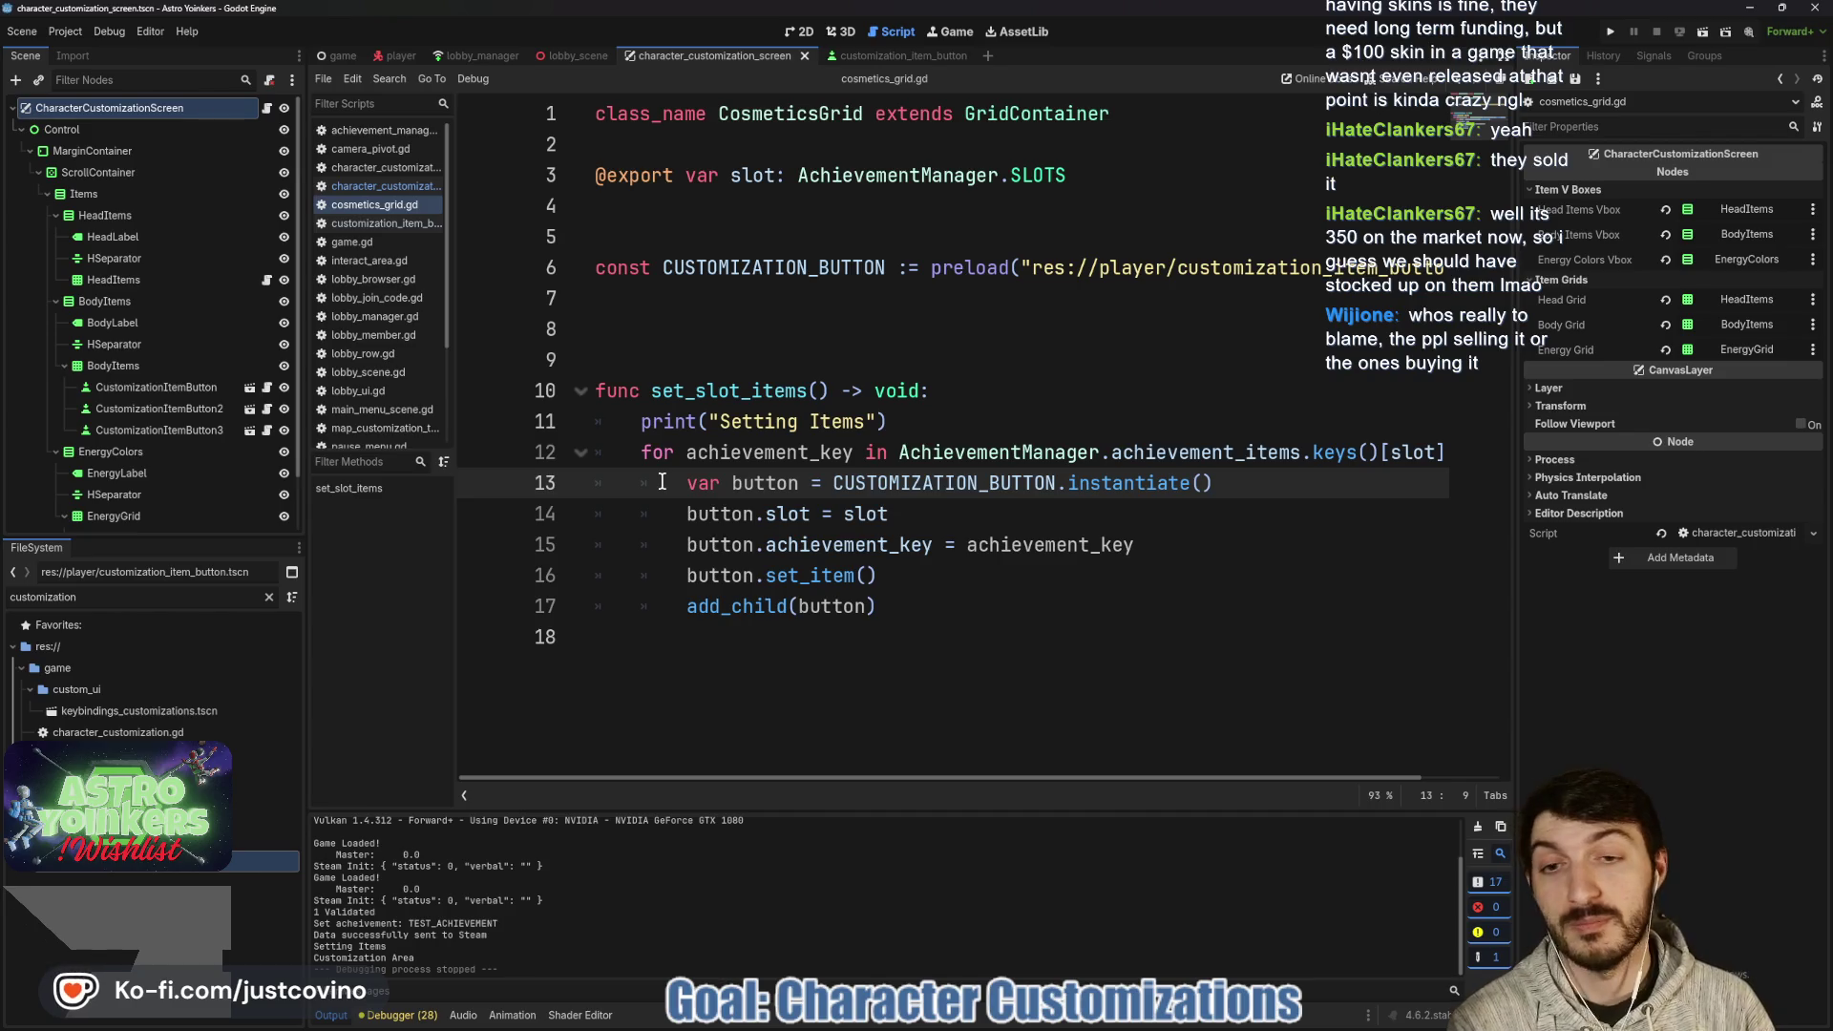
{"action": "key", "text": "Return"}
{"action": "key", "text": "Up"}
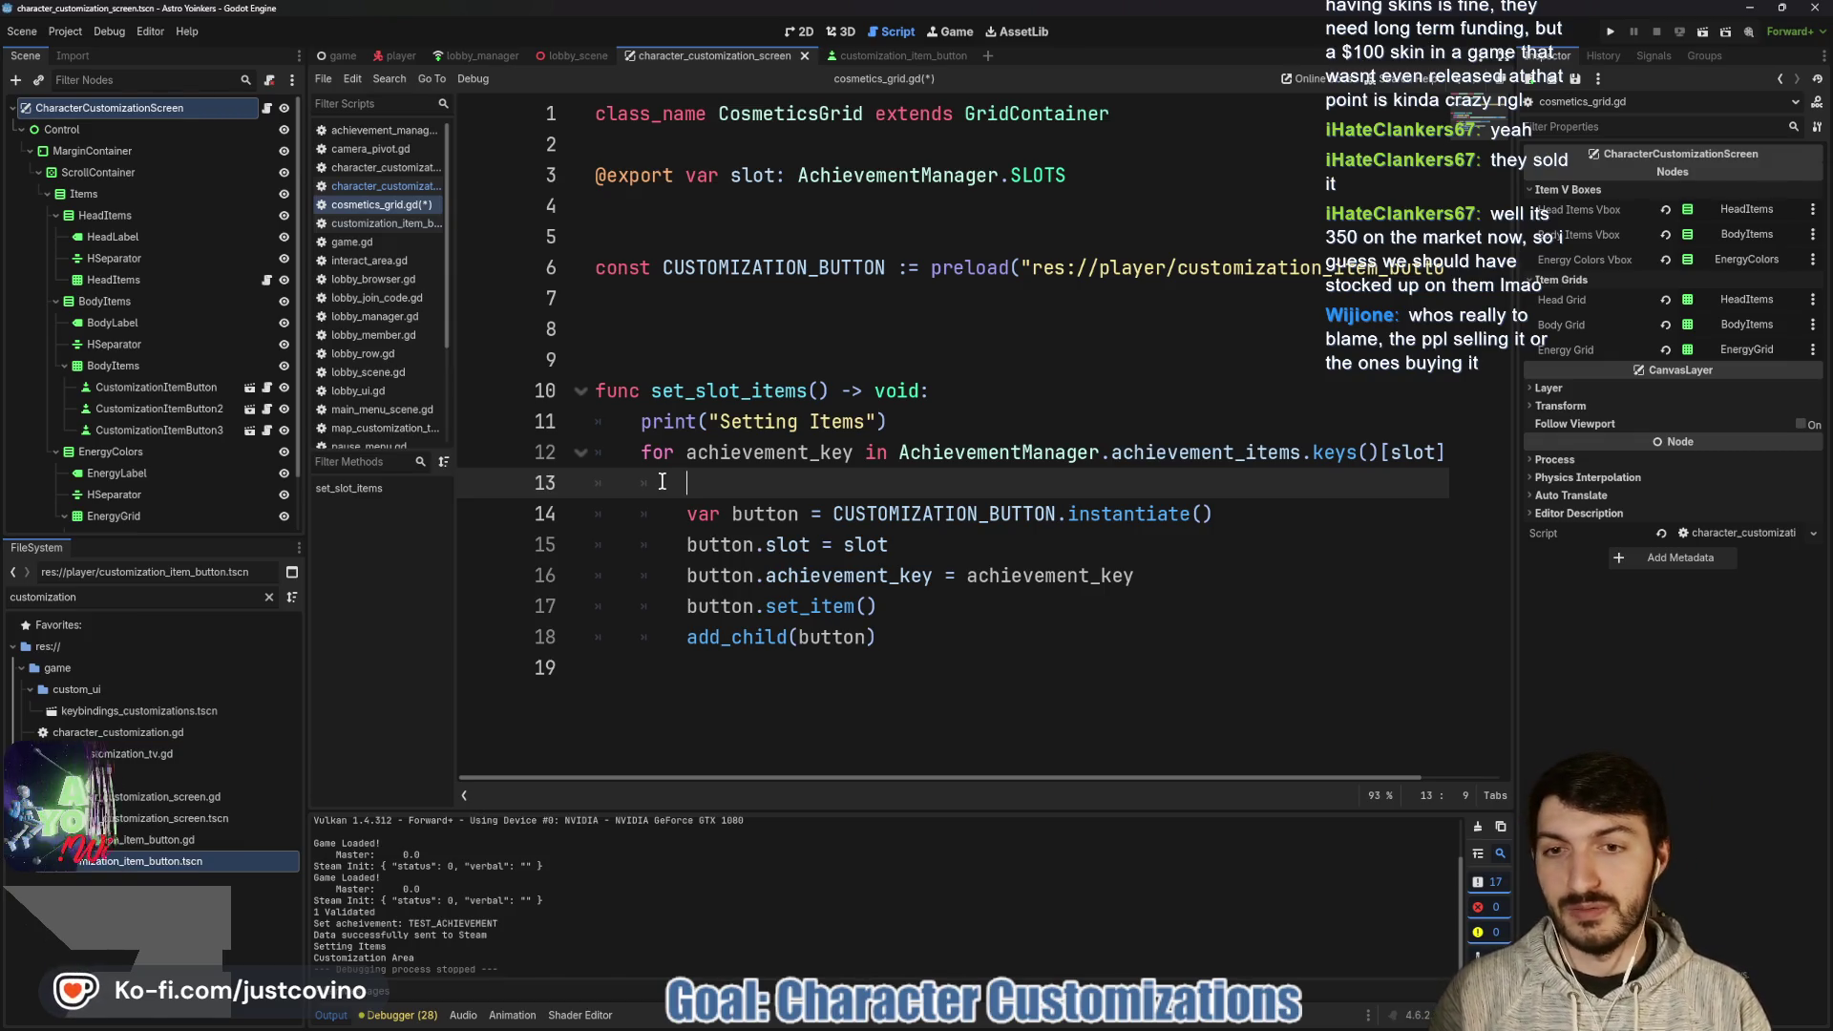
{"action": "type", "text": "prin"}
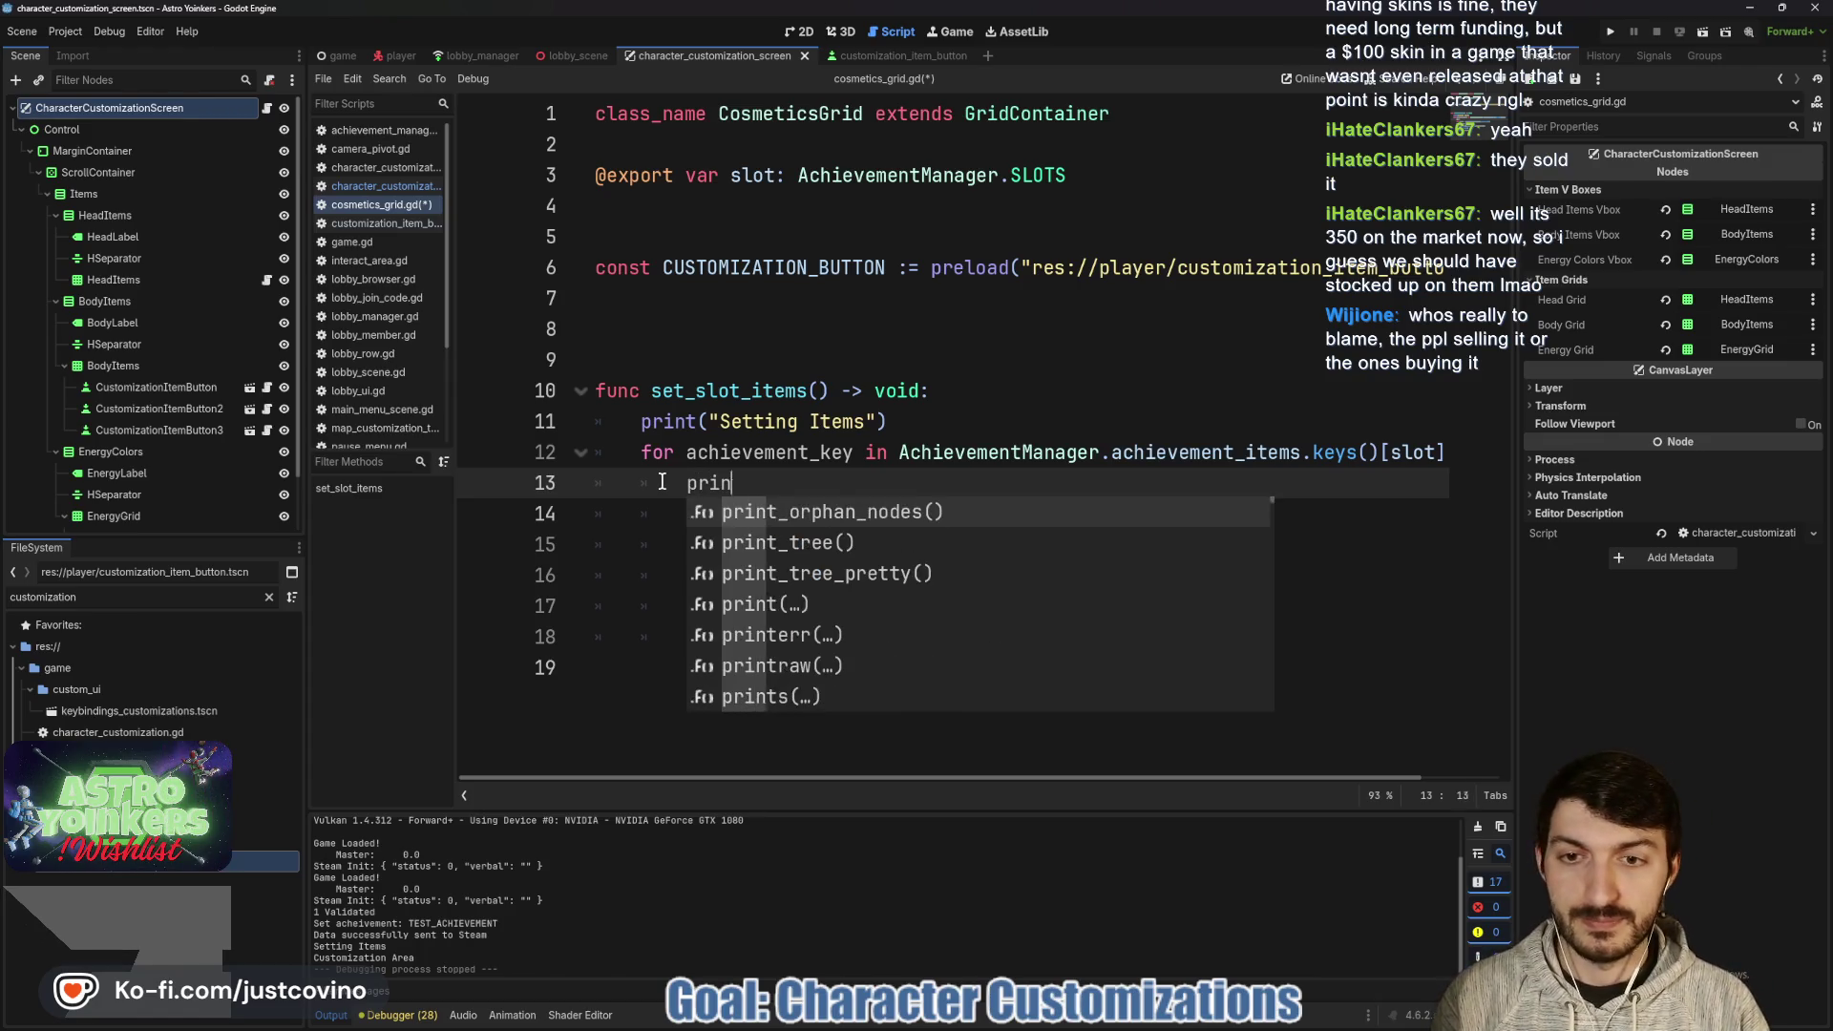
{"action": "type", "text": "t(achi"}
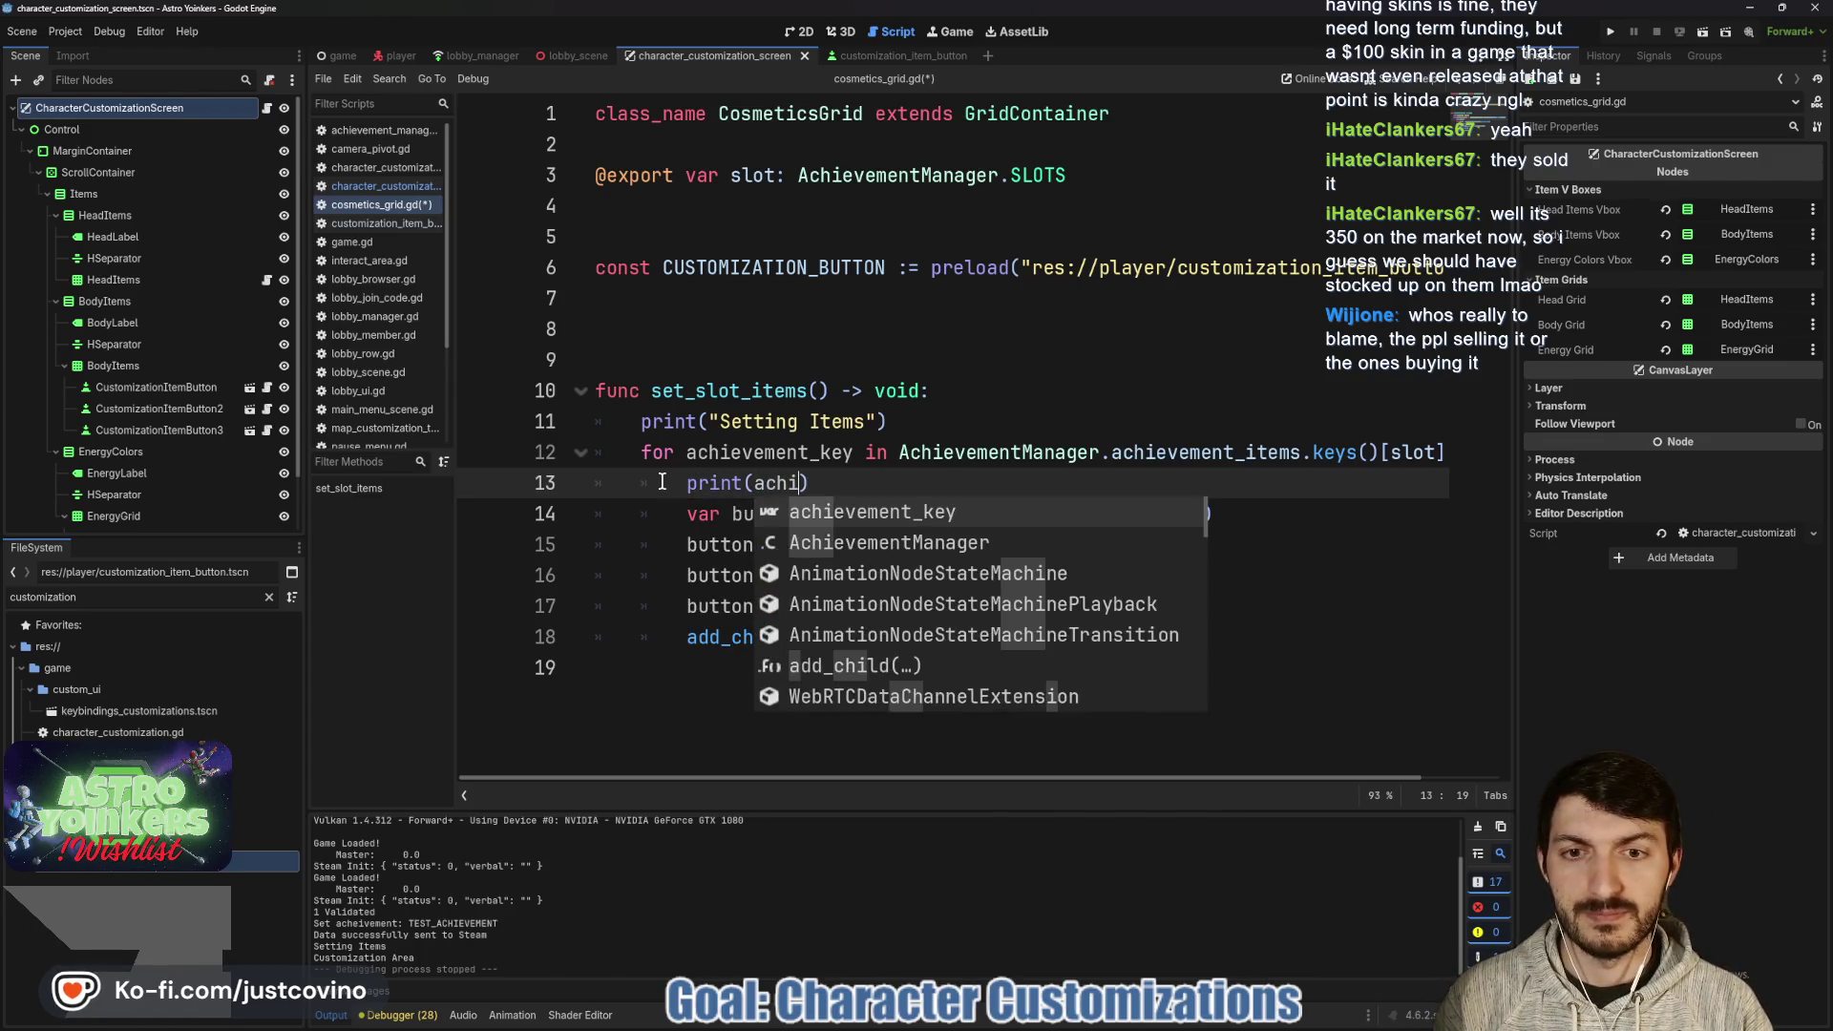
{"action": "key", "text": "Return"}
{"action": "key", "text": "ctrl+s"}
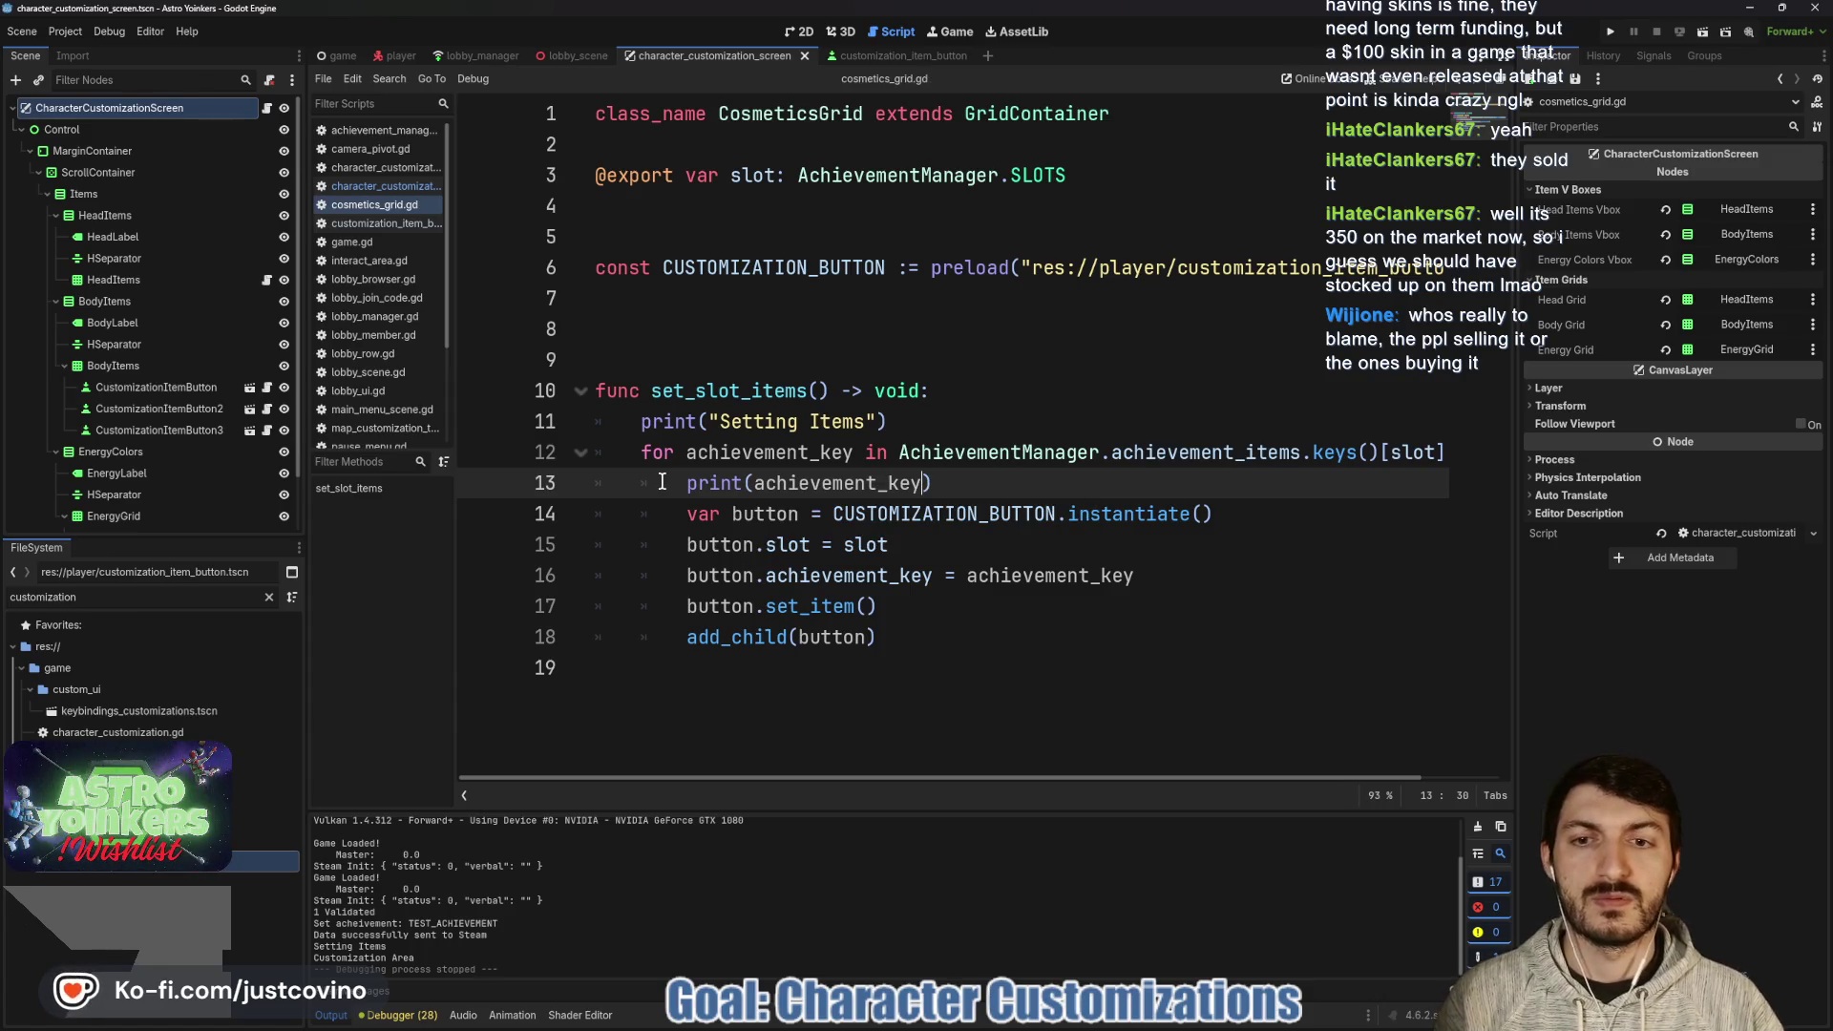
{"action": "left_click", "coordinate": [1617, 35]}
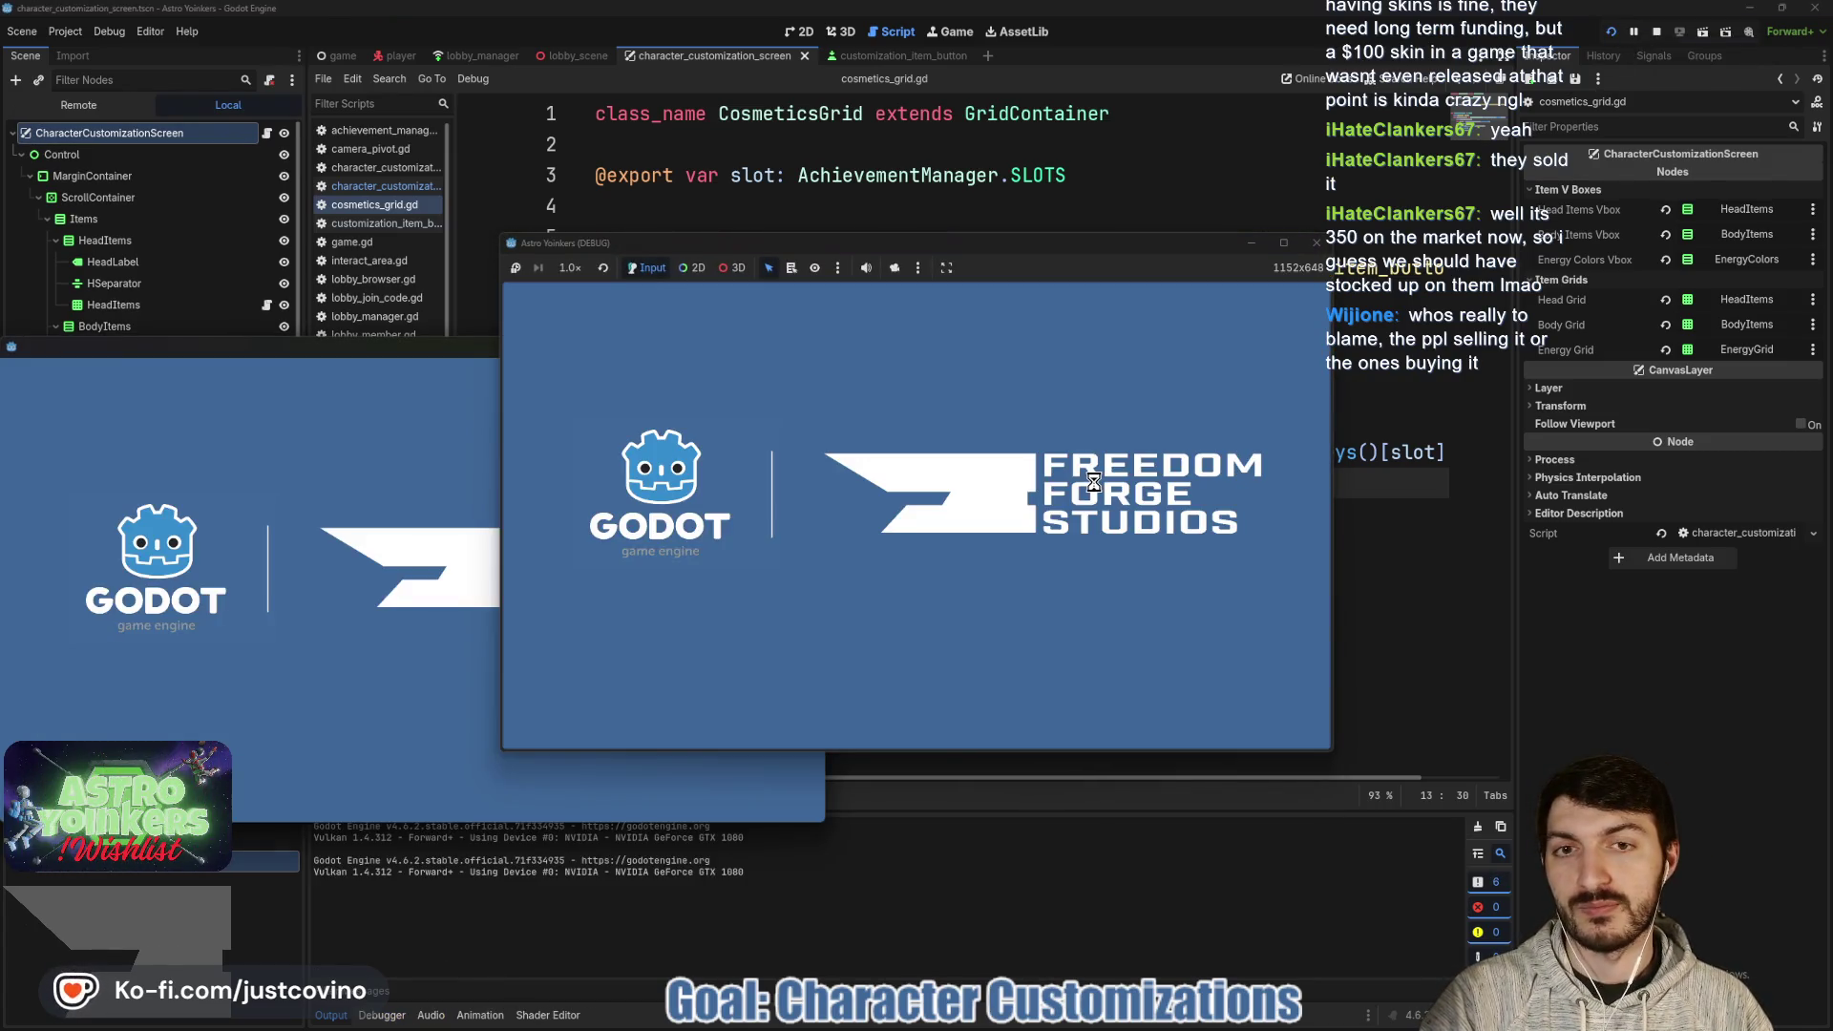
- Stop the game, append .size() to line 12's loop iterable, save, and rerun the project
{"action": "left_click", "coordinate": [1657, 32]}
{"action": "scroll", "coordinate": [1199, 480], "scroll_direction": "right", "scroll_amount": 3}
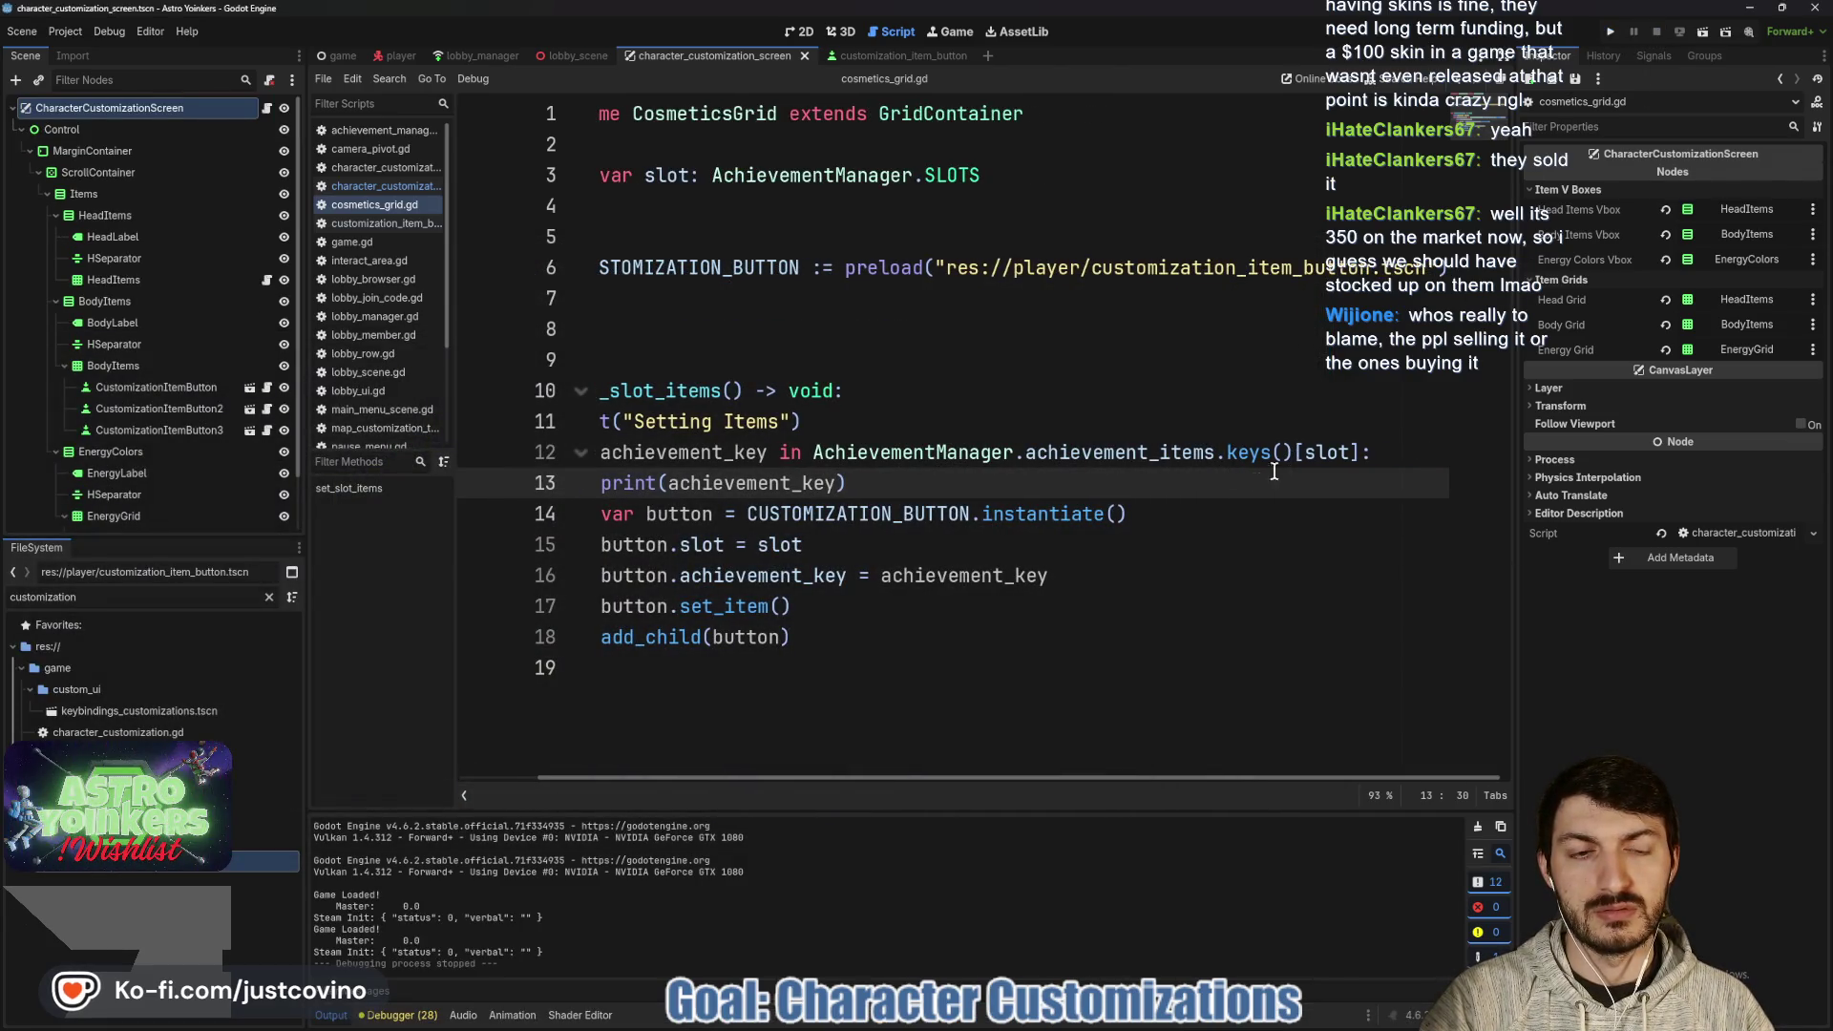
{"action": "mouse_move", "coordinate": [1237, 449]}
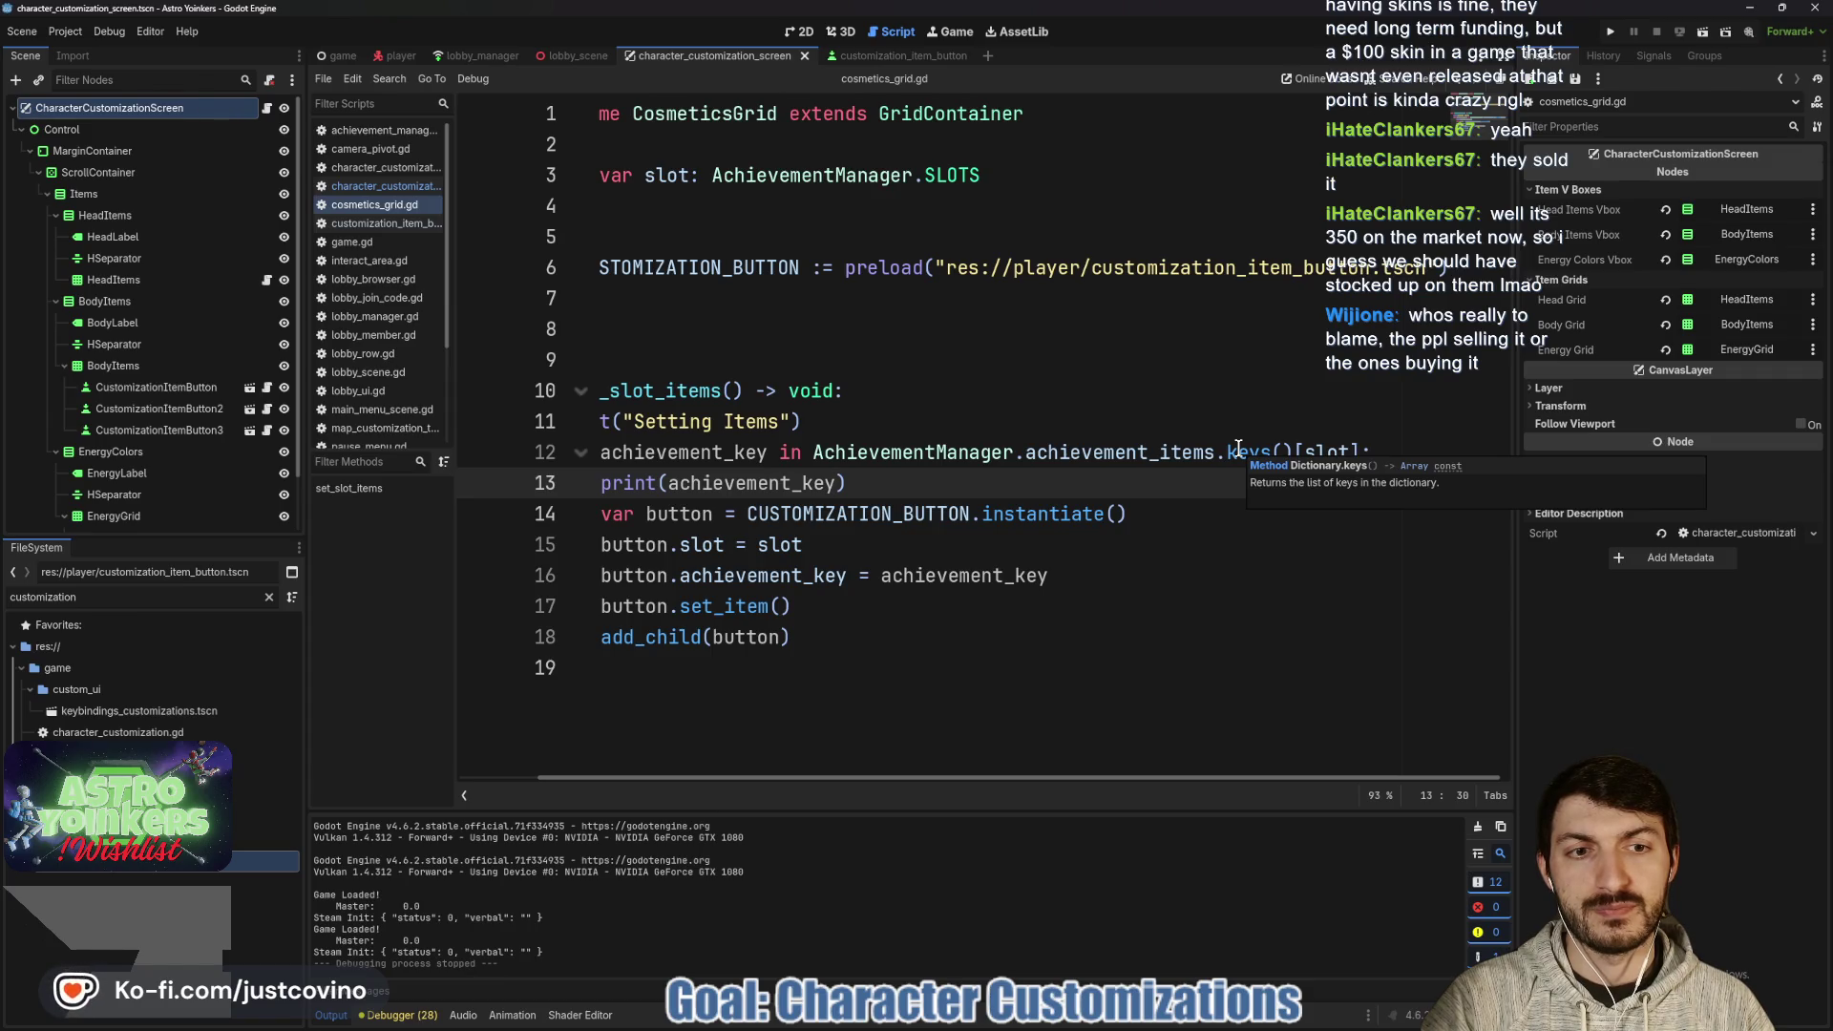
{"action": "mouse_move", "coordinate": [1333, 462]}
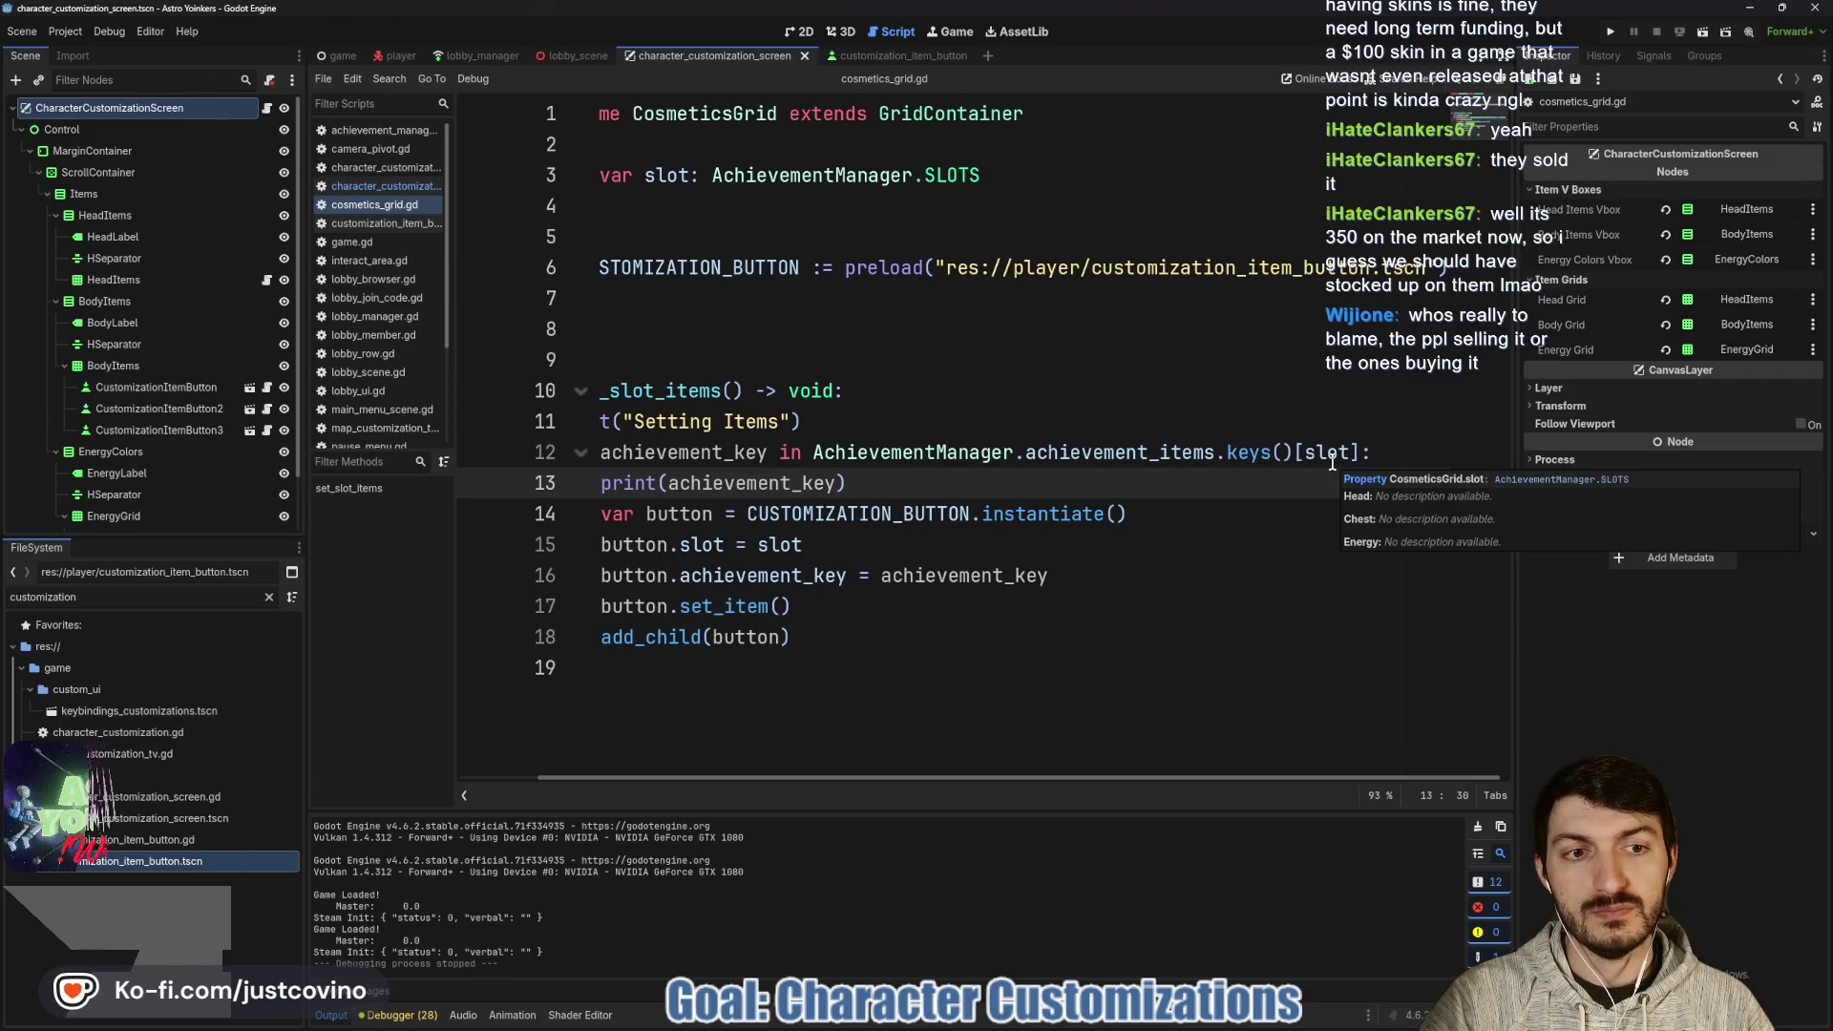
{"action": "left_click", "coordinate": [1360, 453]}
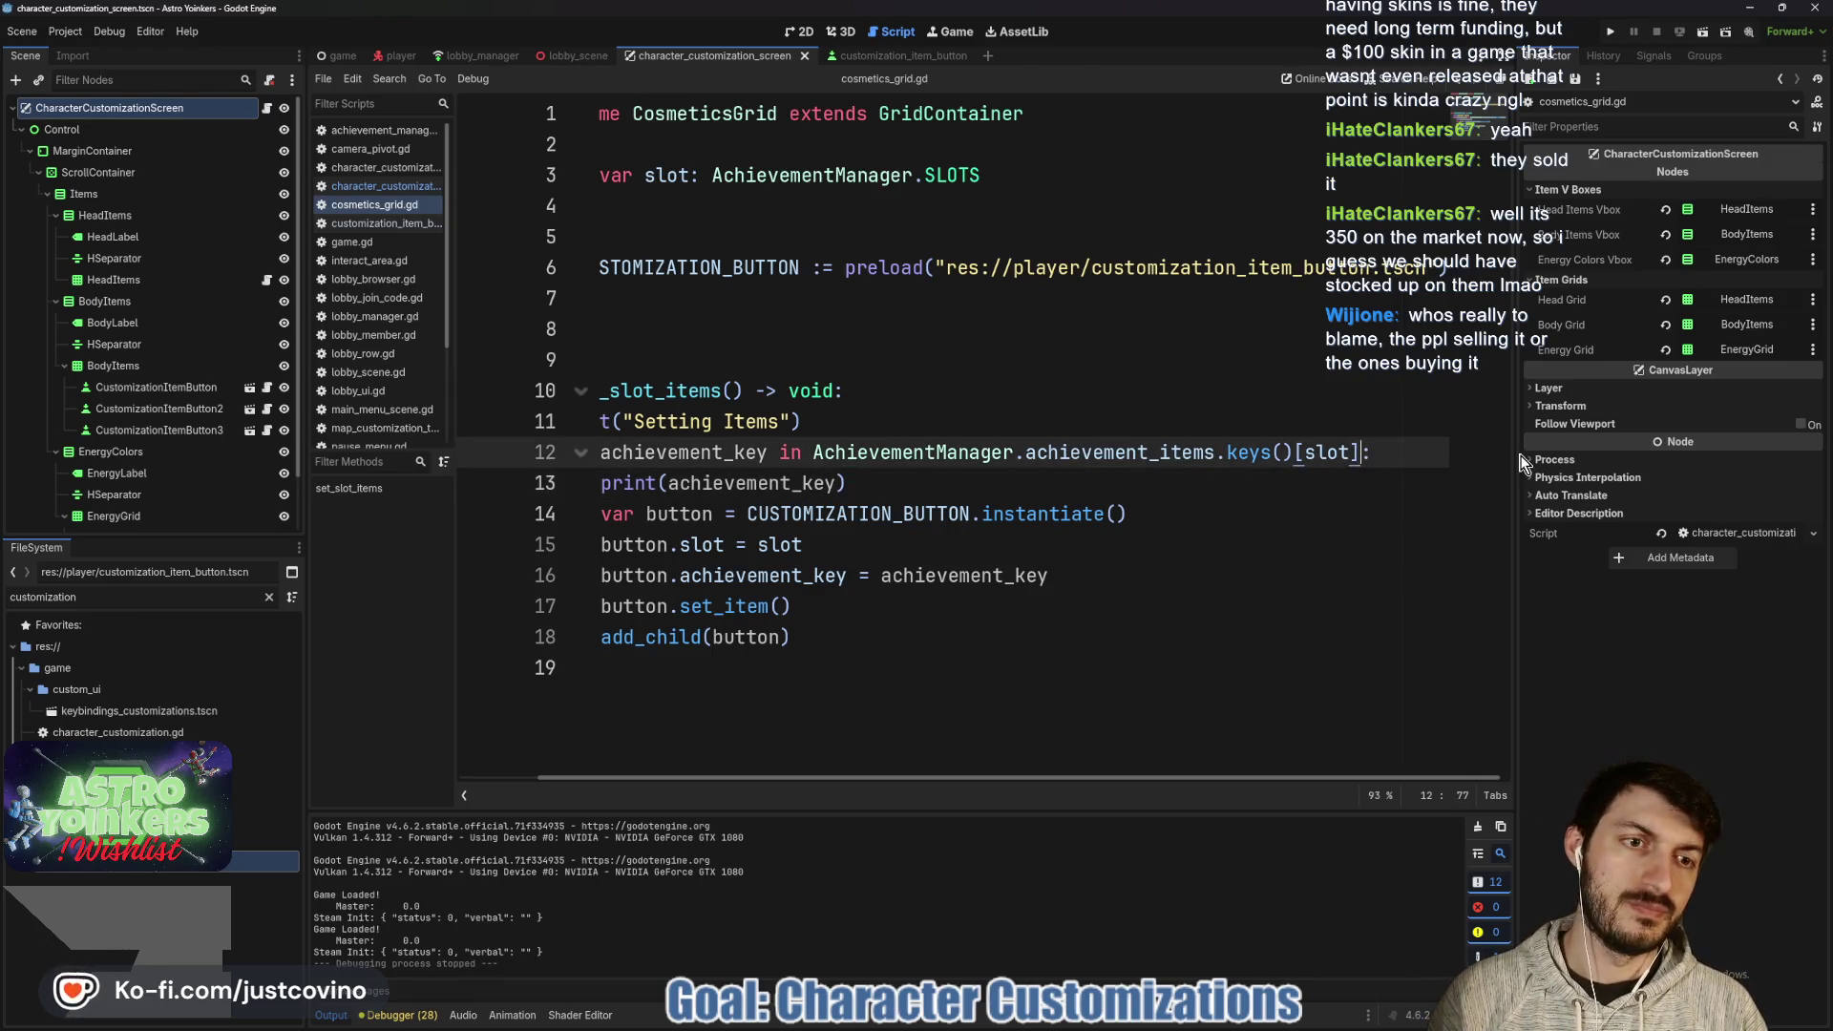
{"action": "type", "text": ".size("}
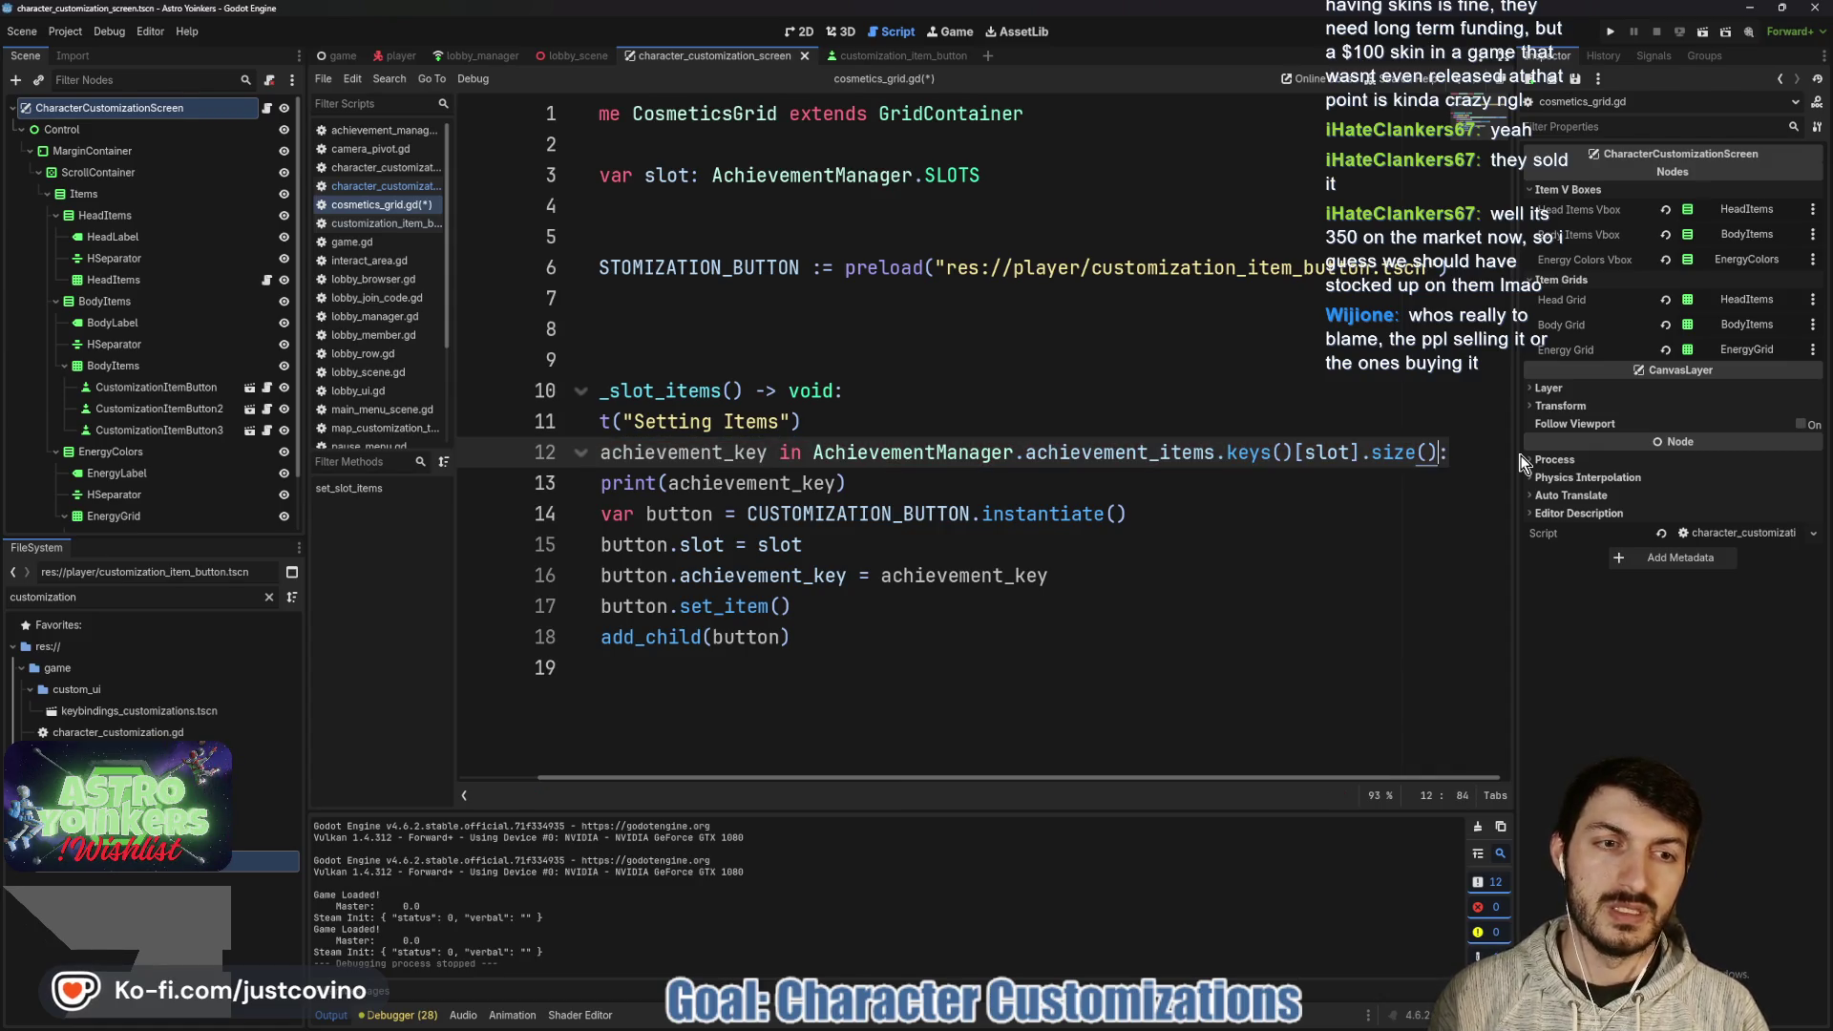
{"action": "key", "text": "ctrl+s"}
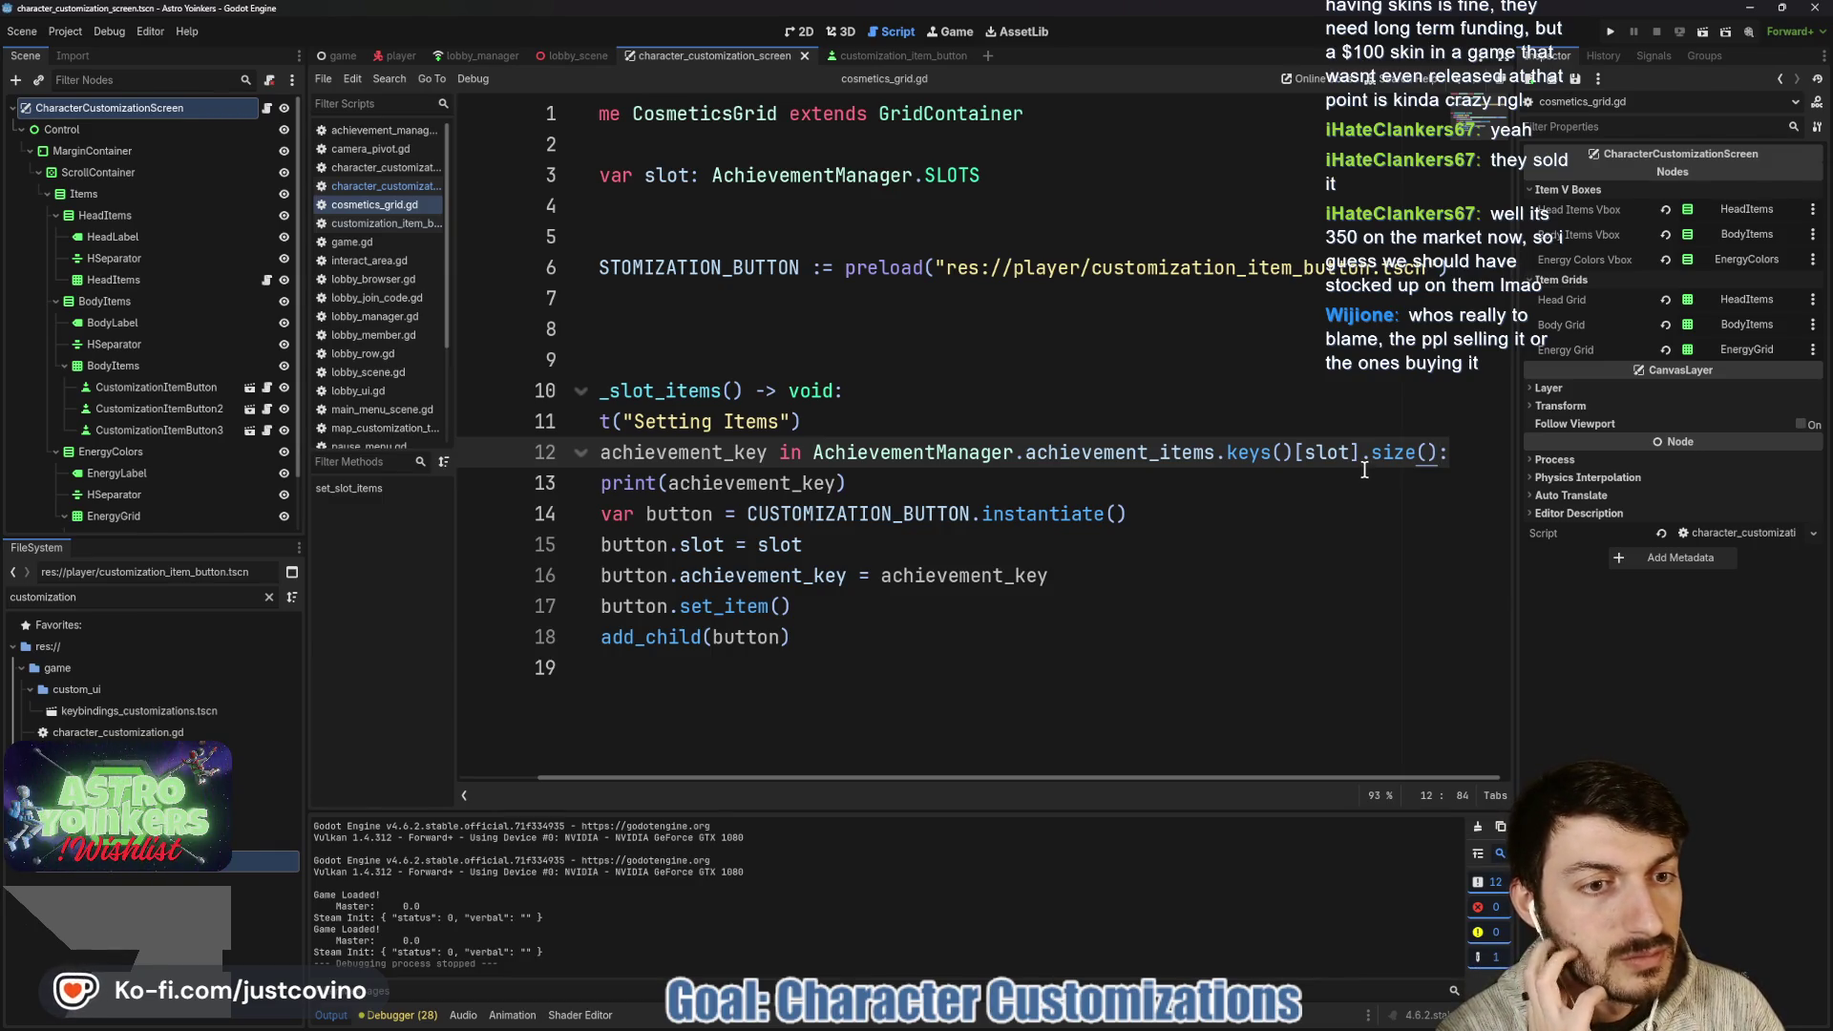
{"action": "left_click", "coordinate": [1613, 36]}
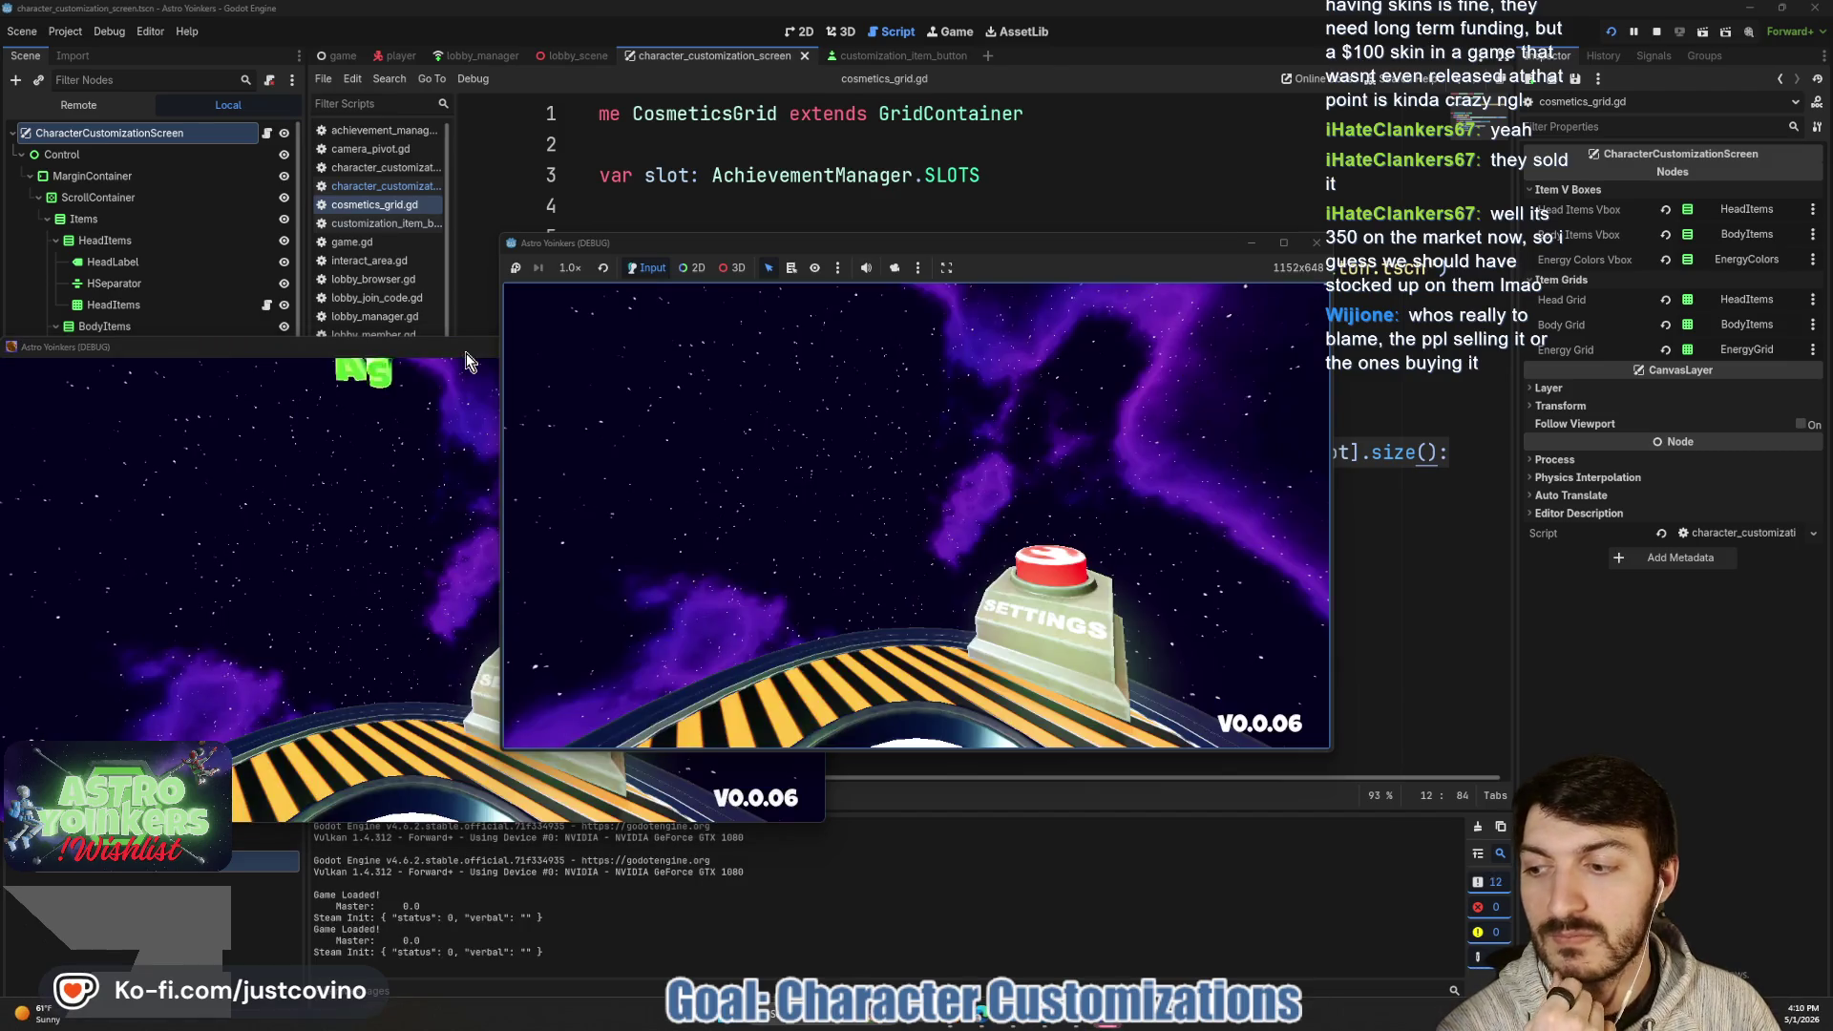
- Dismiss the extra game window and host a private lobby
{"action": "left_click", "coordinate": [742, 347]}
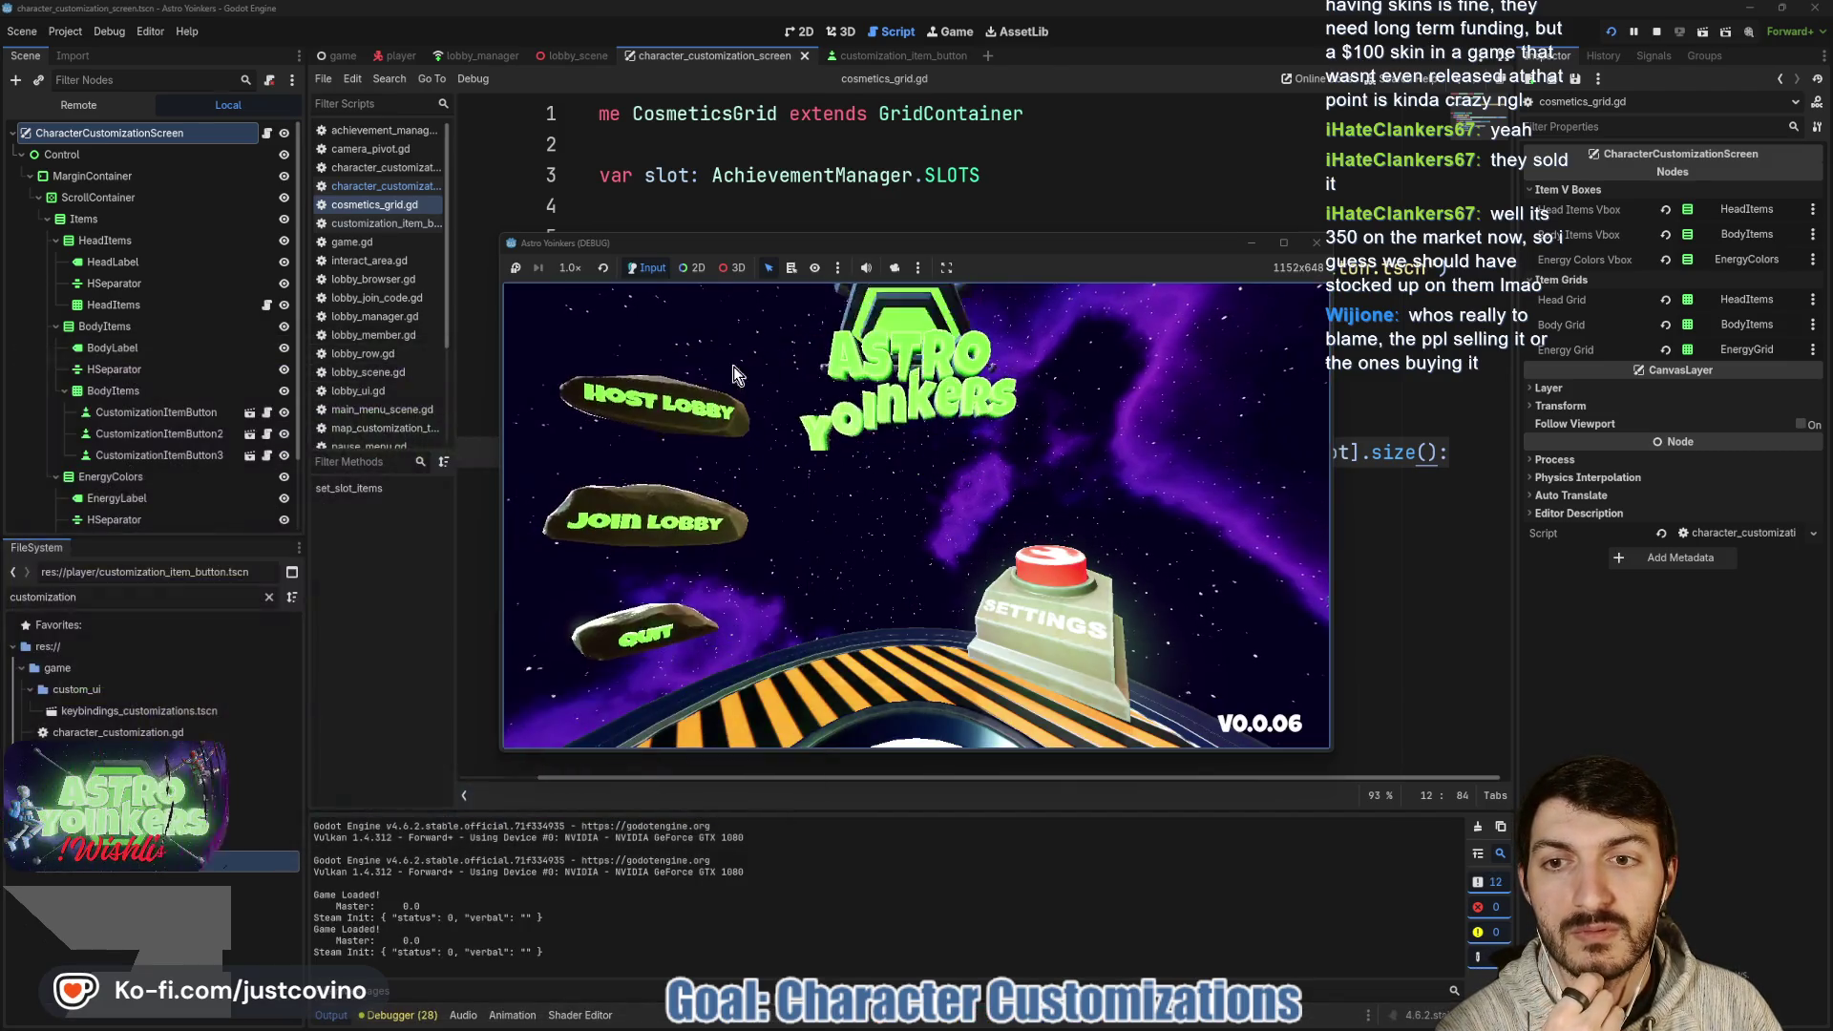
{"action": "left_click", "coordinate": [655, 404]}
{"action": "left_click", "coordinate": [869, 426]}
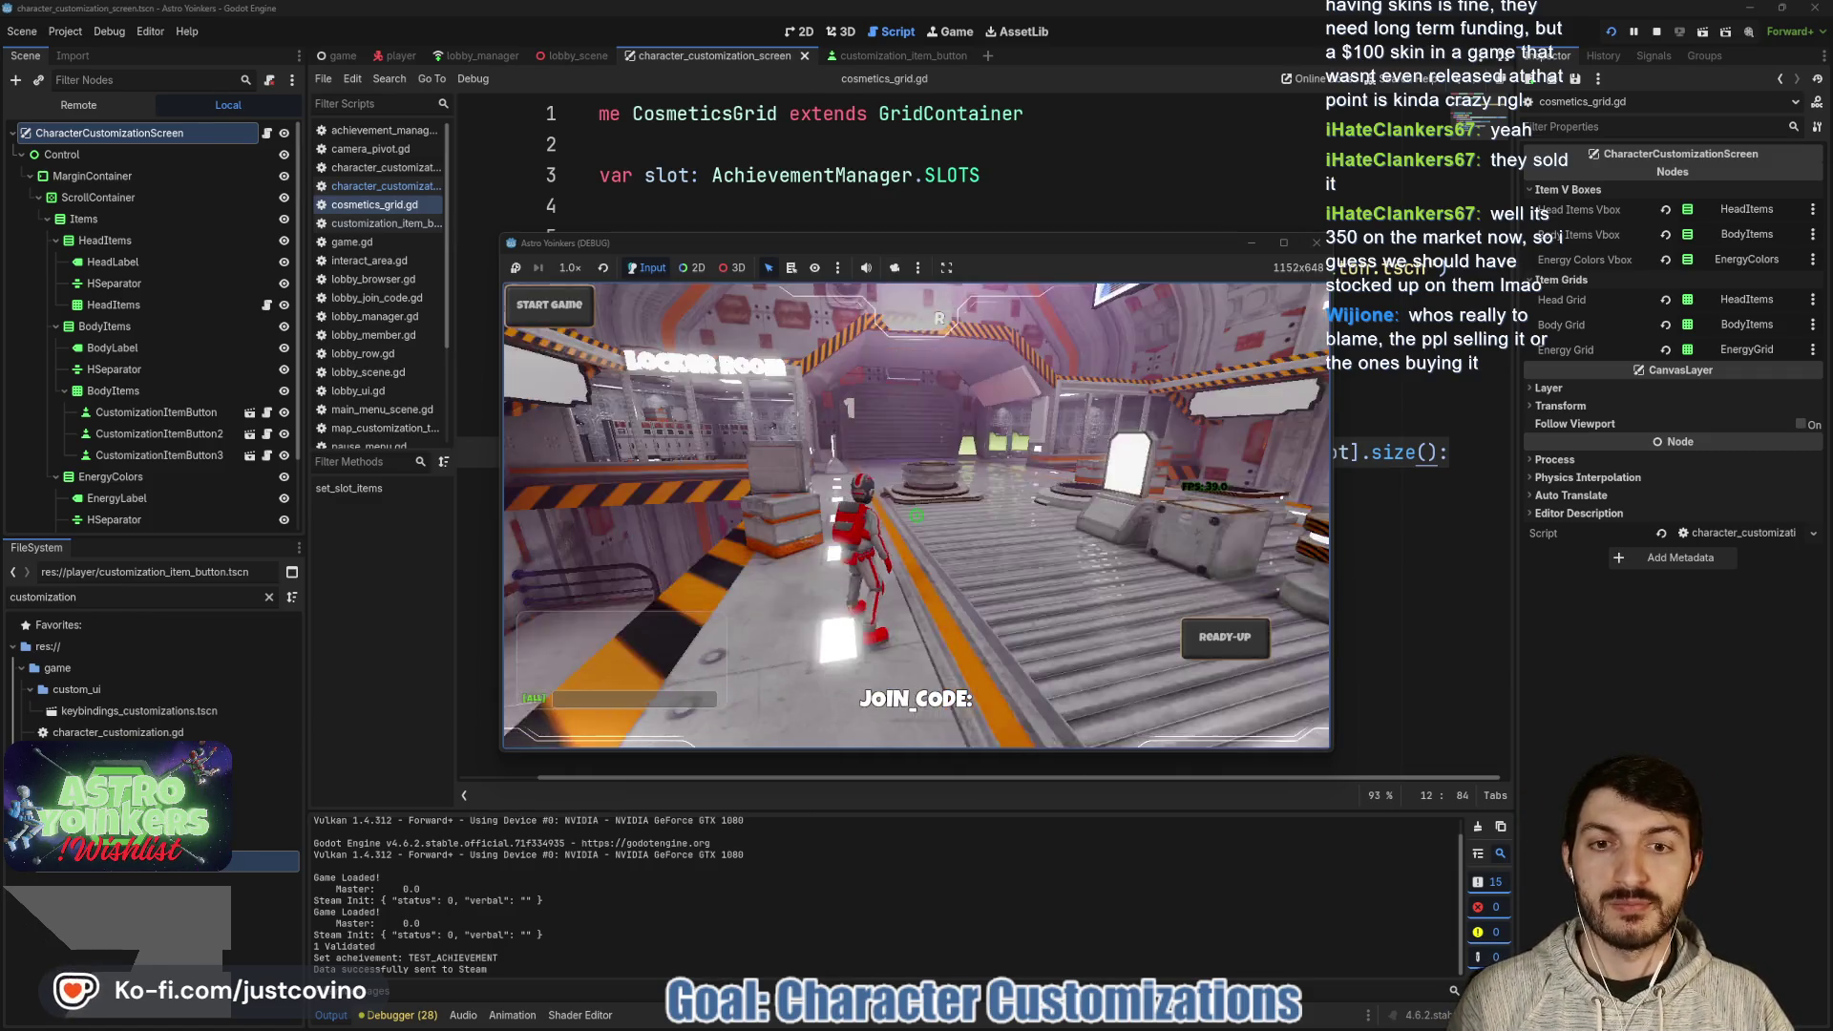
- Walk to the customization spot and open character customization, triggering the line 12 size error
{"action": "key", "text": "w"}
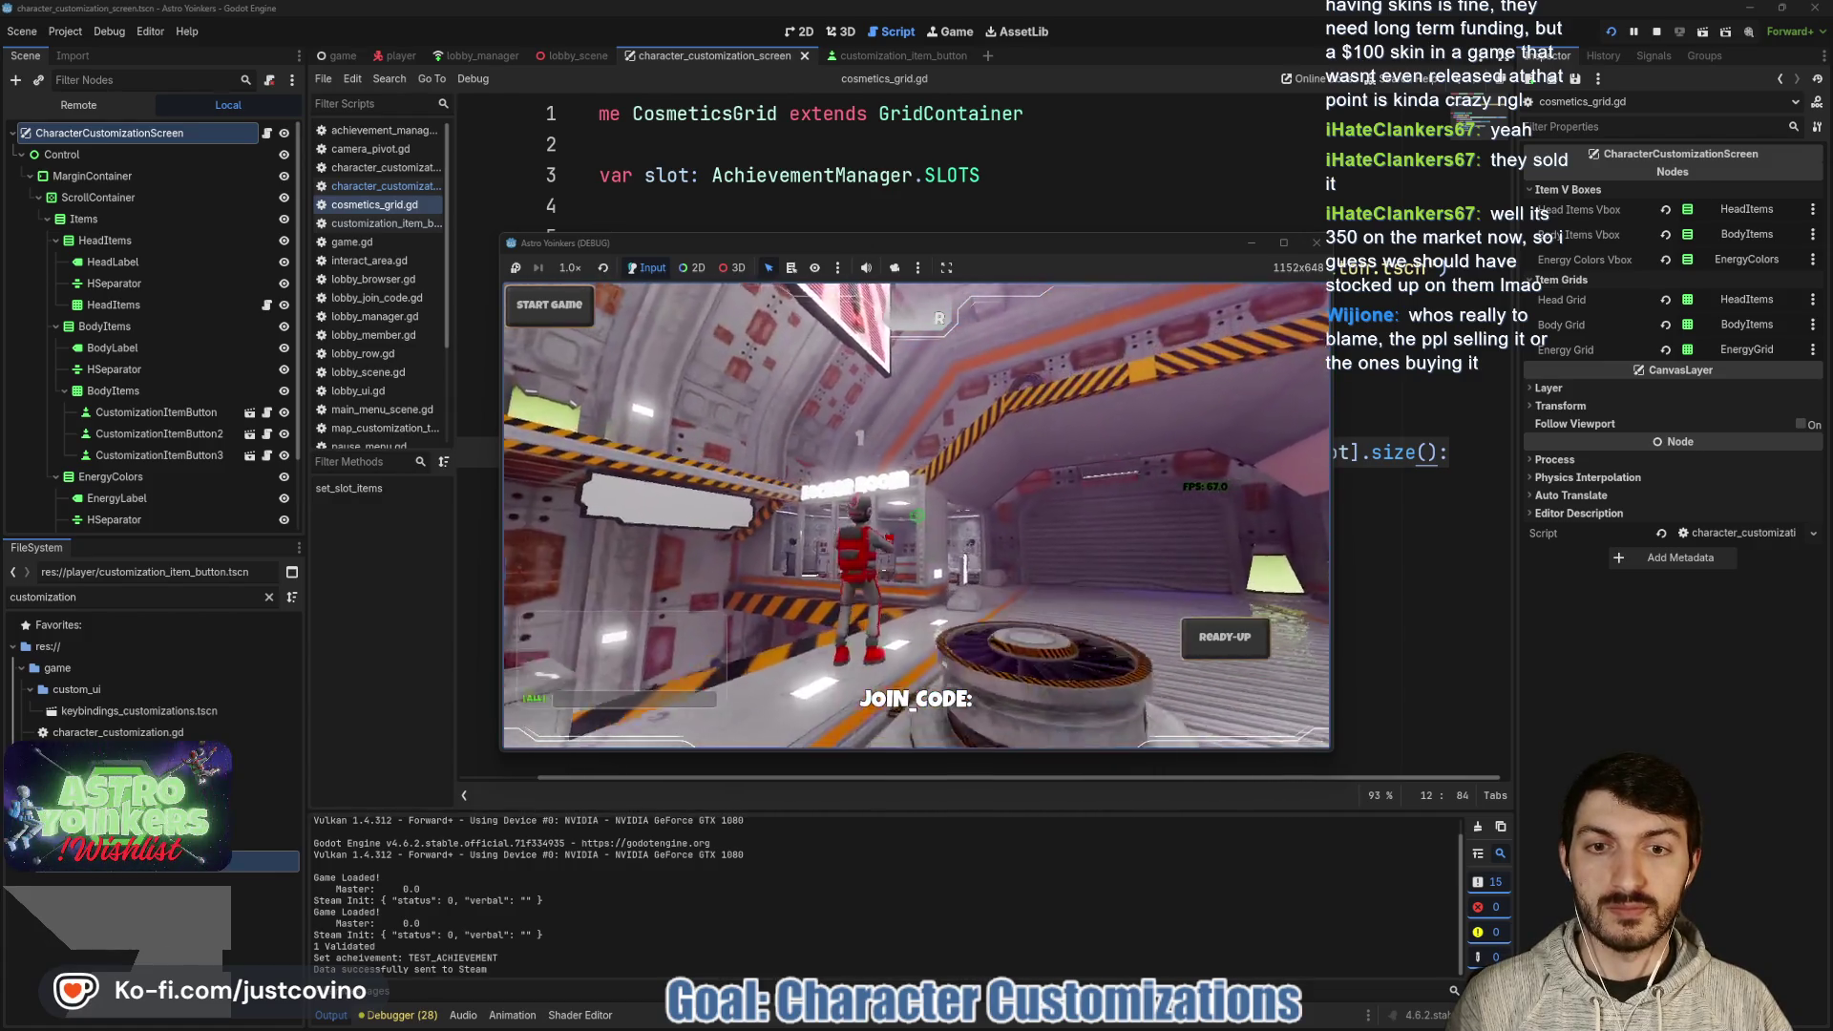
{"action": "key", "text": "w"}
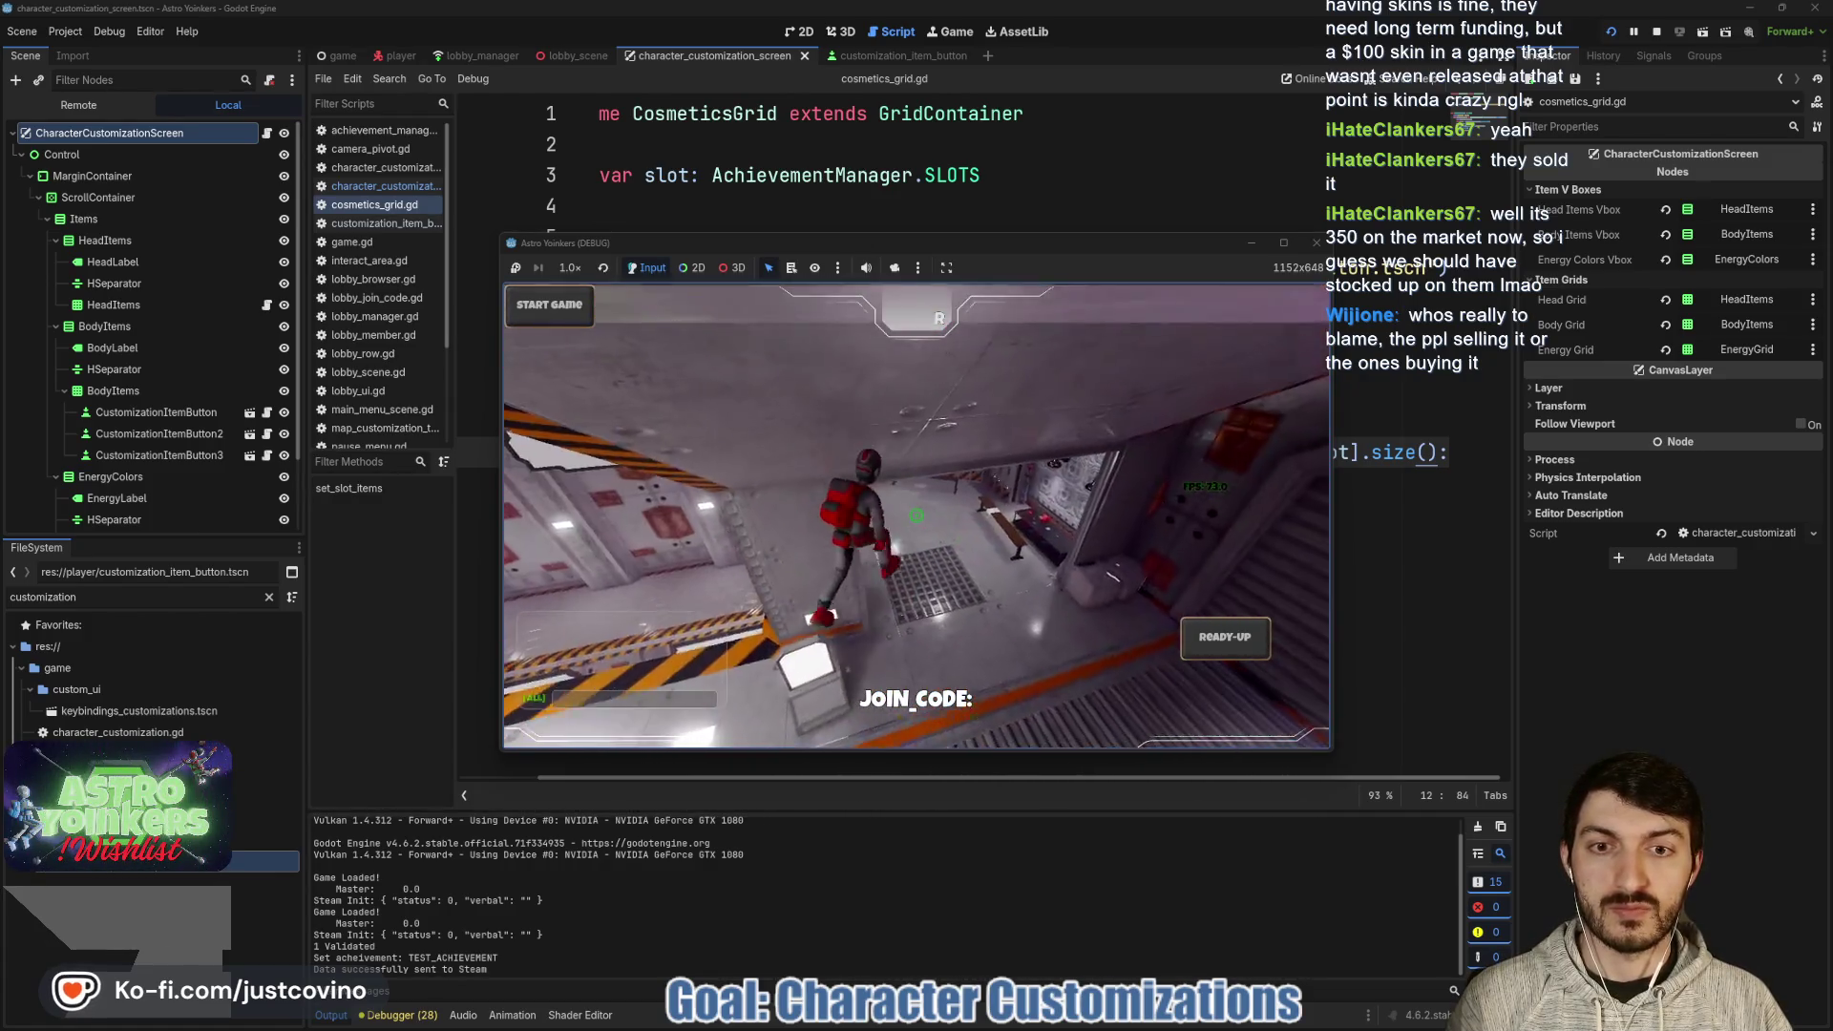
{"action": "key", "text": "e"}
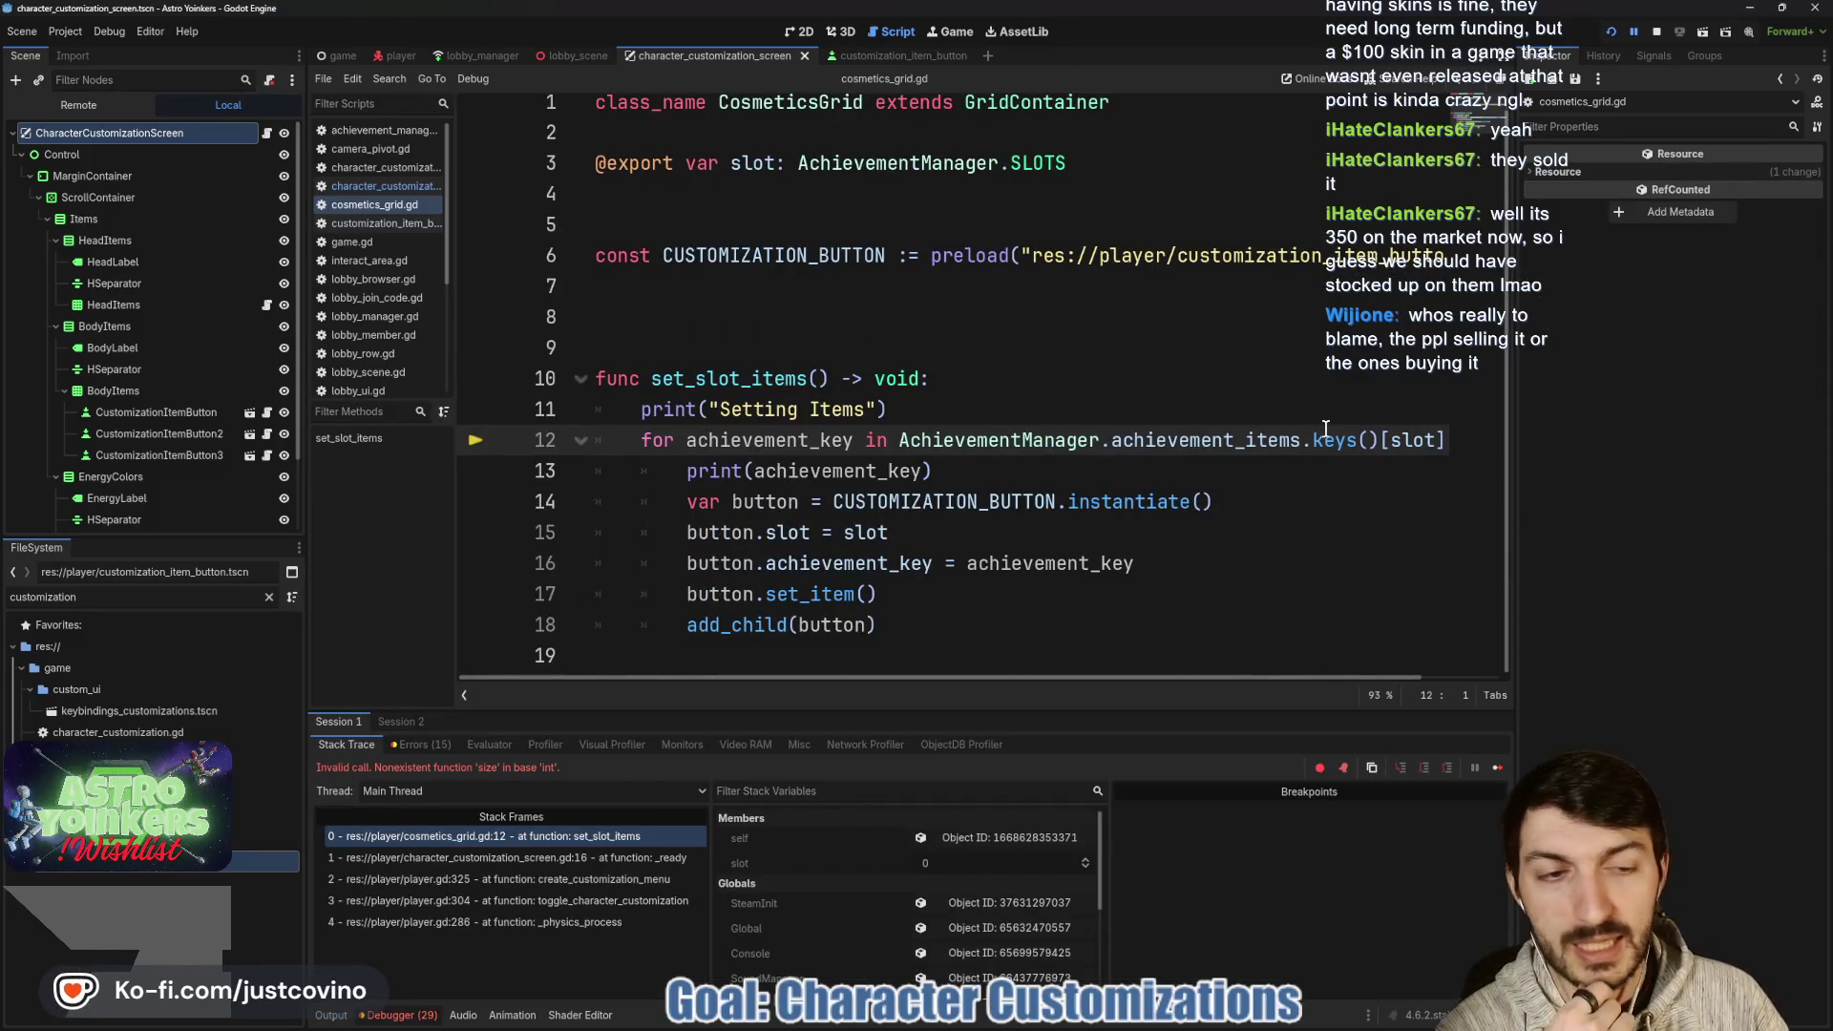
- Stop debugging and delete .keys() so line 12 loops over achievement_items[slot].size(), then save and rerun
{"action": "scroll", "coordinate": [1325, 429], "scroll_direction": "right", "scroll_amount": 2}
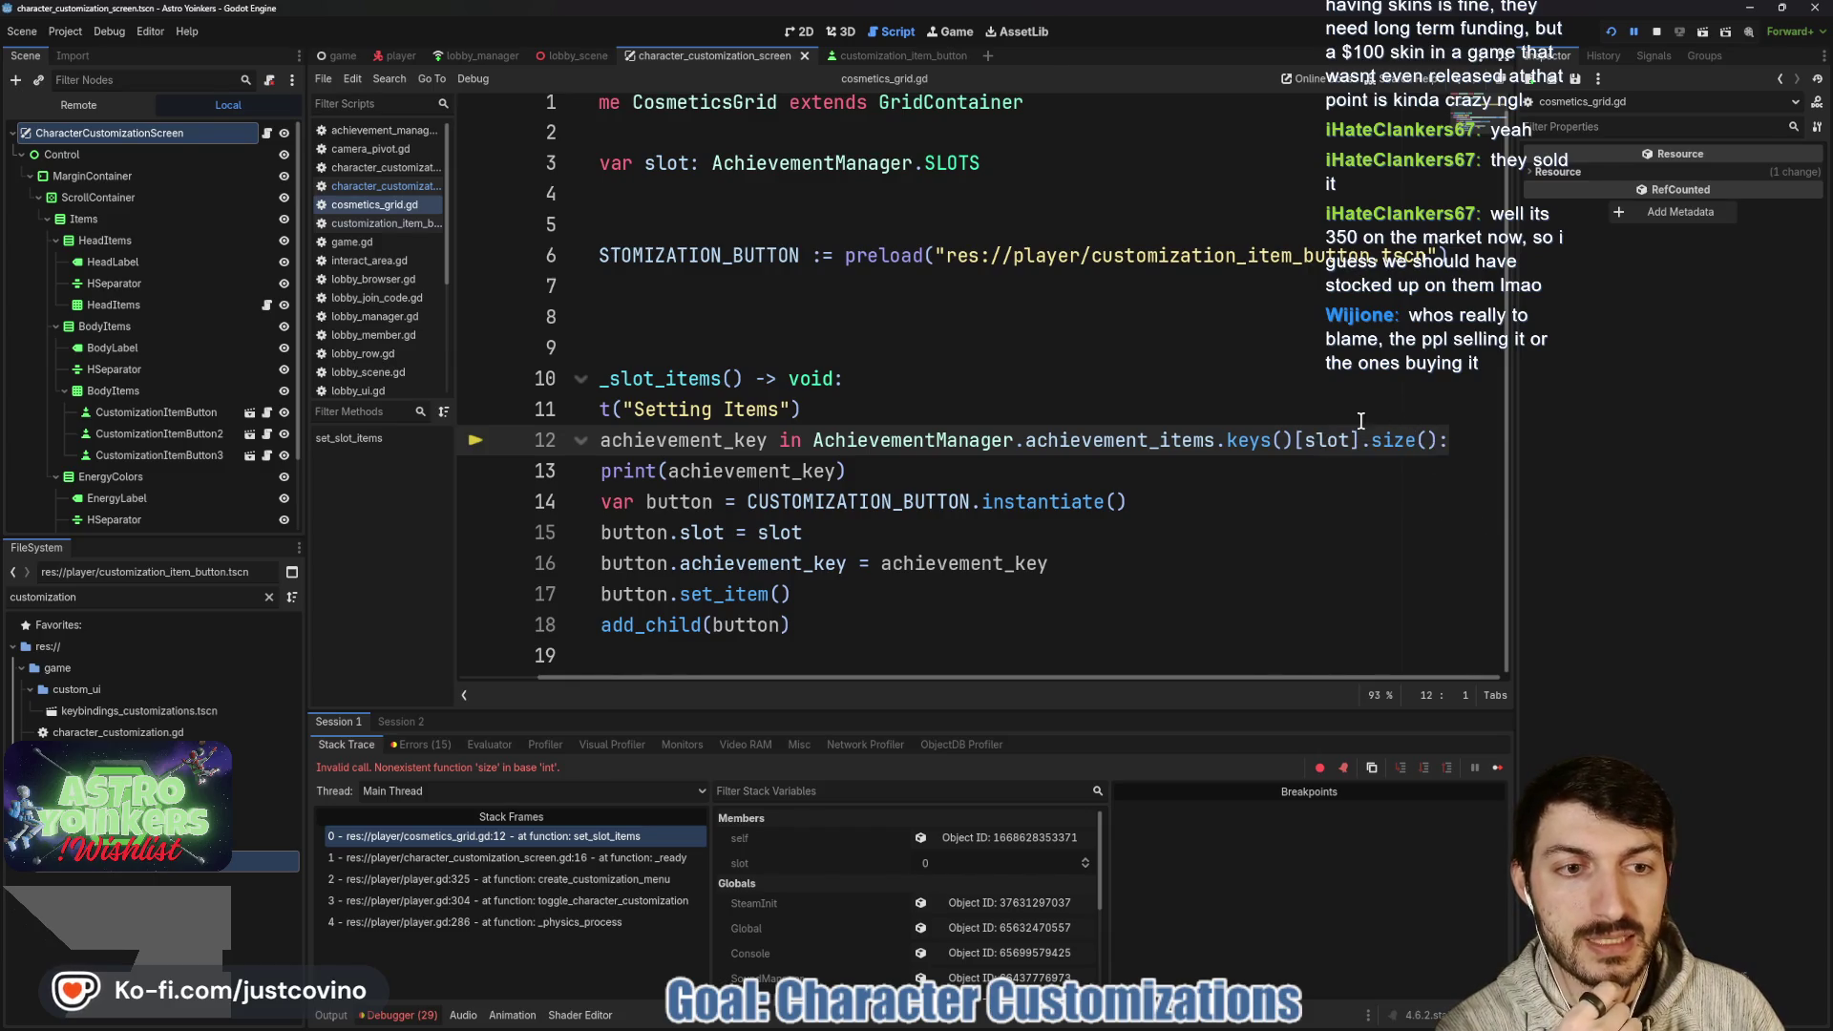
{"action": "left_click", "coordinate": [1659, 33]}
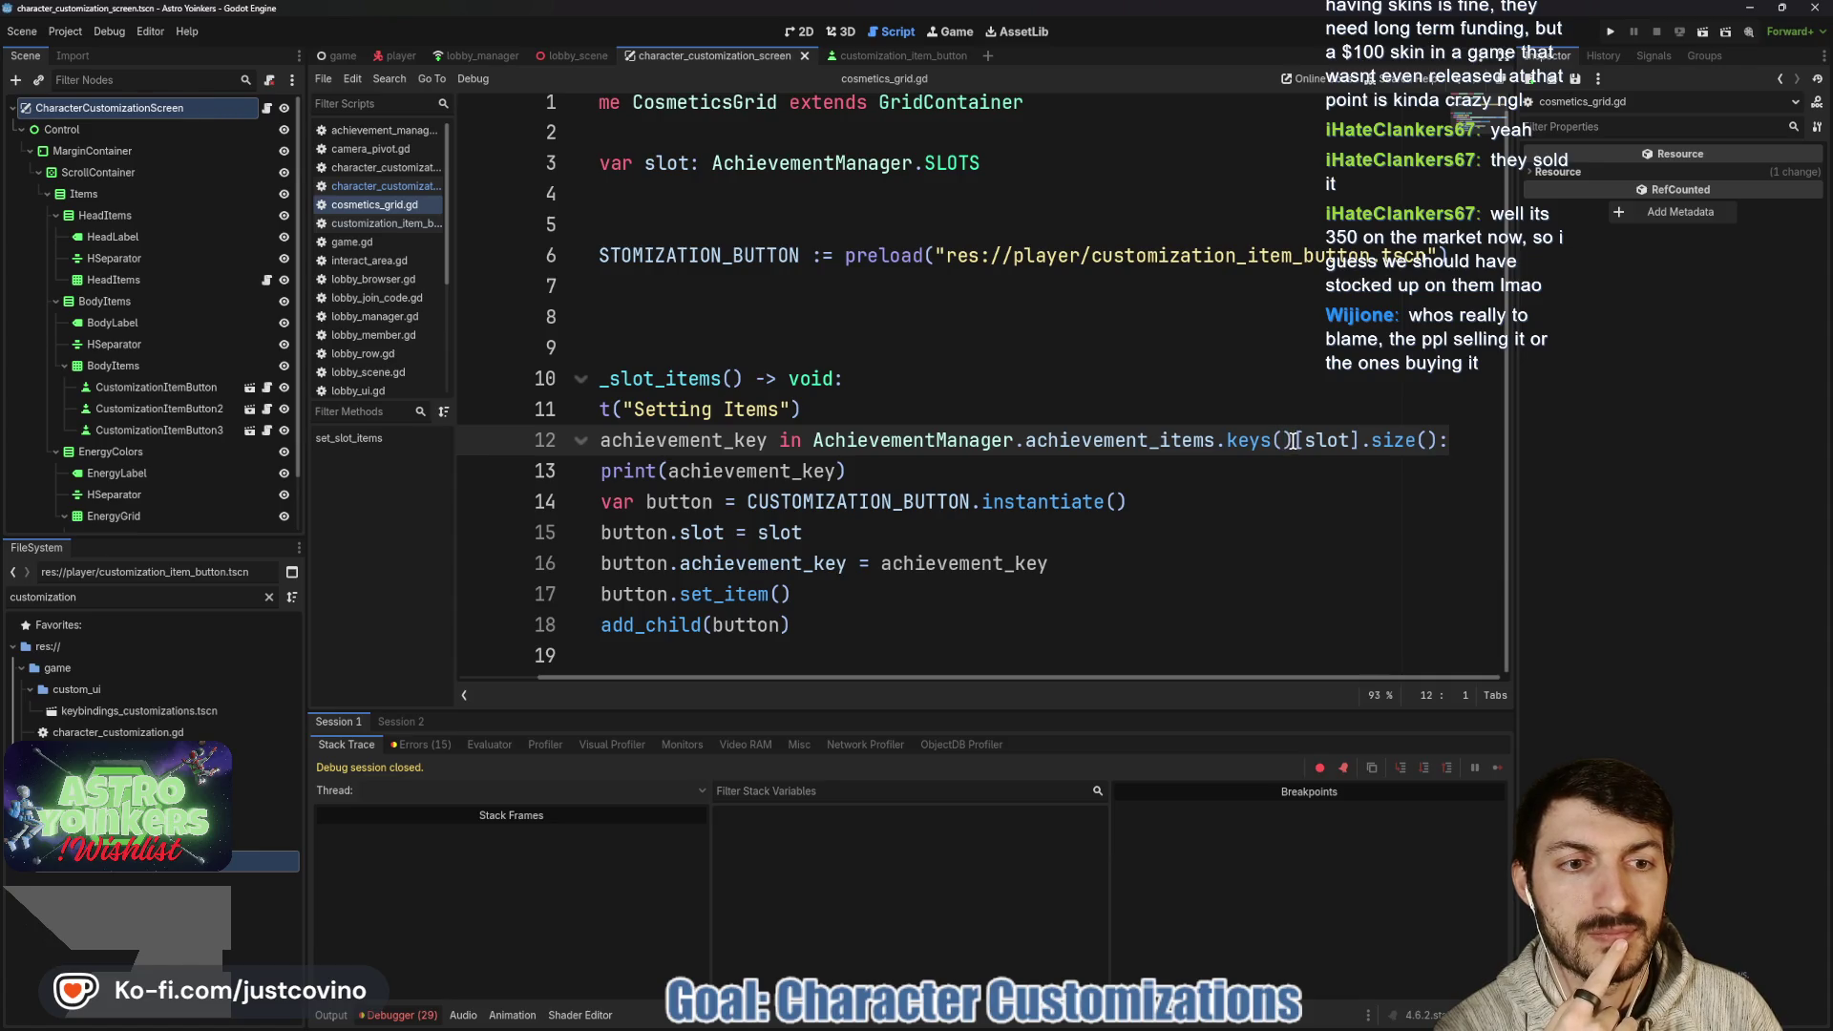
{"action": "left_click_drag", "start_coordinate": [1293, 441], "coordinate": [1225, 441]}
{"action": "key", "text": "BackSpace"}
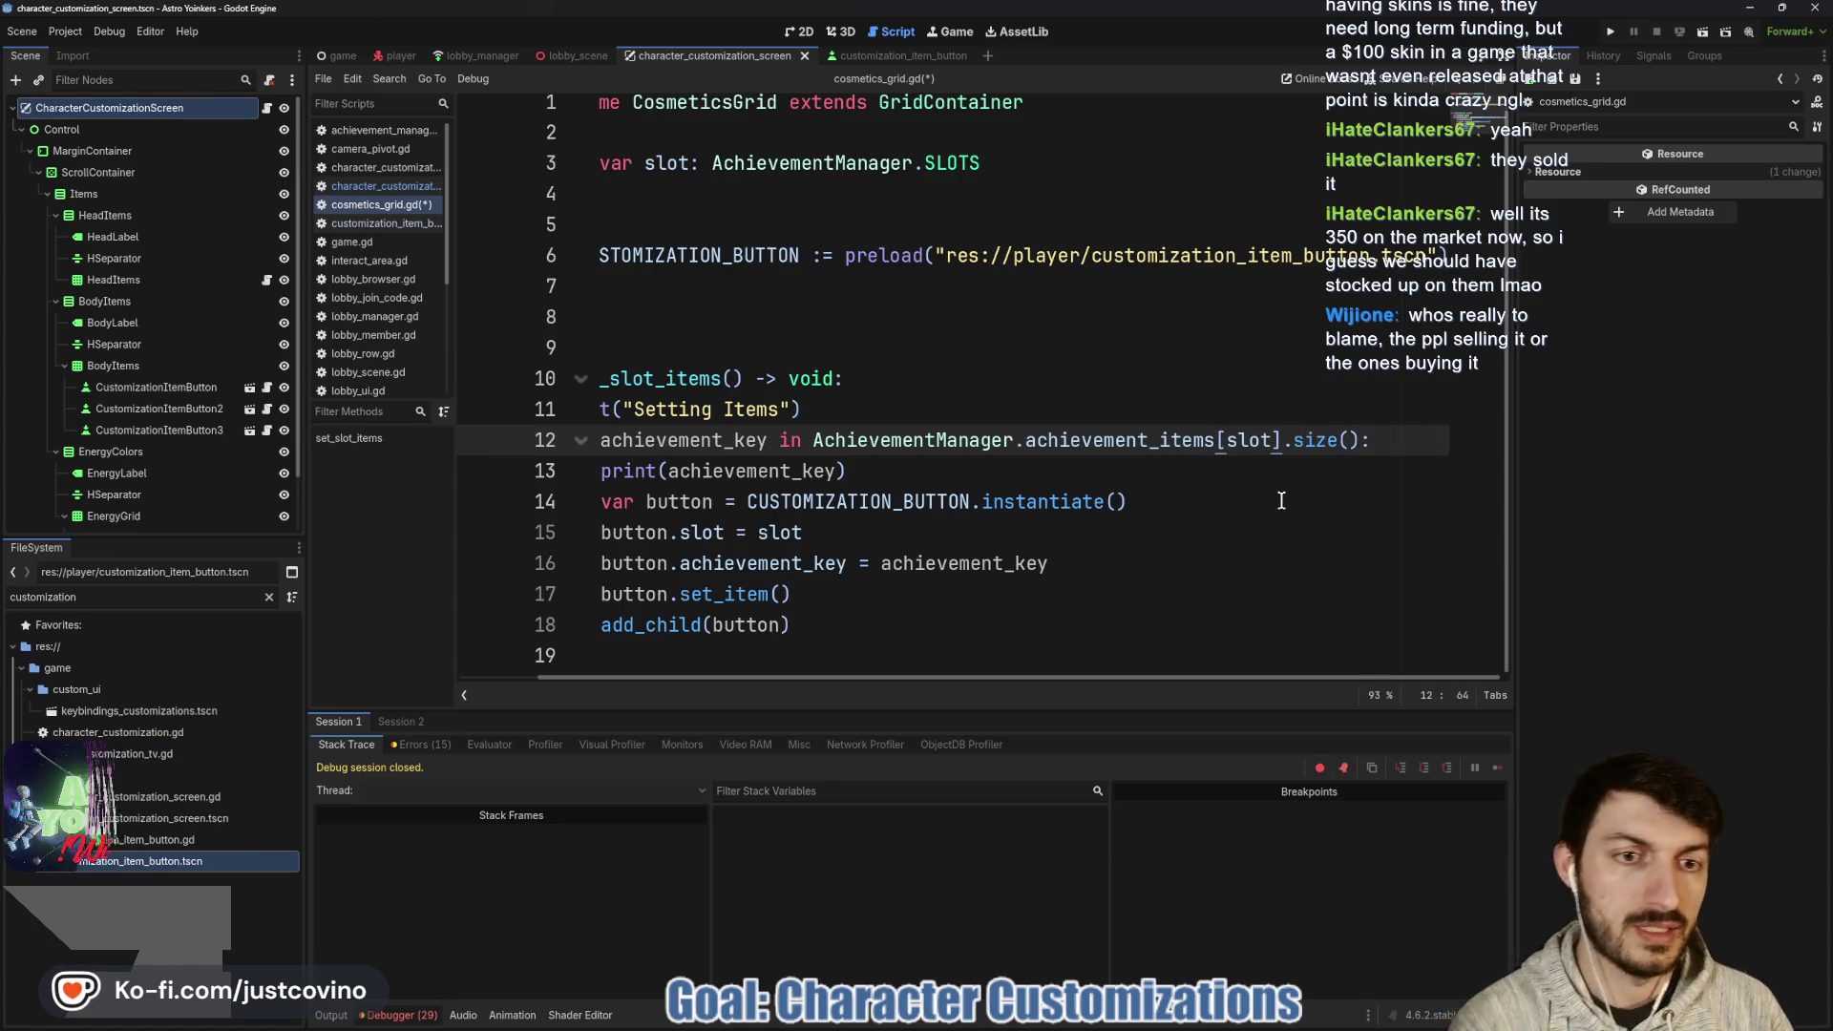
{"action": "left_click", "coordinate": [1279, 498]}
{"action": "key", "text": "ctrl+s"}
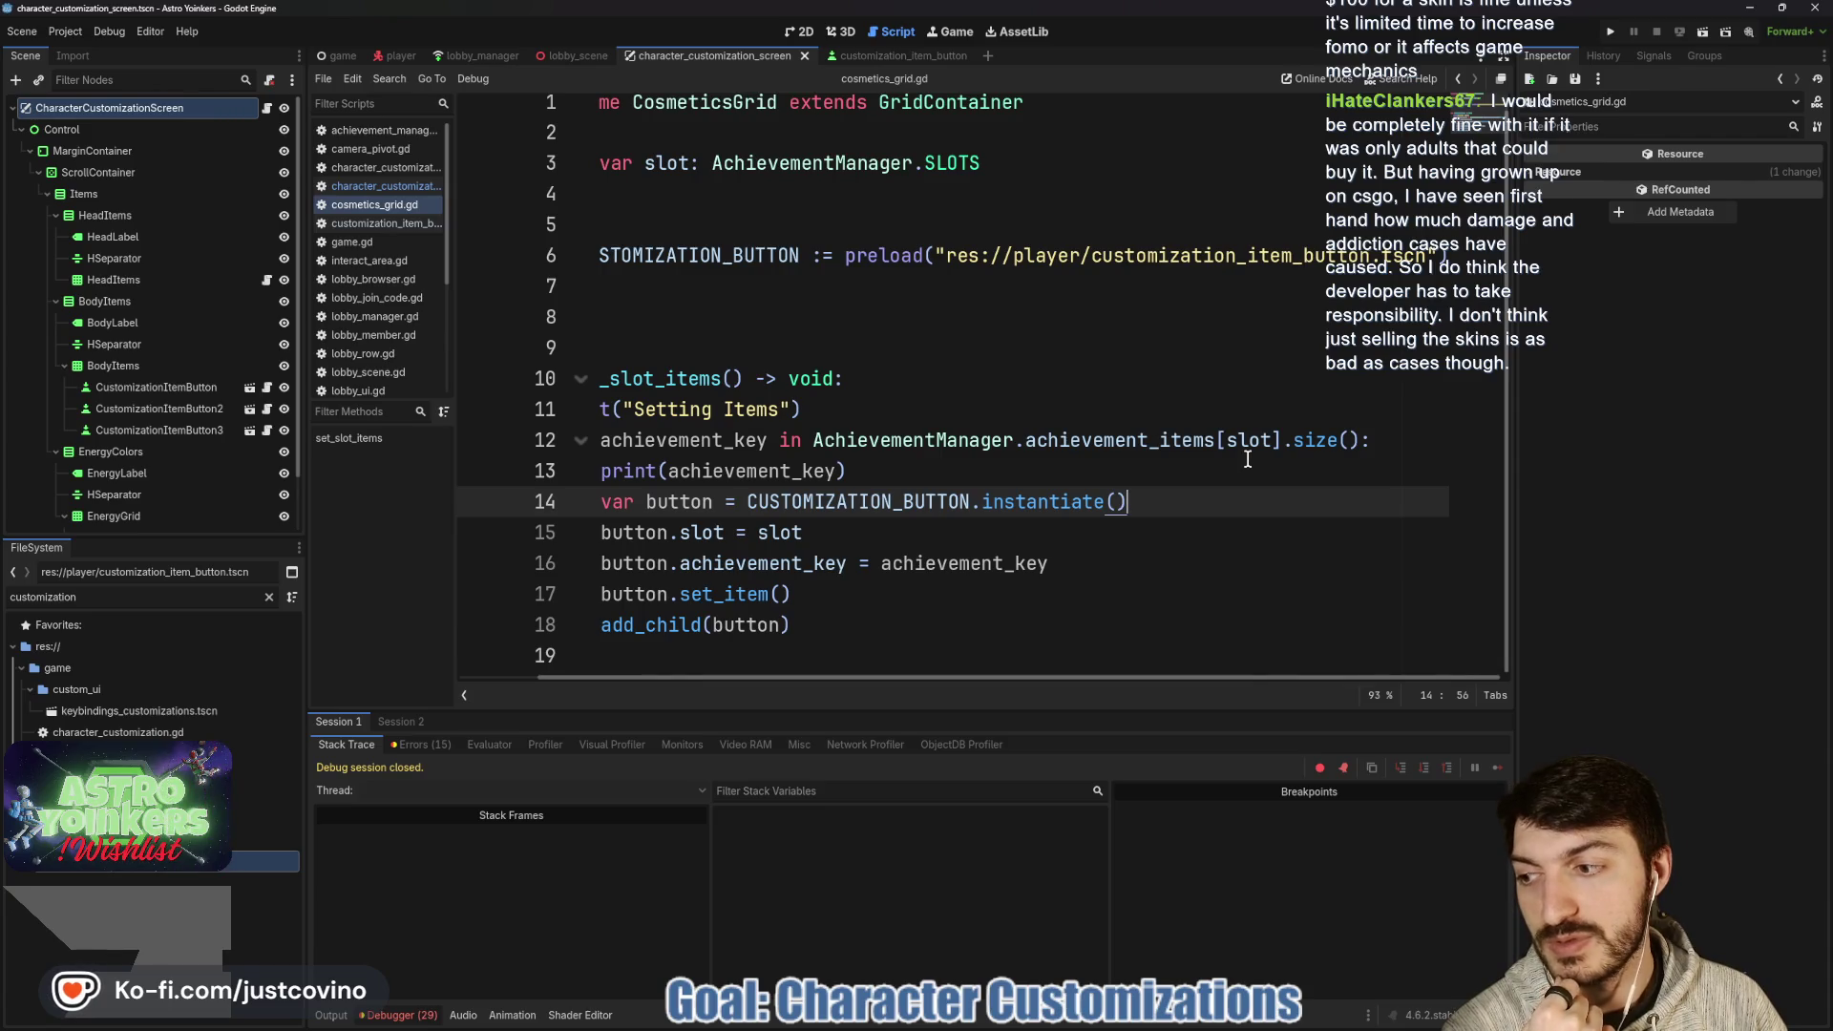
{"action": "left_click", "coordinate": [1609, 29]}
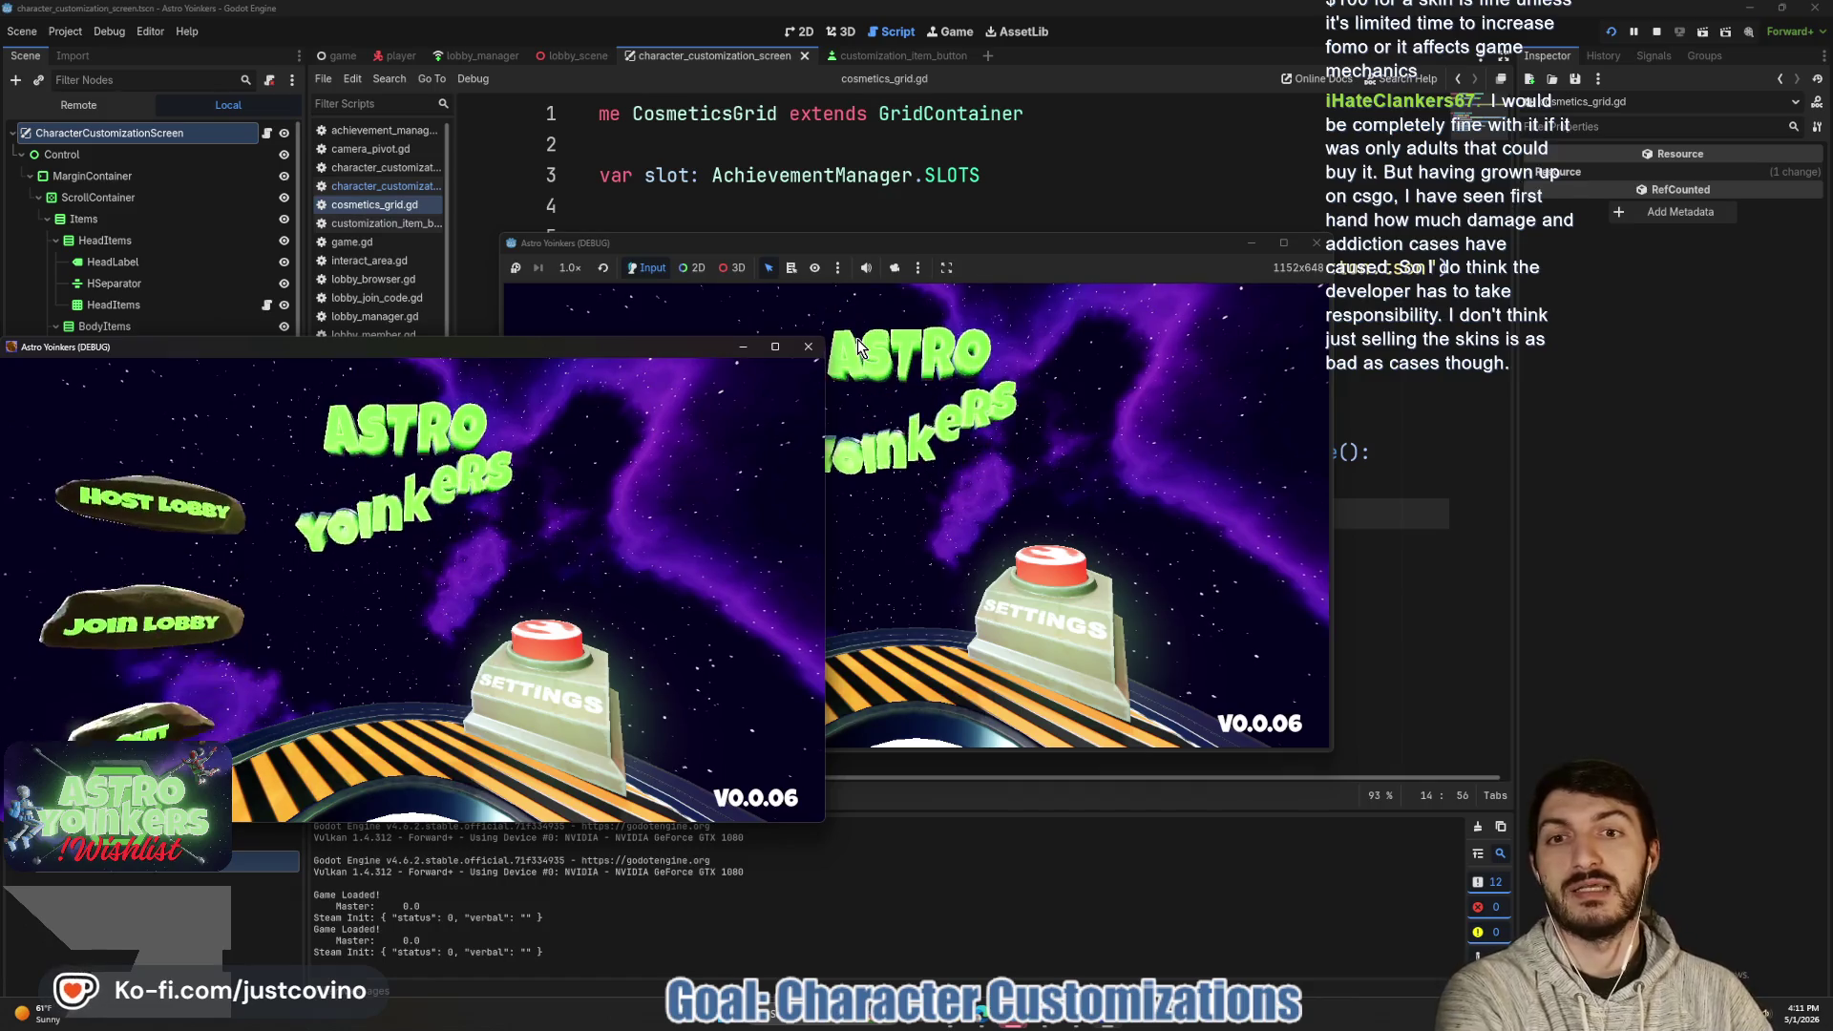
- Close the extra game window and start hosting a lobby
{"action": "left_click", "coordinate": [807, 347]}
{"action": "left_click", "coordinate": [723, 405]}
{"action": "left_click", "coordinate": [852, 444]}
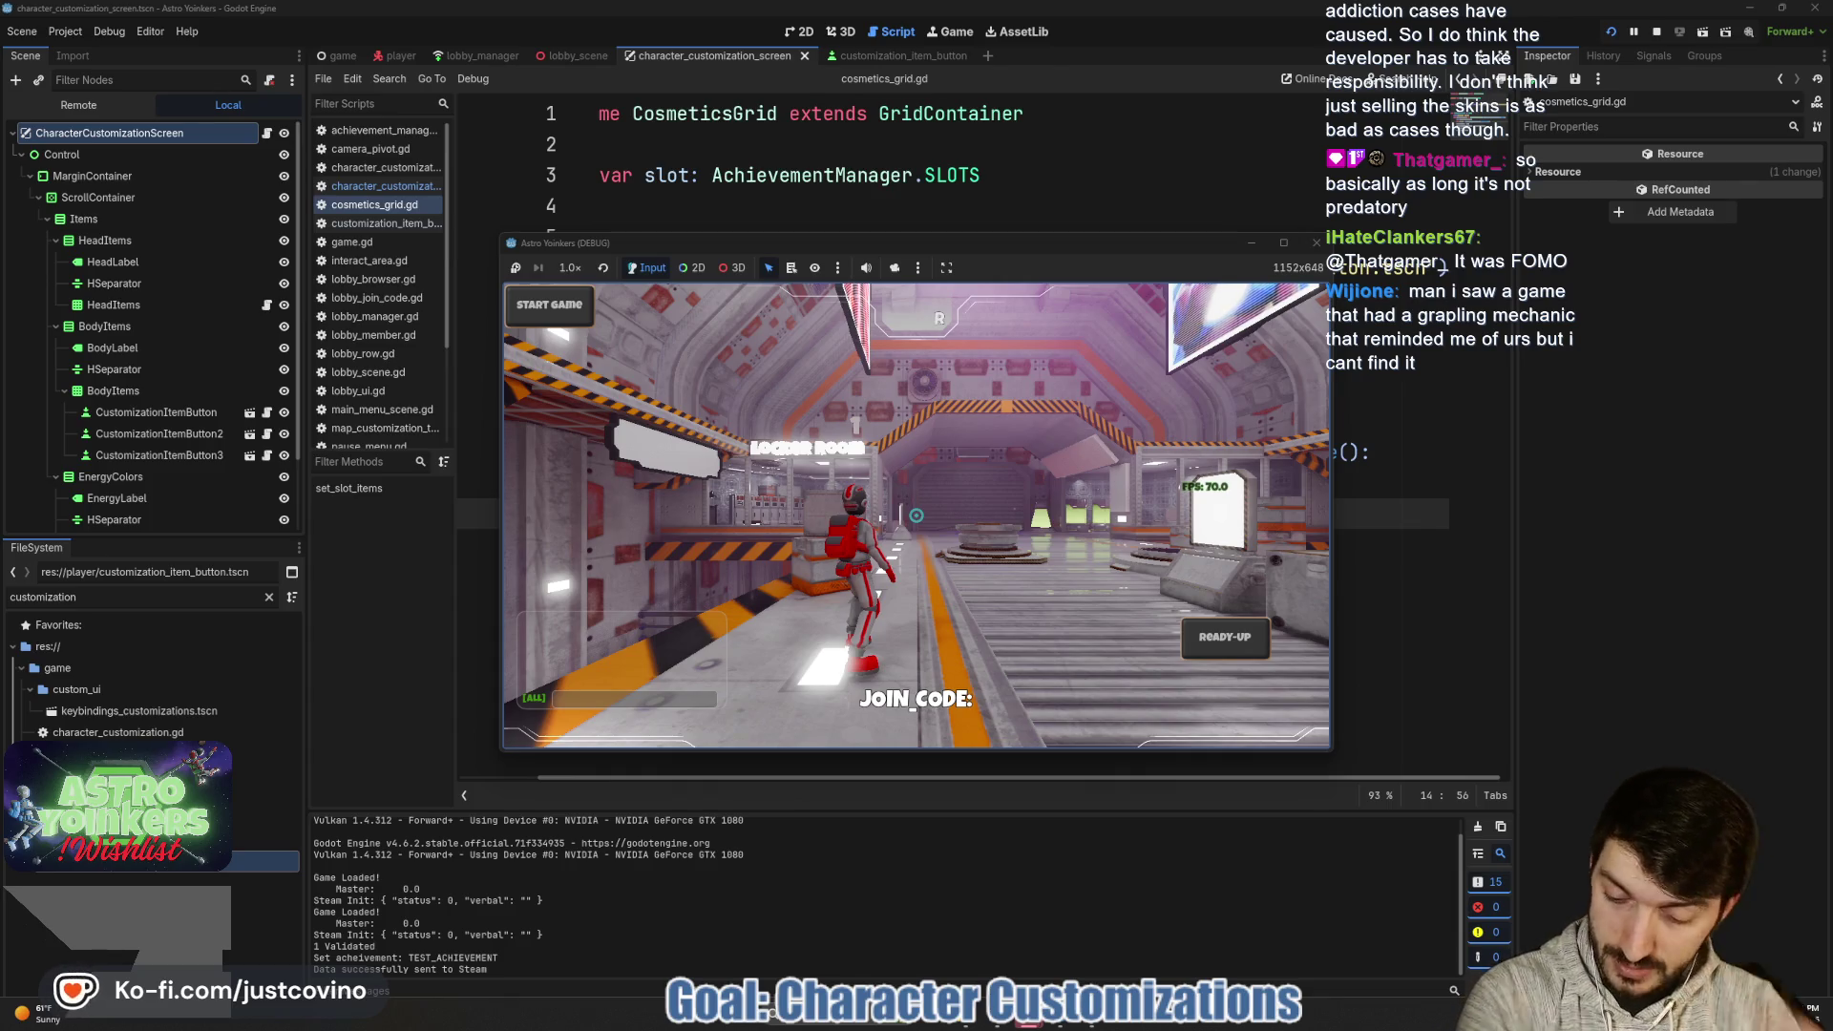
- Cross the locker room and open customization, hitting the line 16 achievement_key assignment error
{"action": "key", "text": "w"}
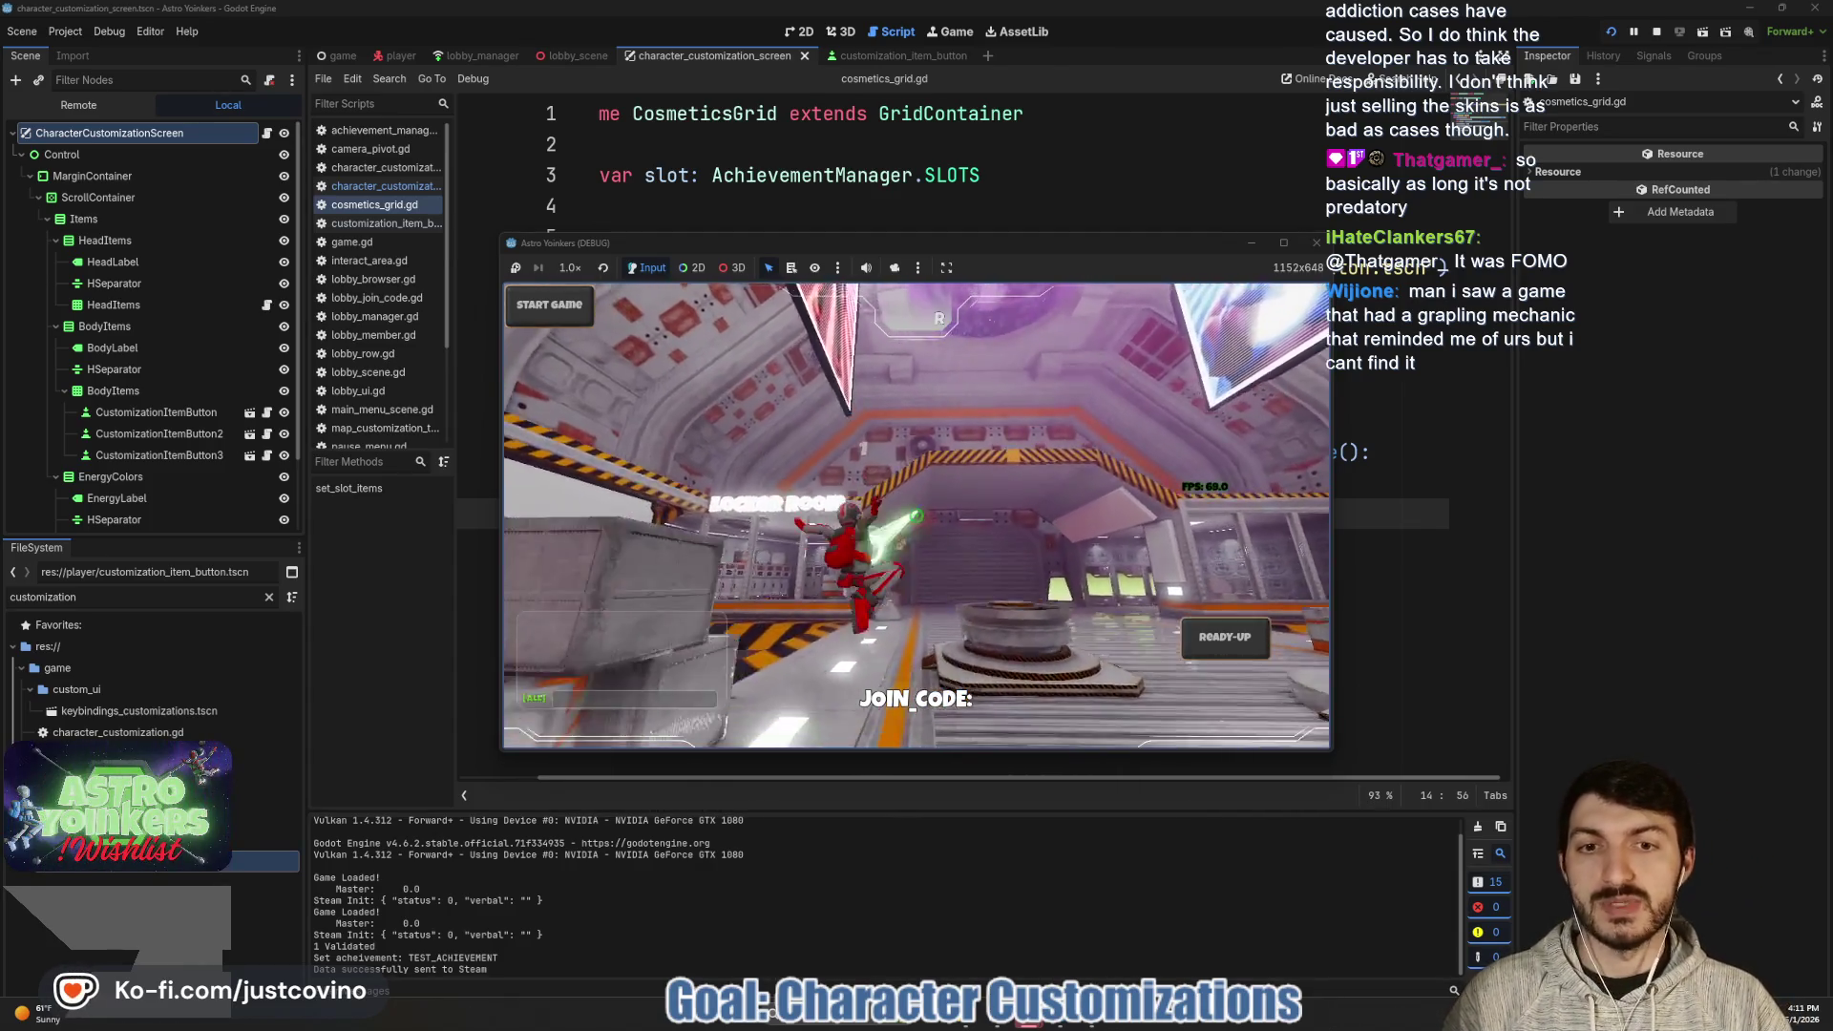
{"action": "left_click", "coordinate": [916, 516]}
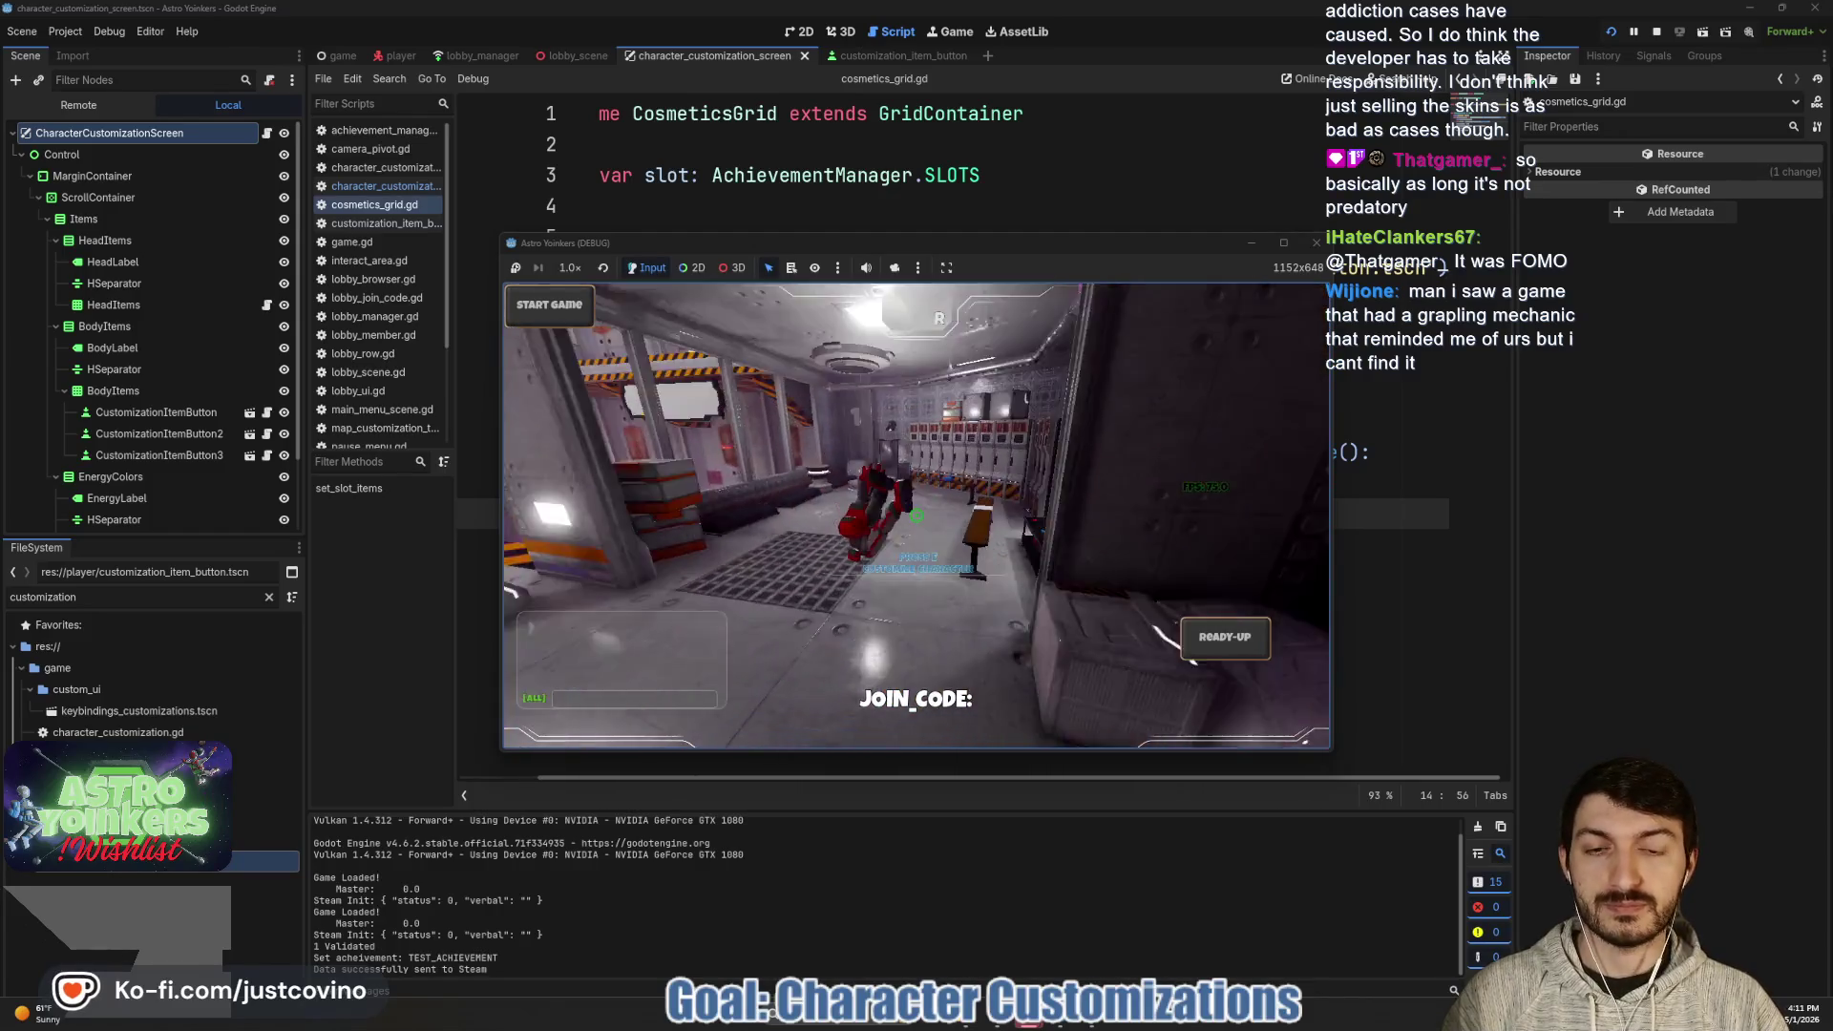
{"action": "key", "text": "F8"}
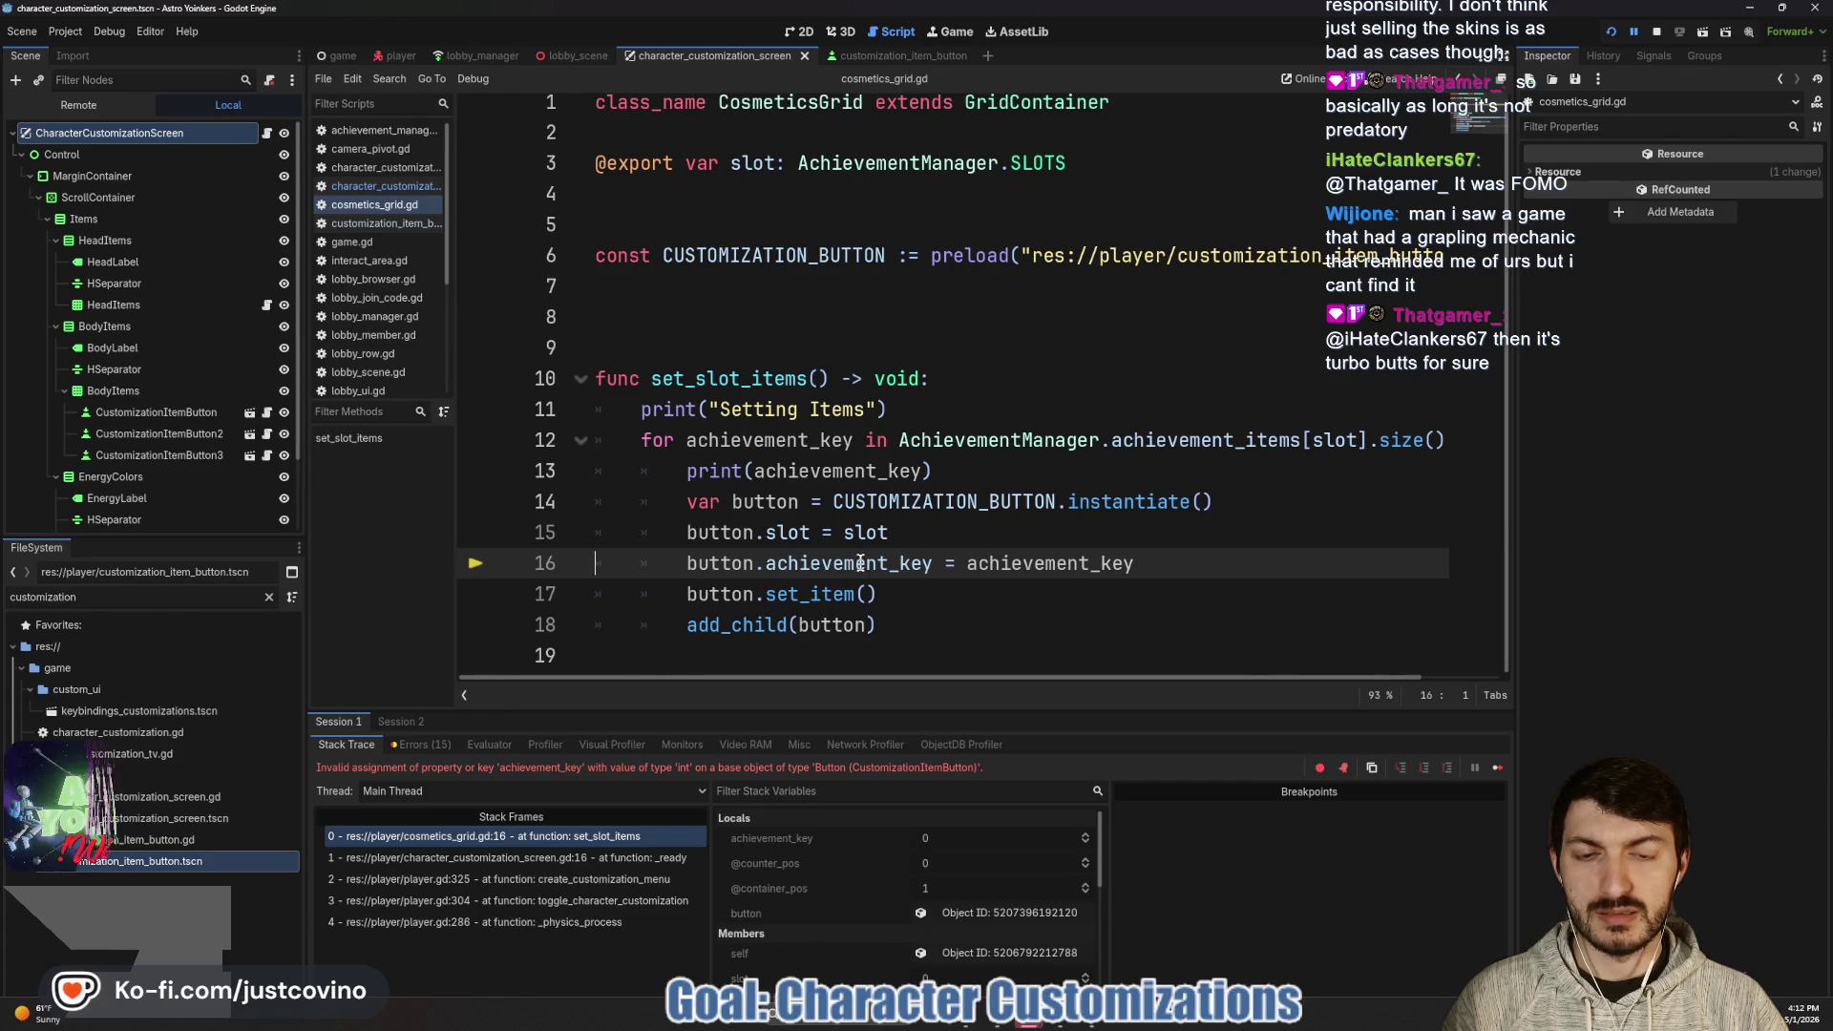
- Stop the debug session and toggle the bottom Output panel open and closed
{"action": "mouse_move", "coordinate": [860, 563]}
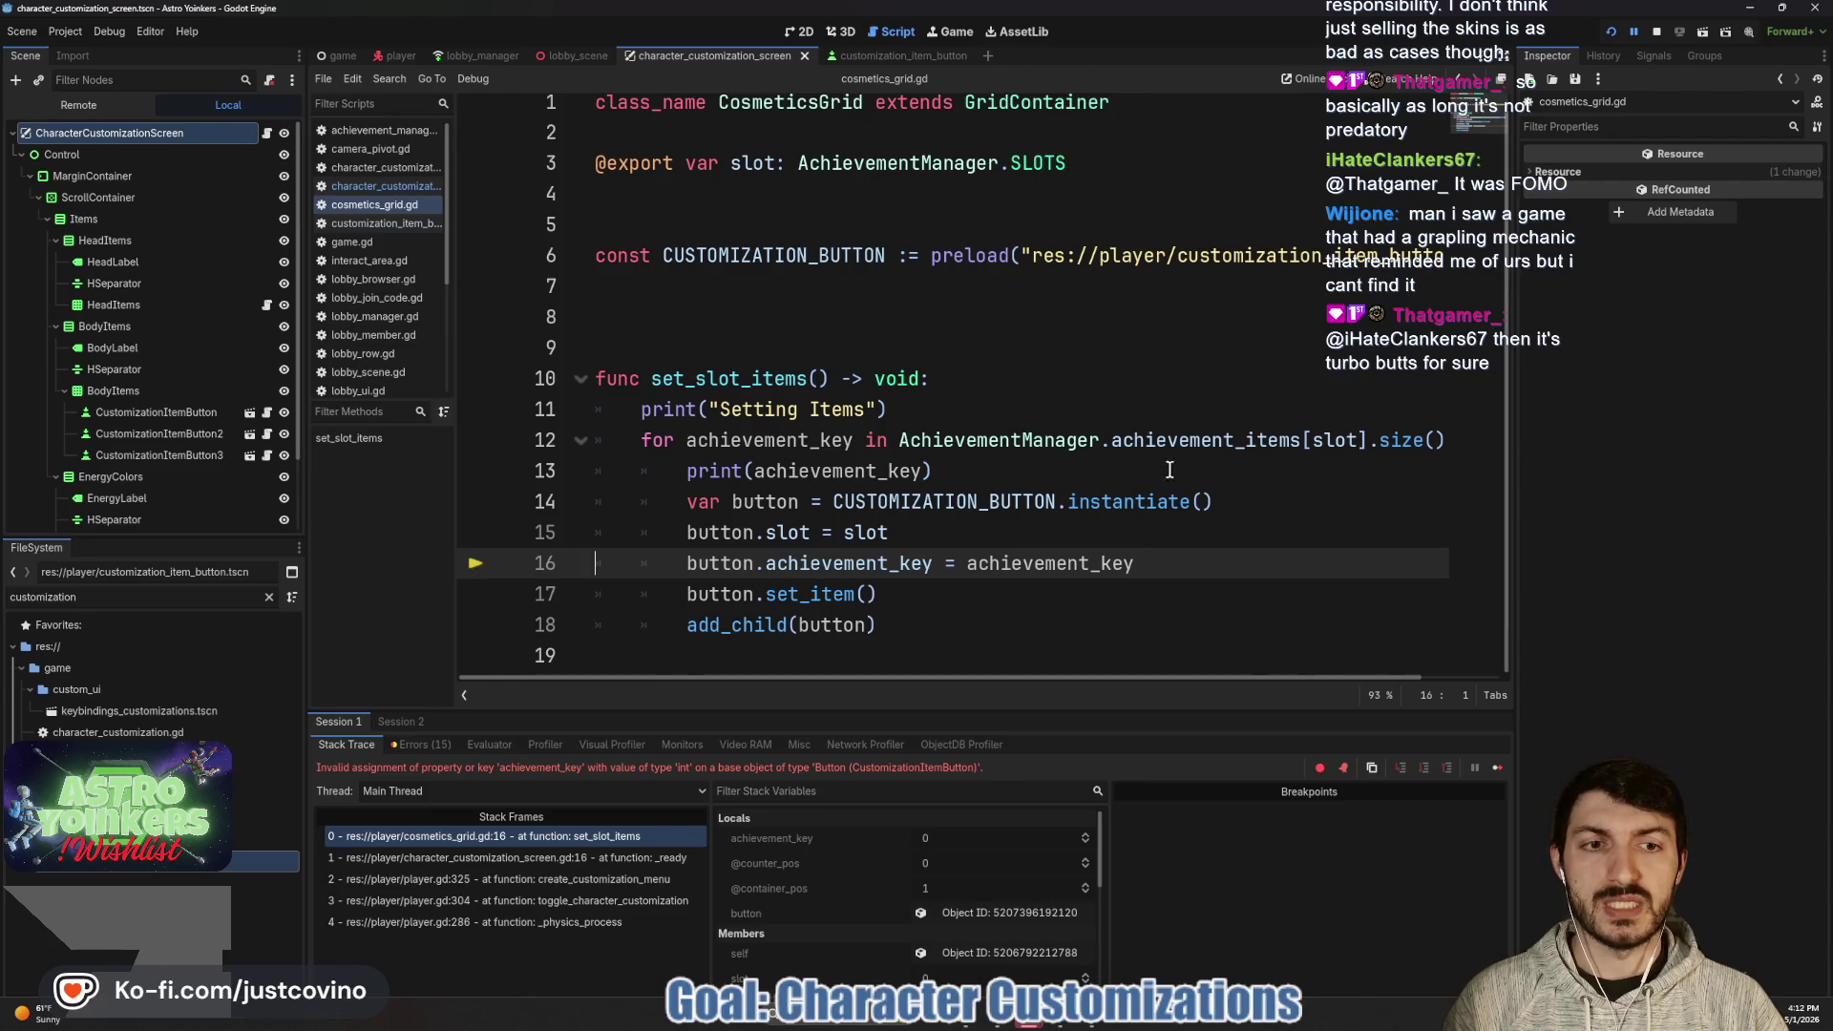
{"action": "mouse_move", "coordinate": [851, 440]}
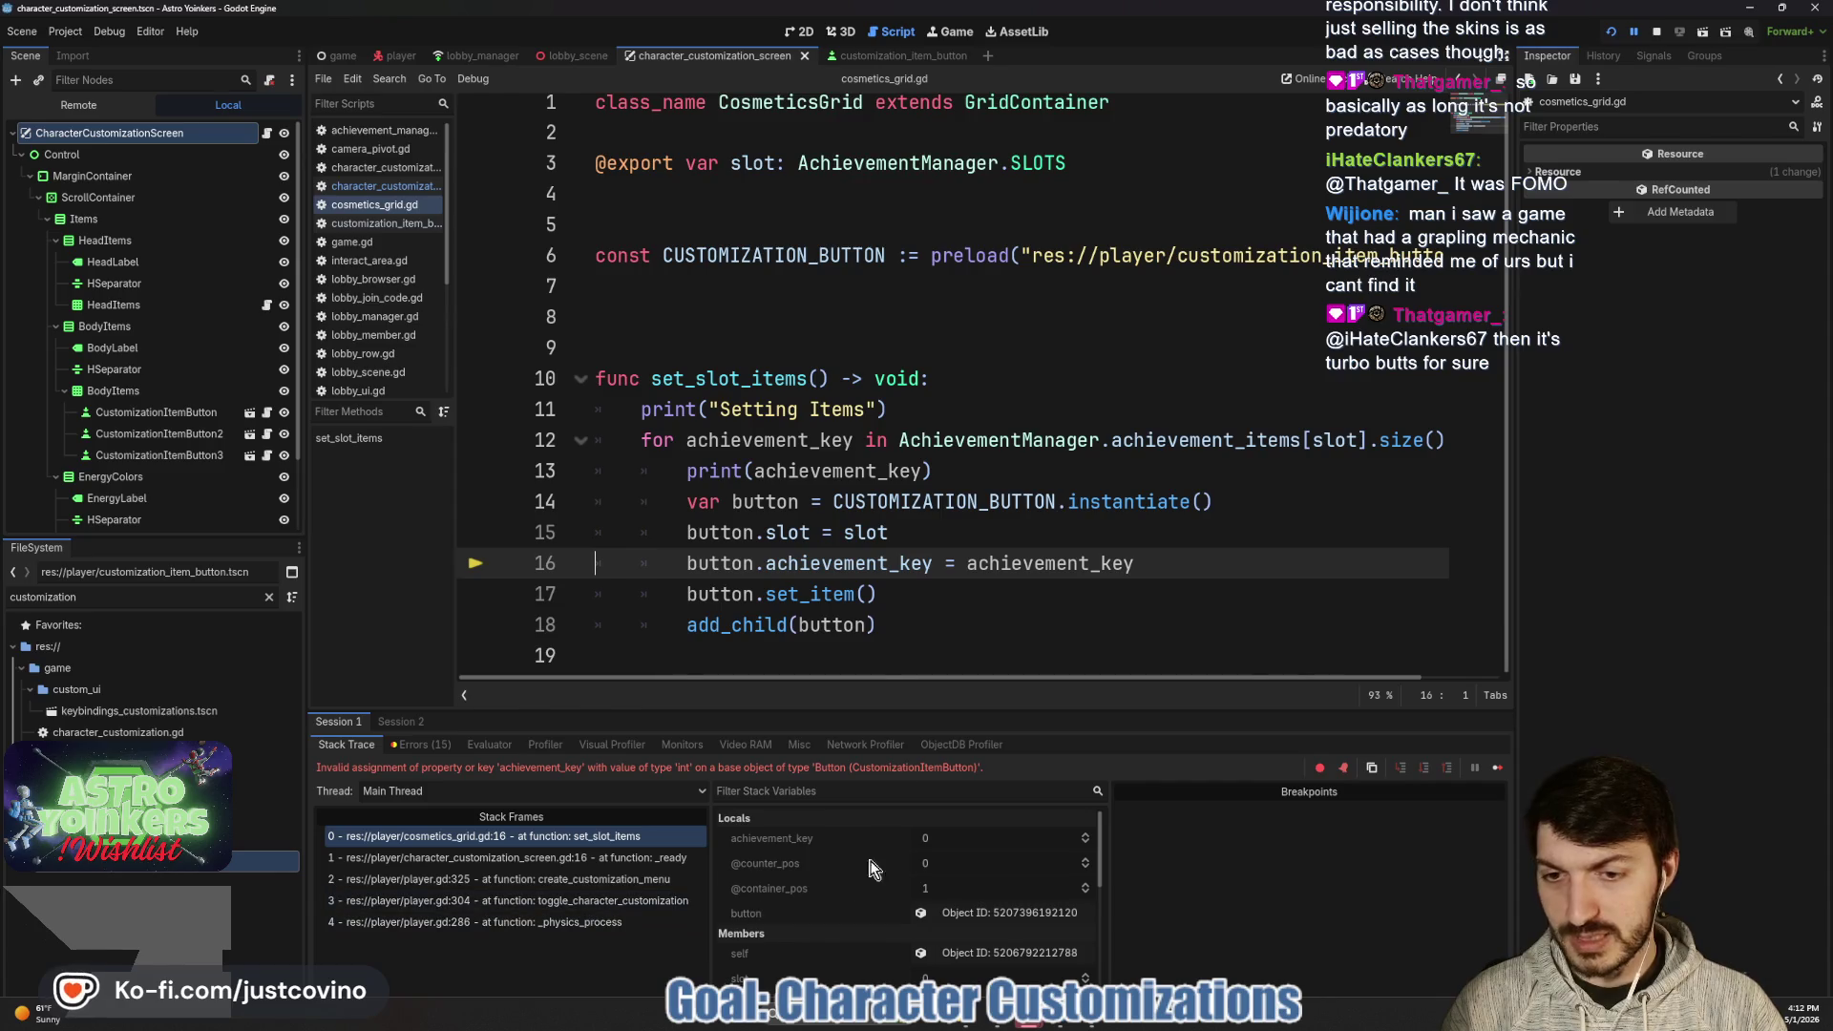
{"action": "left_click", "coordinate": [1656, 31]}
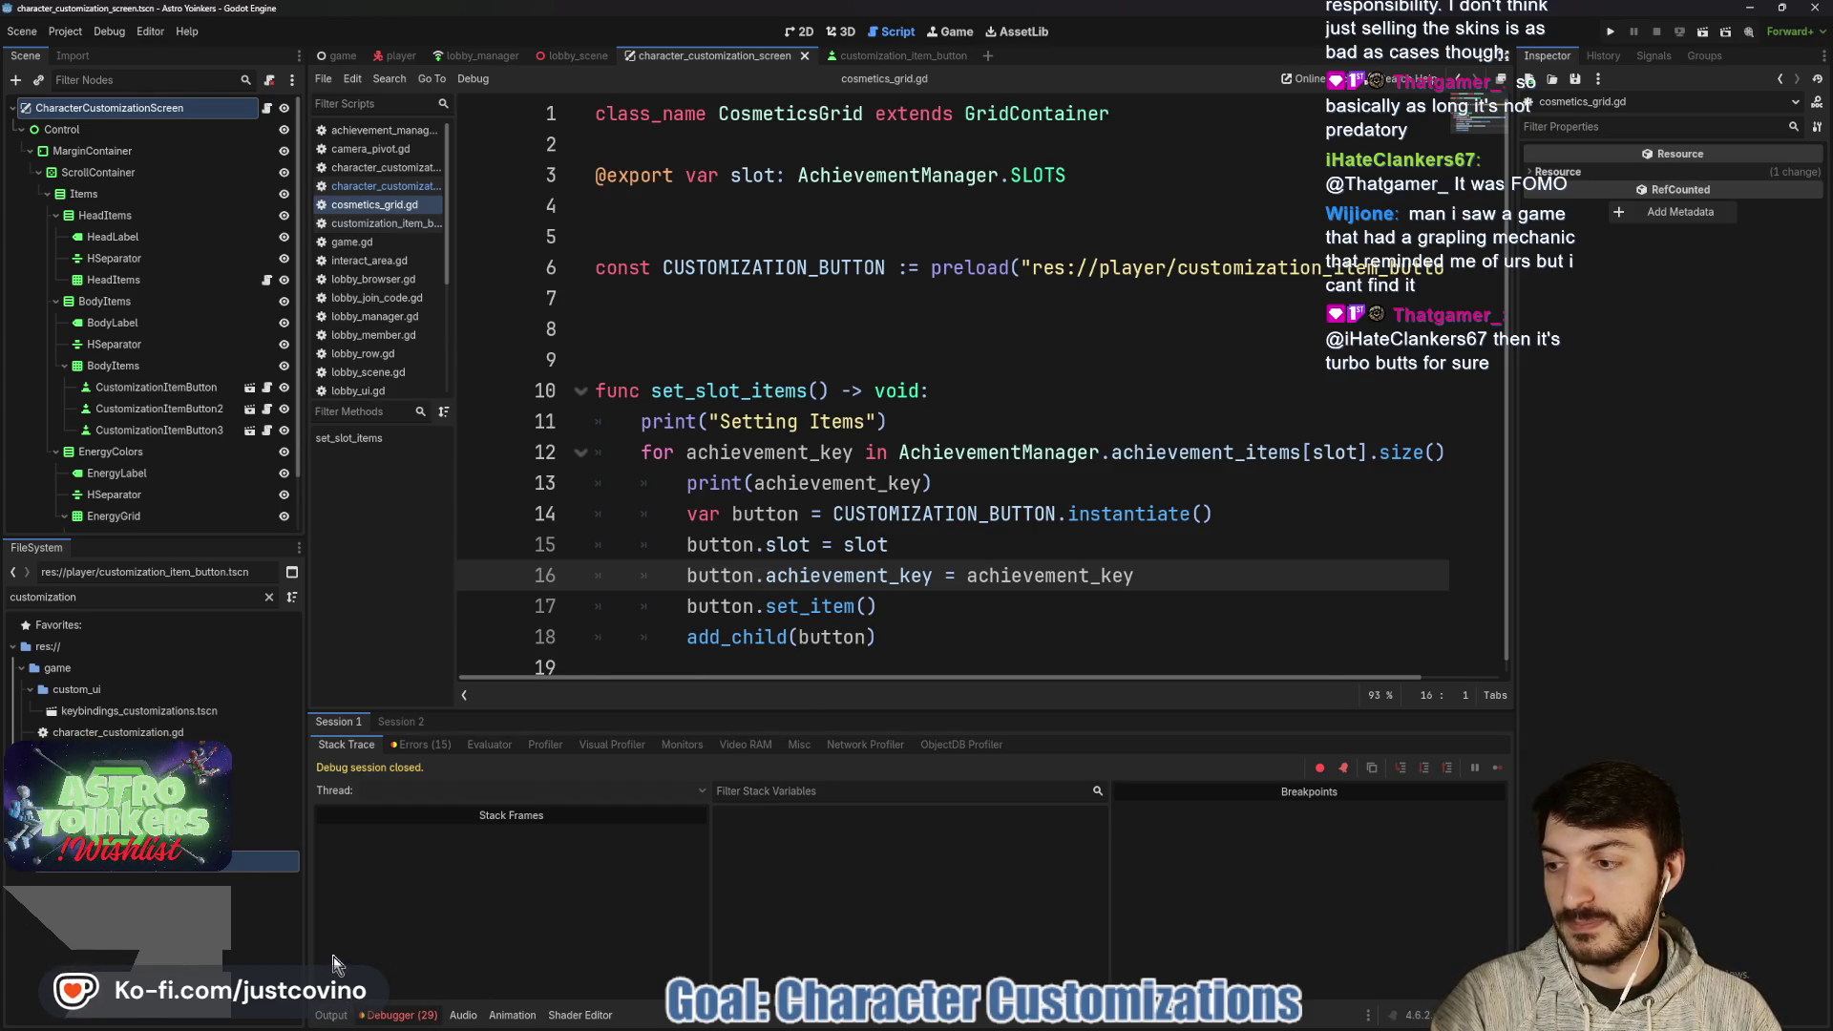
{"action": "left_click", "coordinate": [331, 1016]}
{"action": "left_click", "coordinate": [331, 1016]}
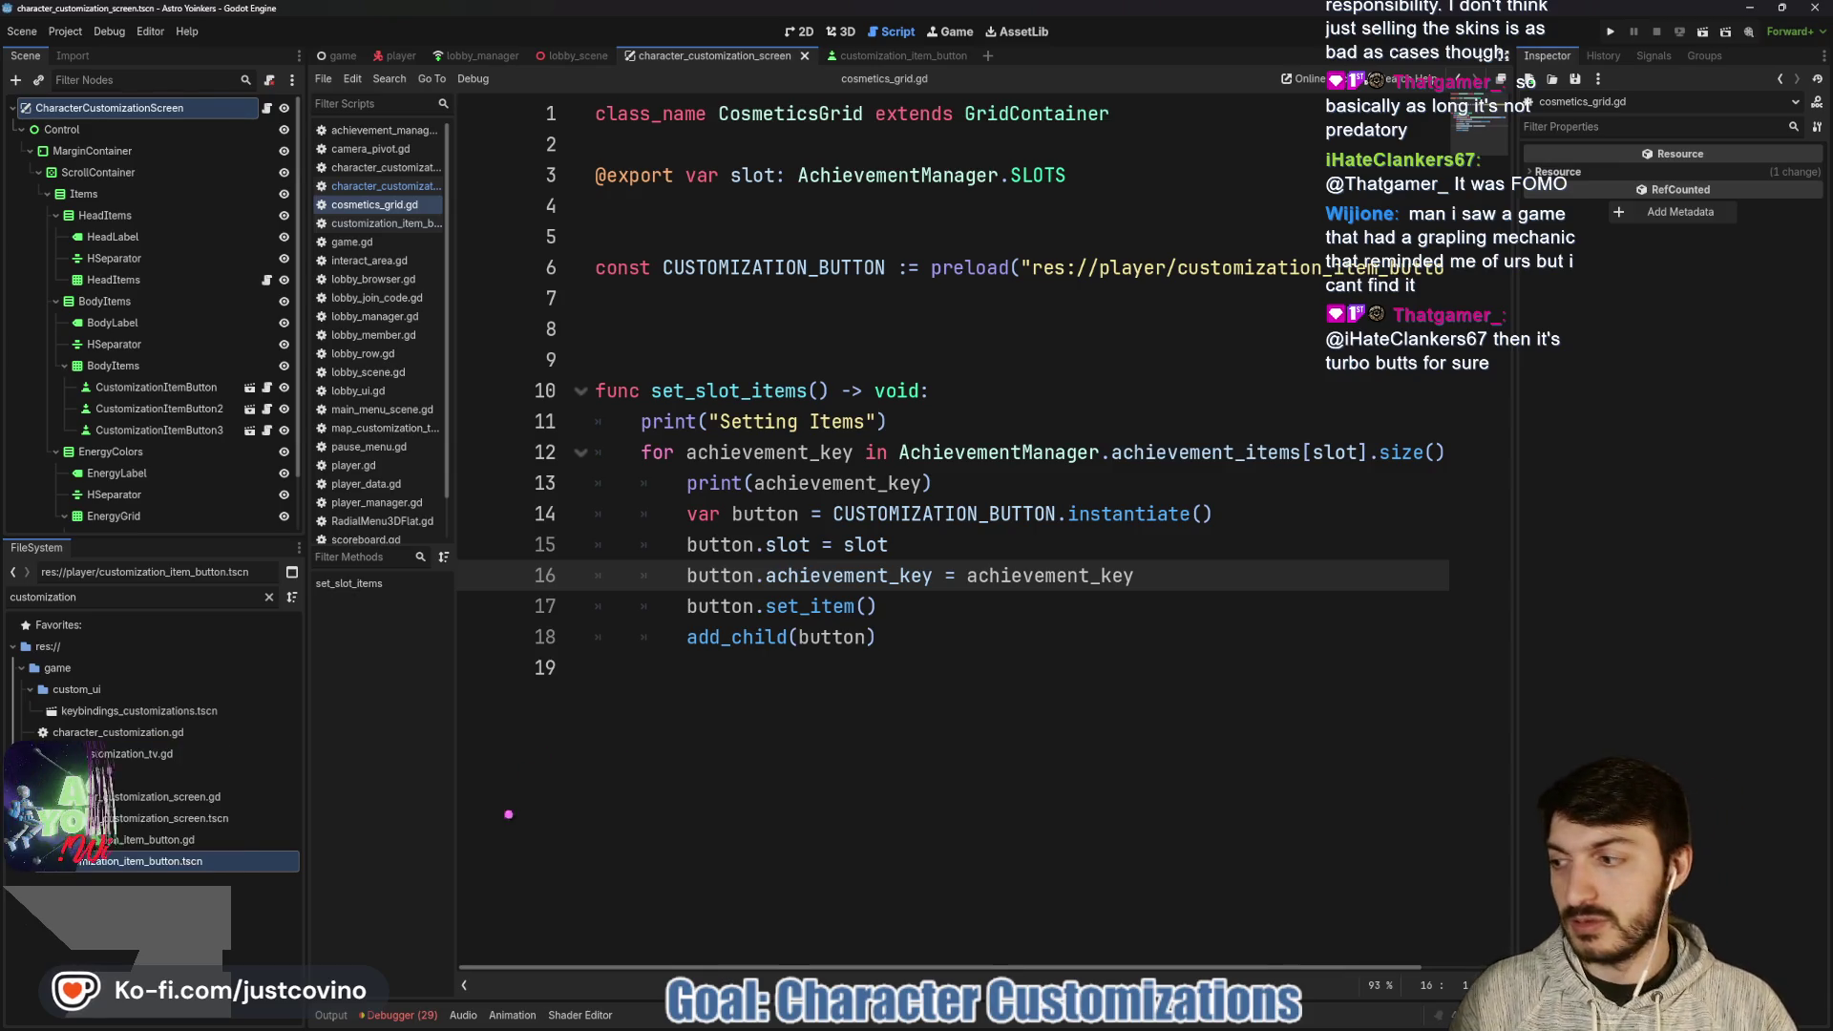
- Sketch explanatory wave and arrow annotations over the script, then clear them all
{"action": "left_click_drag", "start_coordinate": [537, 905], "coordinate": [638, 653]}
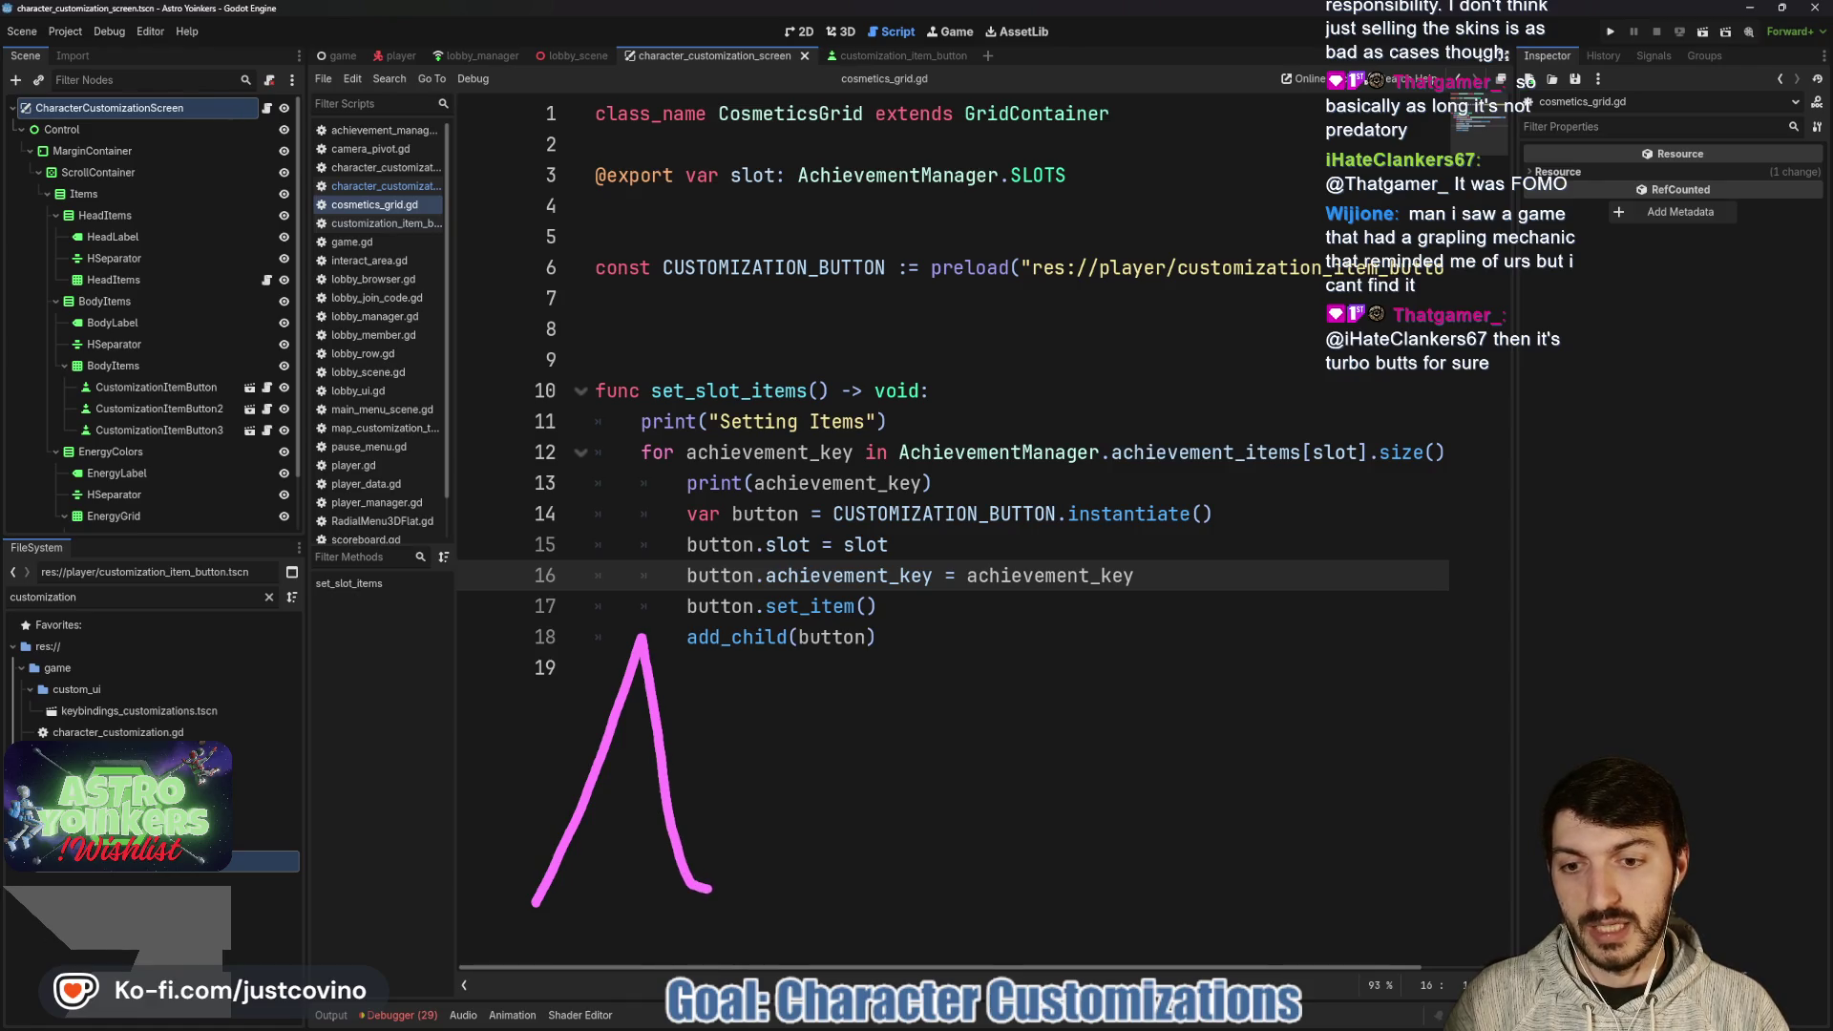
{"action": "mouse_move", "coordinate": [708, 889]}
{"action": "left_mouse_down"}
{"action": "mouse_move", "coordinate": [778, 897]}
{"action": "mouse_move", "coordinate": [823, 852]}
{"action": "mouse_move", "coordinate": [887, 668]}
{"action": "mouse_move", "coordinate": [922, 864]}
{"action": "mouse_move", "coordinate": [1002, 898]}
{"action": "mouse_move", "coordinate": [1160, 721]}
{"action": "mouse_move", "coordinate": [1198, 890]}
{"action": "left_mouse_up"}
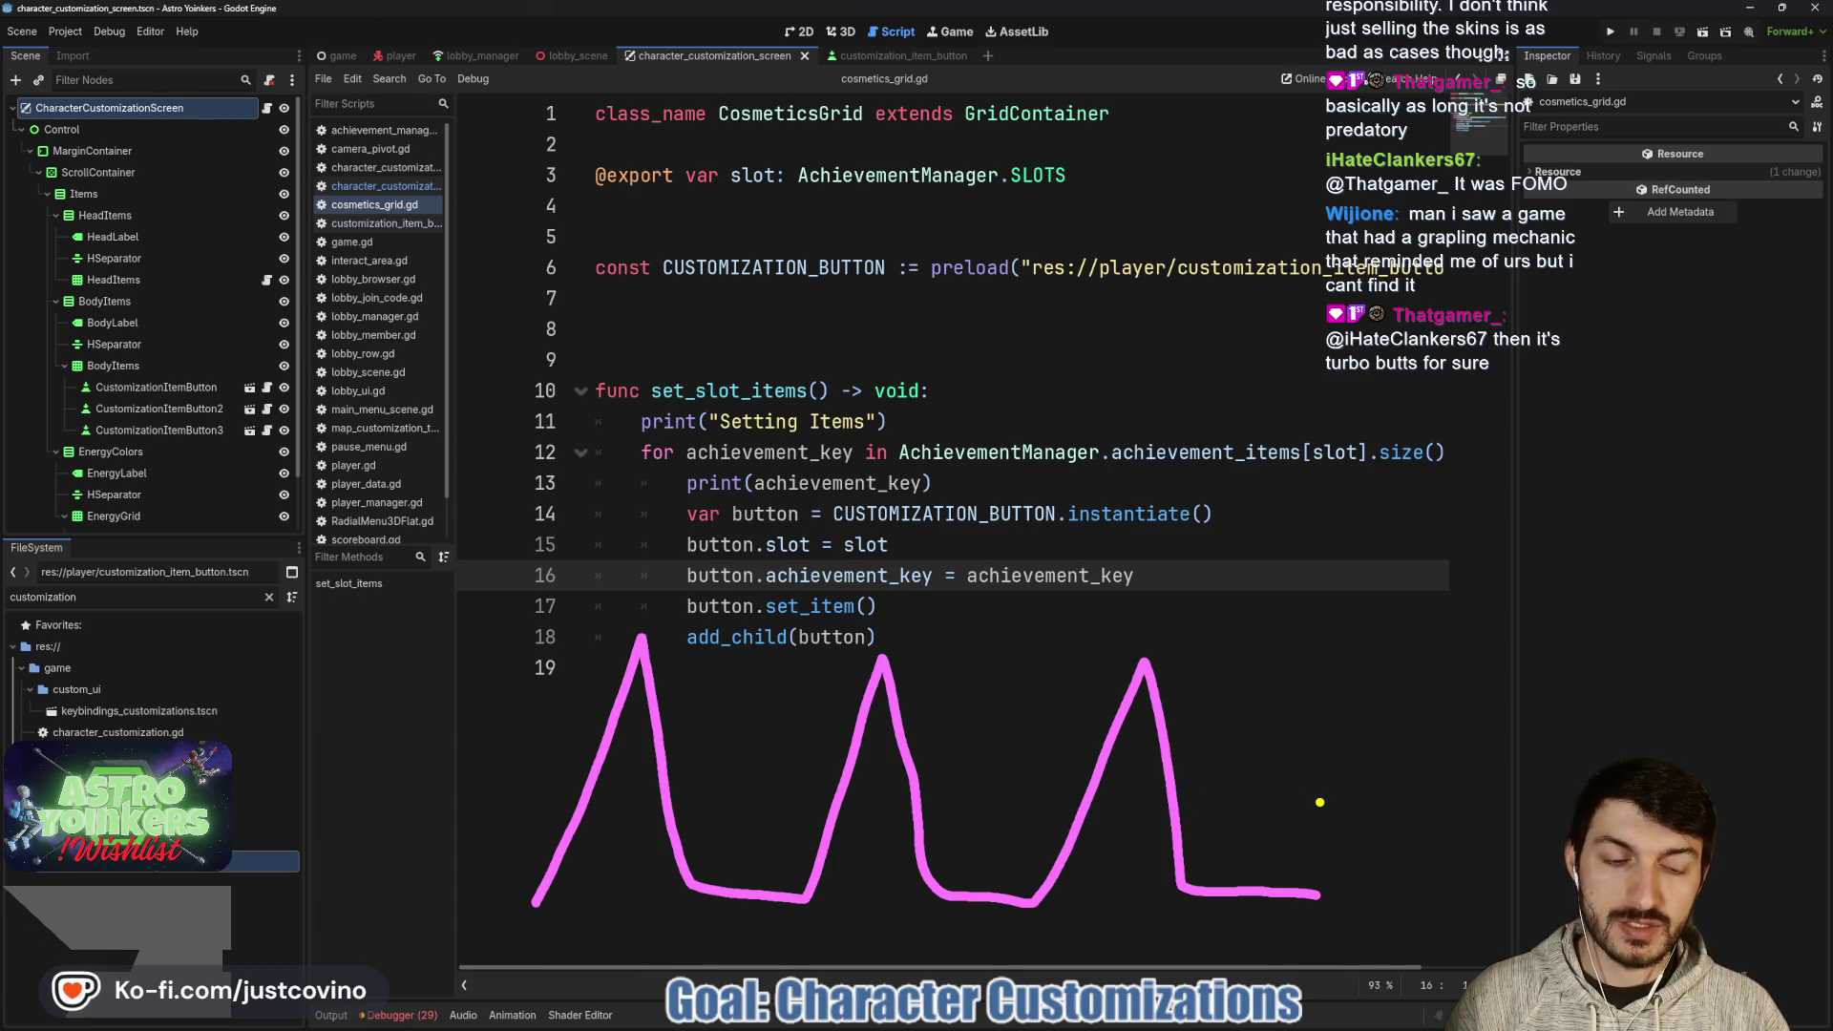
{"action": "mouse_move", "coordinate": [1320, 802]}
{"action": "left_mouse_down"}
{"action": "mouse_move", "coordinate": [479, 780]}
{"action": "mouse_move", "coordinate": [470, 868]}
{"action": "mouse_move", "coordinate": [470, 802]}
{"action": "left_mouse_up"}
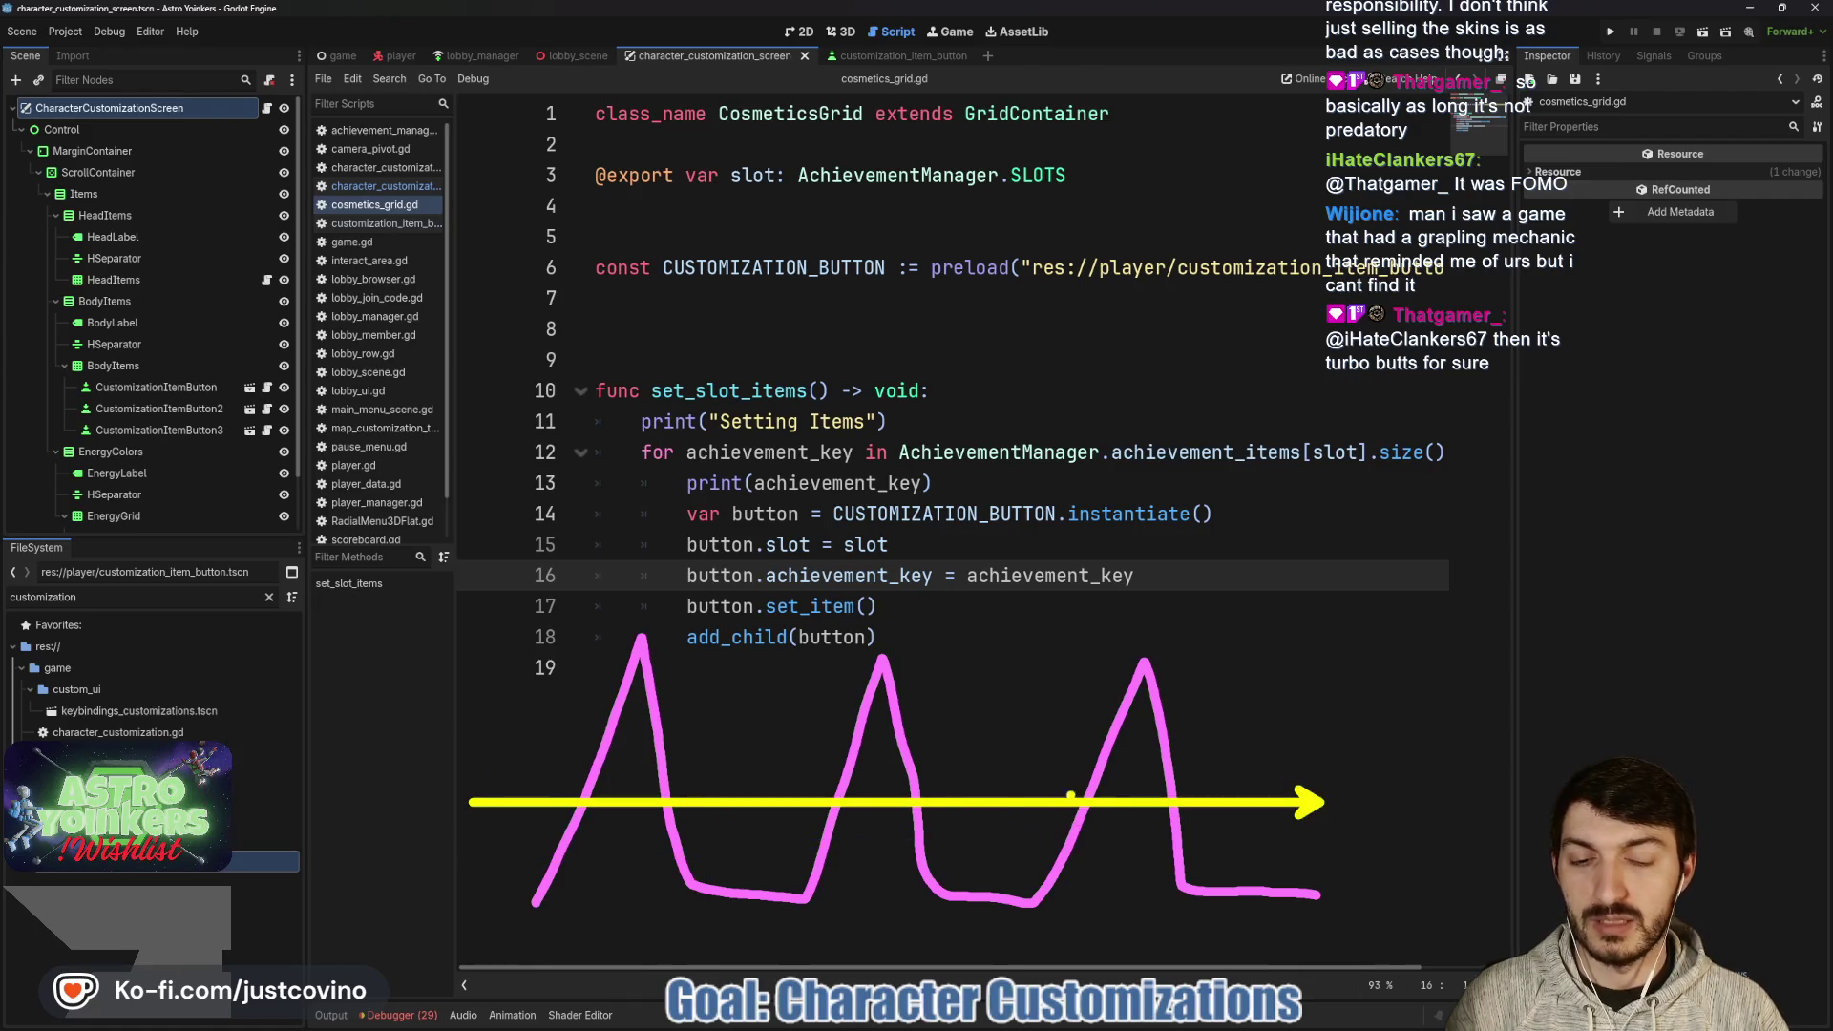
{"action": "key", "text": "ctrl+z"}
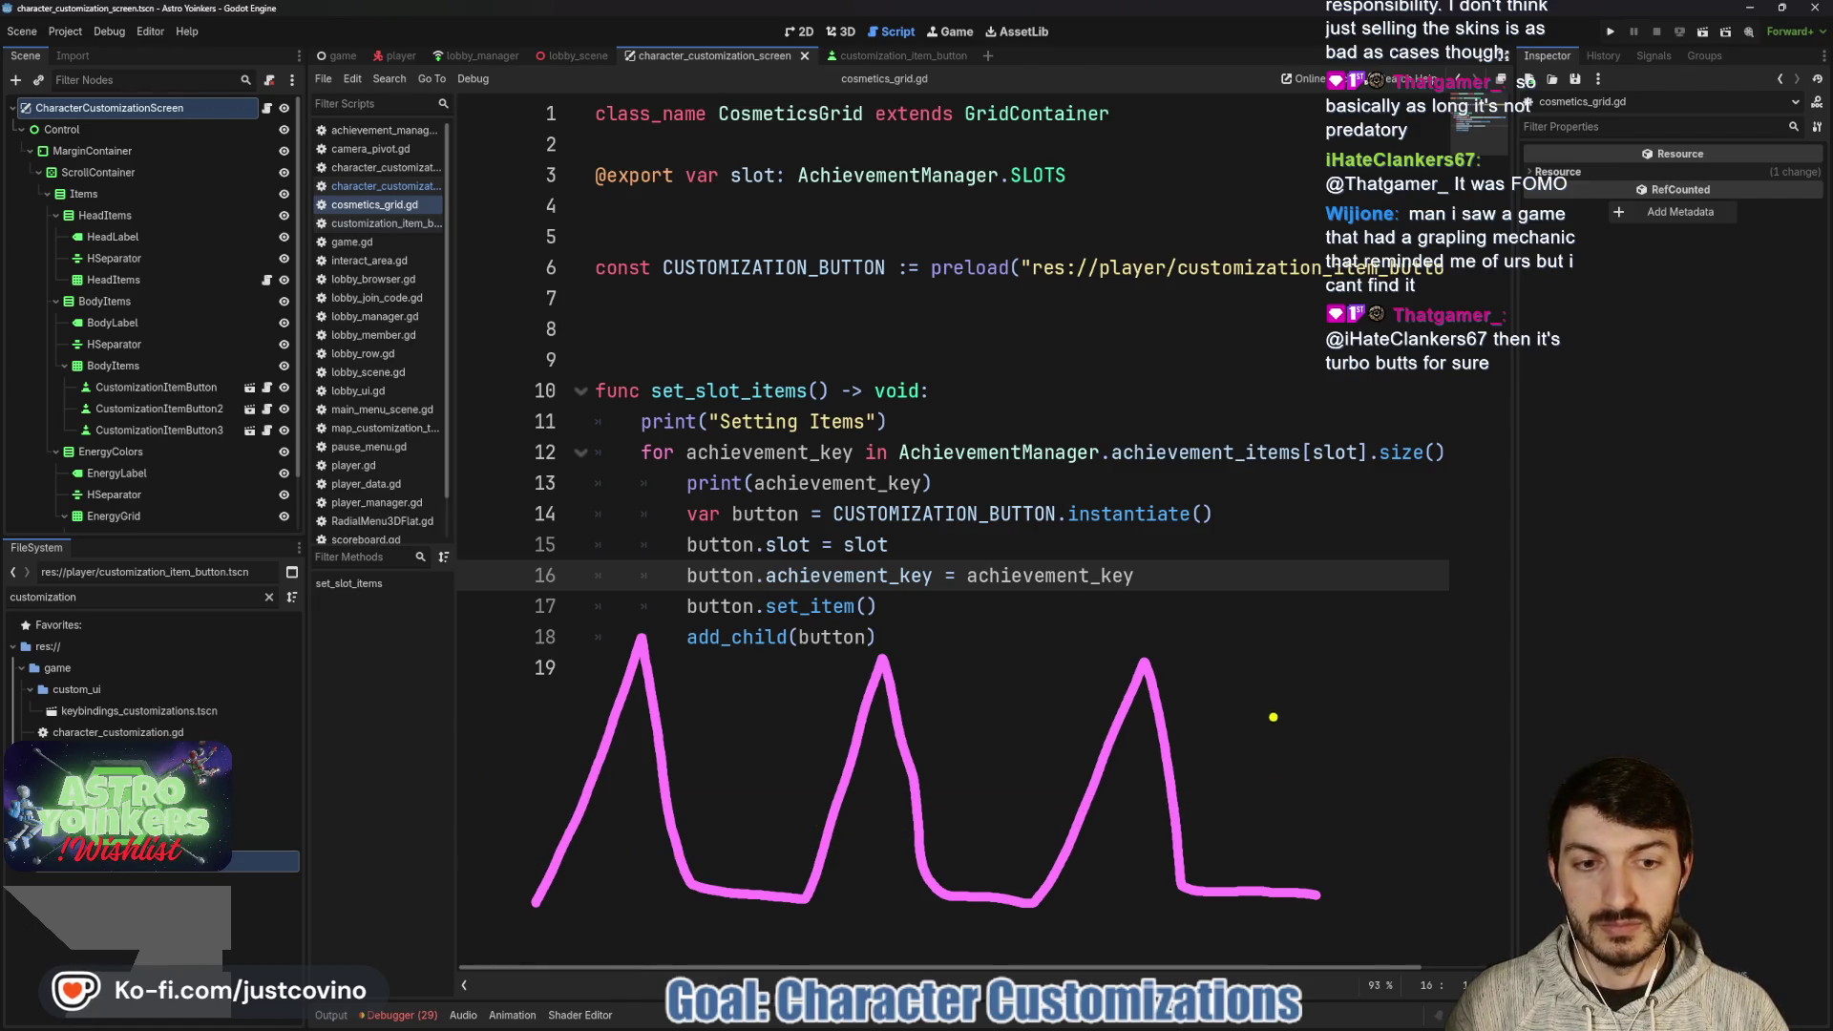
{"action": "left_click_drag", "start_coordinate": [1284, 687], "coordinate": [406, 914]}
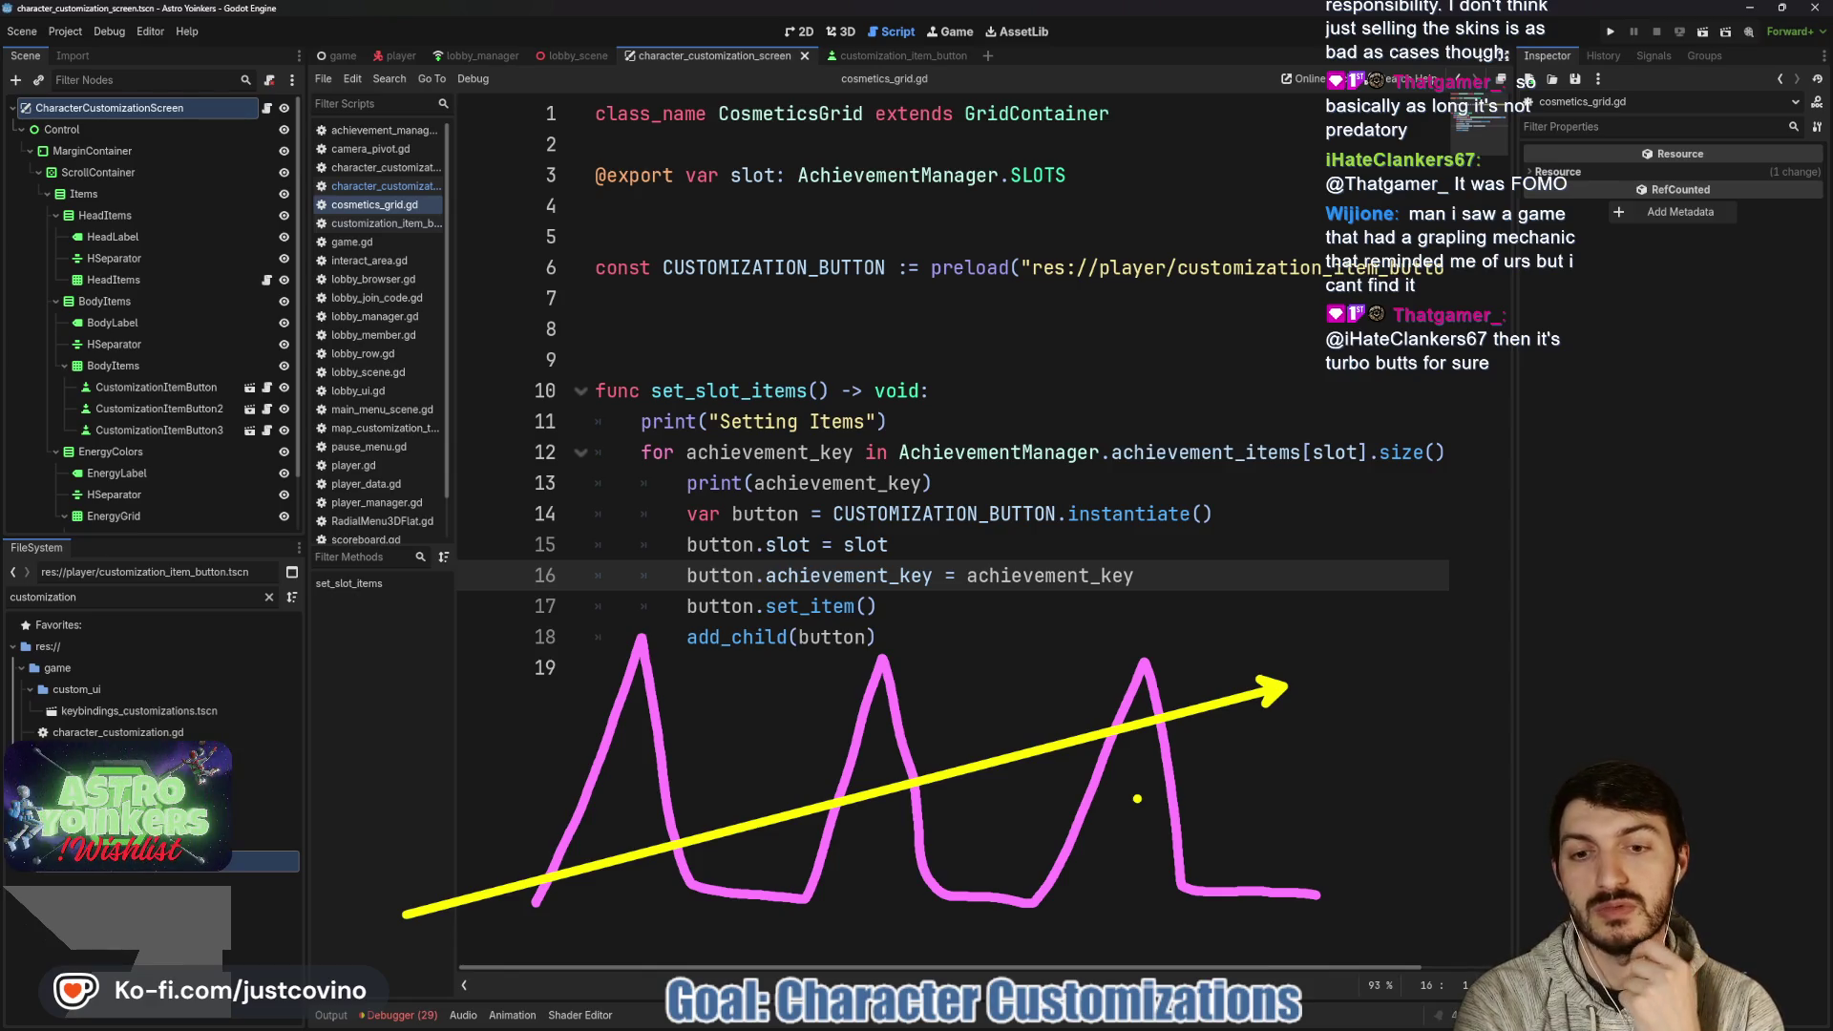
{"action": "key", "text": "Escape"}
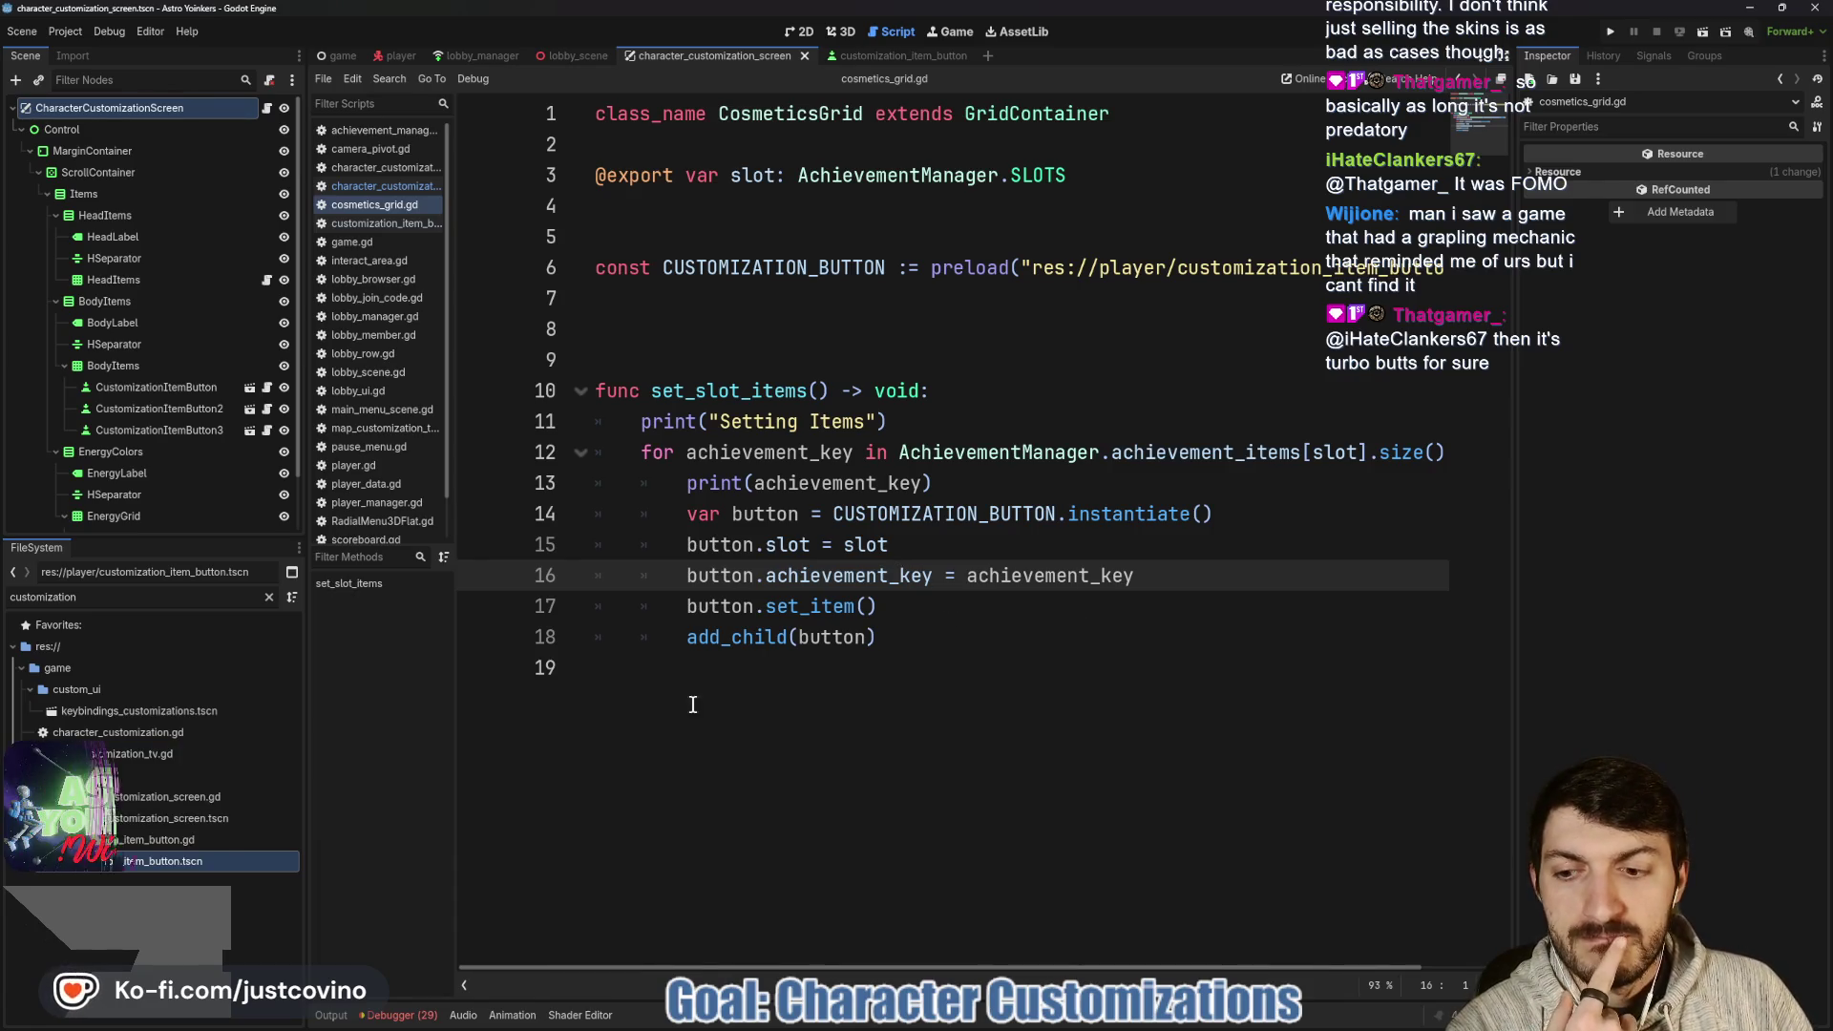
{"action": "left_click", "coordinate": [896, 575]}
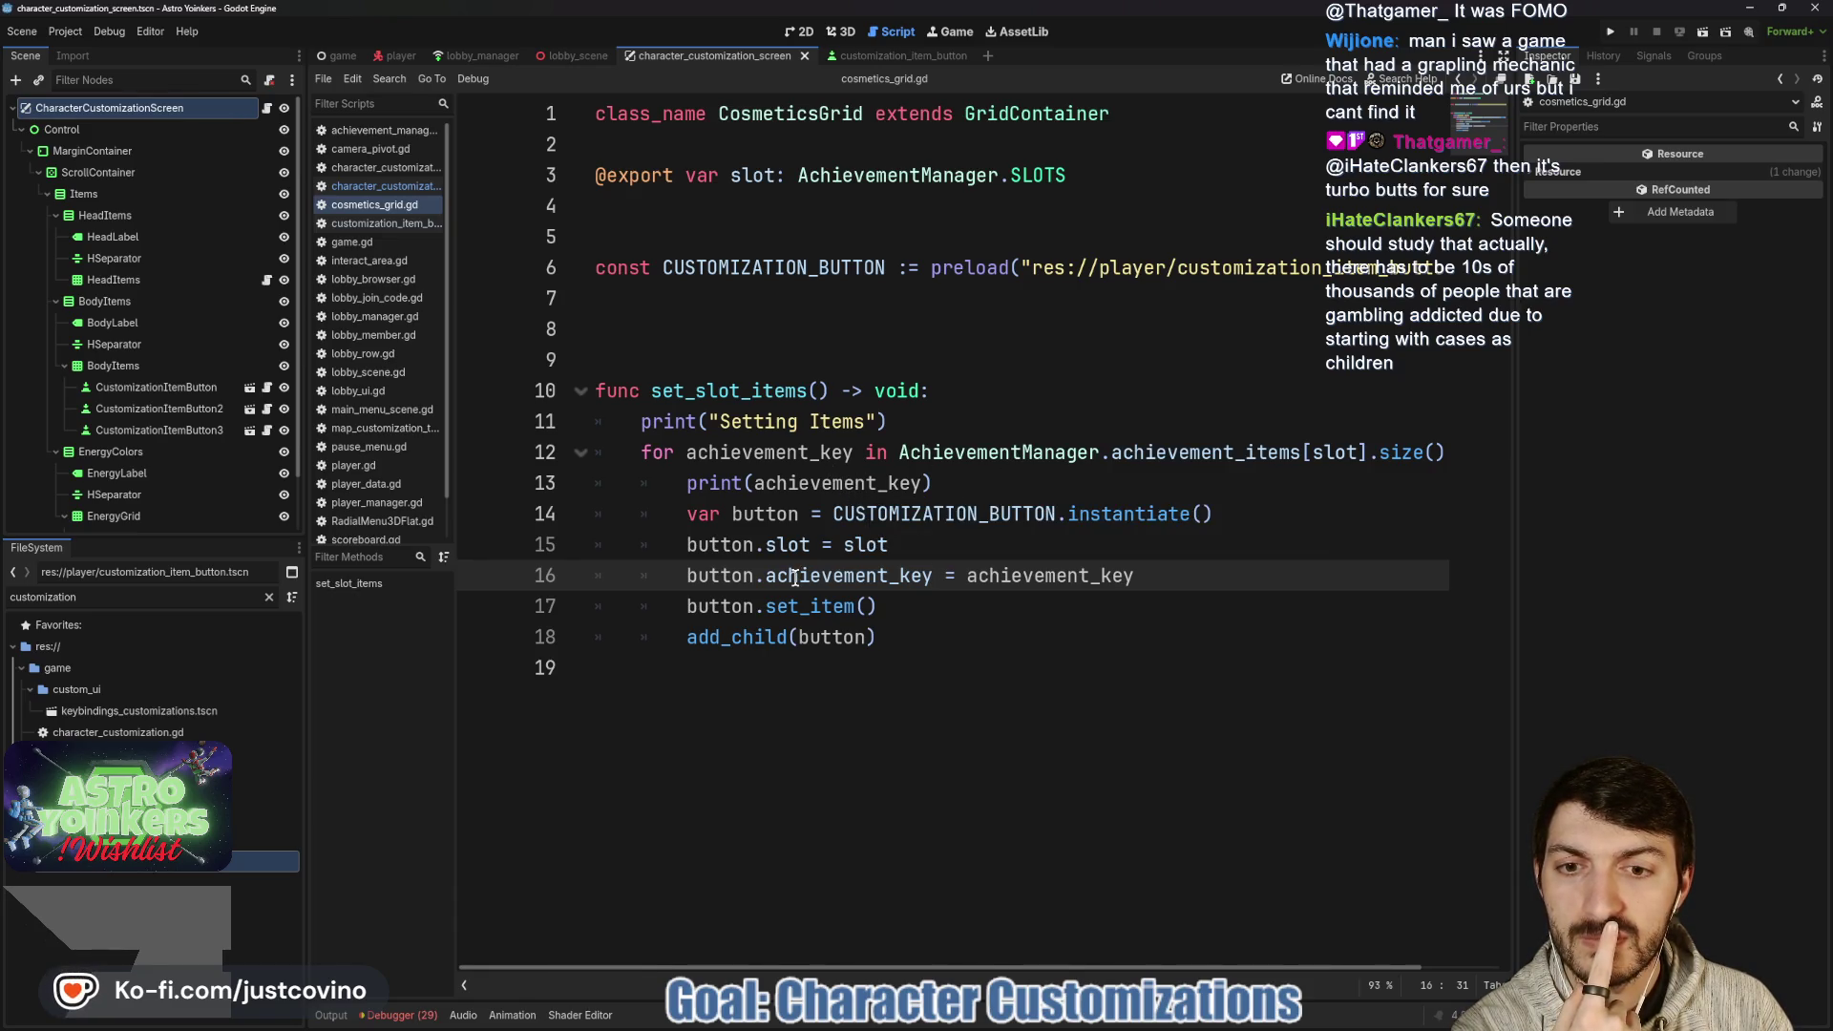
- Try adding brackets after achievement_key on line 16, then remove them
{"action": "left_click", "coordinate": [1183, 579]}
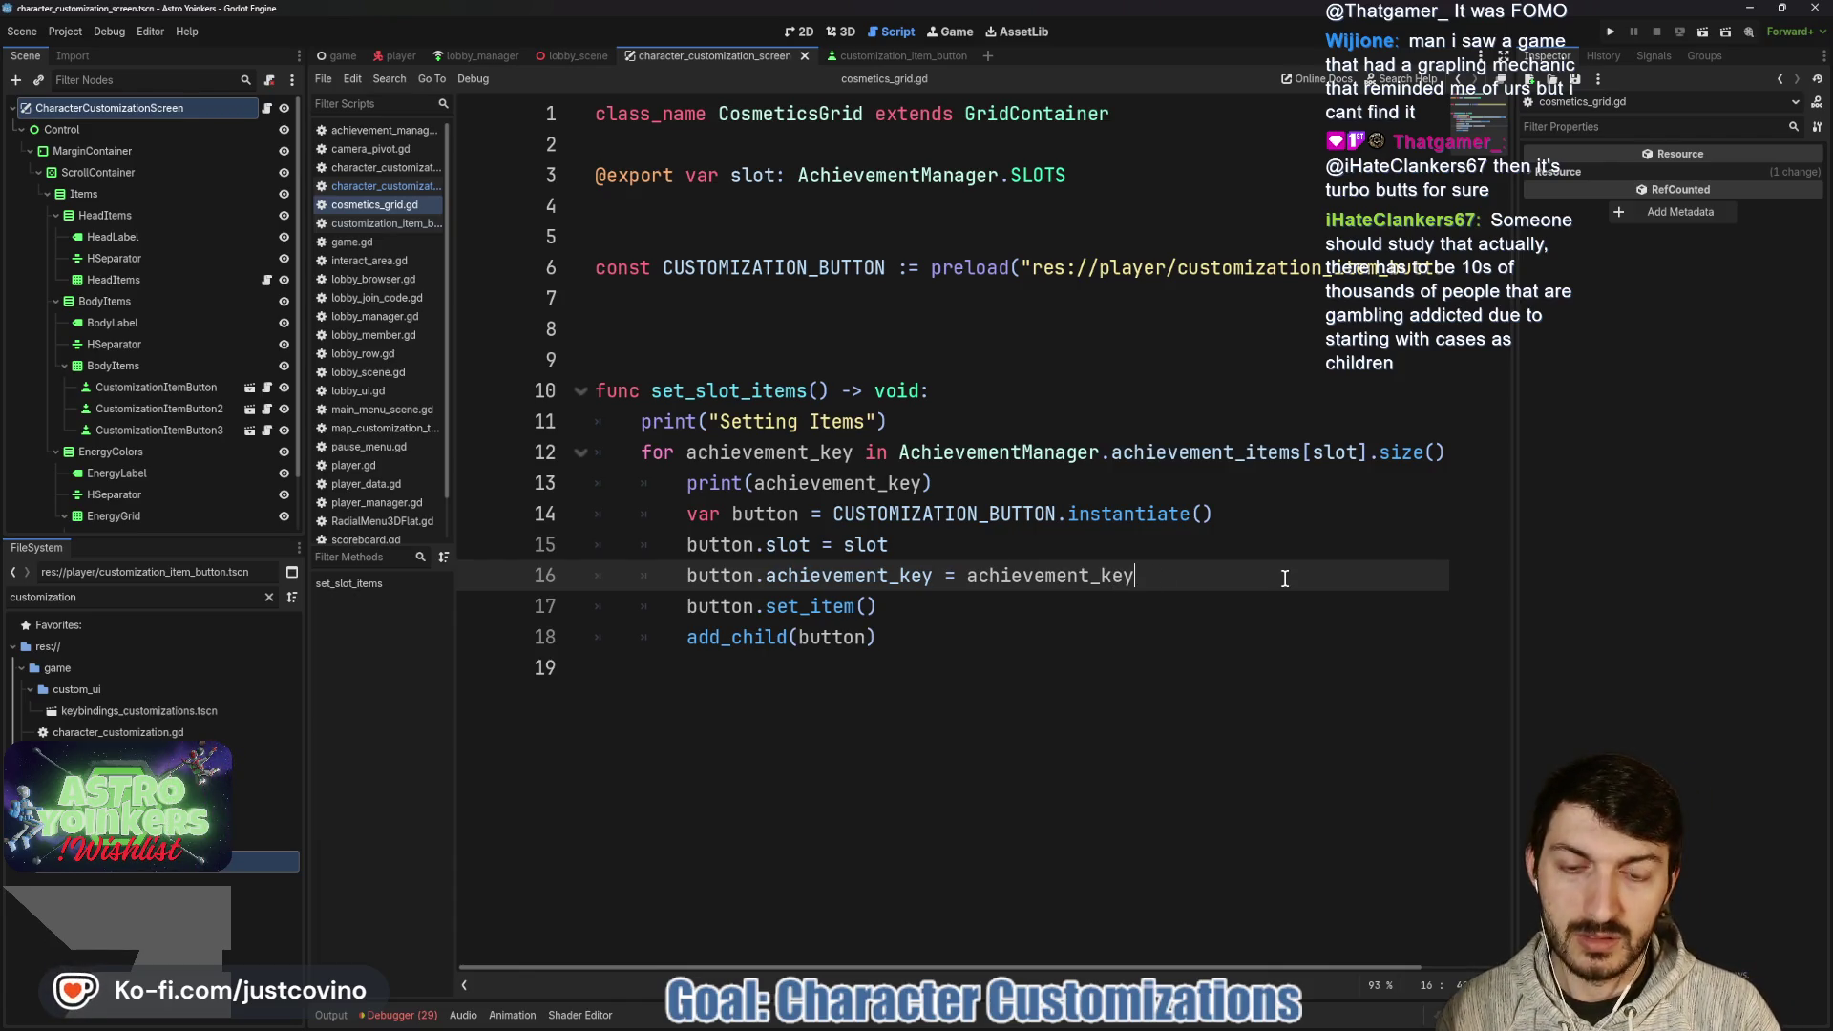
{"action": "type", "text": "[\""}
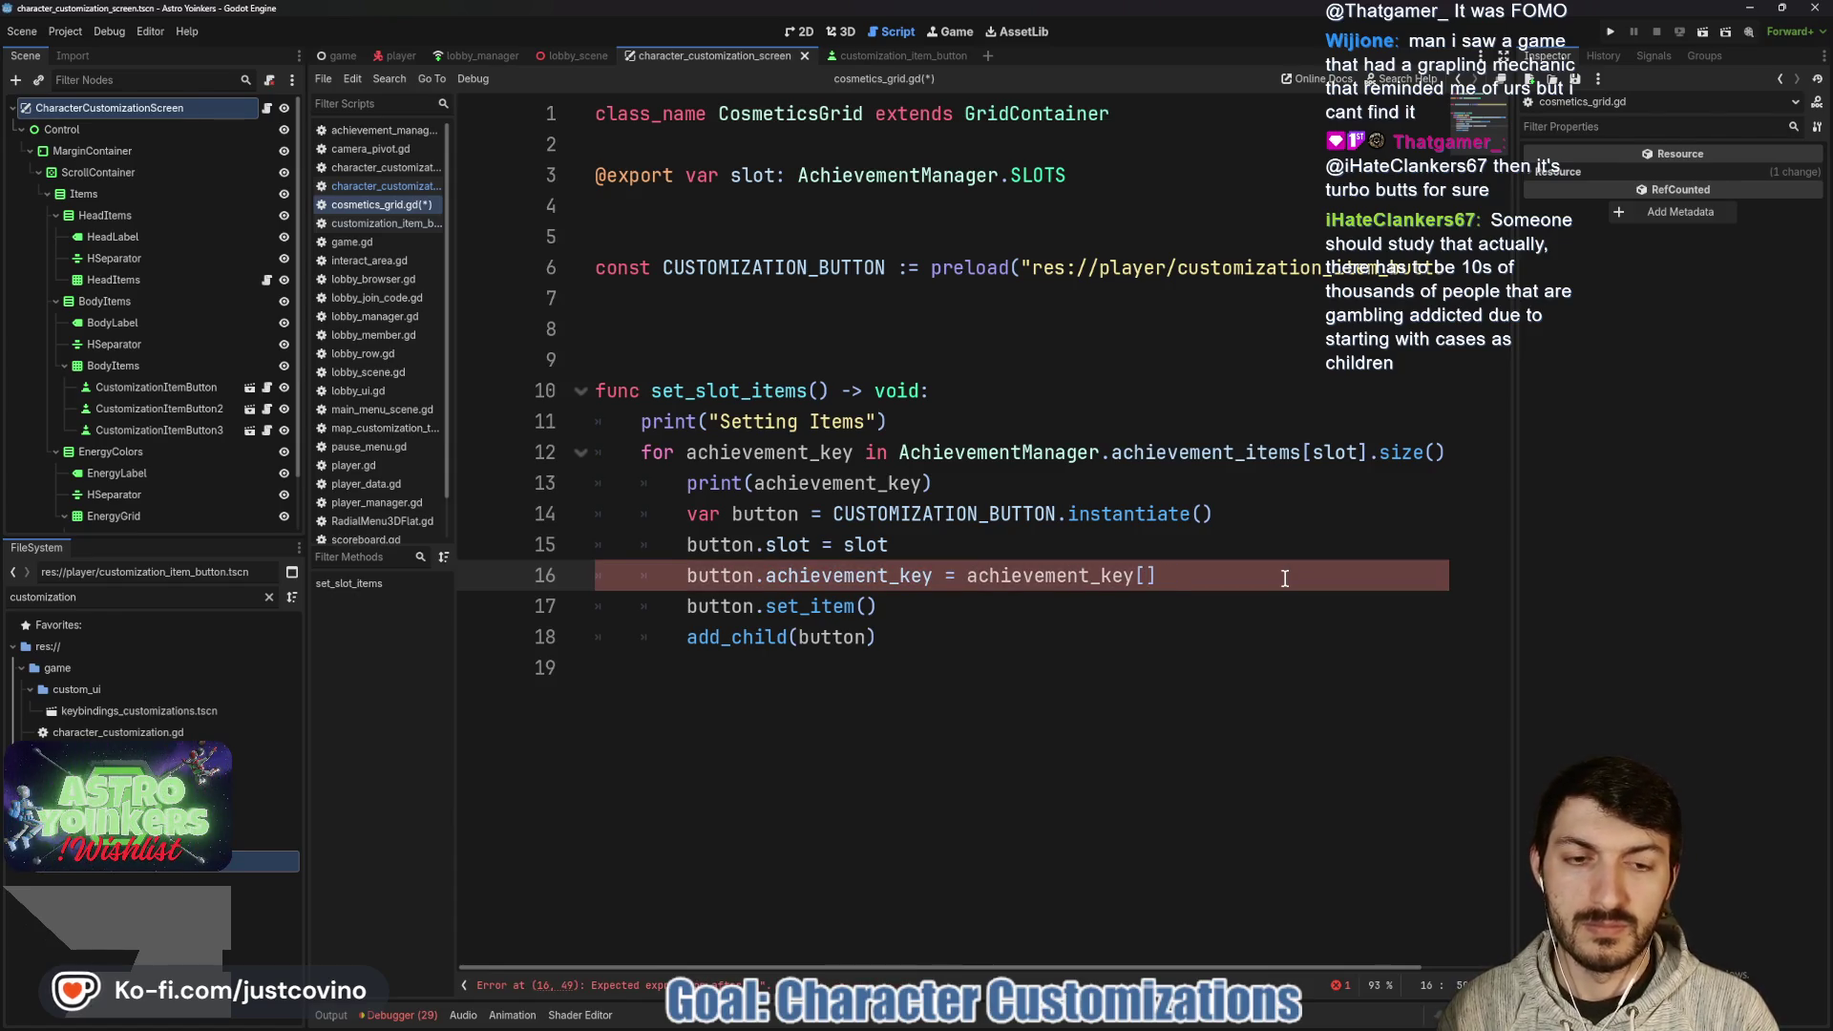
{"action": "key", "text": "BackSpace"}
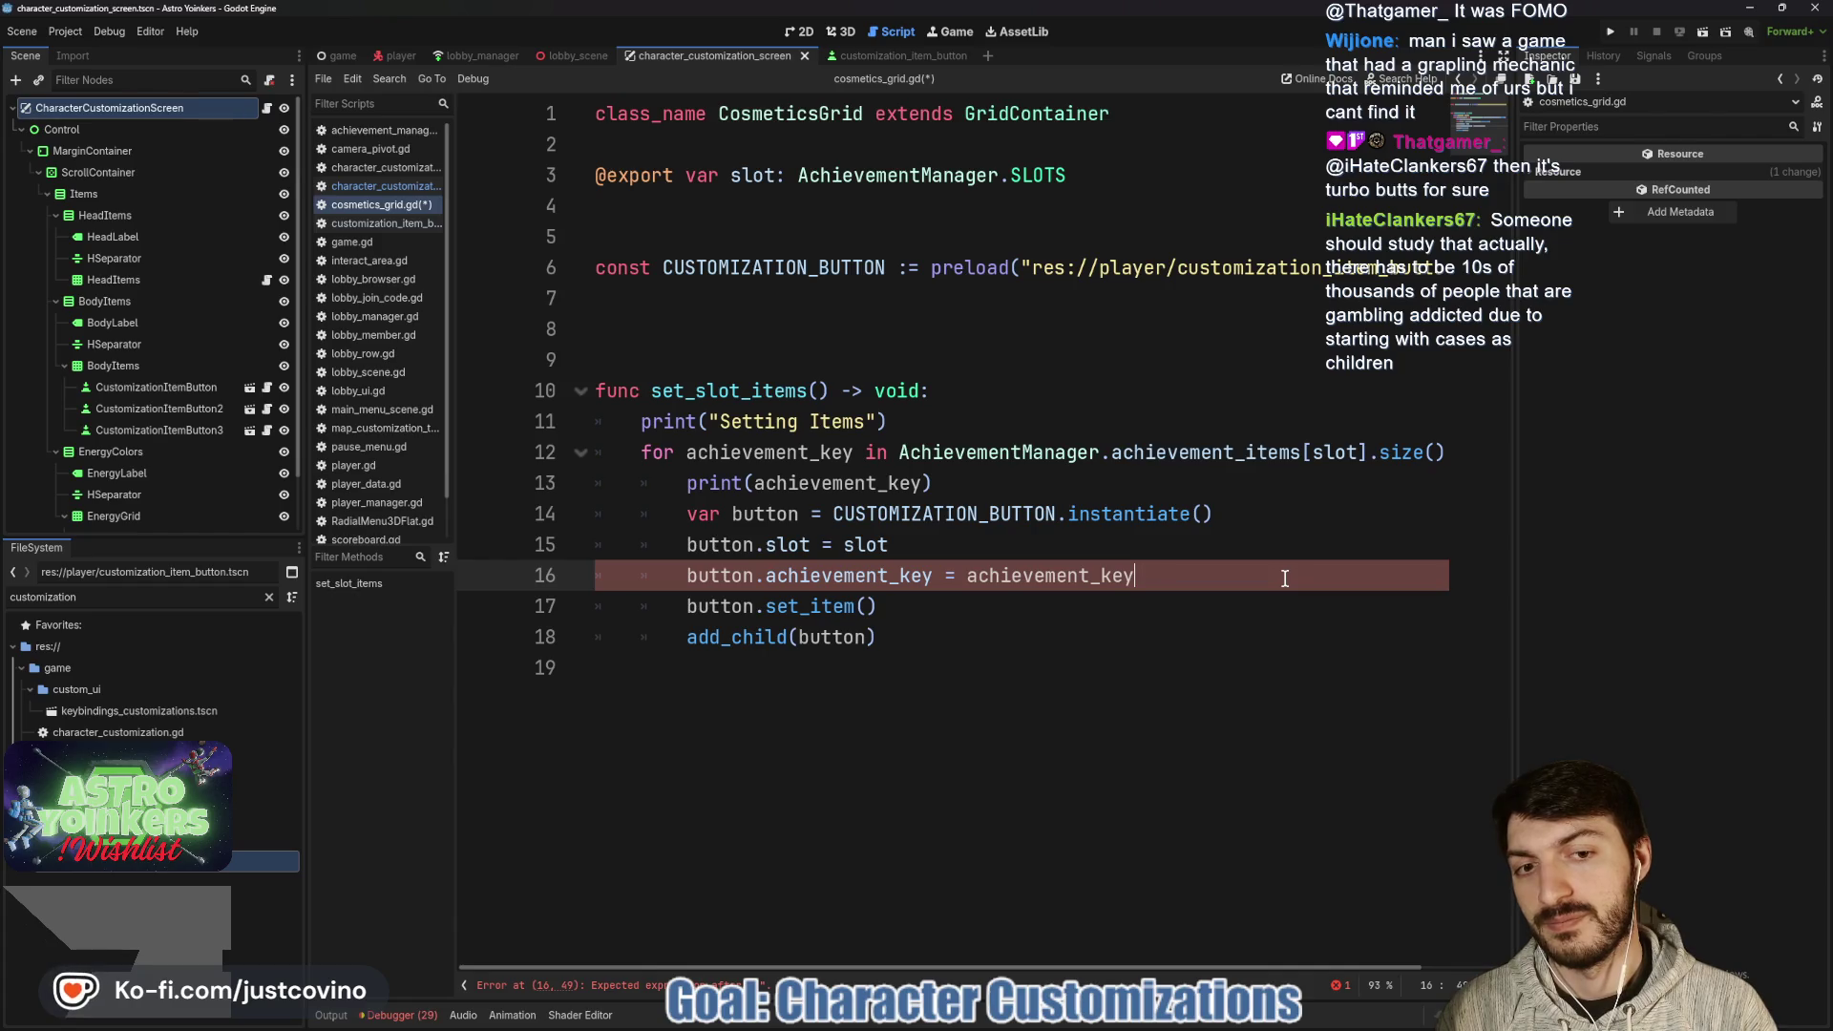
{"action": "key", "text": "Delete"}
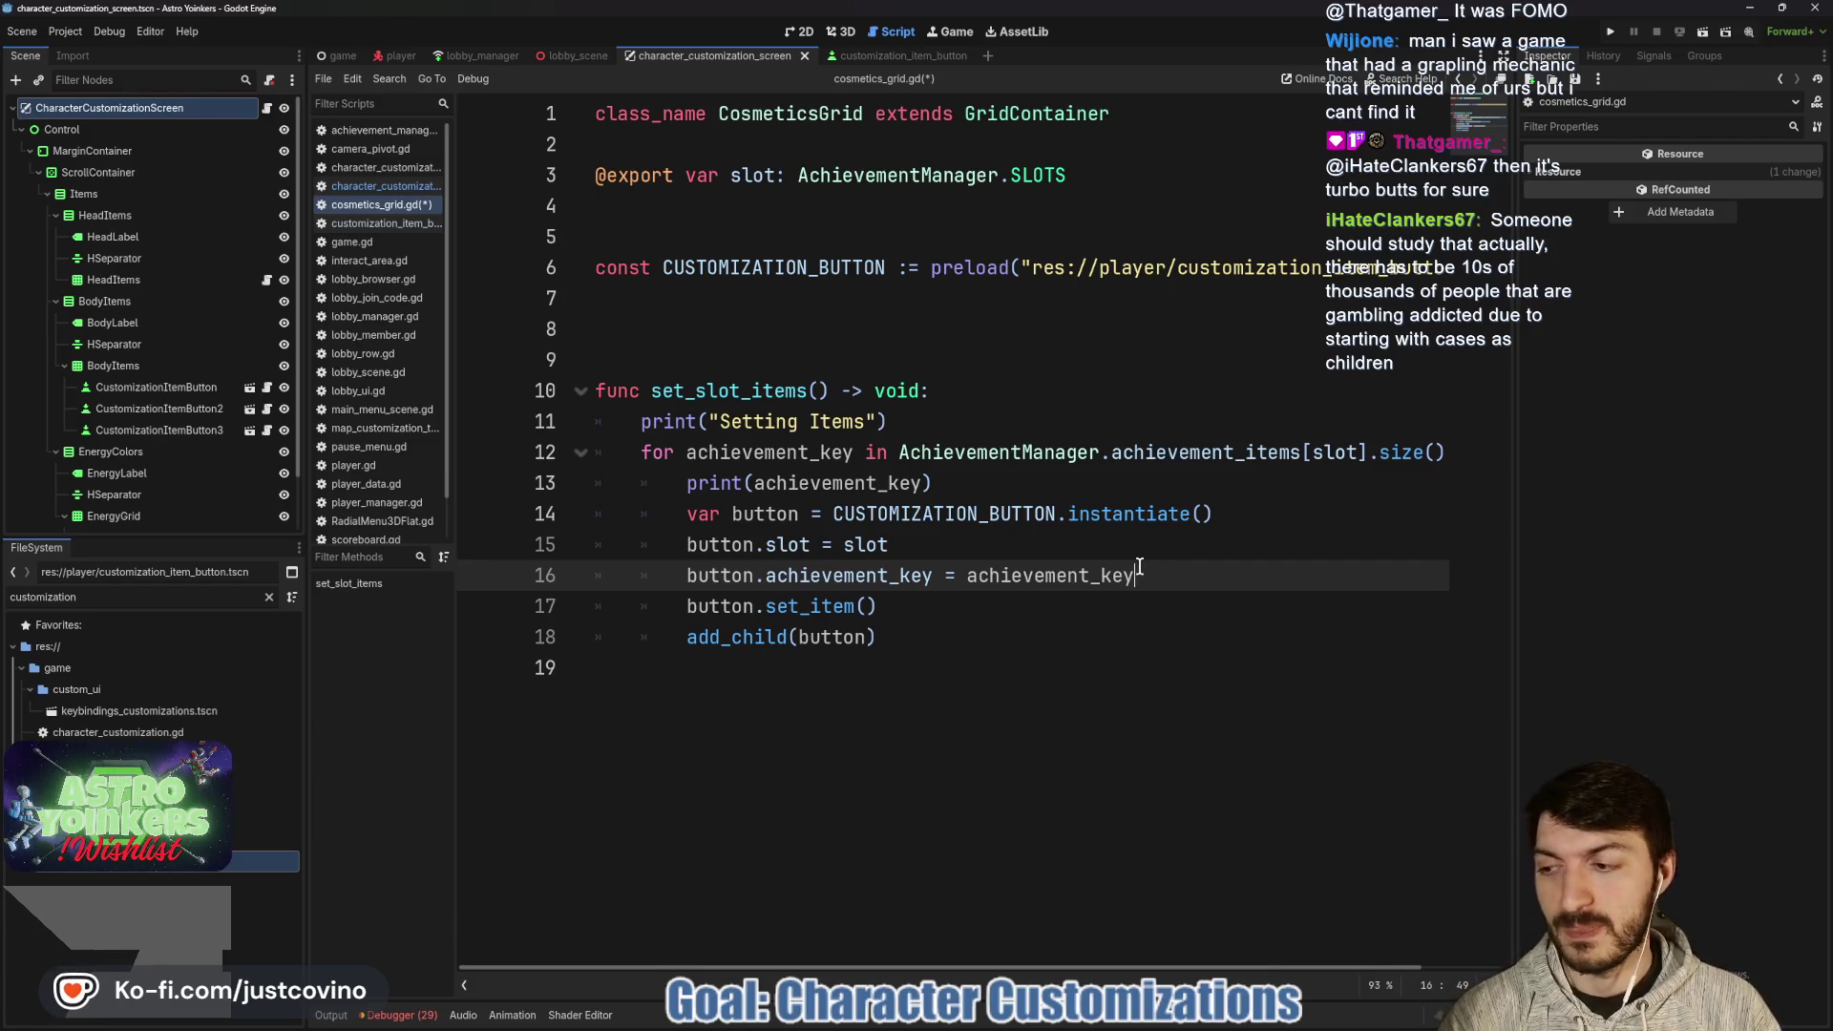
- Clear the assigned achievement_key value on line 16, removing the mangled identifier
{"action": "left_click_drag", "start_coordinate": [1139, 574], "coordinate": [969, 574]}
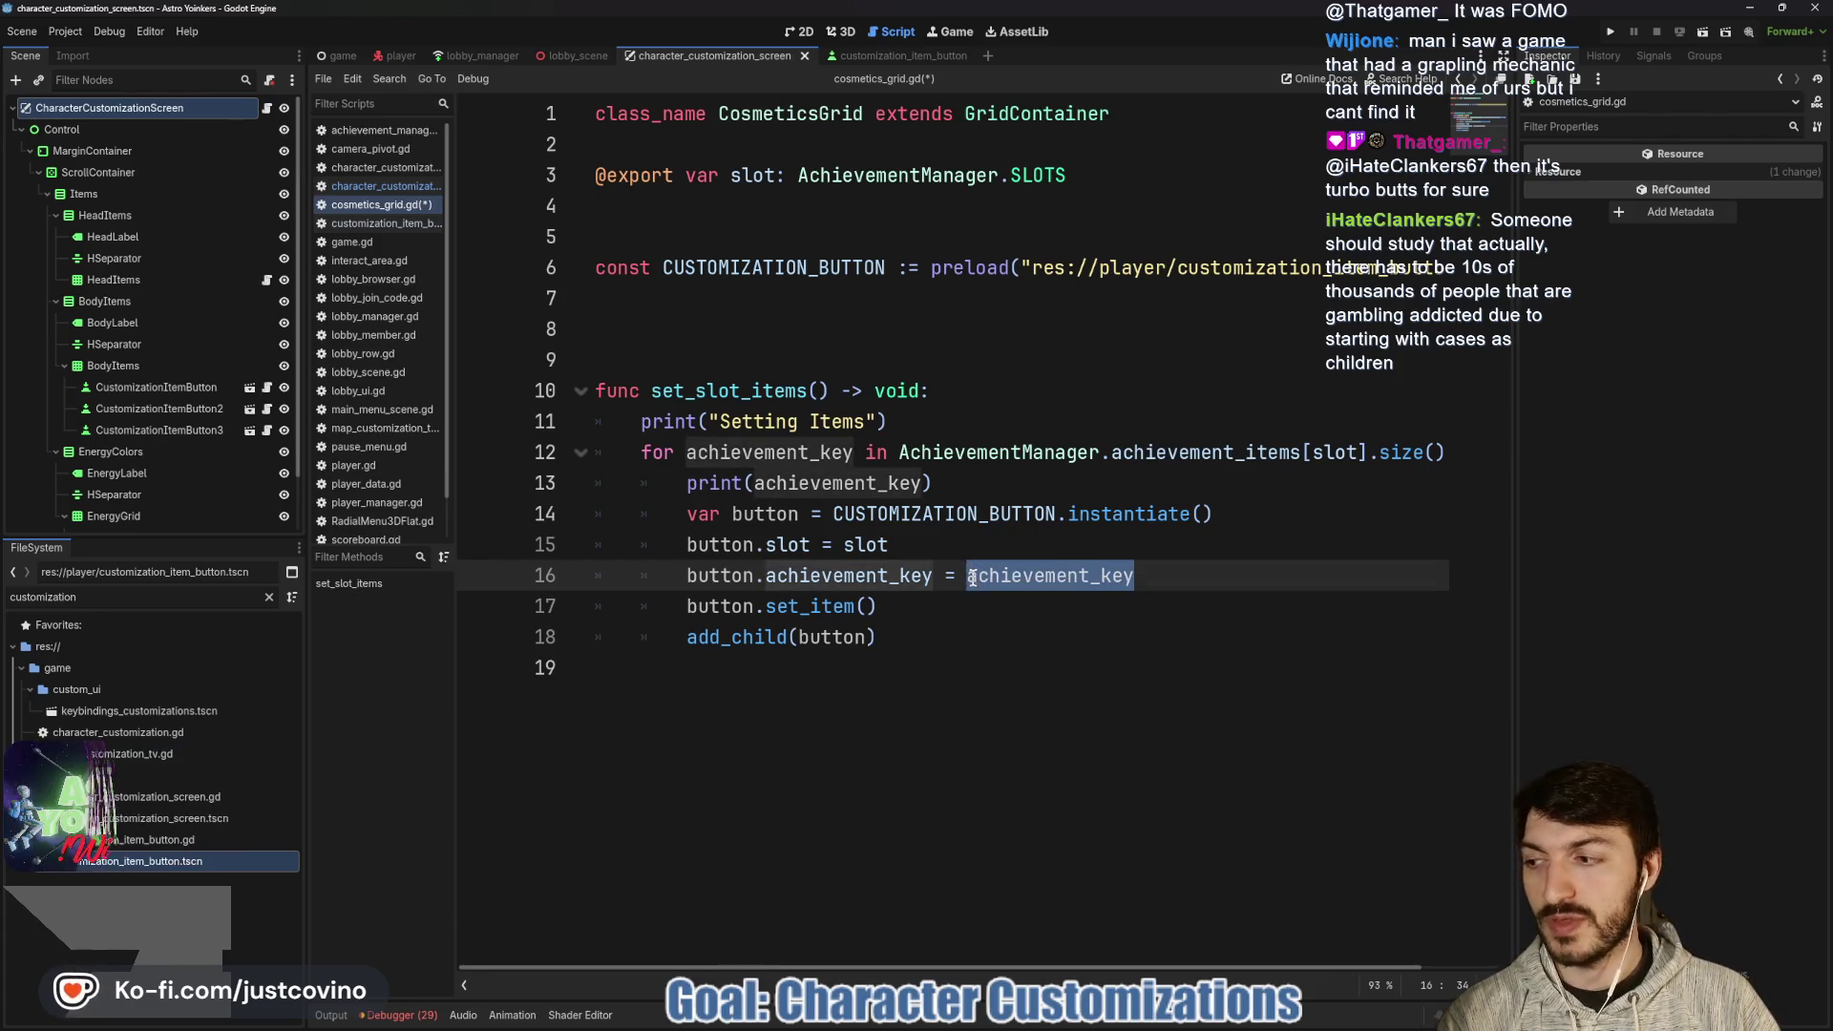
{"action": "left_click", "coordinate": [1162, 574]}
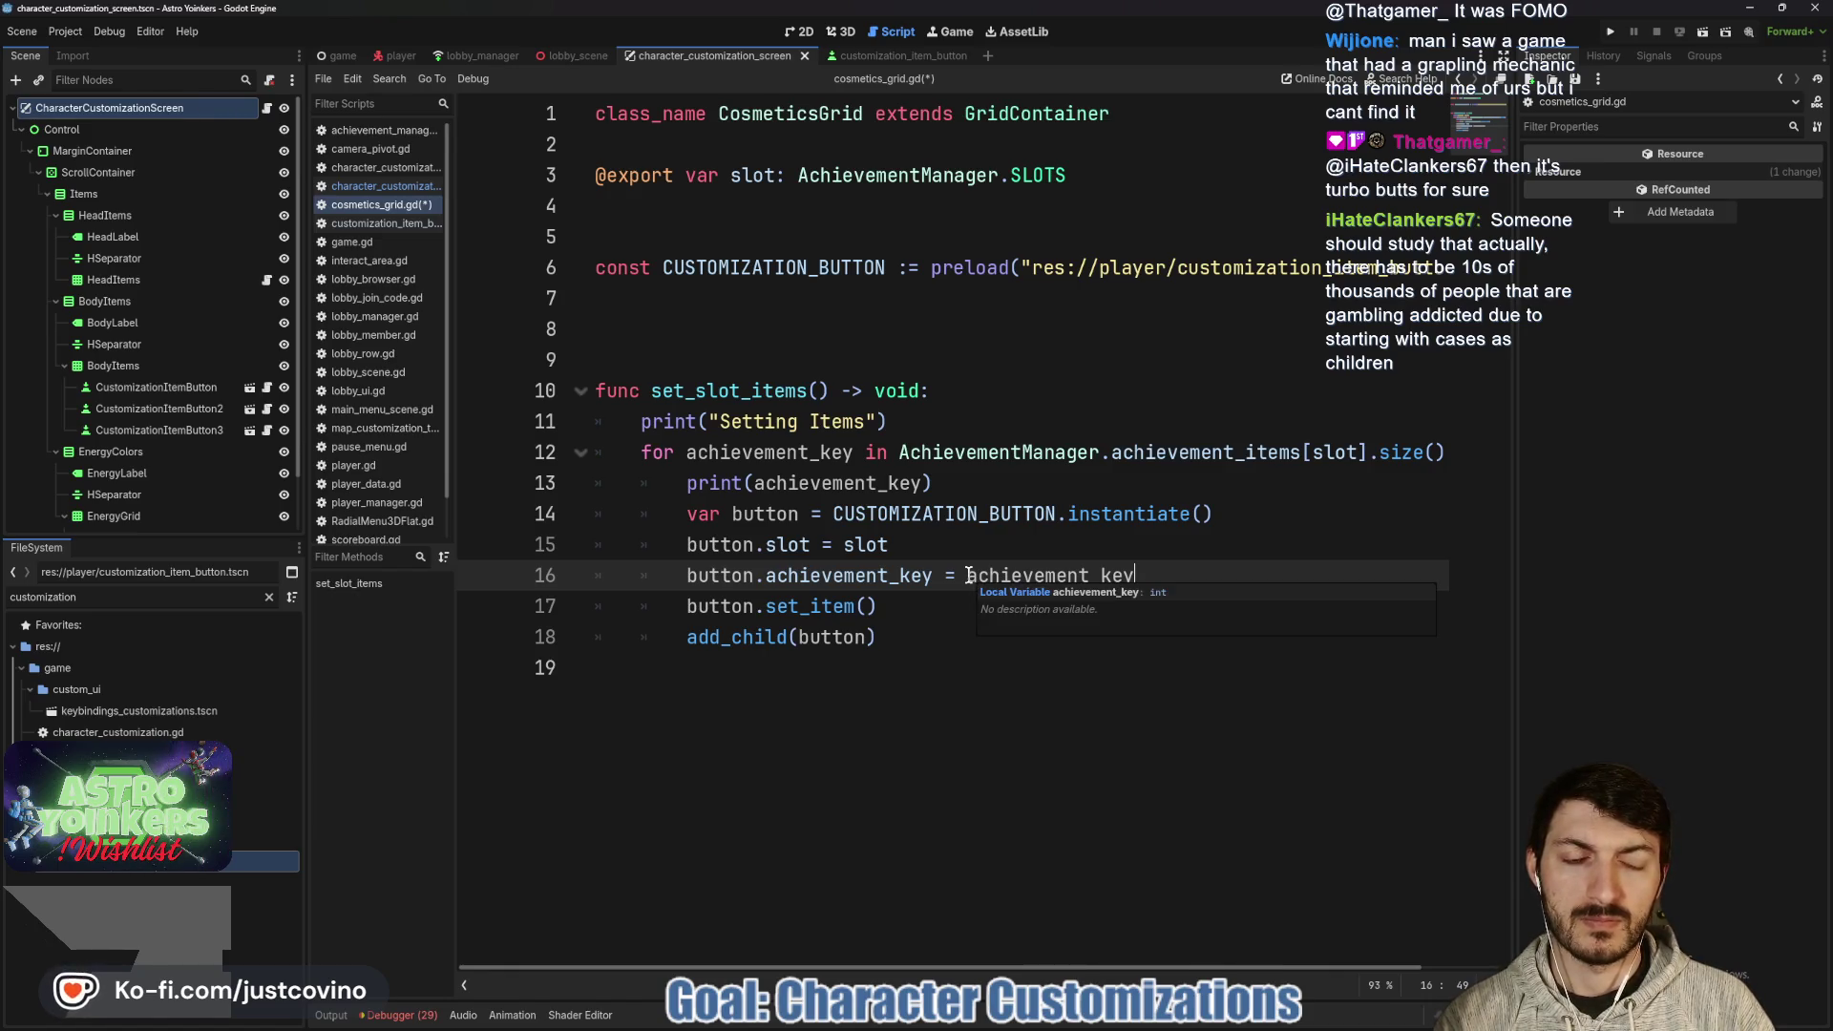
{"action": "left_click", "coordinate": [967, 575]}
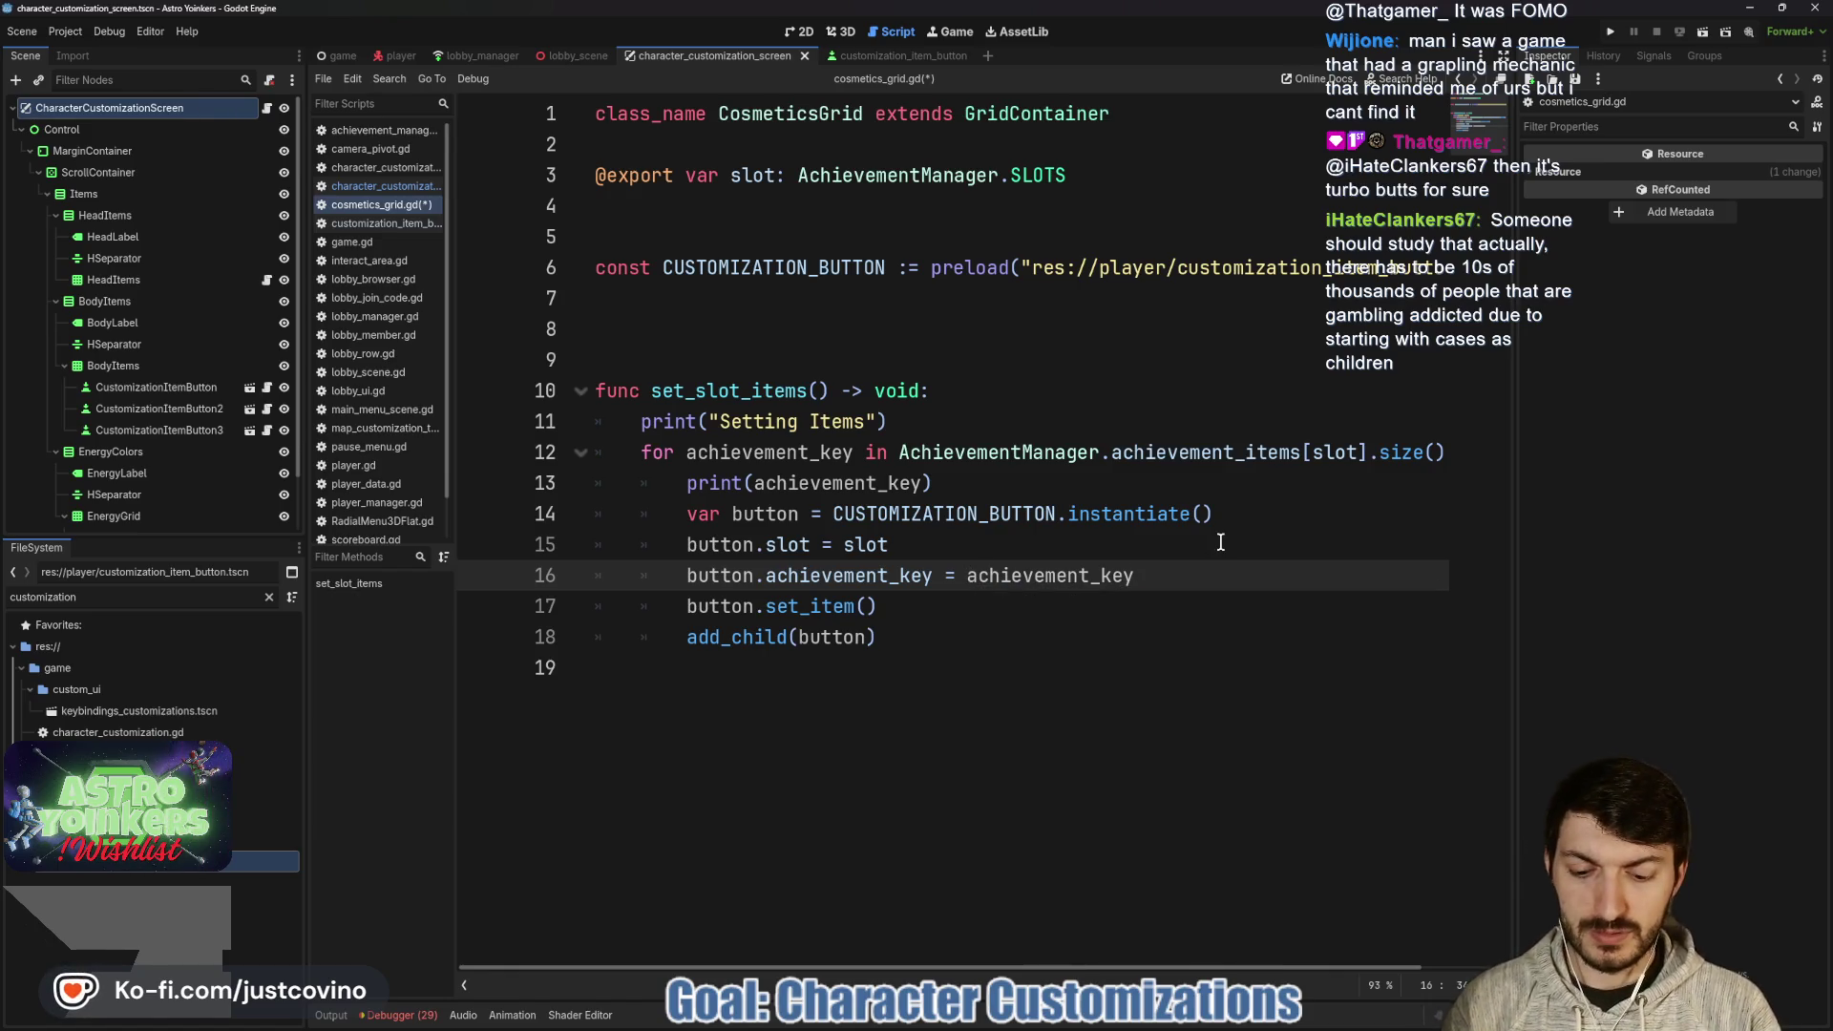
{"action": "type", "text": "Achiev"}
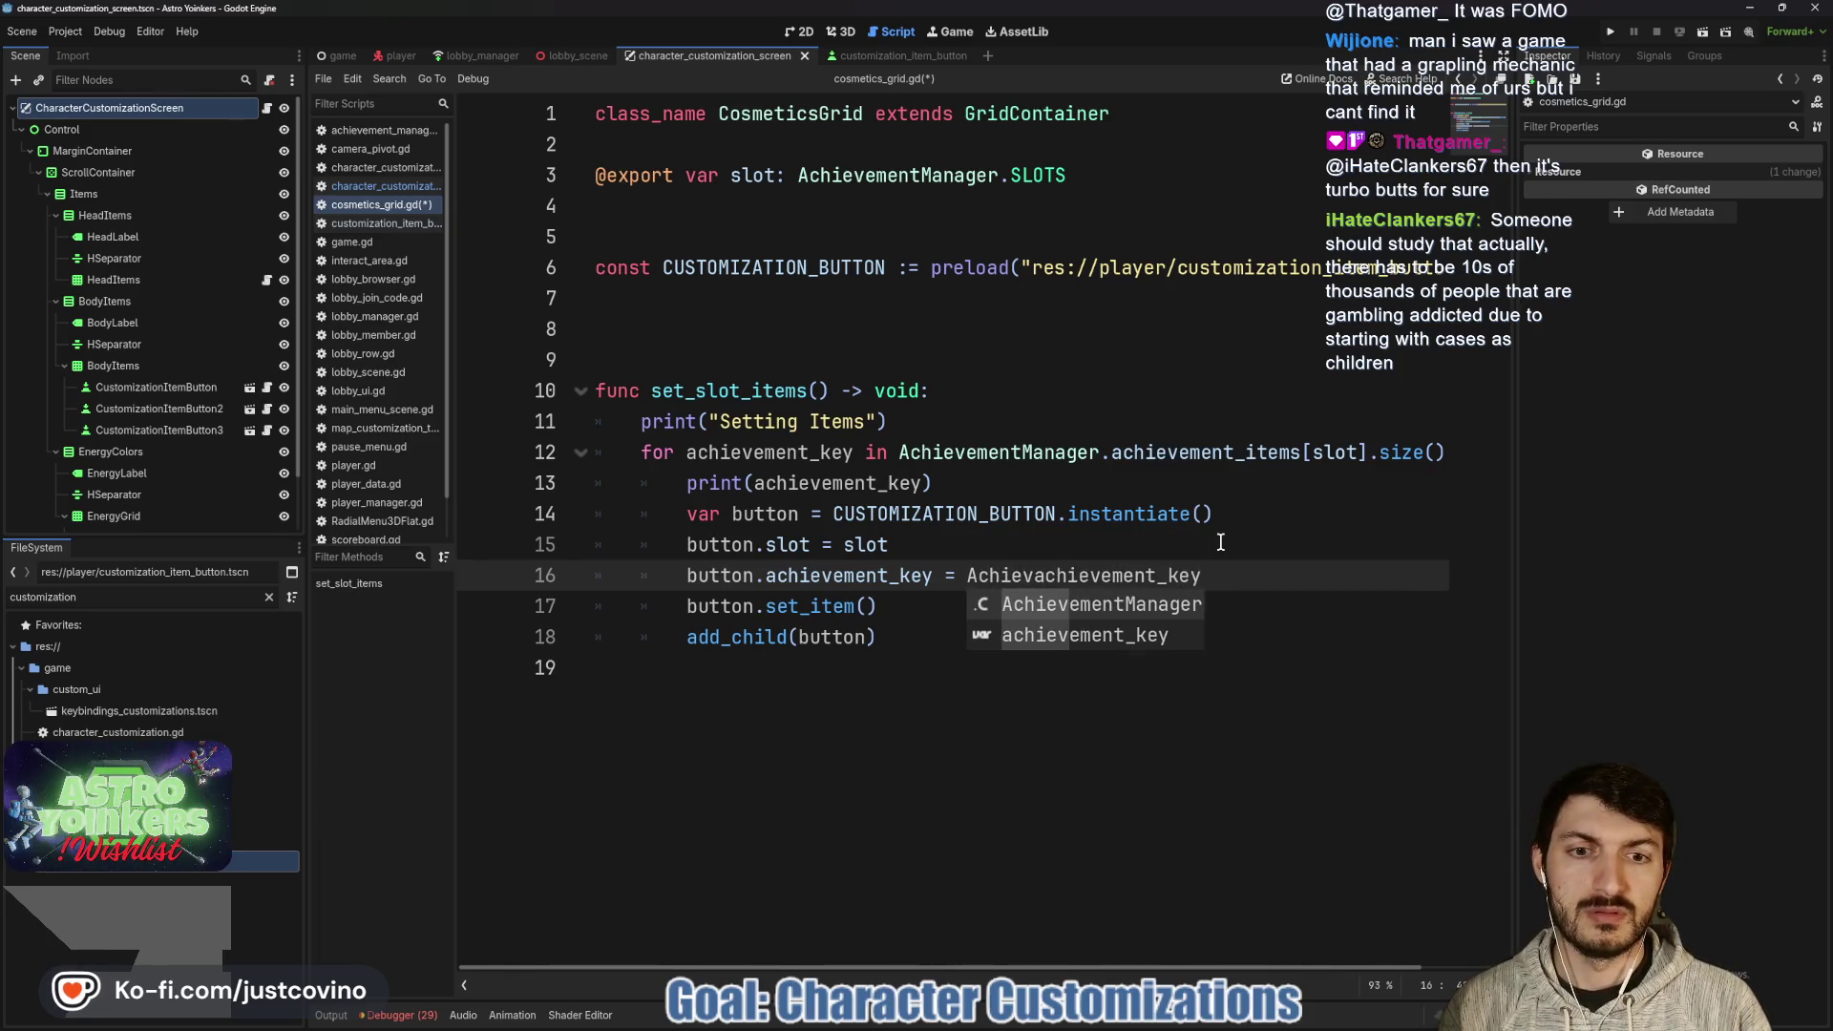
{"action": "key", "text": "BackSpace"}
{"action": "left_click_drag", "start_coordinate": [1190, 576], "coordinate": [969, 575]}
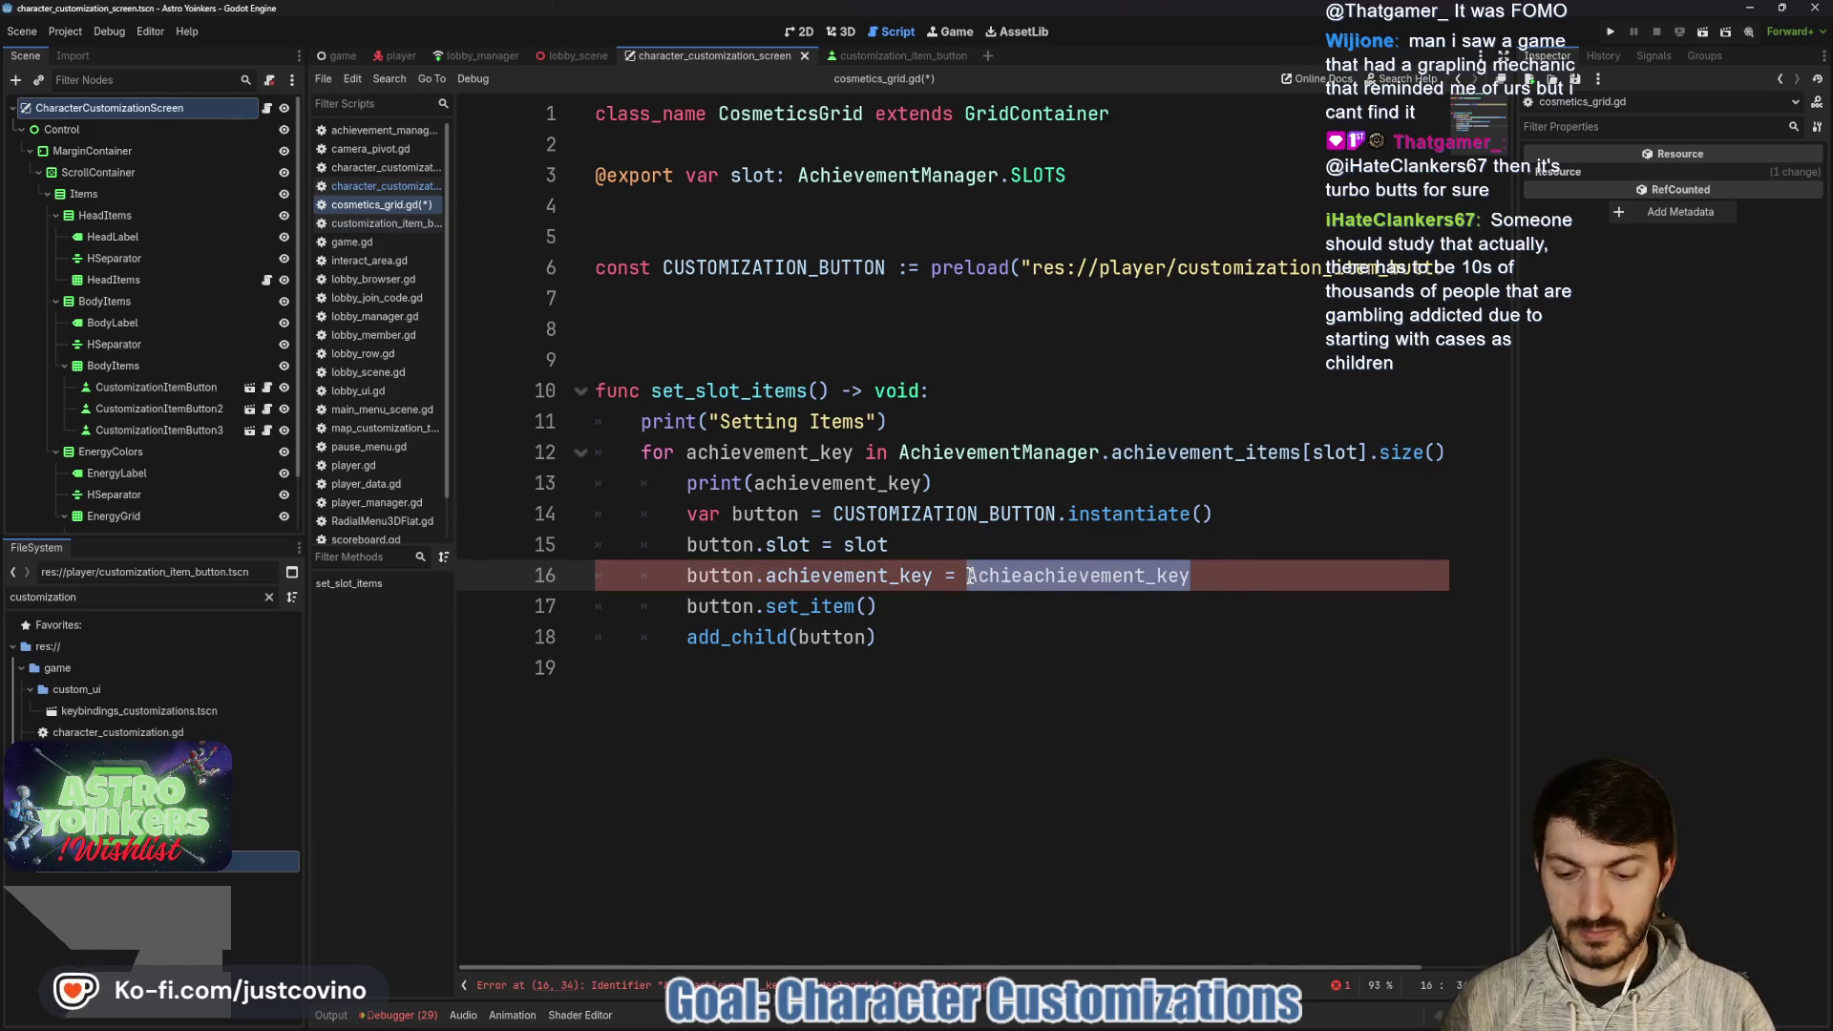
{"action": "key", "text": "BackSpace"}
- Type AchievementManager.achievement_items[slot][achievement_key] as line 16's value using autocomplete
{"action": "type", "text": "Achiev"}
{"action": "key", "text": "Return"}
{"action": "type", "text": "."}
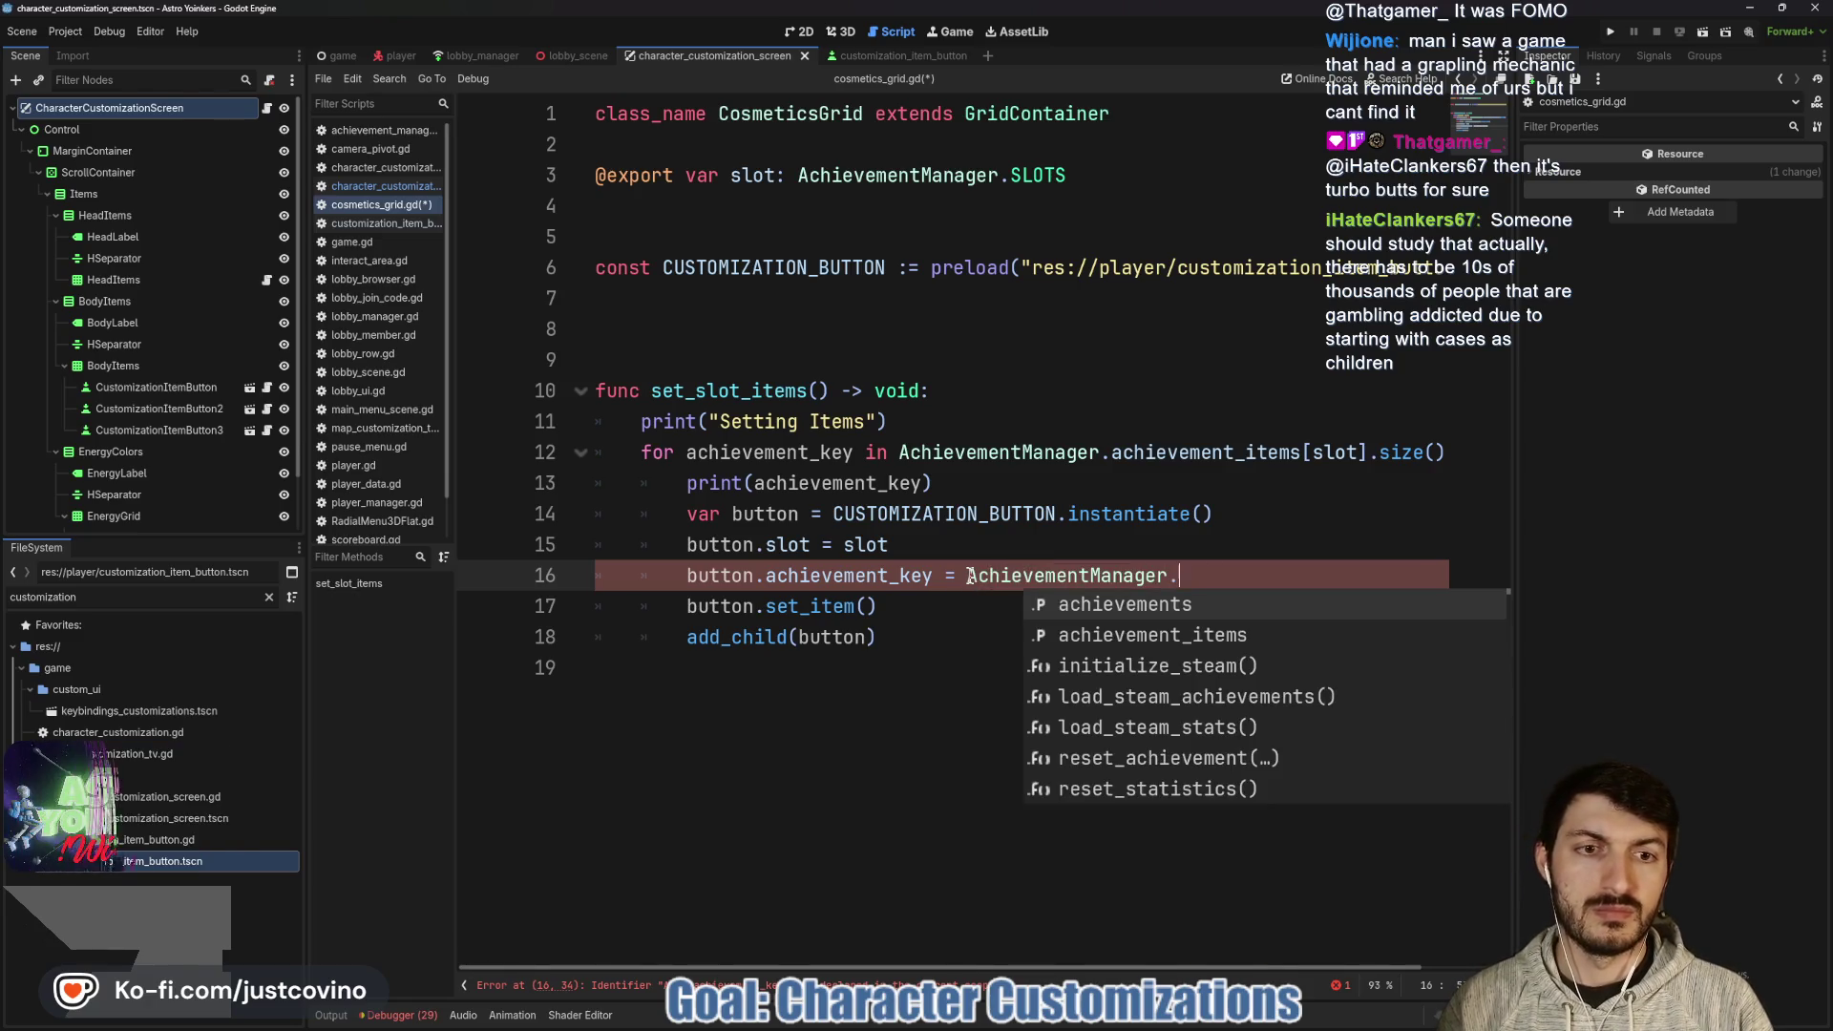
{"action": "key", "text": "BackSpace"}
{"action": "type", "text": ".achie"}
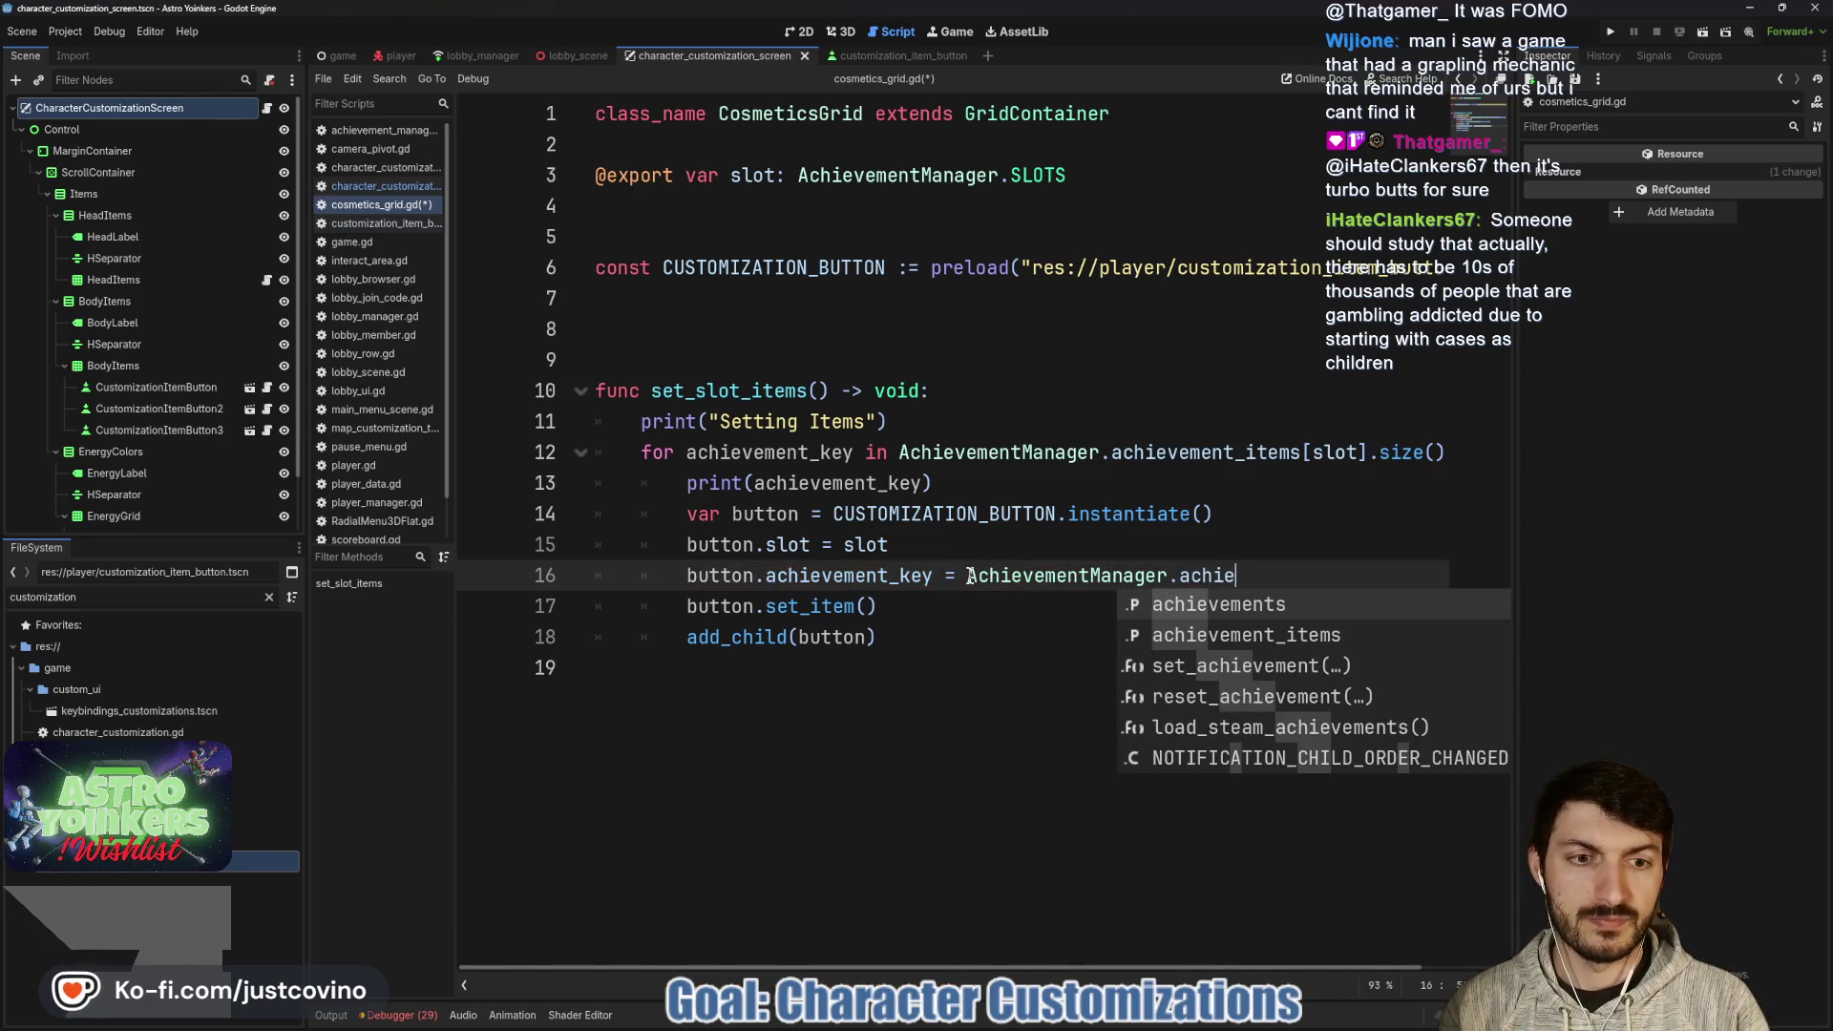
{"action": "key", "text": "Down"}
{"action": "key", "text": "Return"}
{"action": "type", "text": "[slot"}
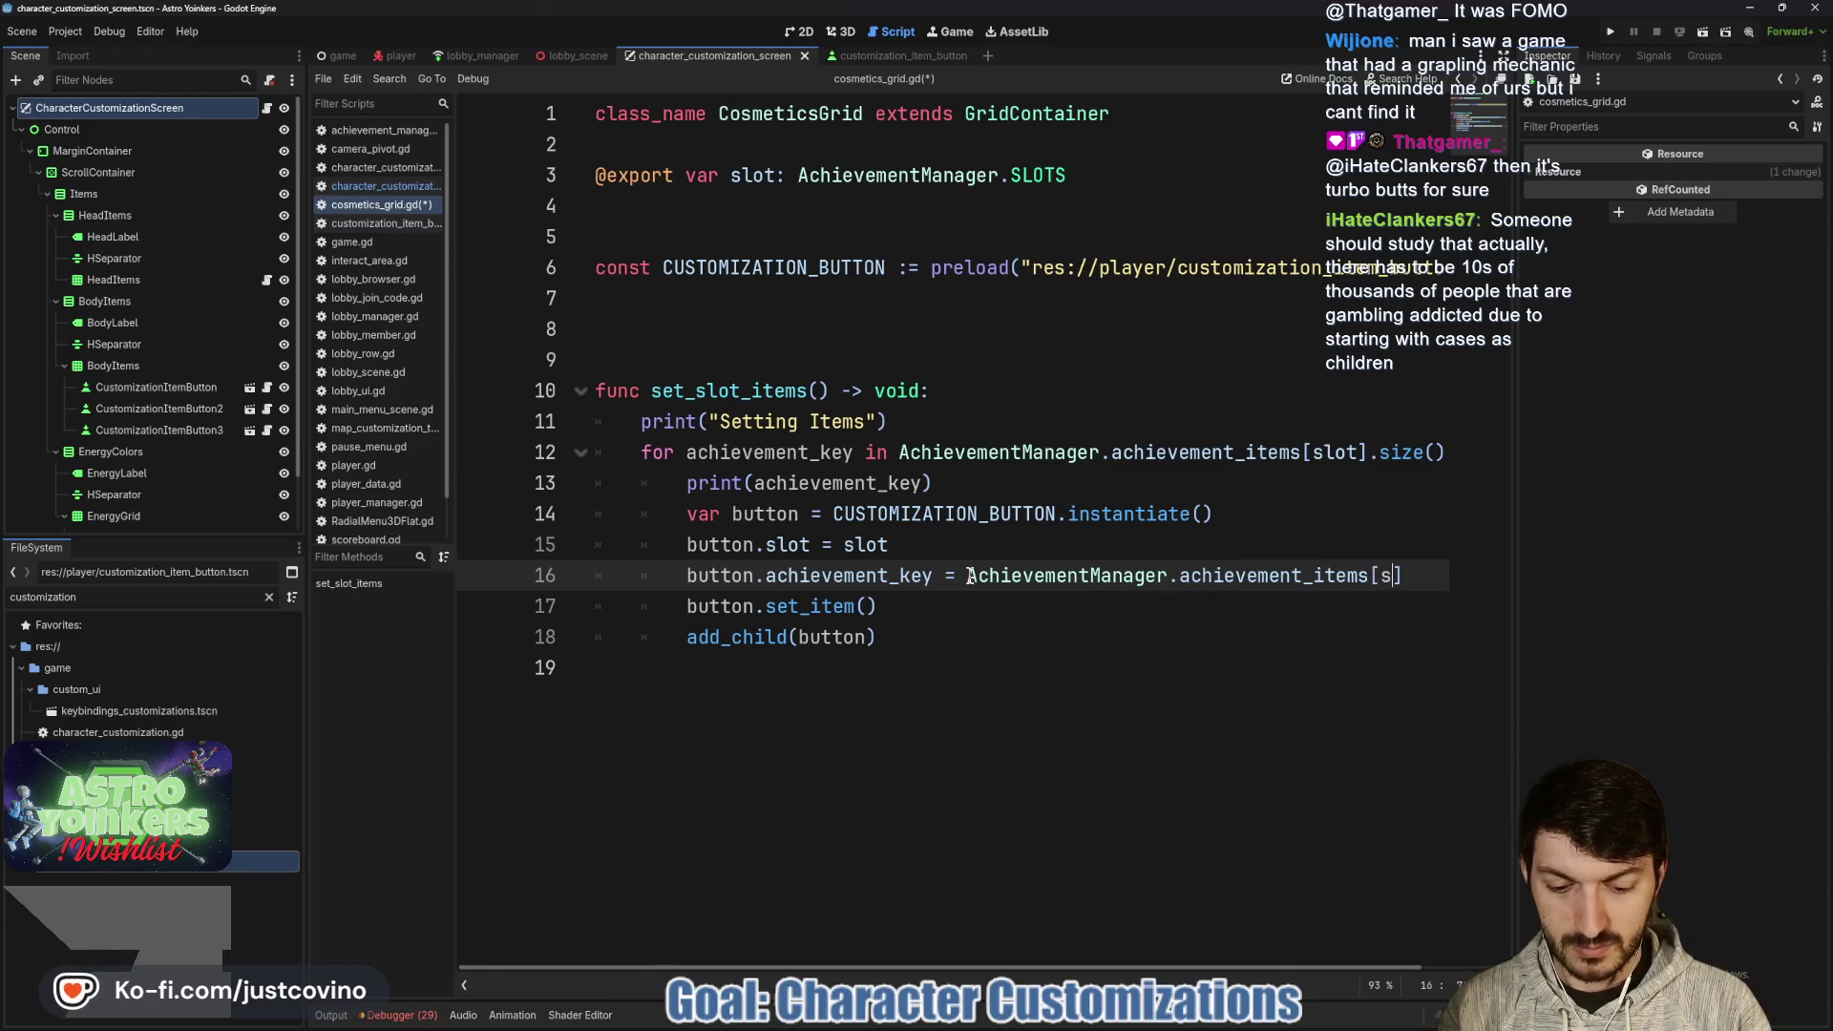
{"action": "key", "text": "Escape"}
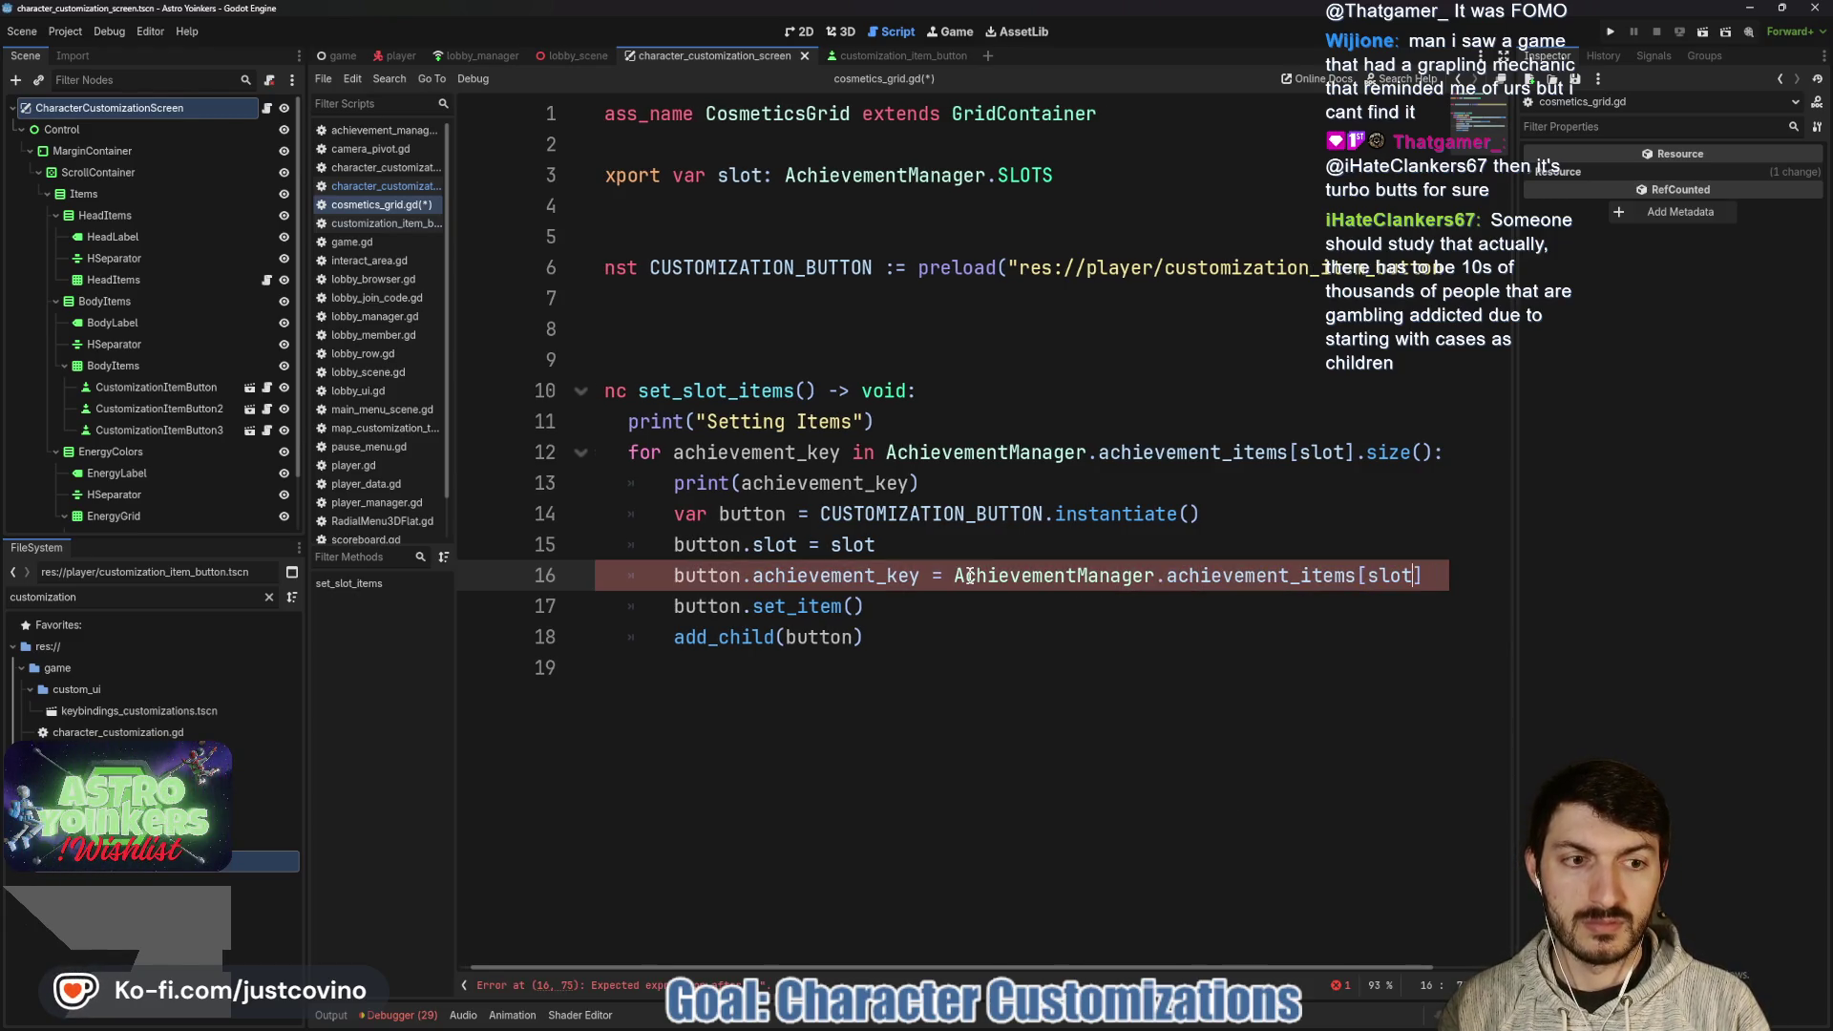
{"action": "type", "text": "][achieve"}
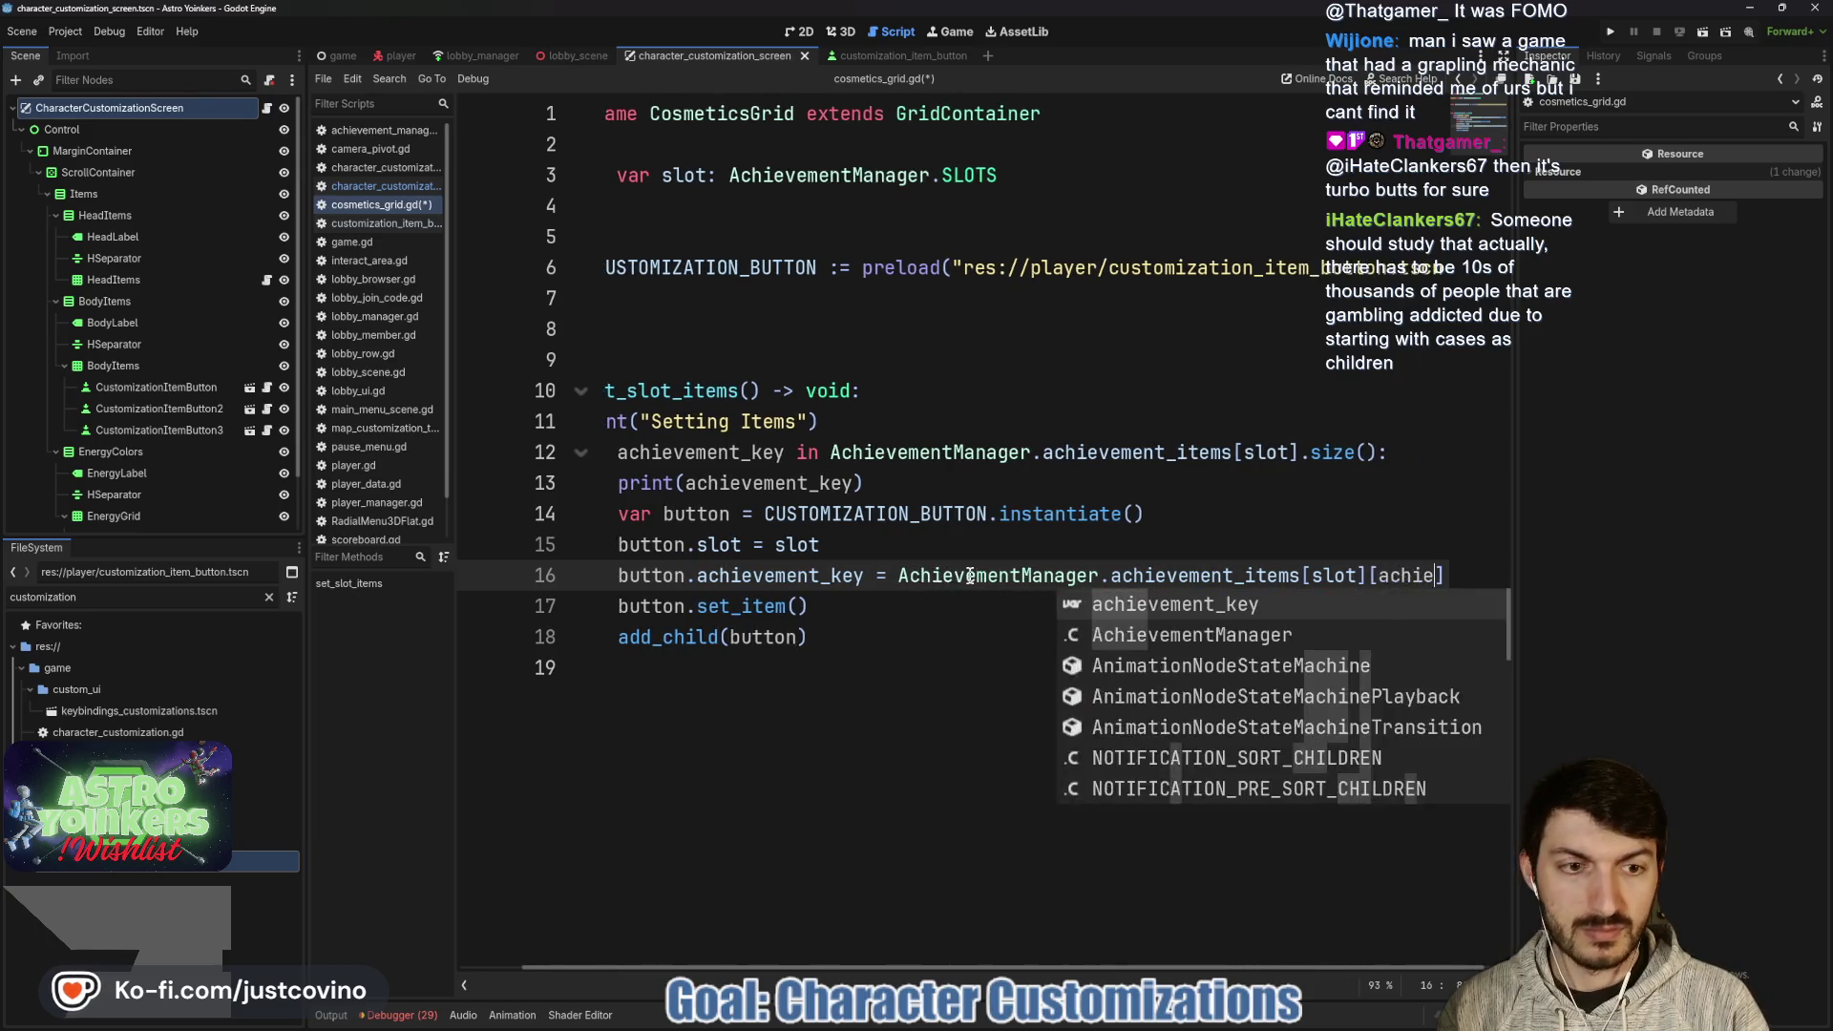
{"action": "key", "text": "Return"}
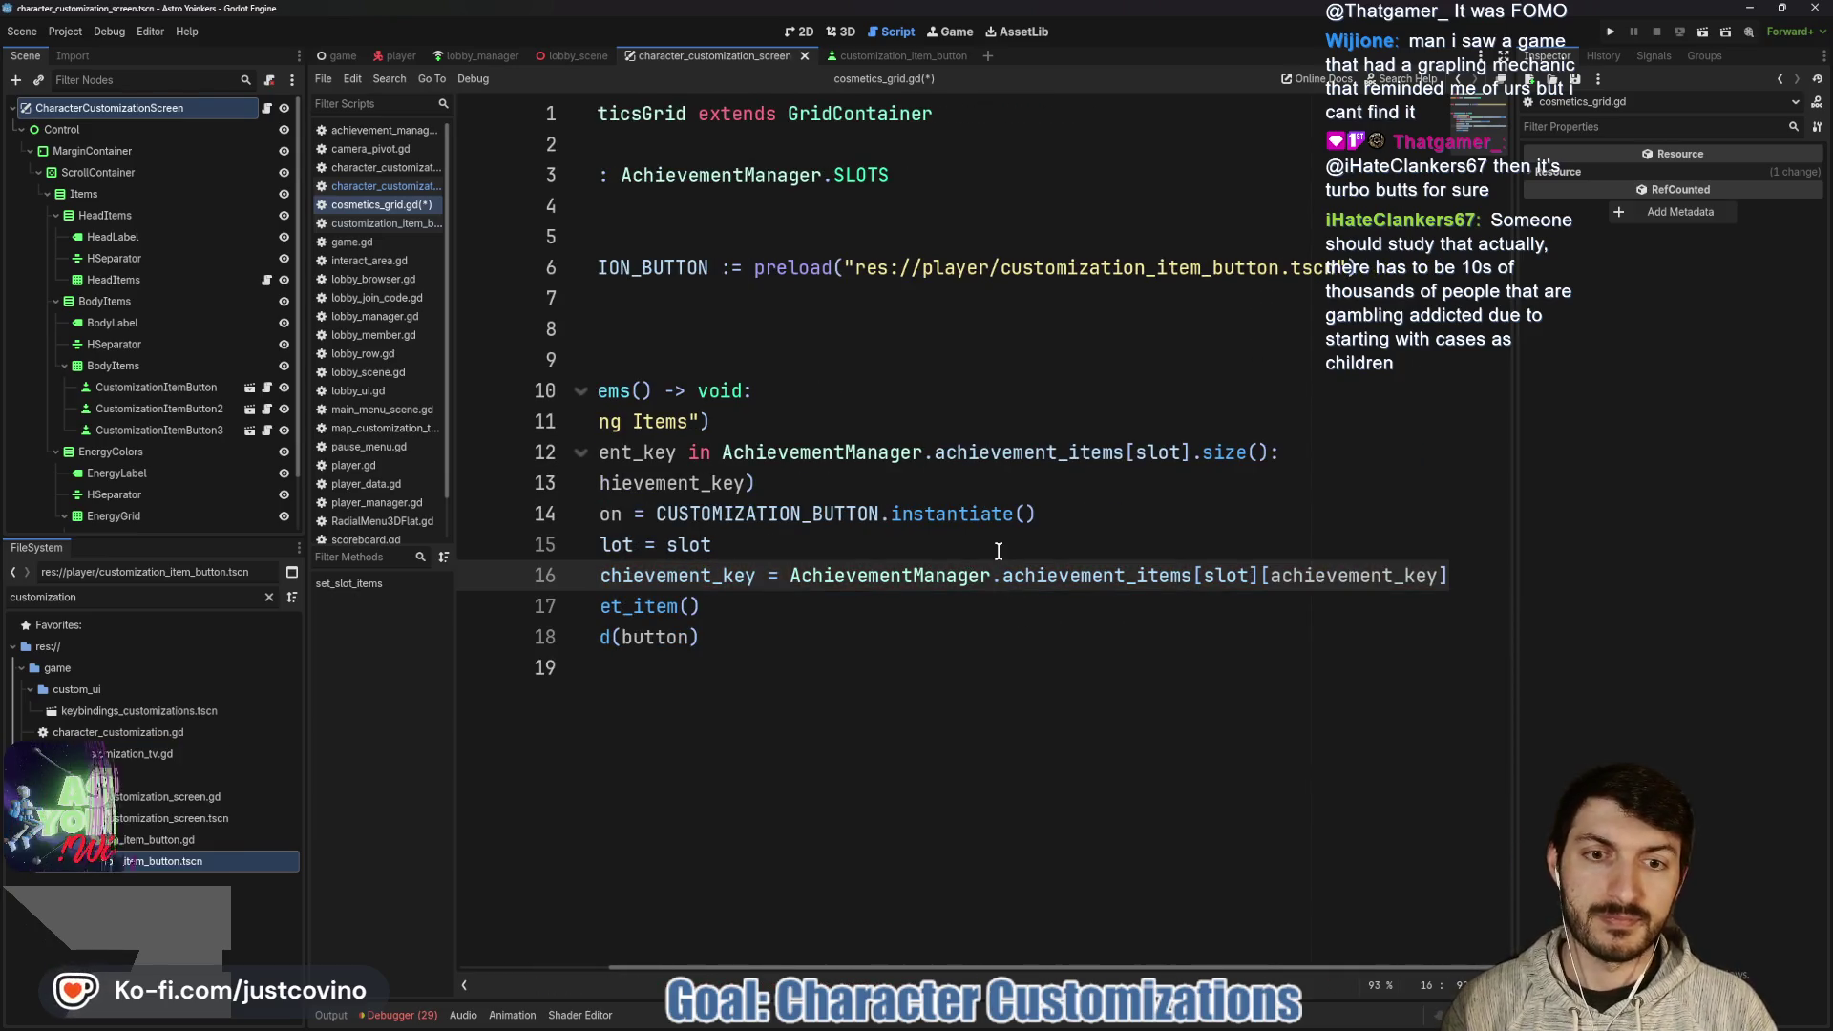
- Save cosmetics_grid.gd
{"action": "left_click", "coordinate": [994, 547]}
{"action": "key", "text": "ctrl+s"}
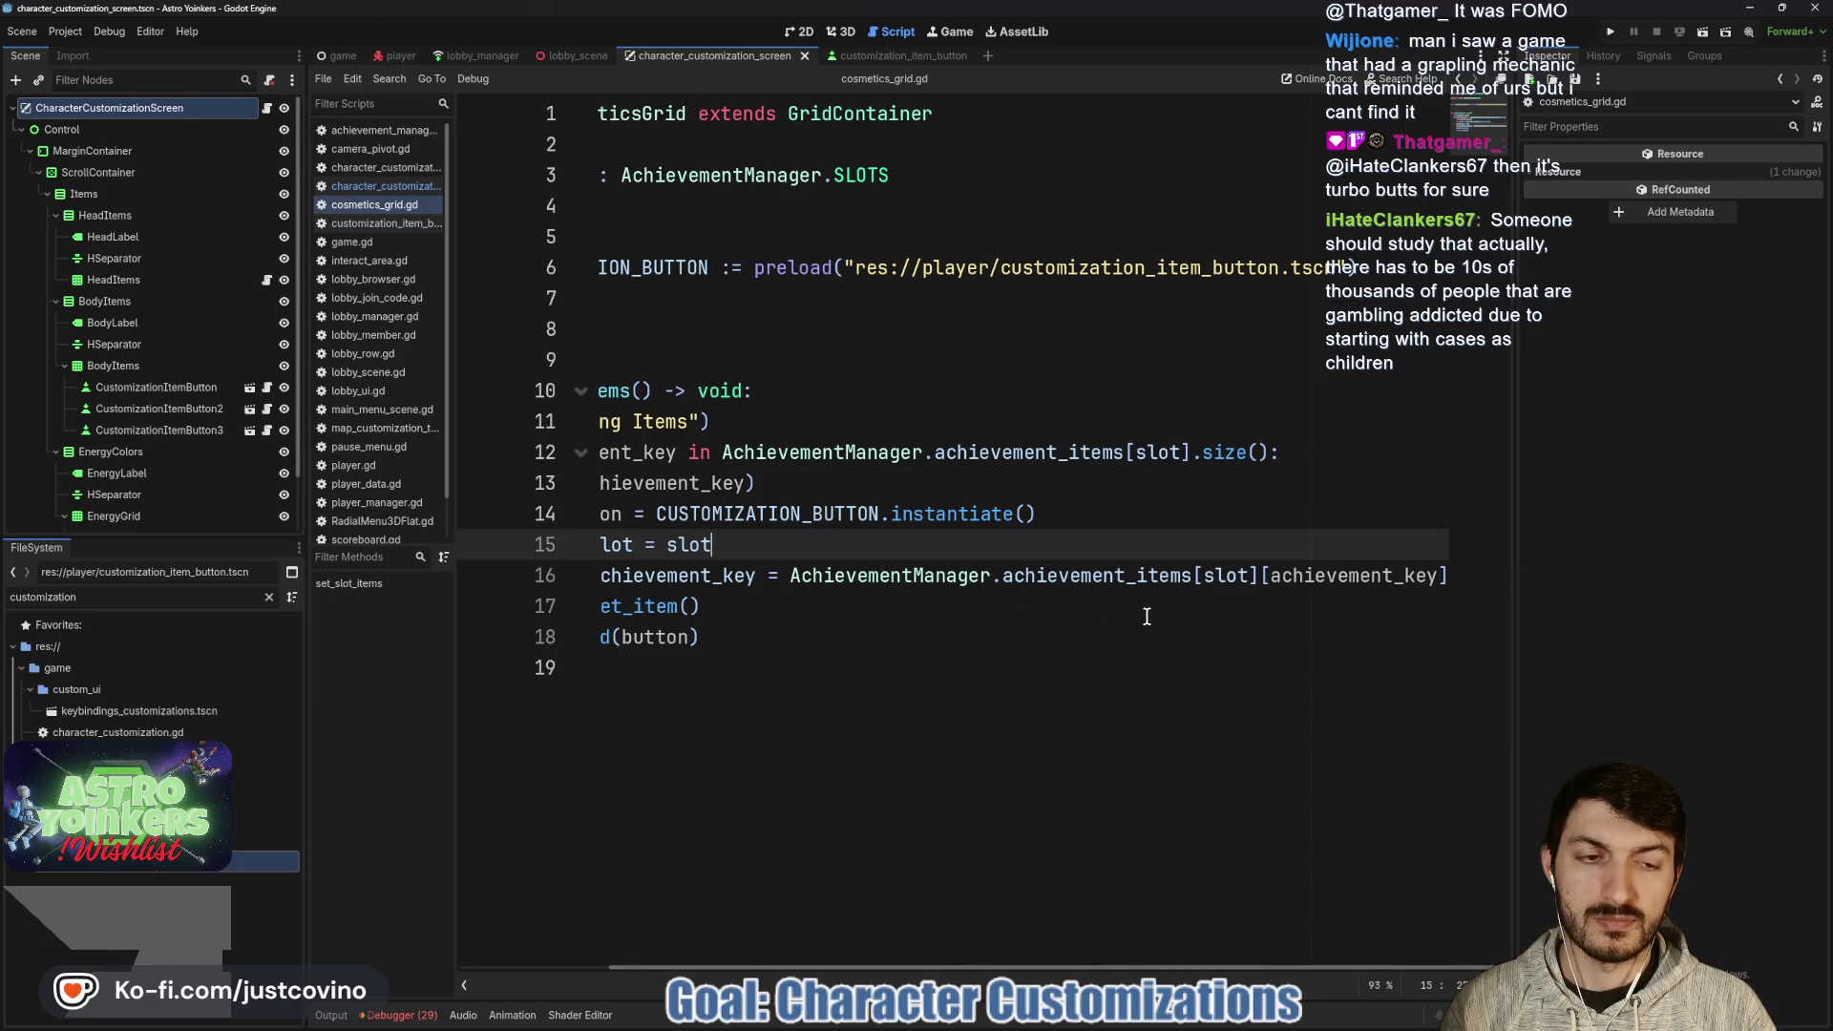
{"action": "scroll", "coordinate": [1146, 601], "scroll_direction": "left", "scroll_amount": 3}
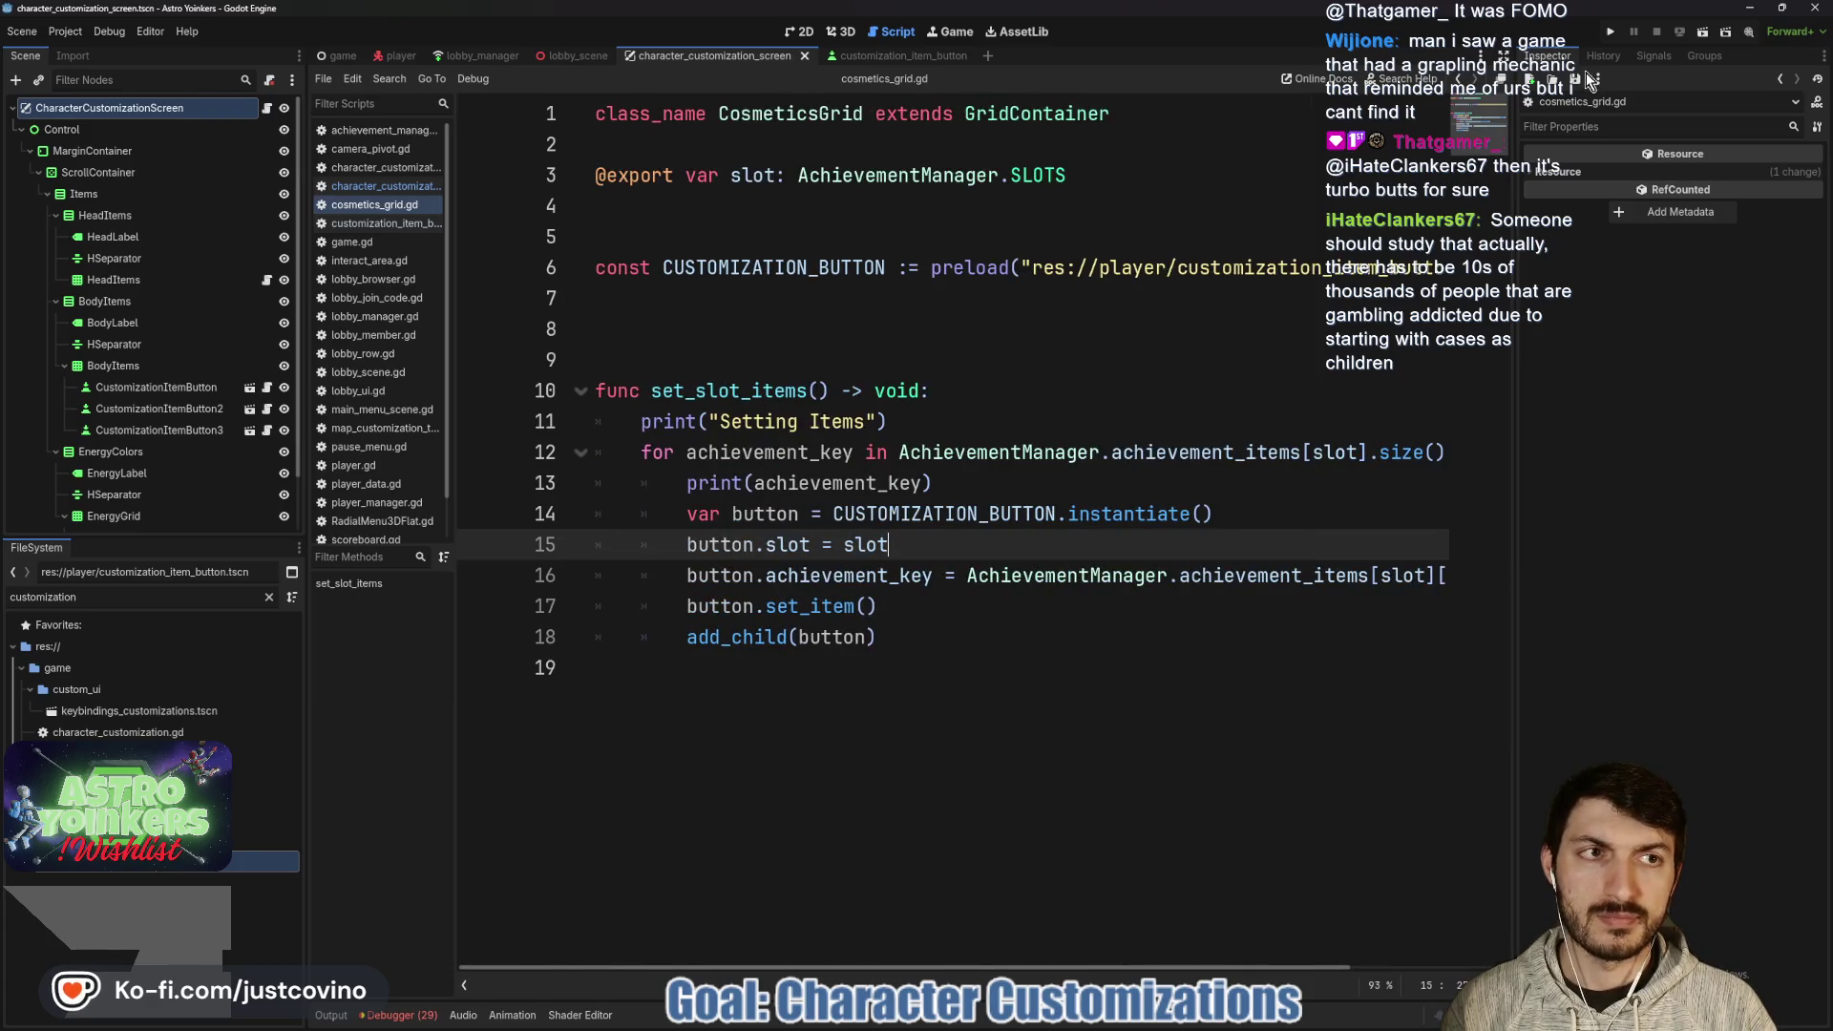
- Run the game and host a private lobby
{"action": "left_click", "coordinate": [1611, 32]}
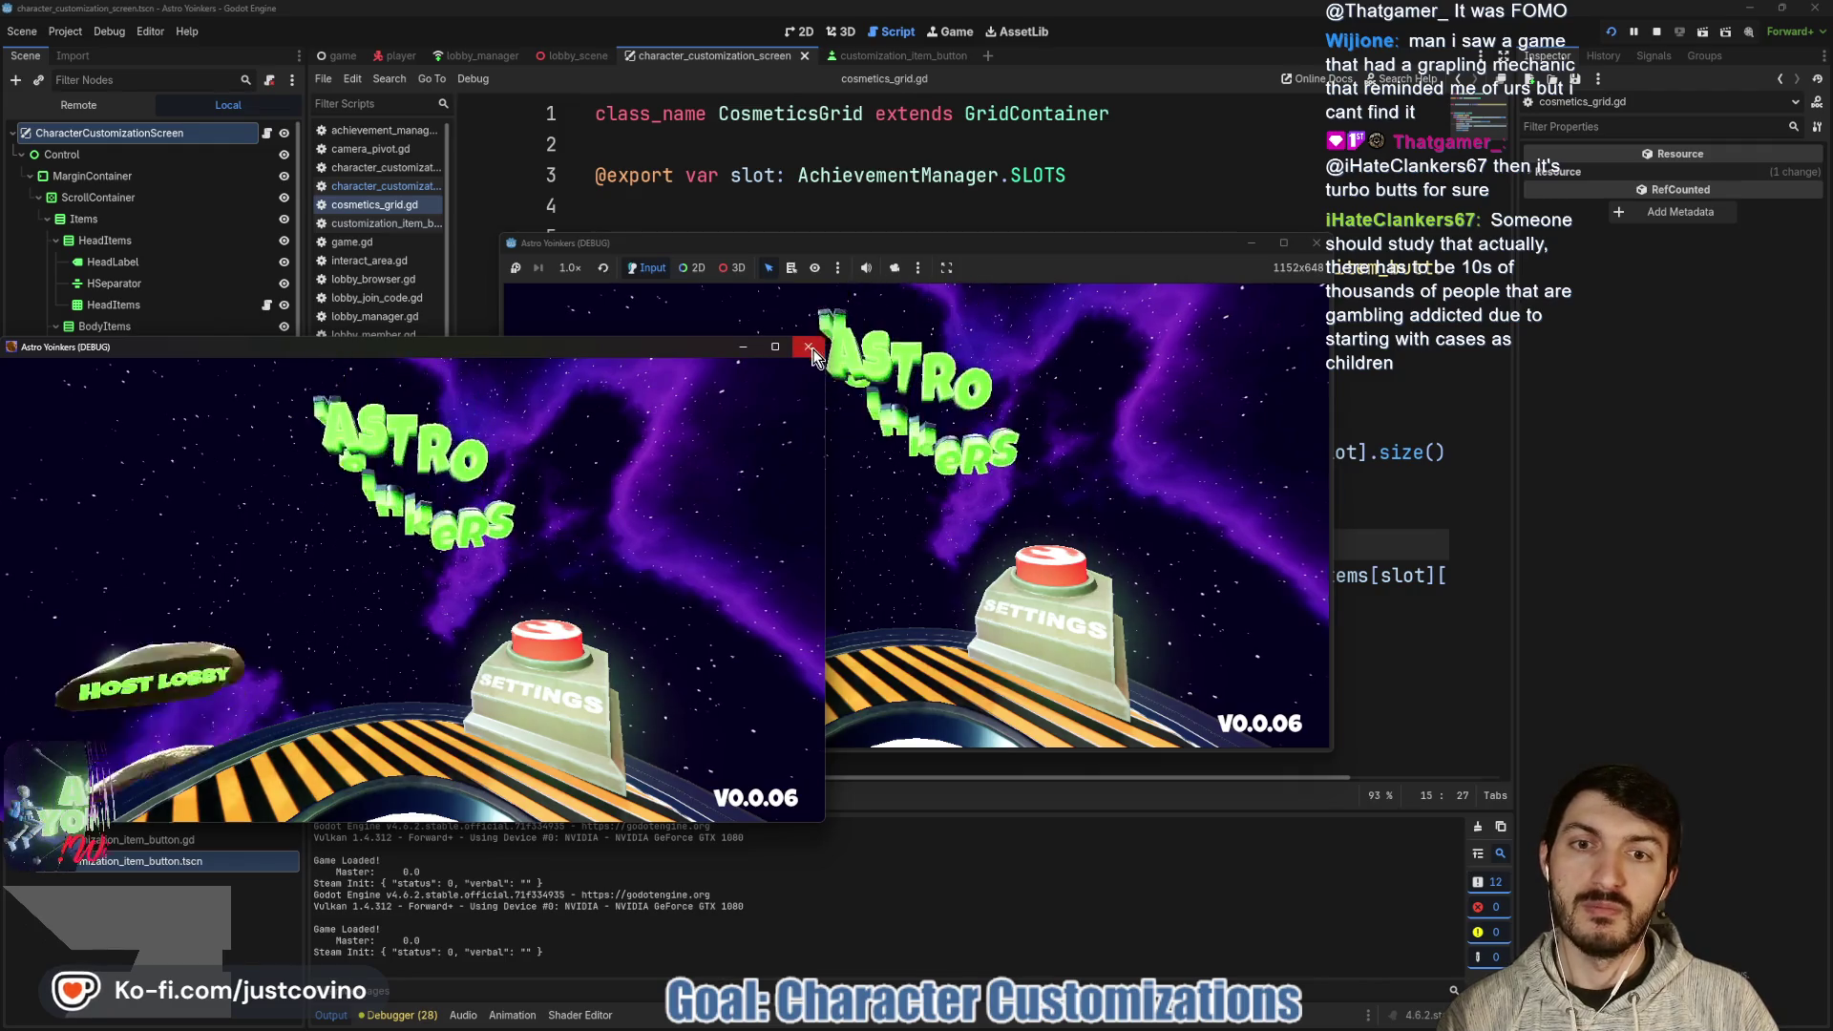
{"action": "left_click", "coordinate": [679, 418]}
{"action": "left_click", "coordinate": [914, 403]}
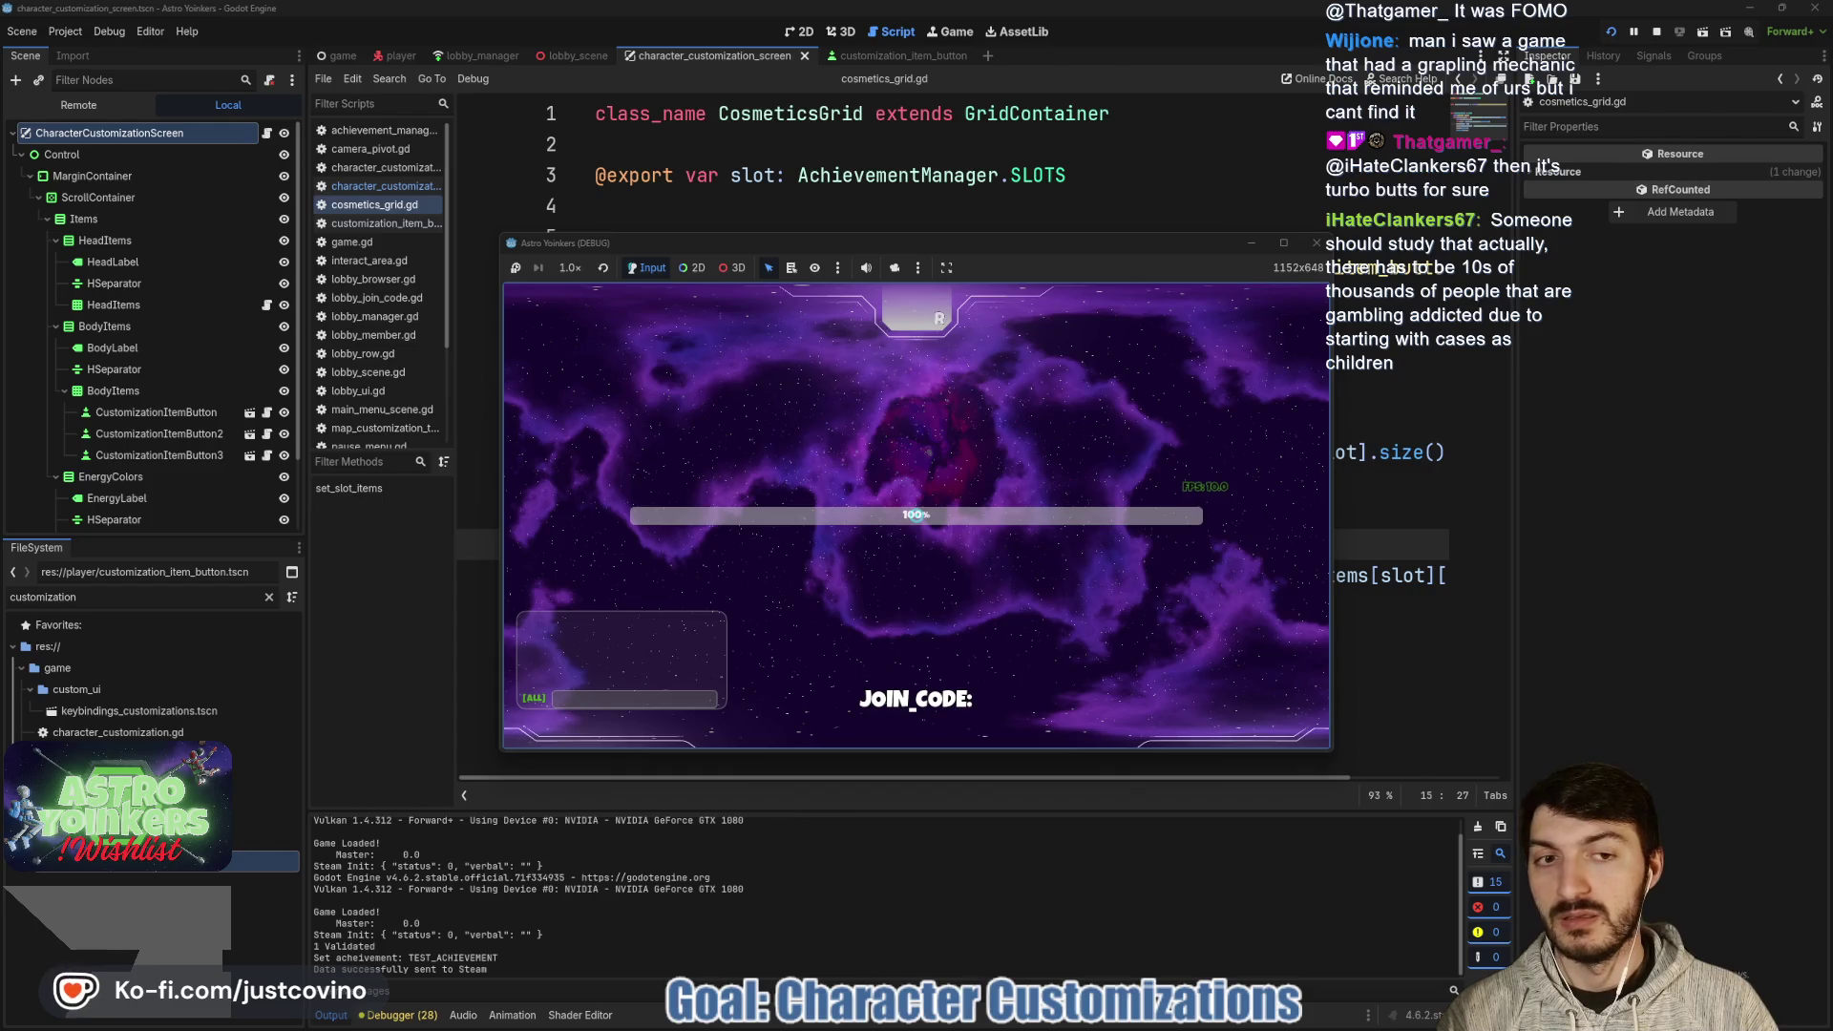
- Walk through the station into the locker room and open customization, hitting the line 16 out-of-bounds error
{"action": "key", "text": "w"}
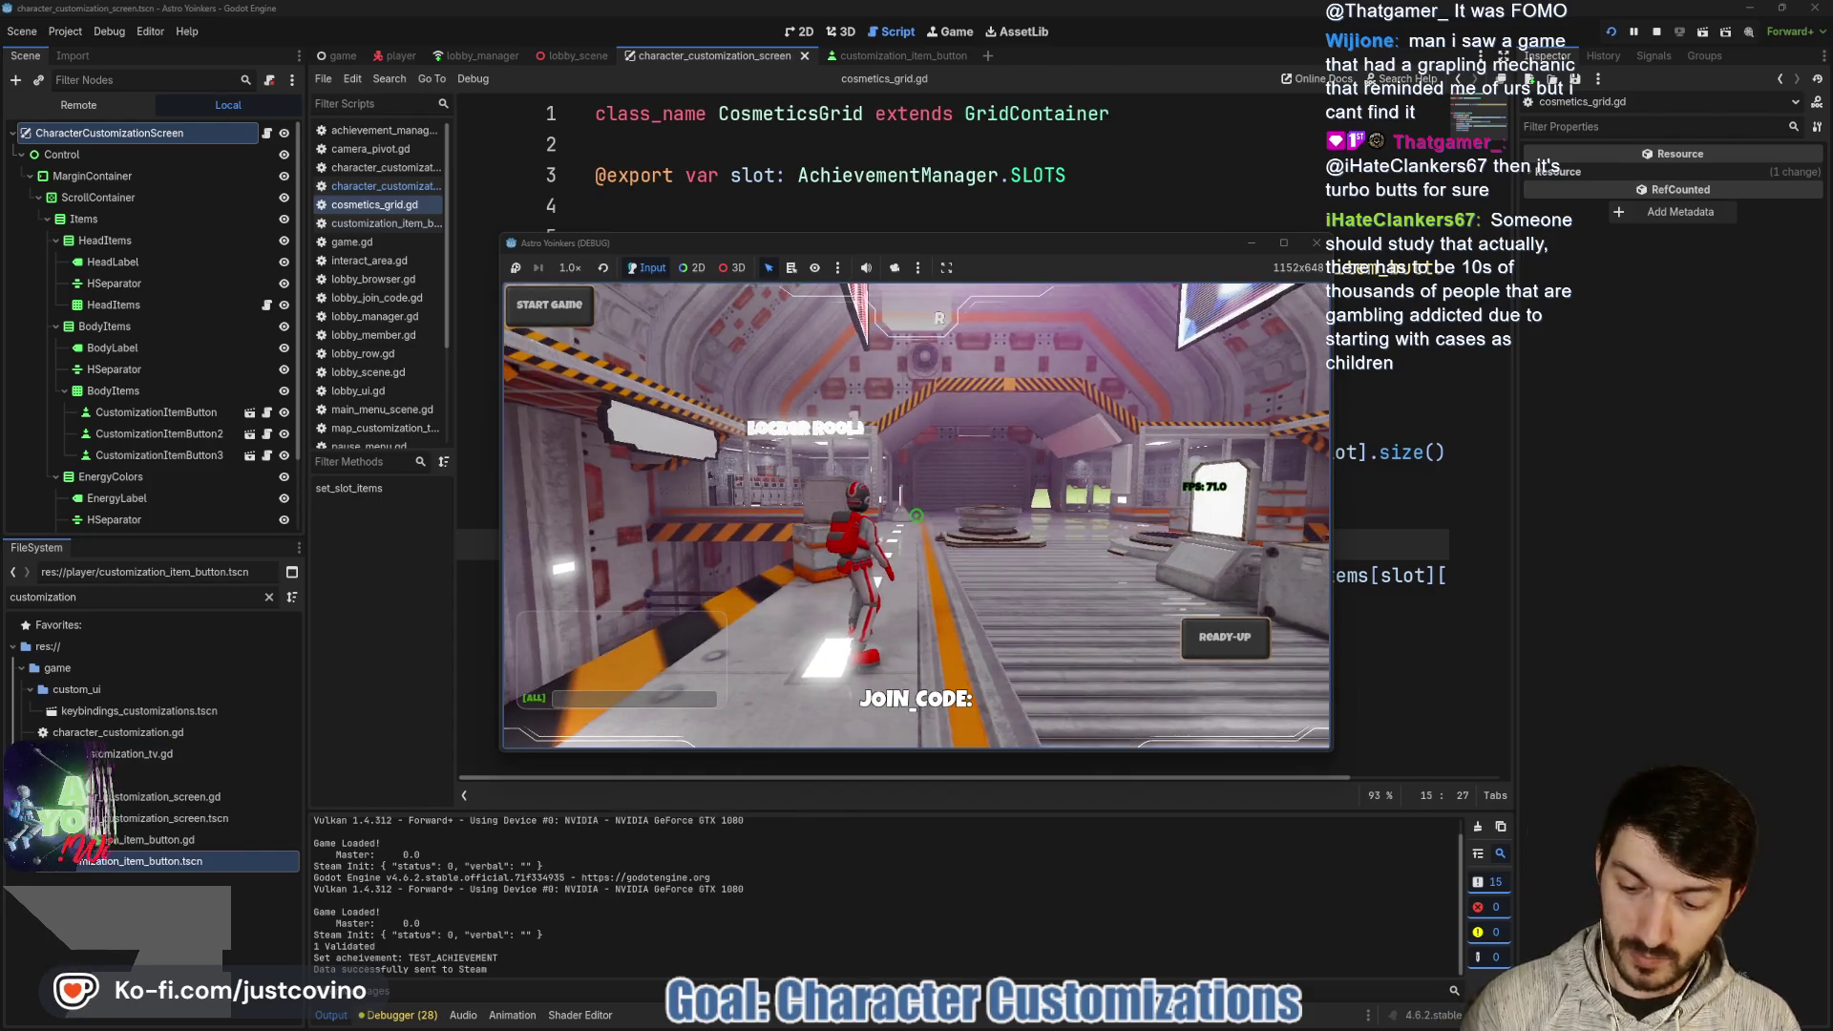
{"action": "key", "text": "w"}
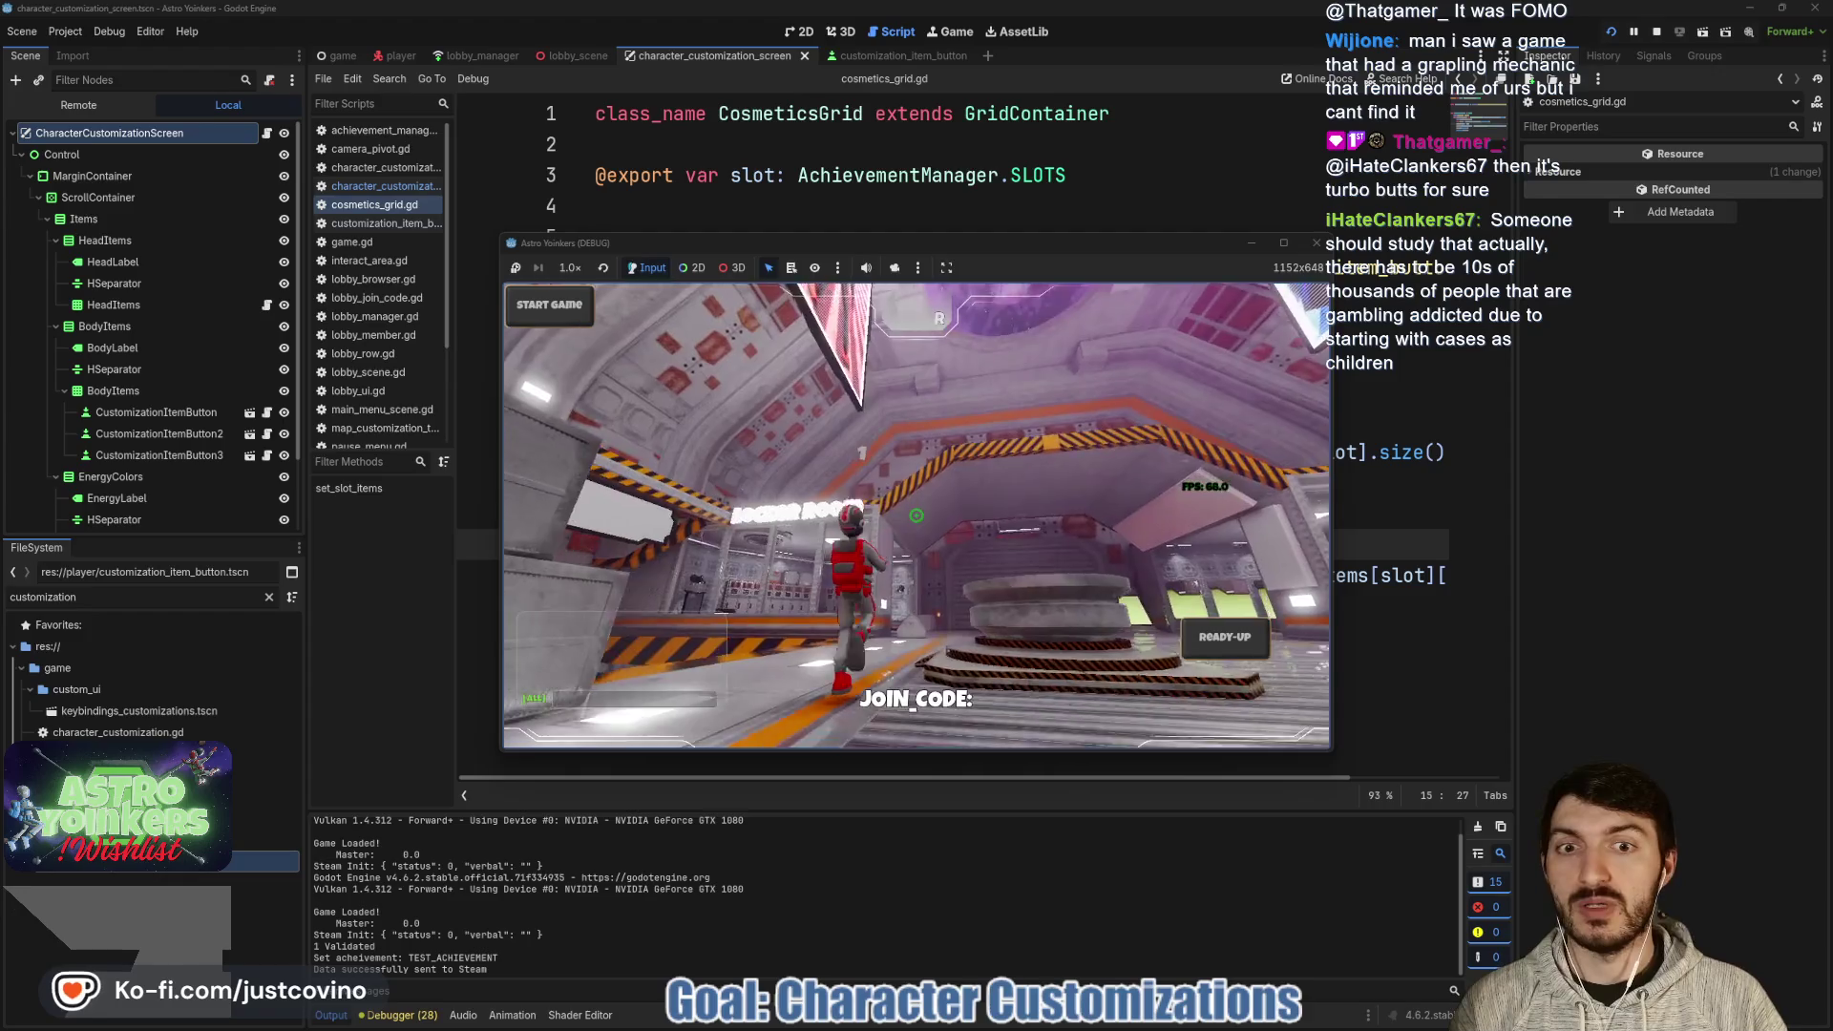
{"action": "key", "text": "w"}
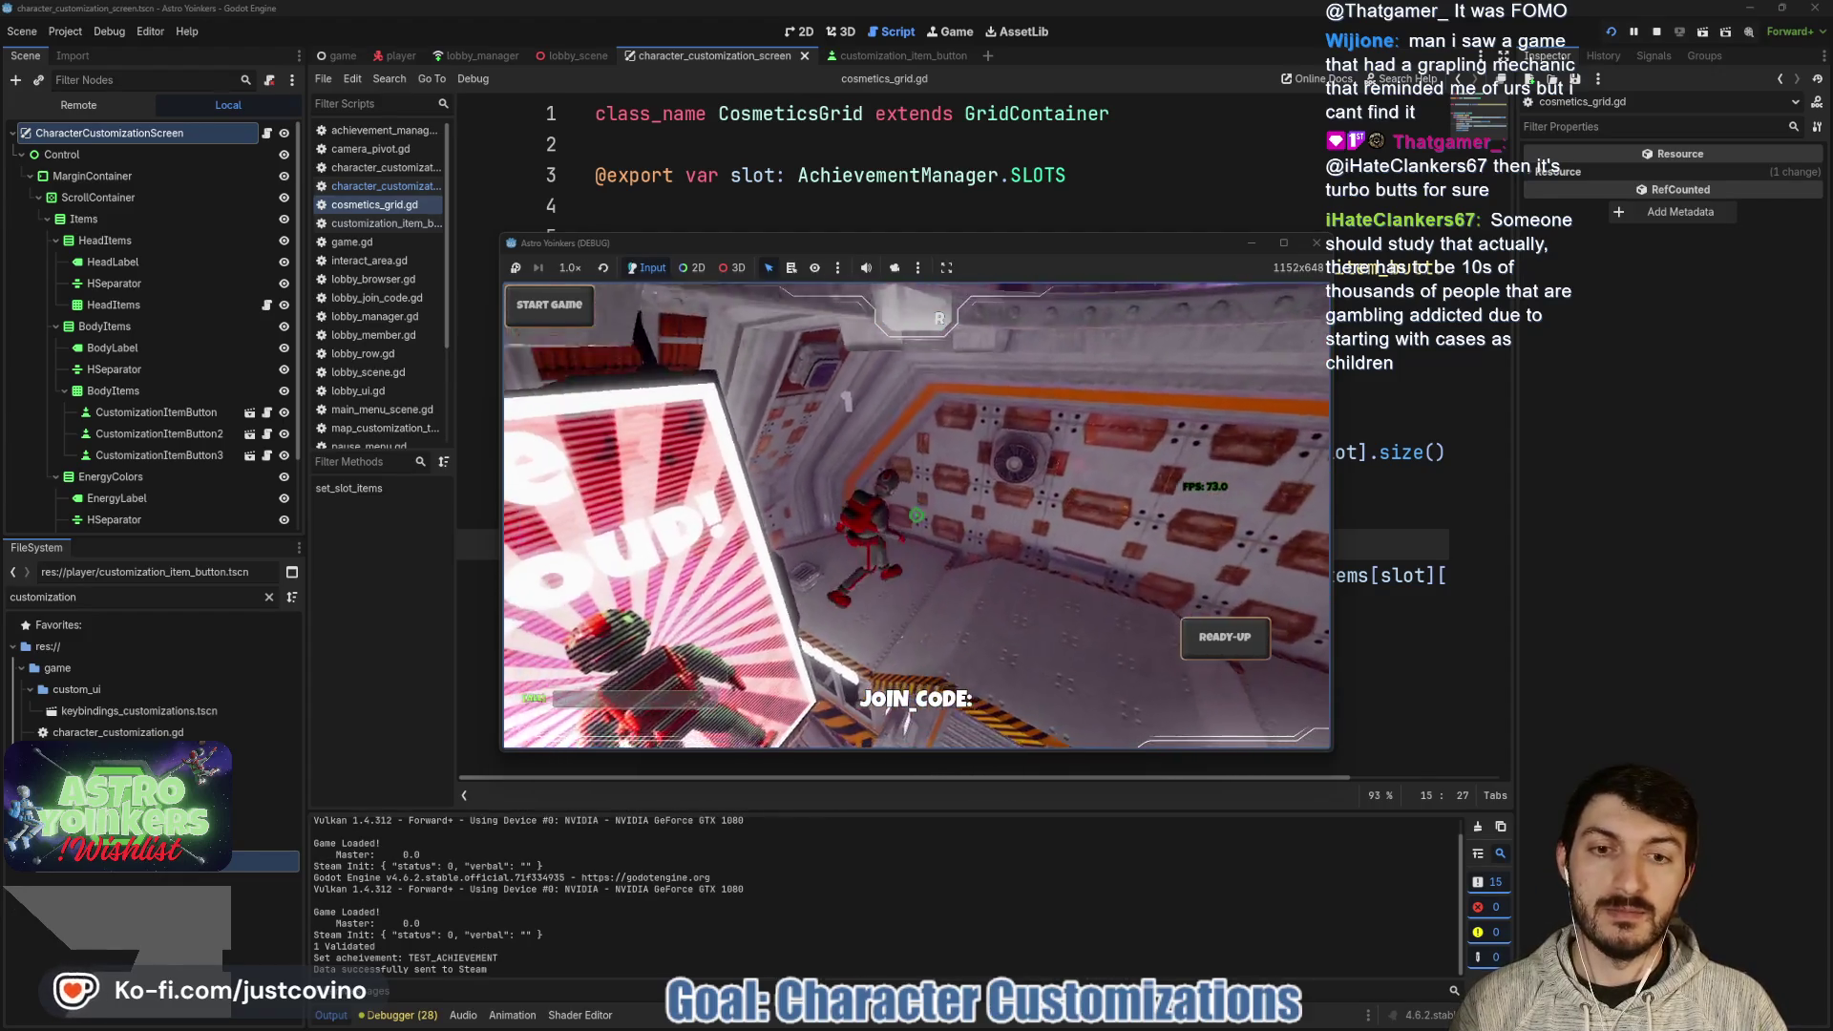
{"action": "key", "text": "w"}
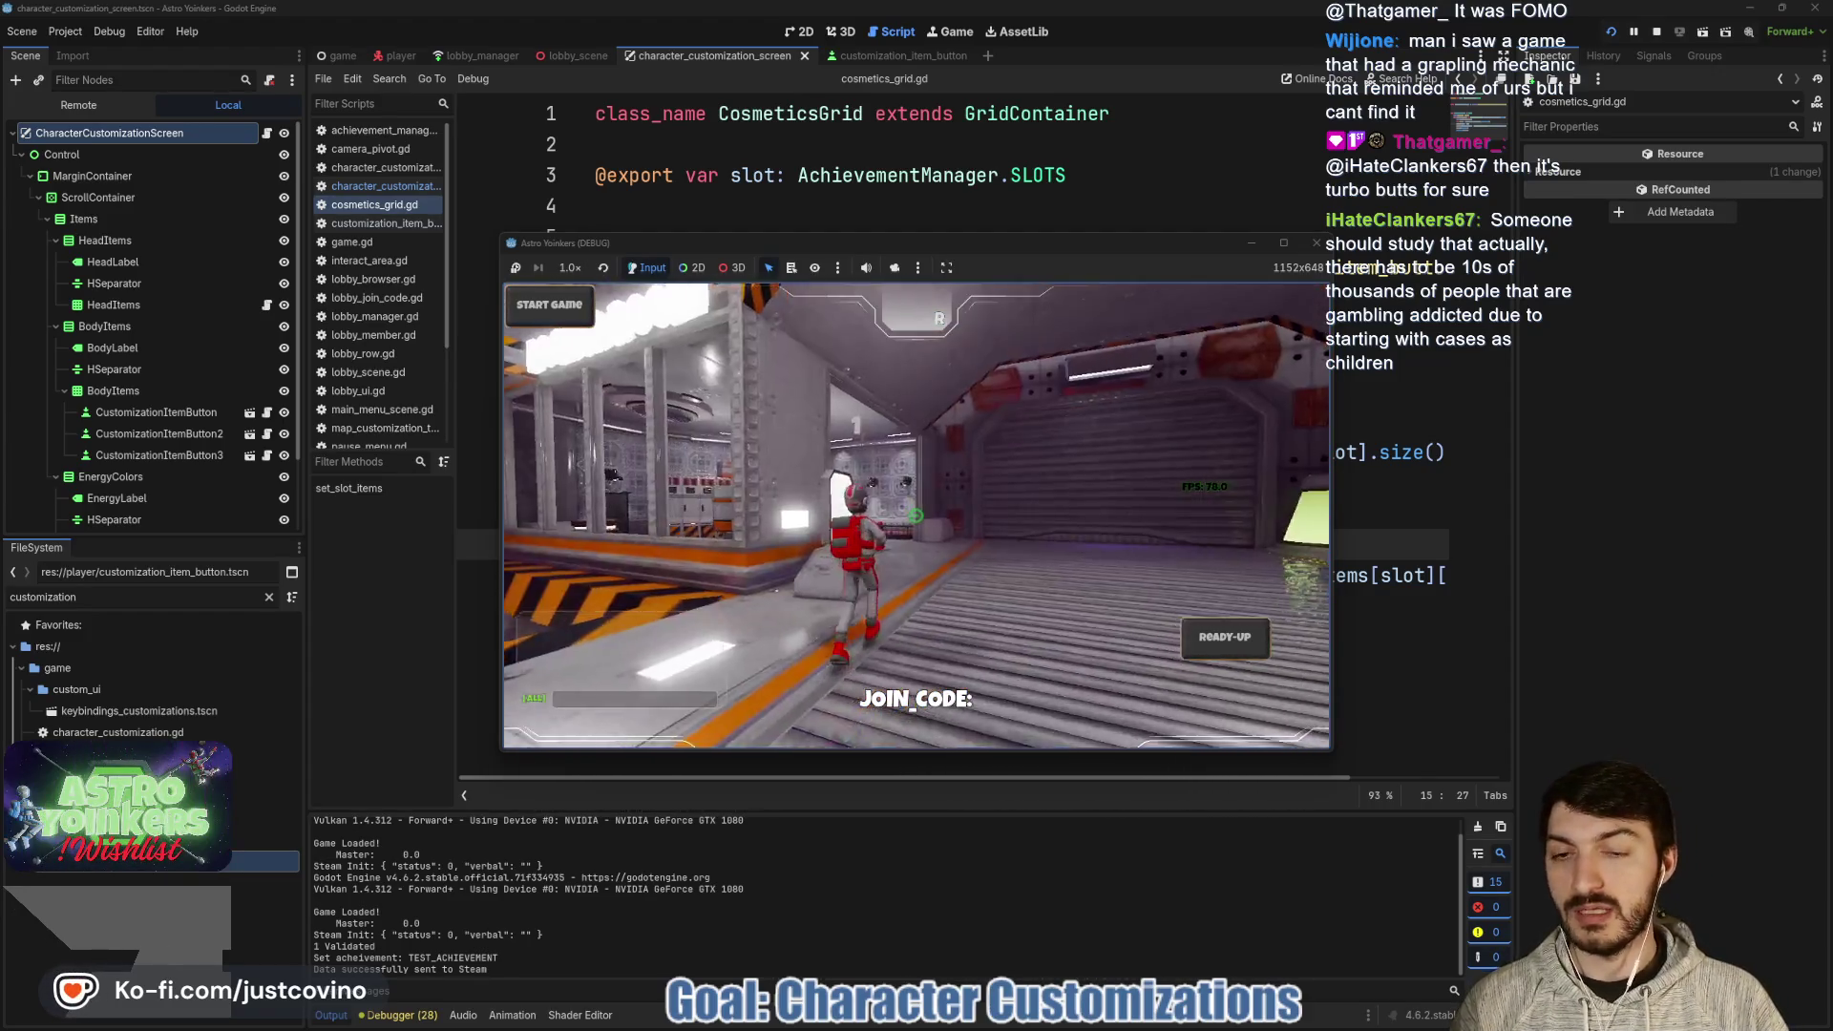
{"action": "key", "text": "w"}
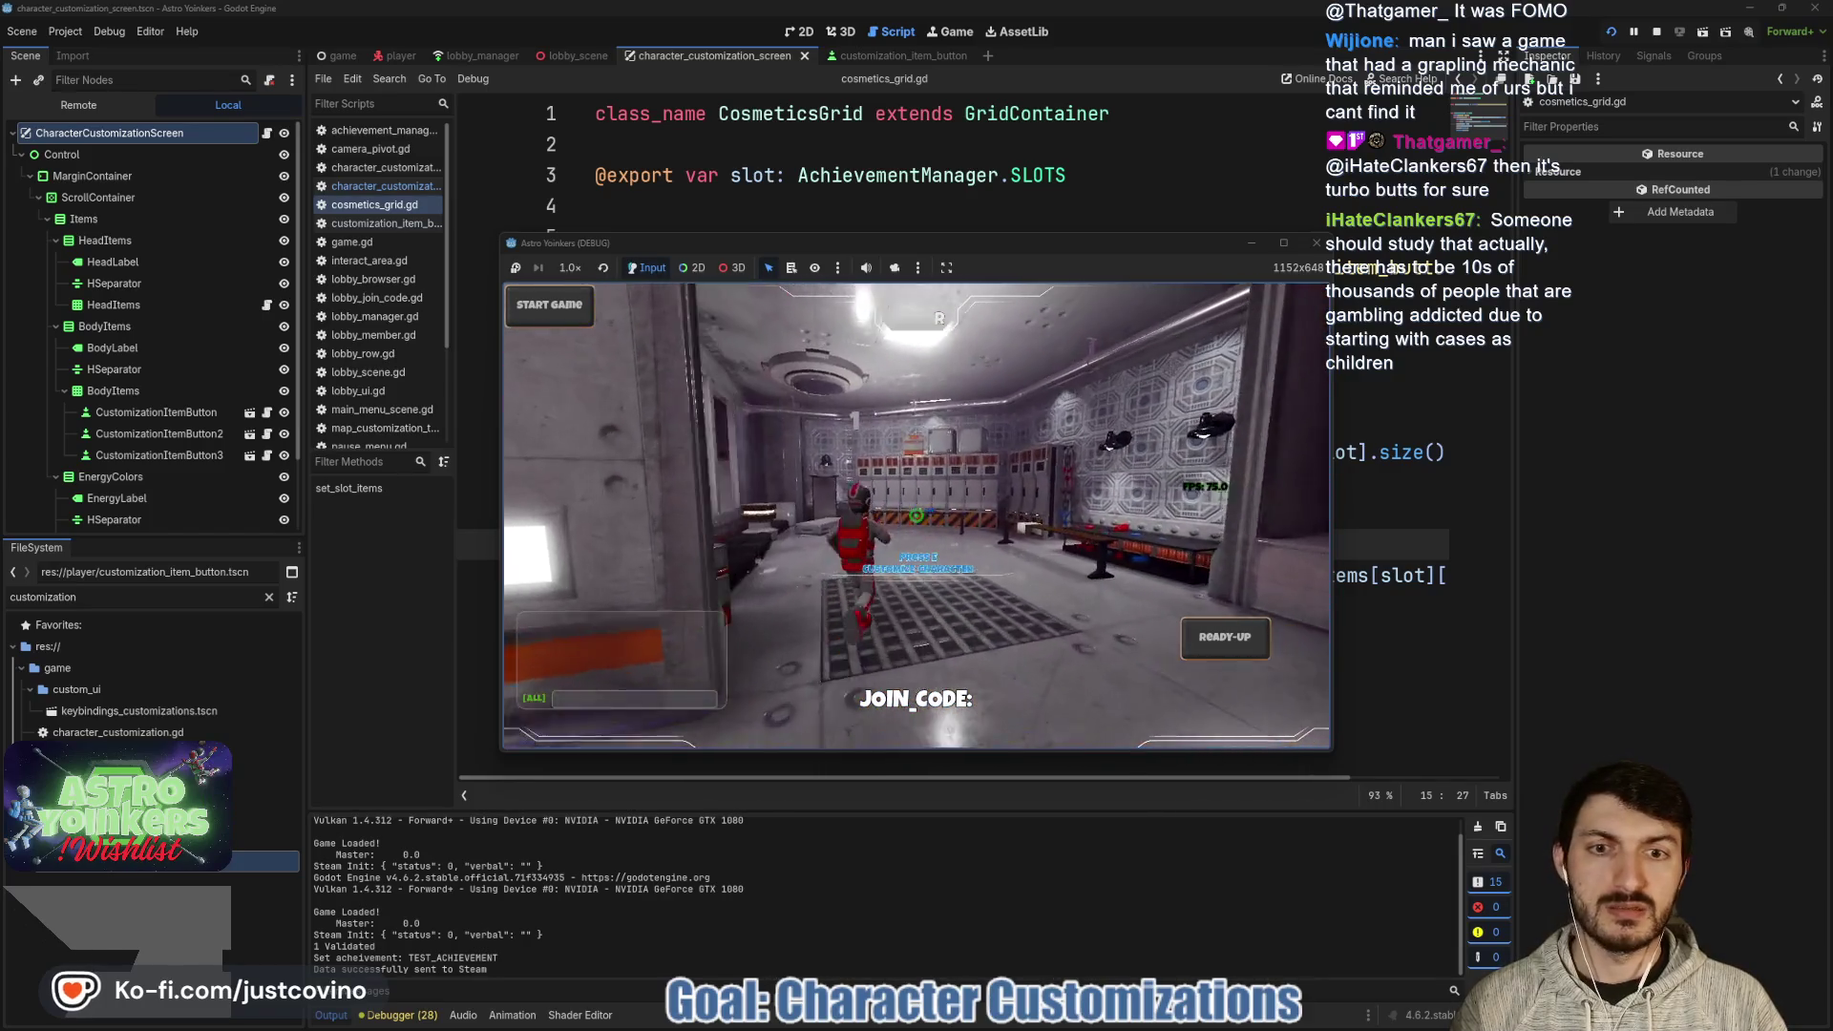
{"action": "key", "text": "e"}
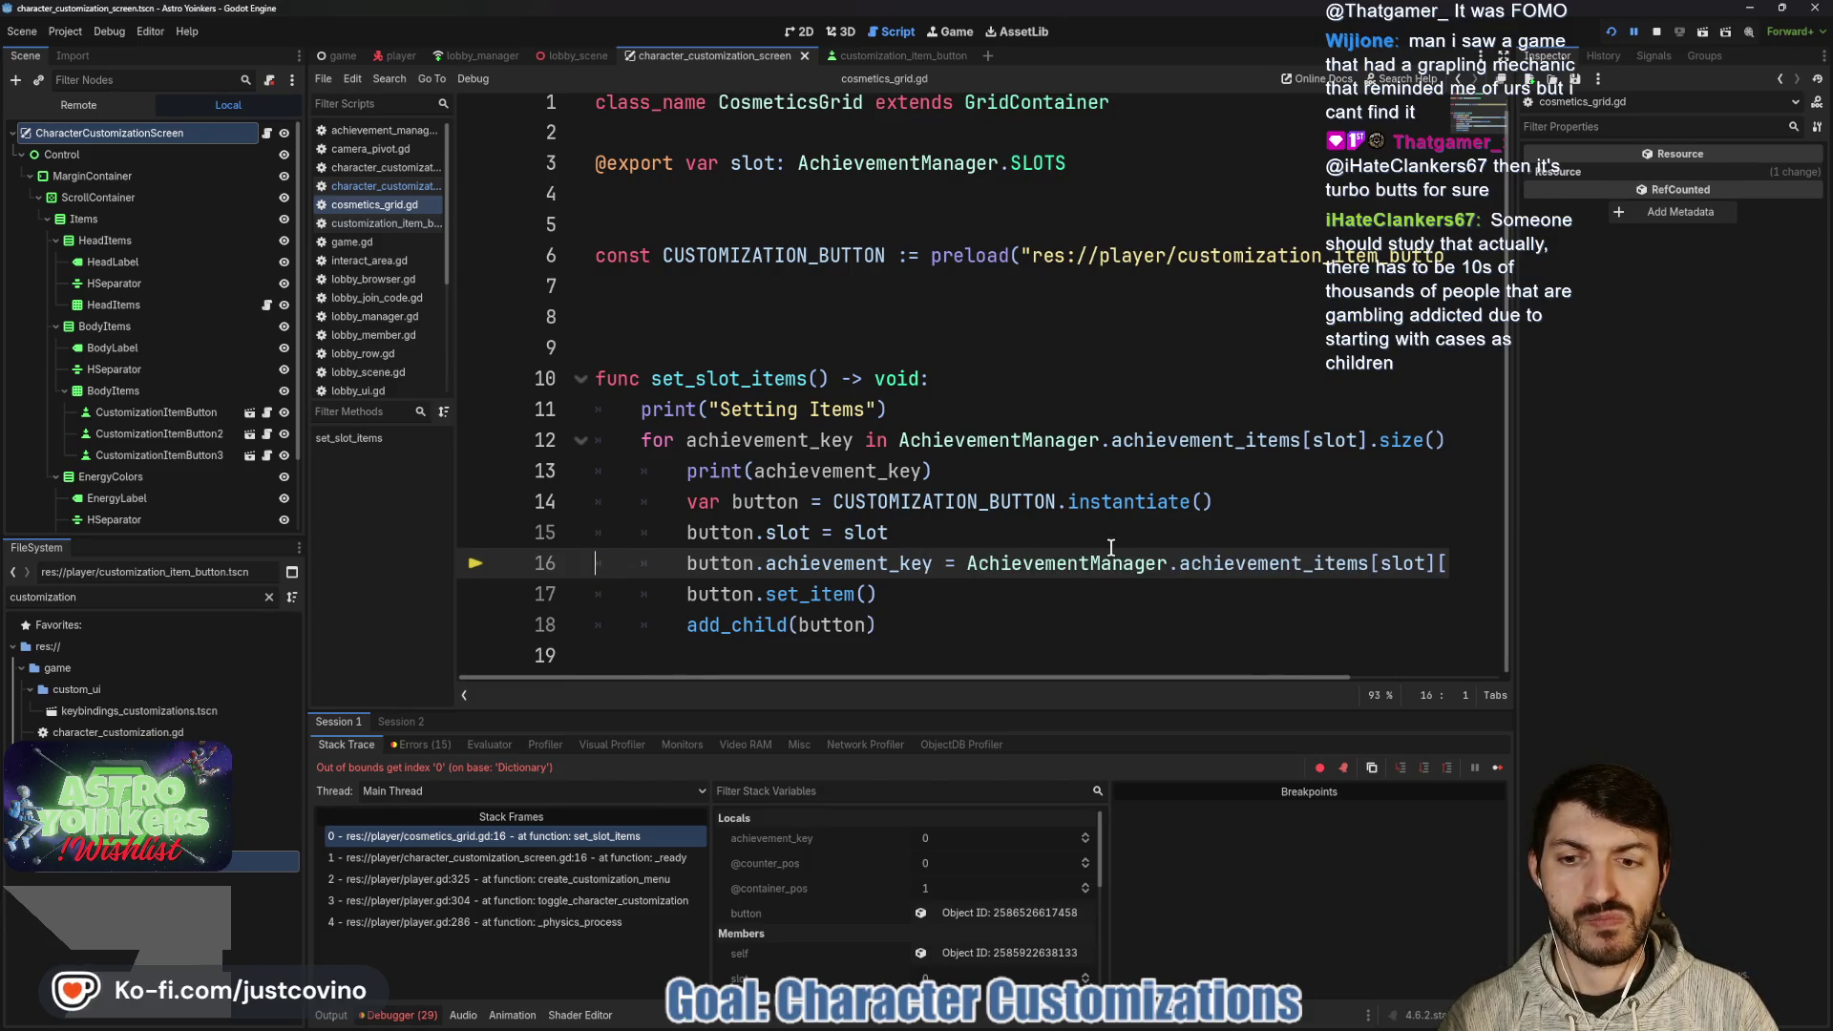
- Stop the crashed debug session and open achievement_manager.gd to view achievement_items
{"action": "scroll", "coordinate": [1107, 548], "scroll_direction": "right", "scroll_amount": 5}
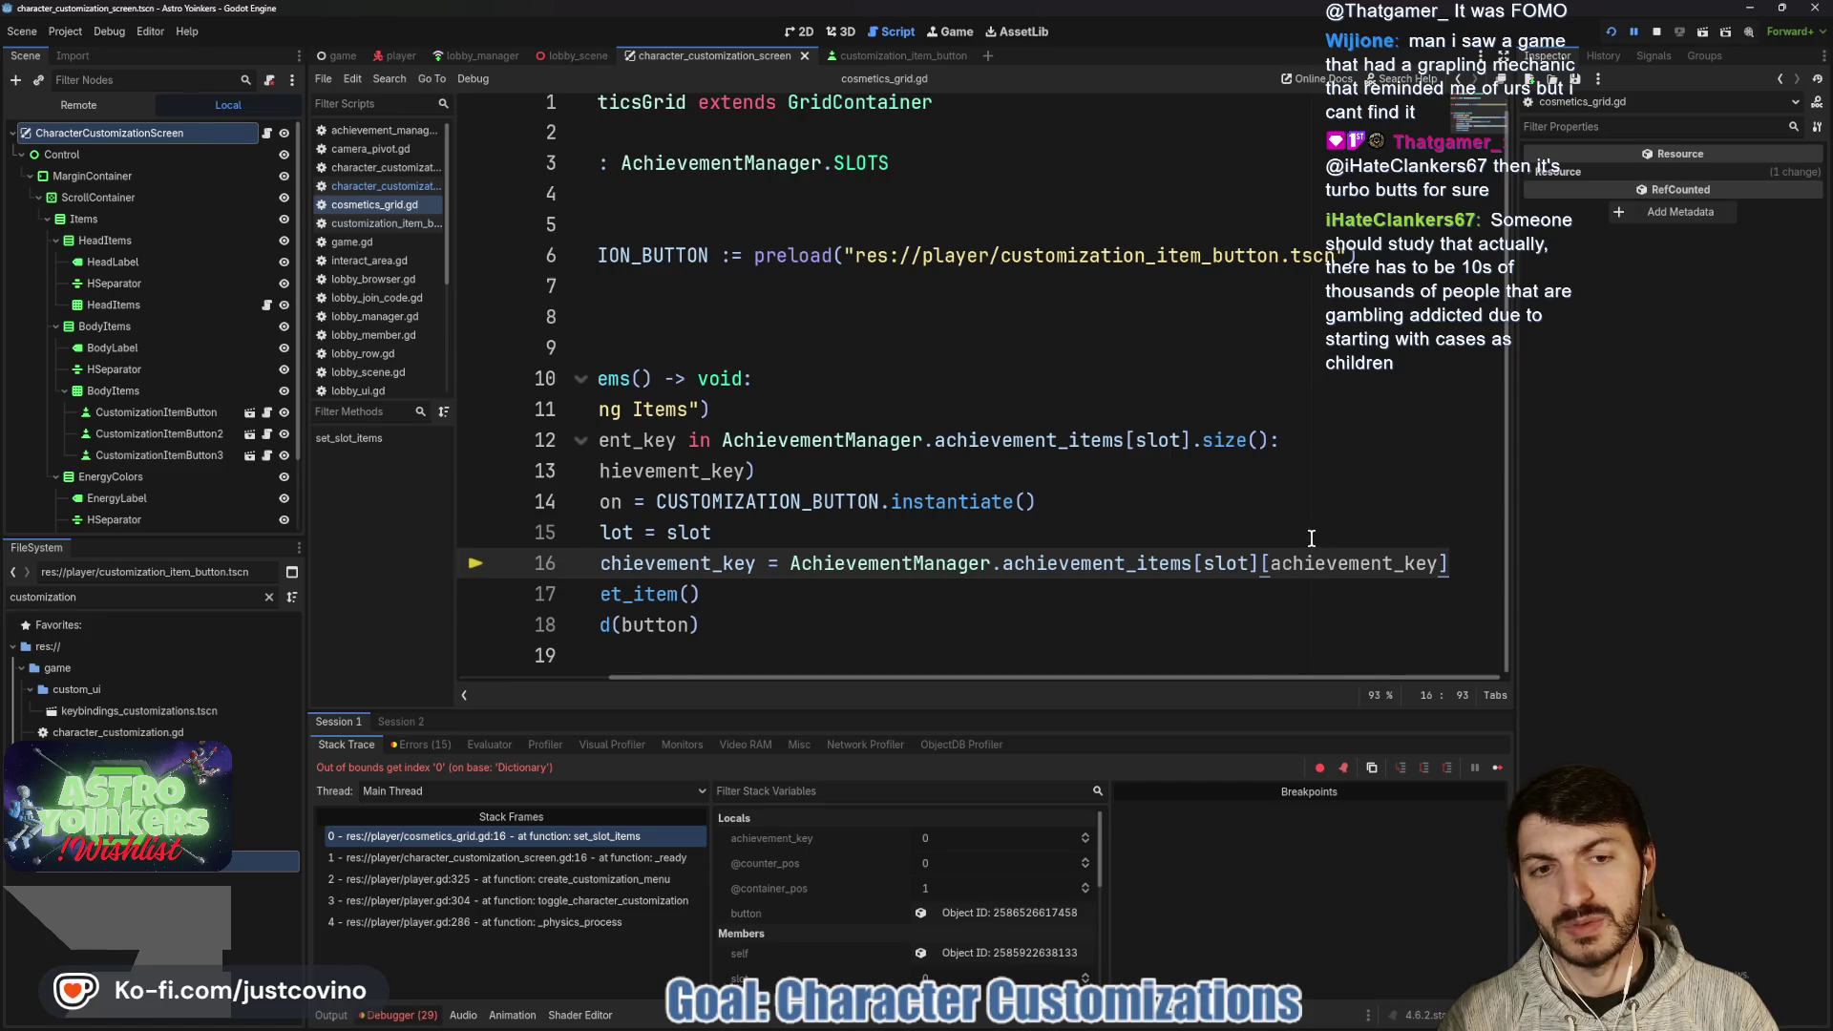
{"action": "scroll", "coordinate": [1307, 534], "scroll_direction": "left", "scroll_amount": 3}
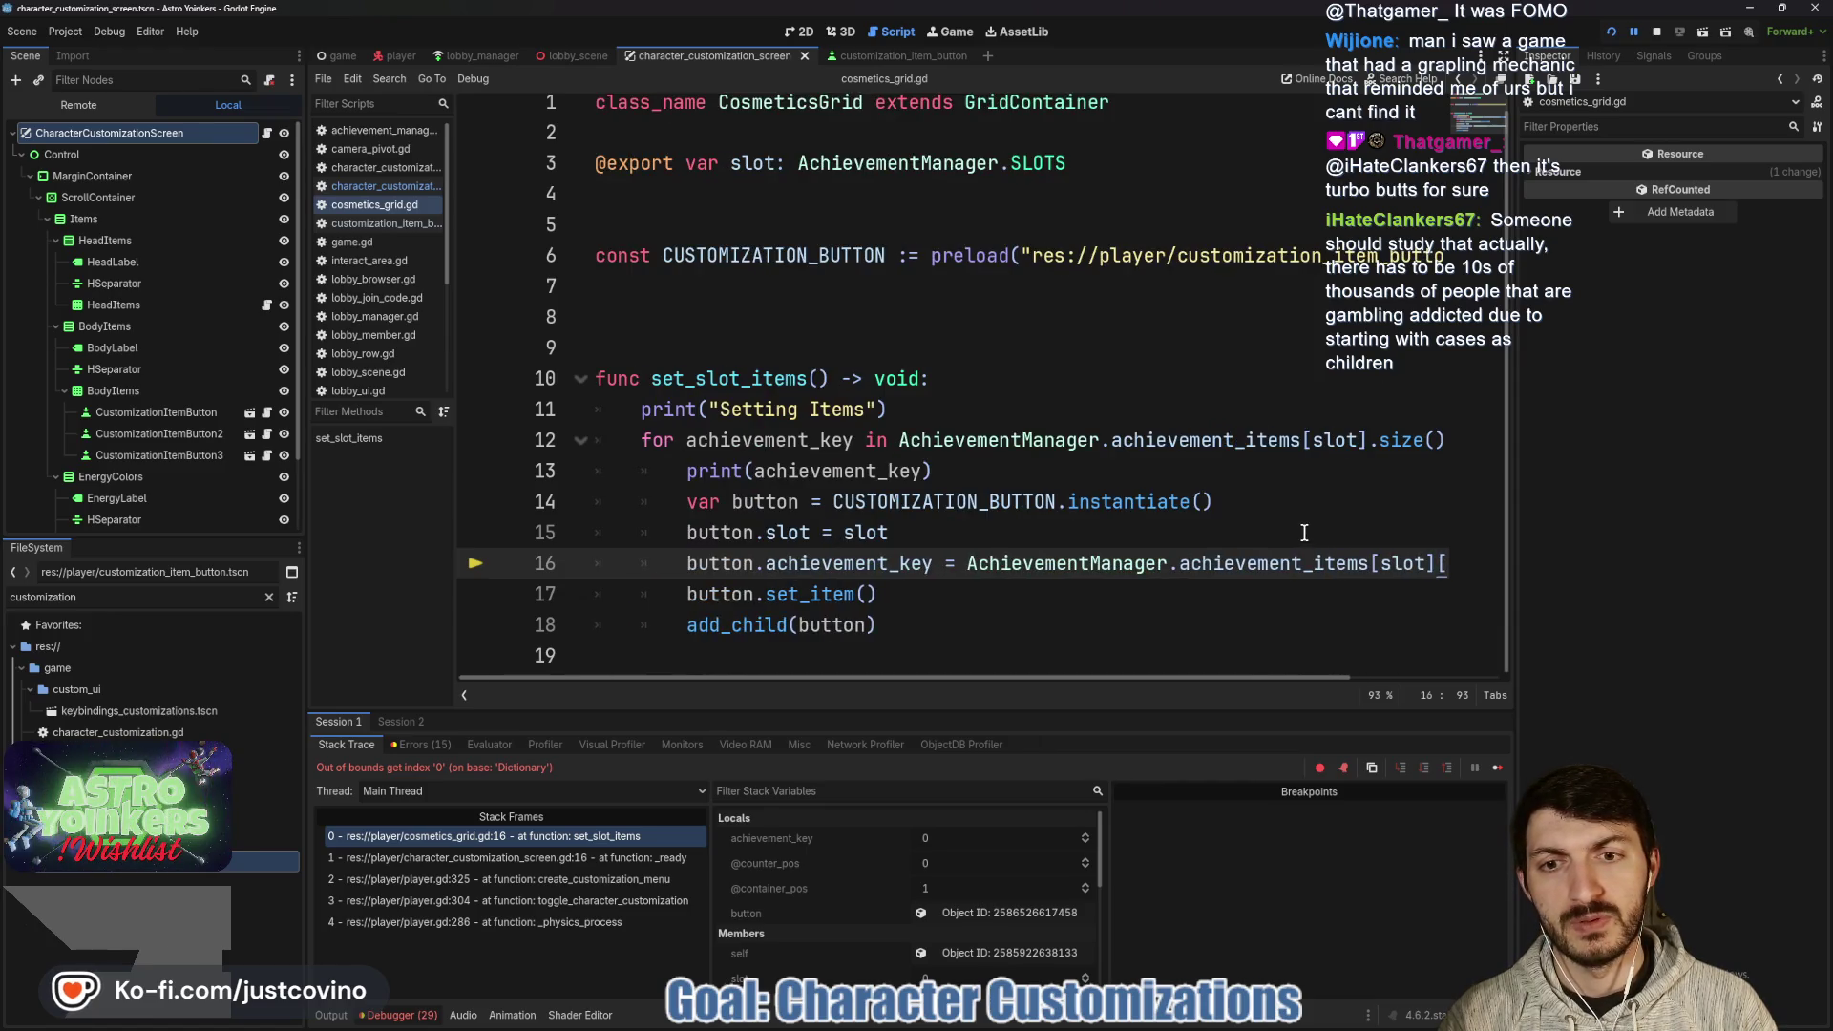
{"action": "left_click", "coordinate": [1657, 35]}
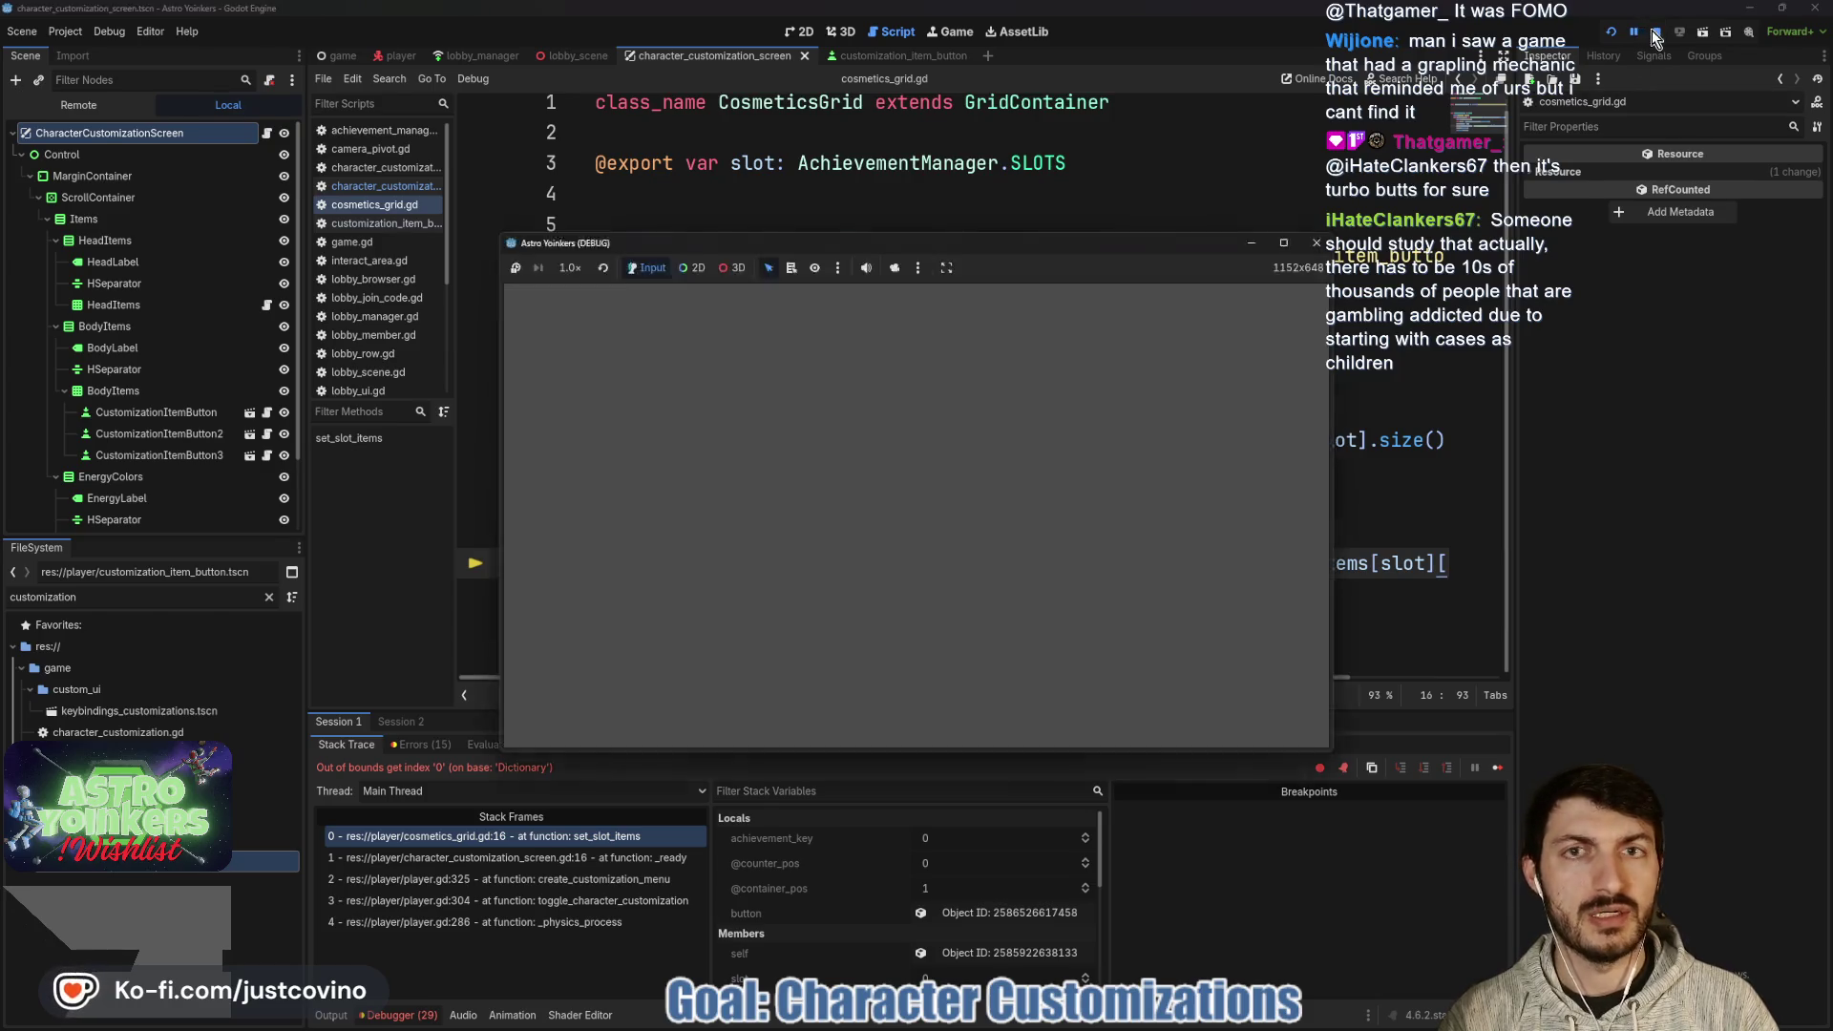
{"action": "left_click", "coordinate": [1656, 34]}
{"action": "left_click", "coordinate": [396, 131]}
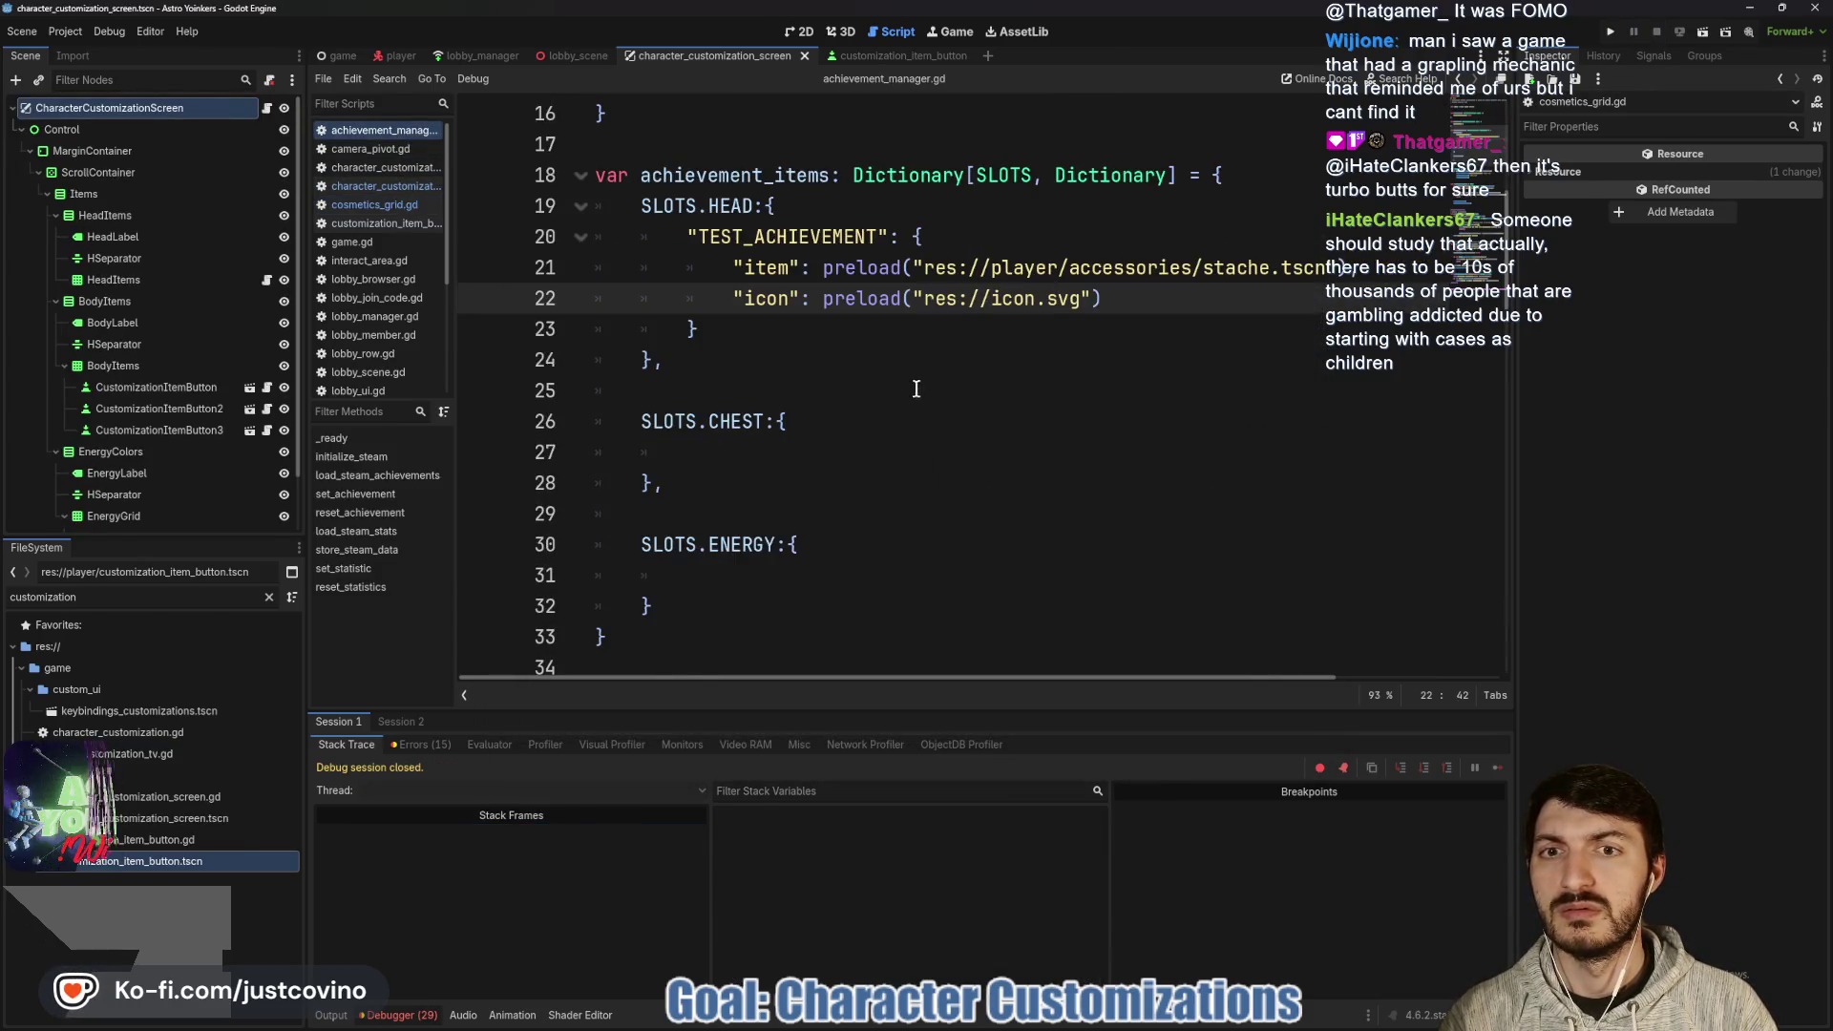
{"action": "scroll", "coordinate": [773, 417], "scroll_direction": "up", "scroll_amount": 2}
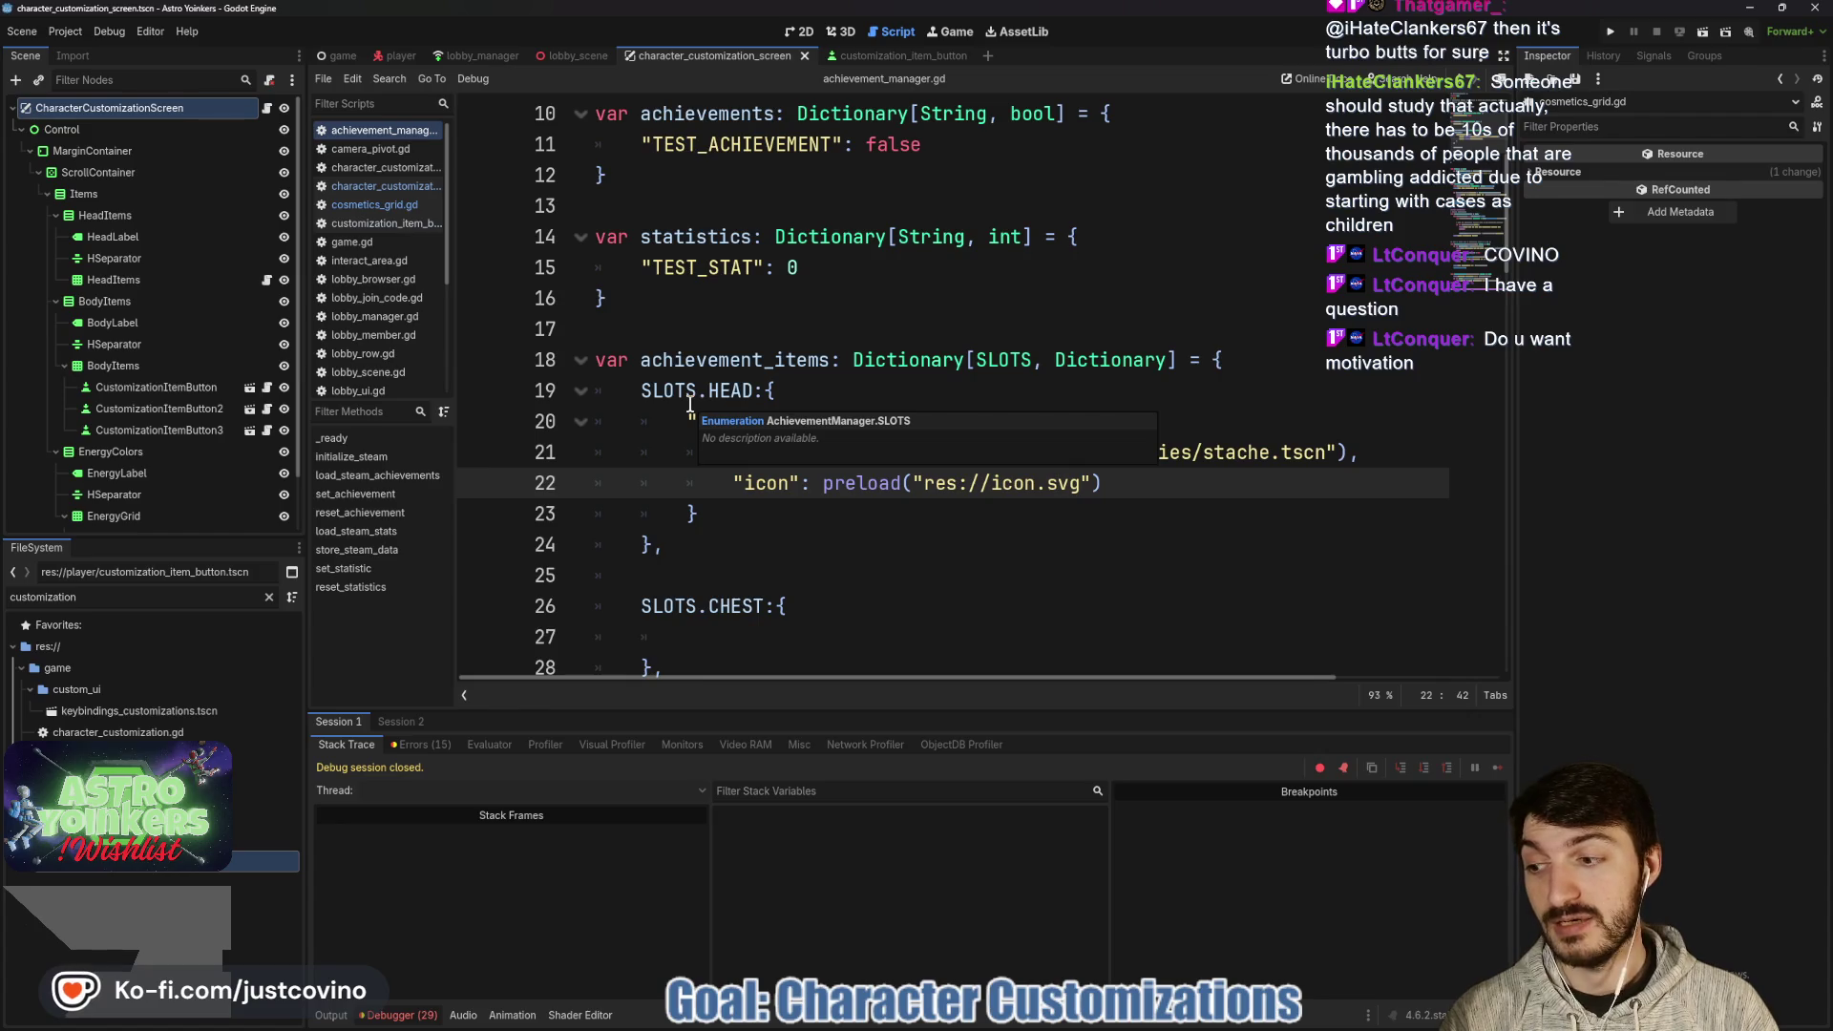
{"action": "left_click", "coordinate": [800, 386]}
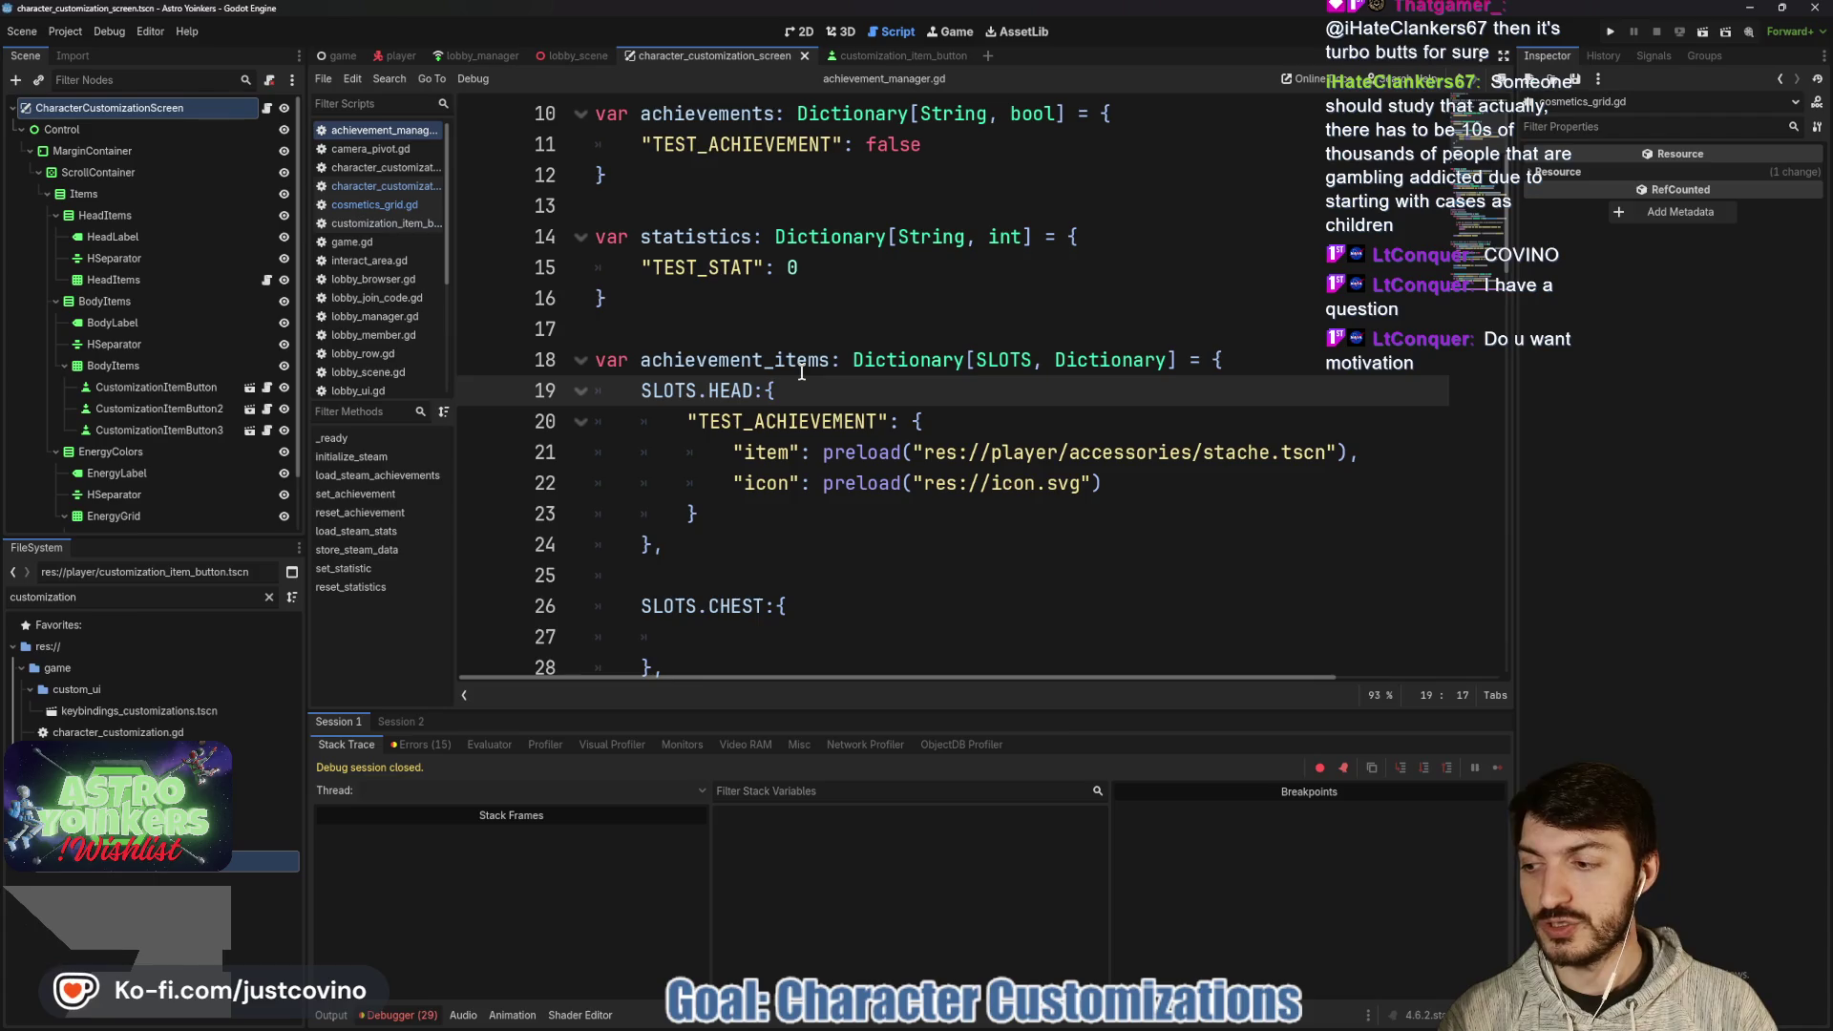
{"action": "left_click", "coordinate": [948, 412]}
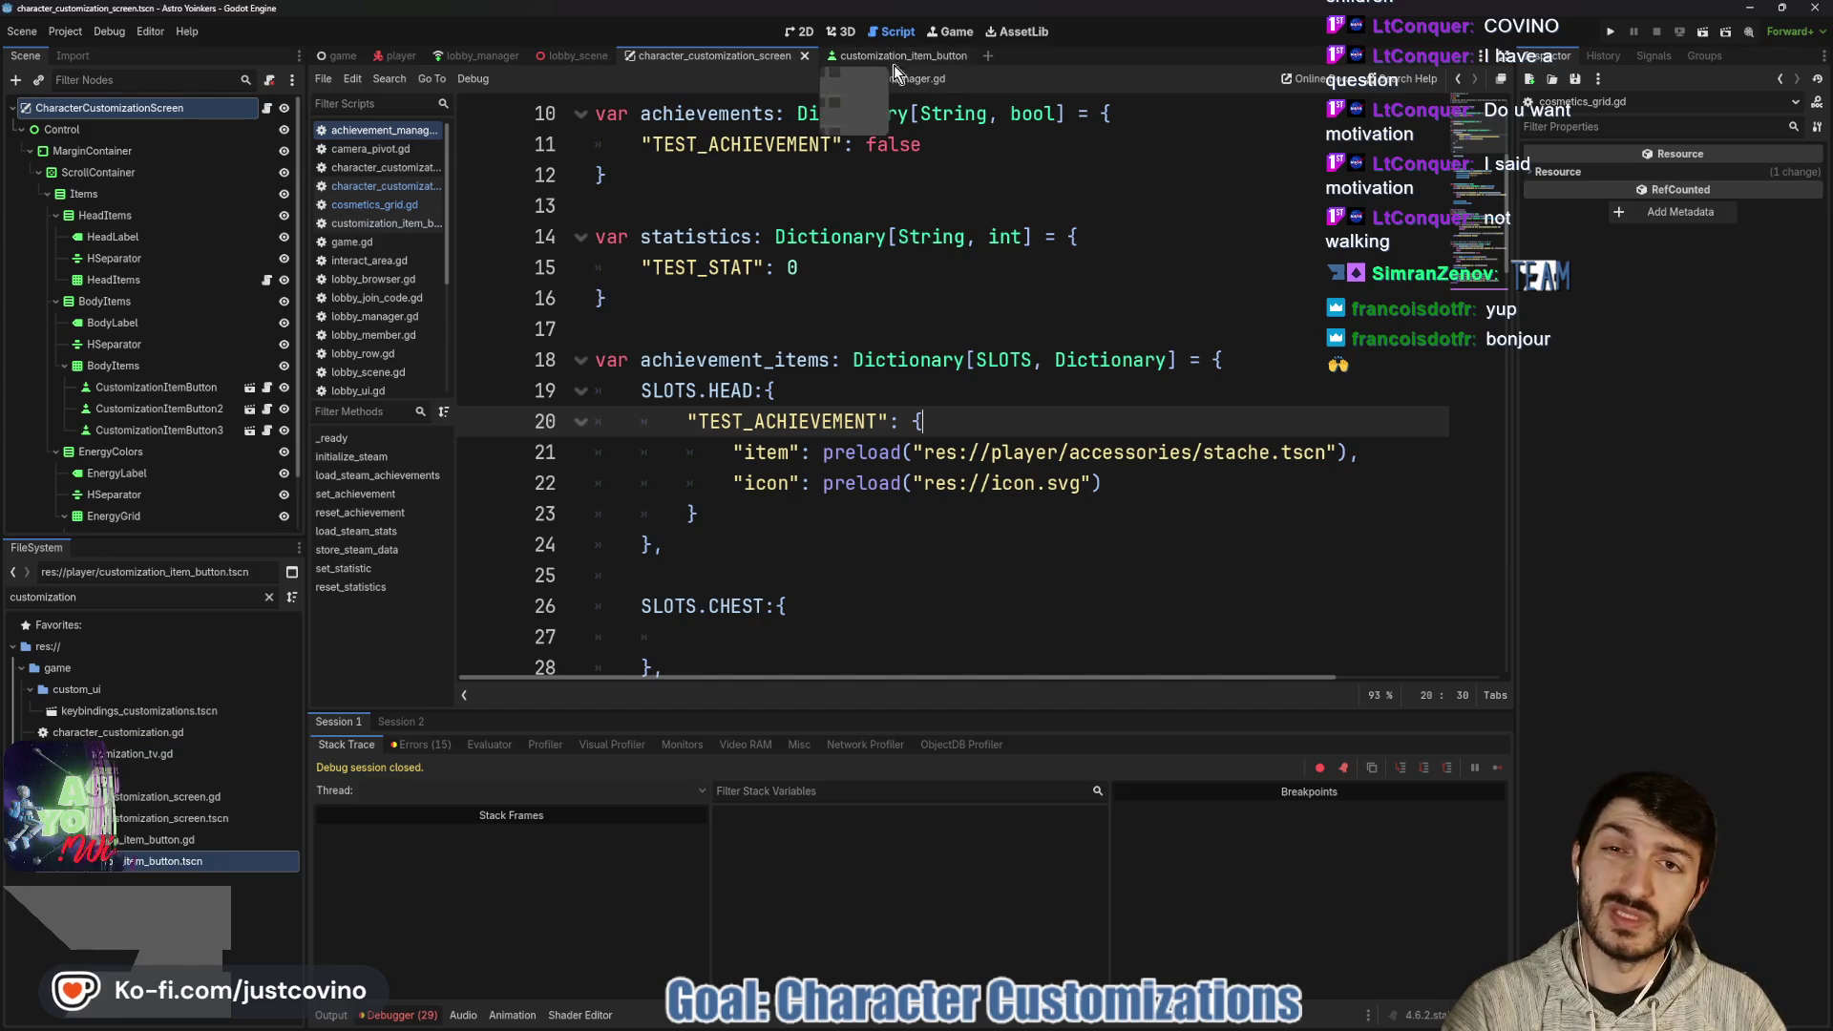
{"action": "left_click", "coordinate": [266, 108]}
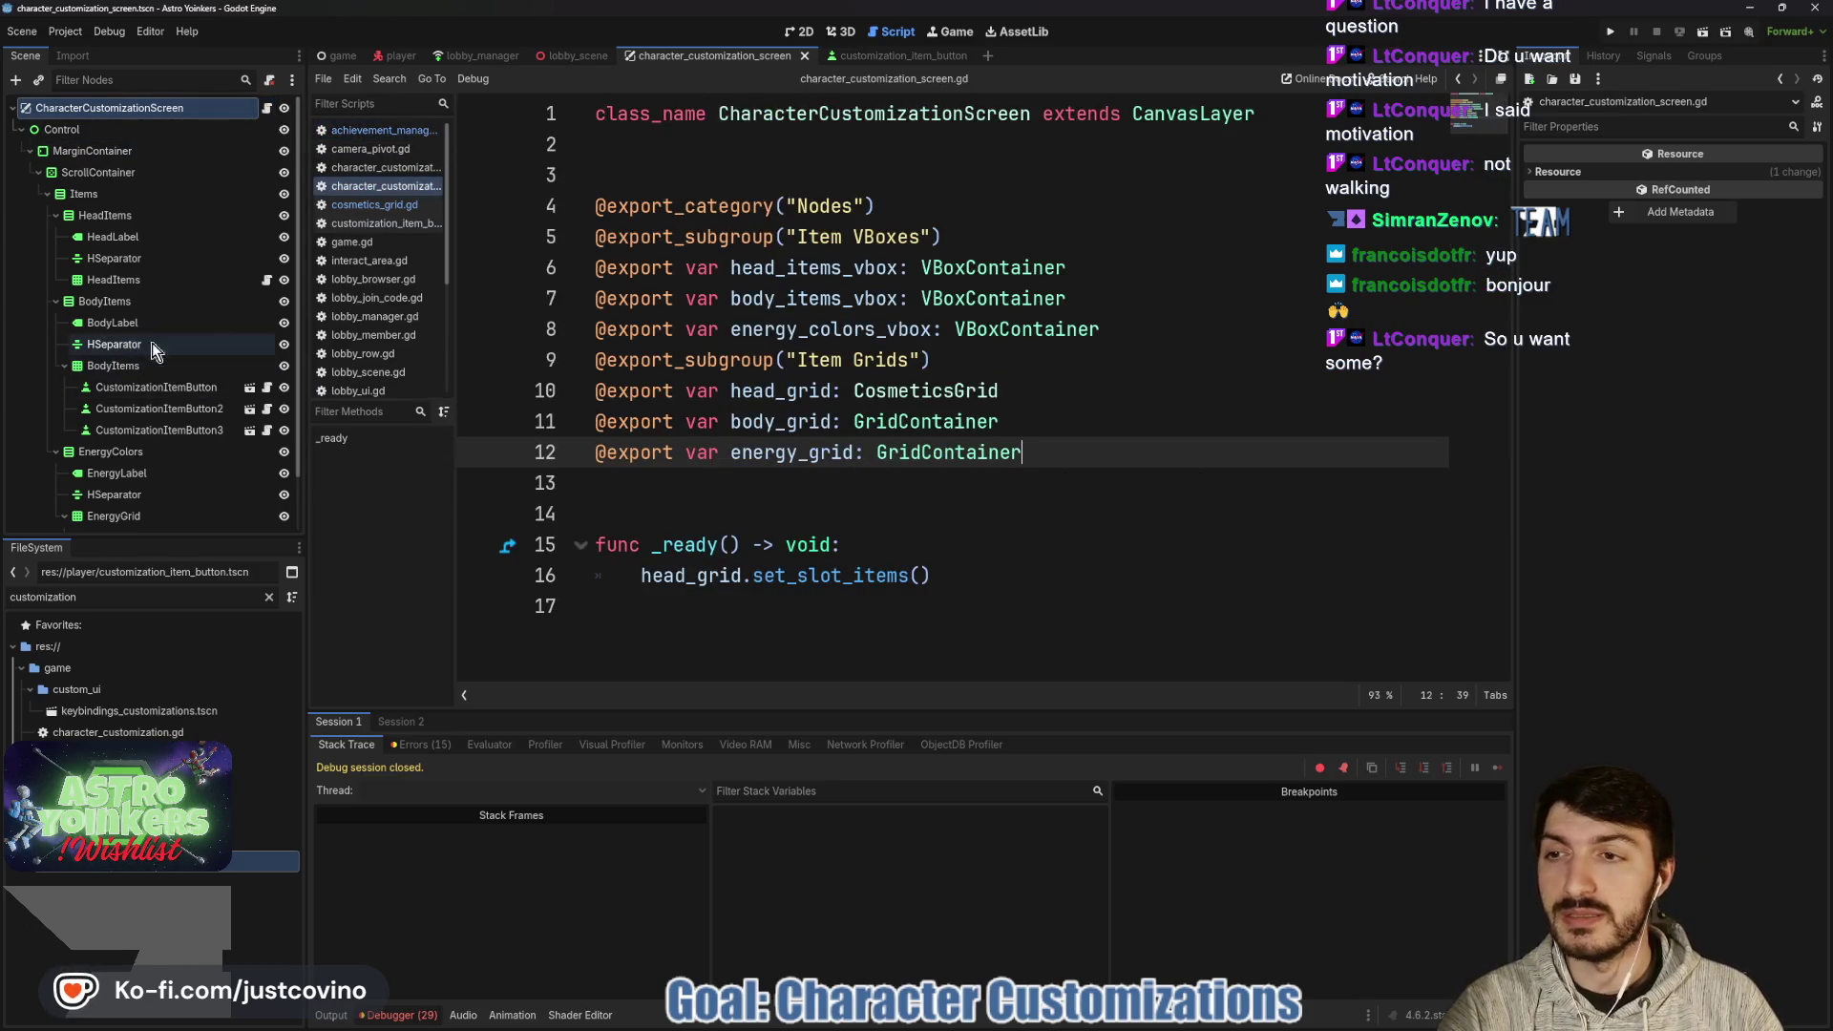
- In customization_item_button.gd, replace the ["icon"] lookup on line 12 with icon
{"action": "left_click", "coordinate": [861, 57]}
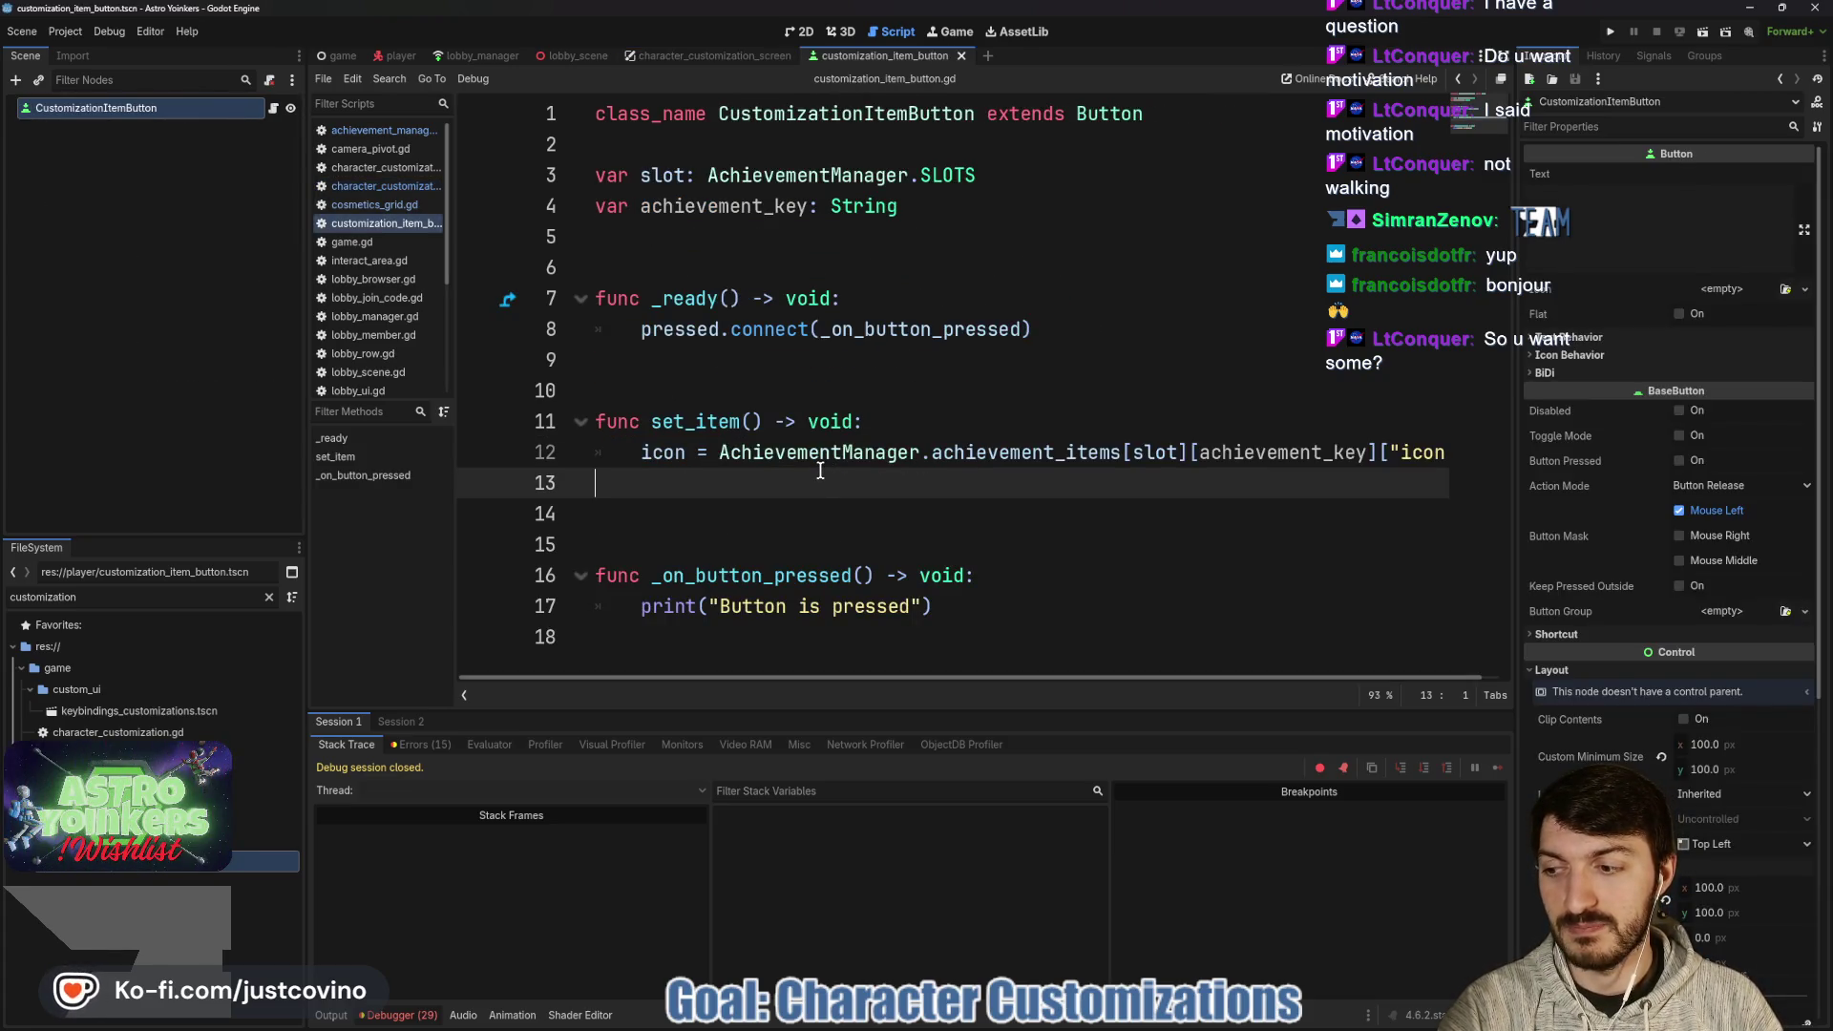
{"action": "scroll", "coordinate": [816, 474], "scroll_direction": "right", "scroll_amount": 1}
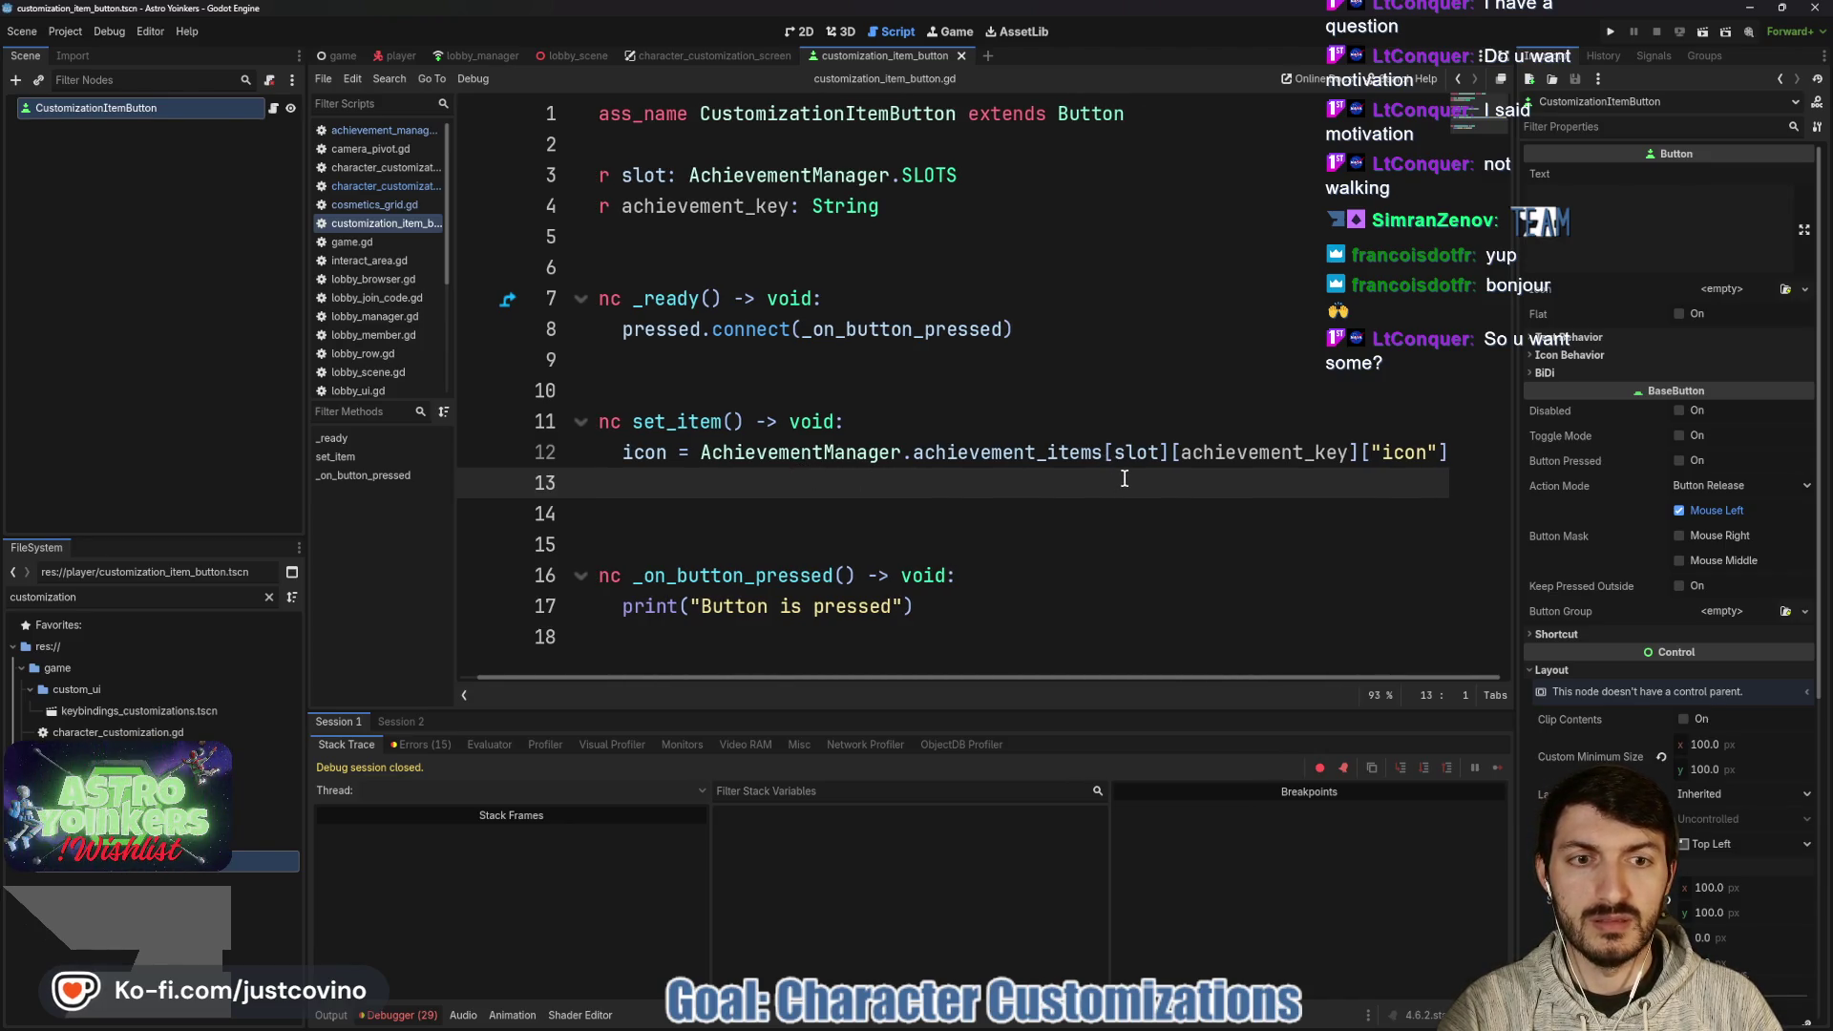
{"action": "left_click_drag", "start_coordinate": [1448, 453], "coordinate": [1360, 452]}
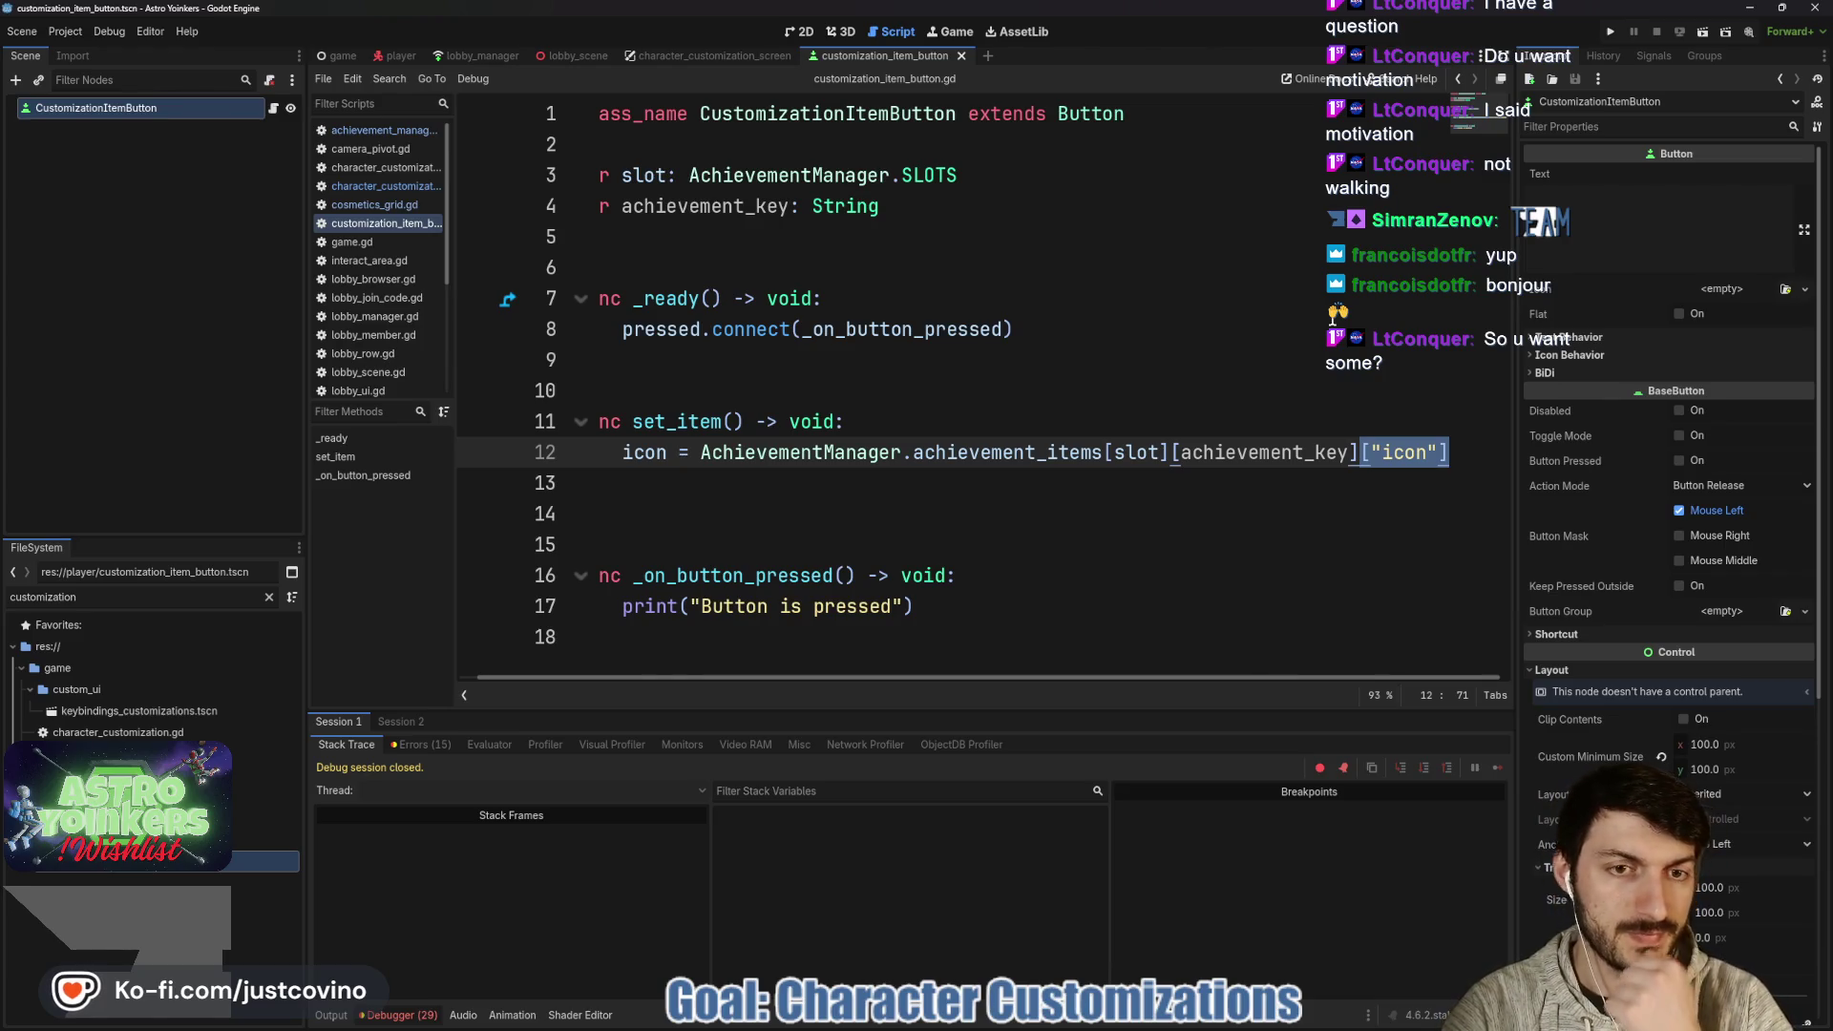
{"action": "key", "text": "BackSpace"}
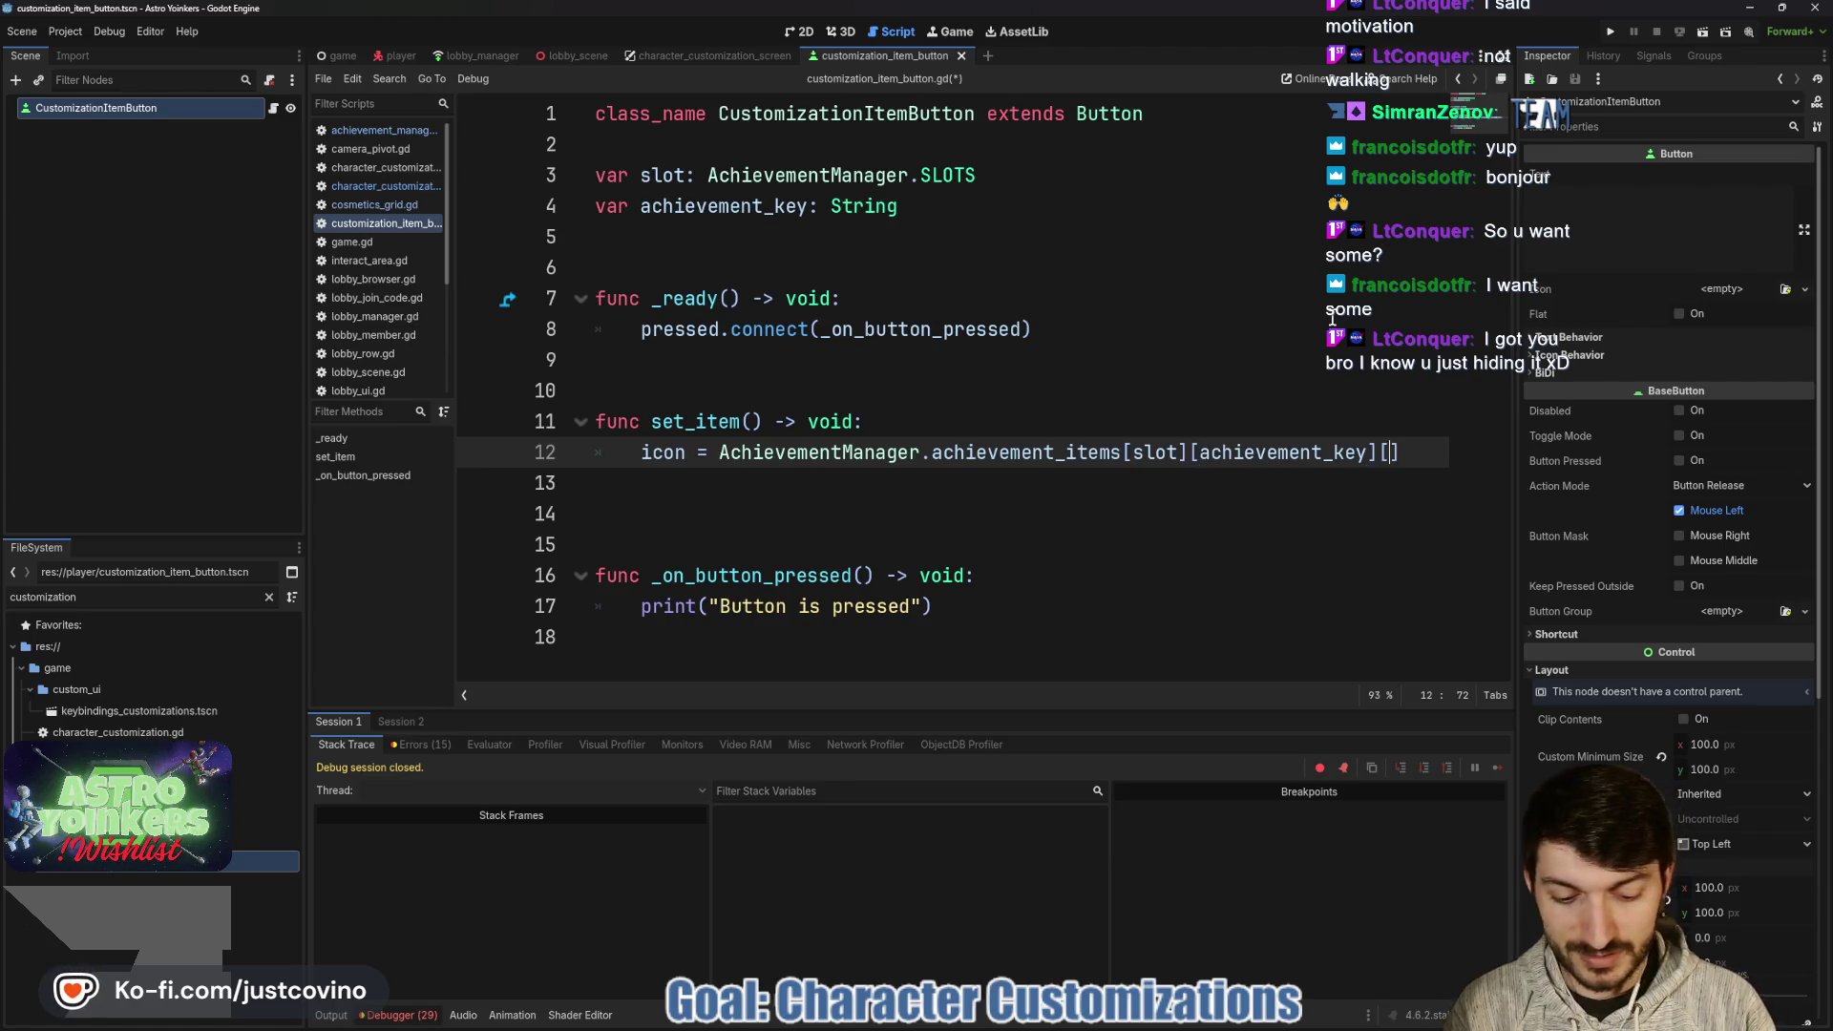
{"action": "type", "text": "\"icon"}
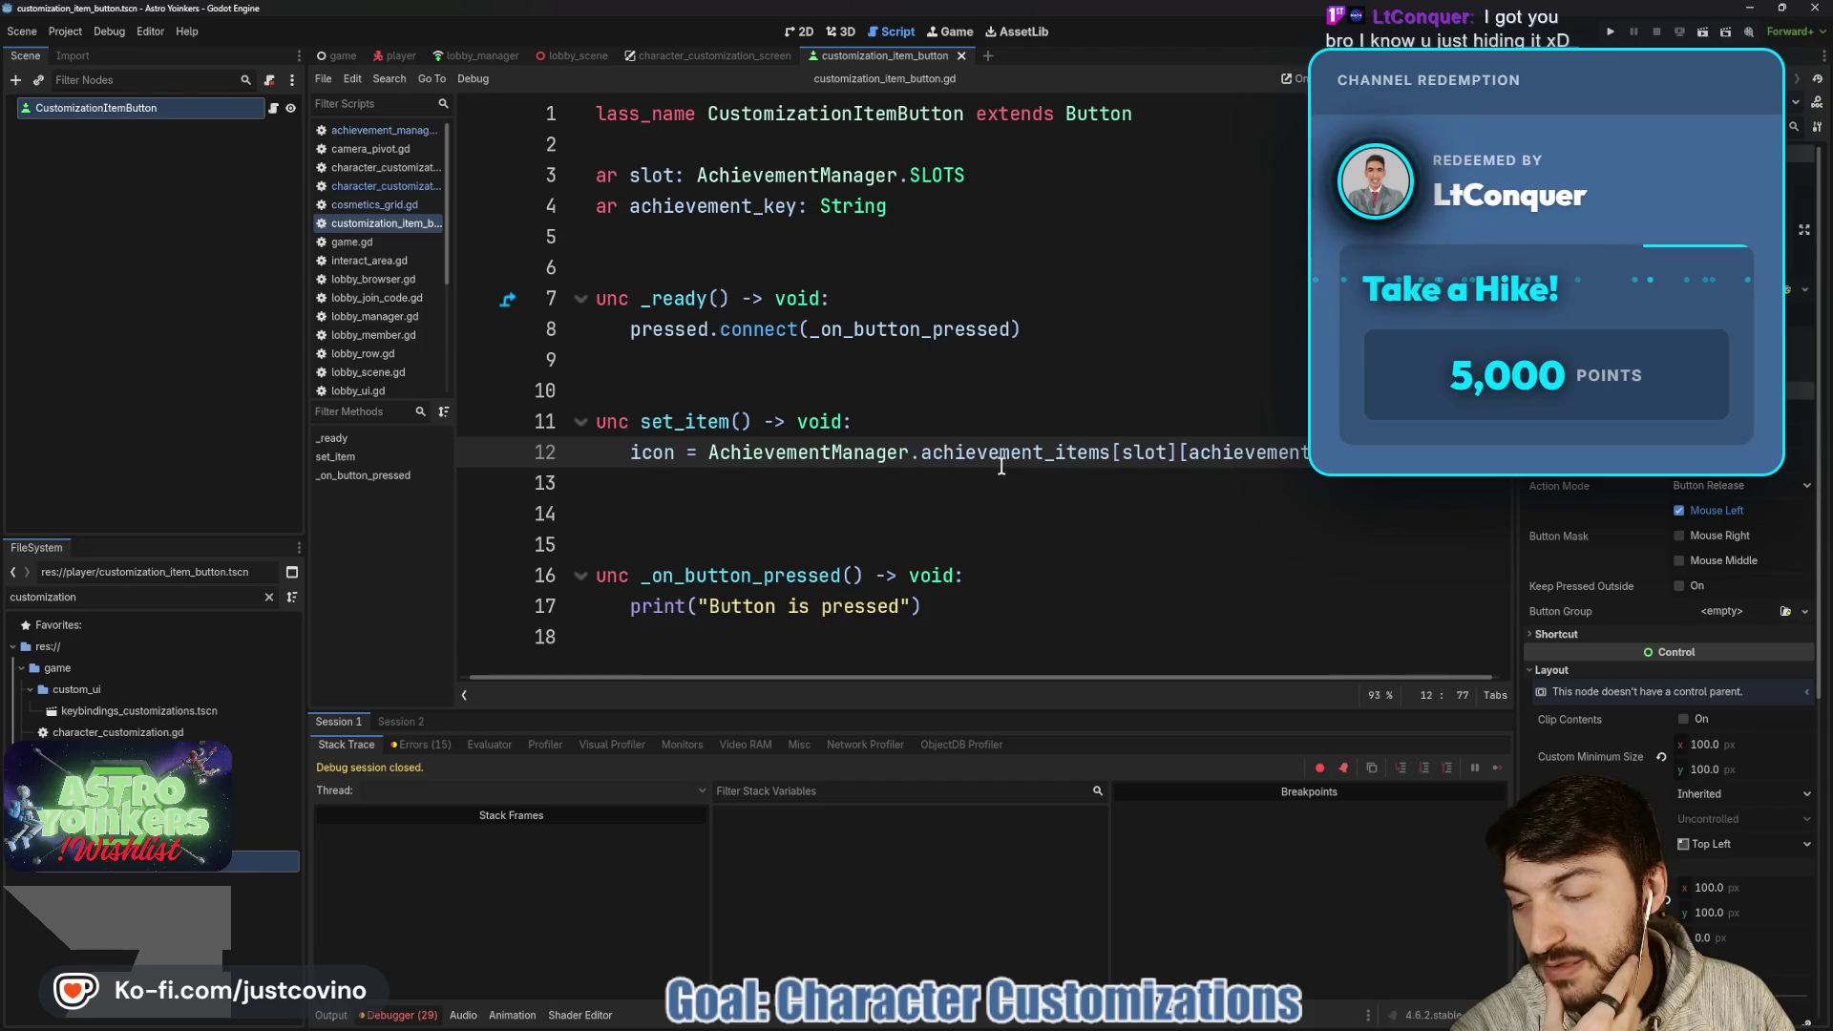
{"action": "mouse_move", "coordinate": [998, 464]}
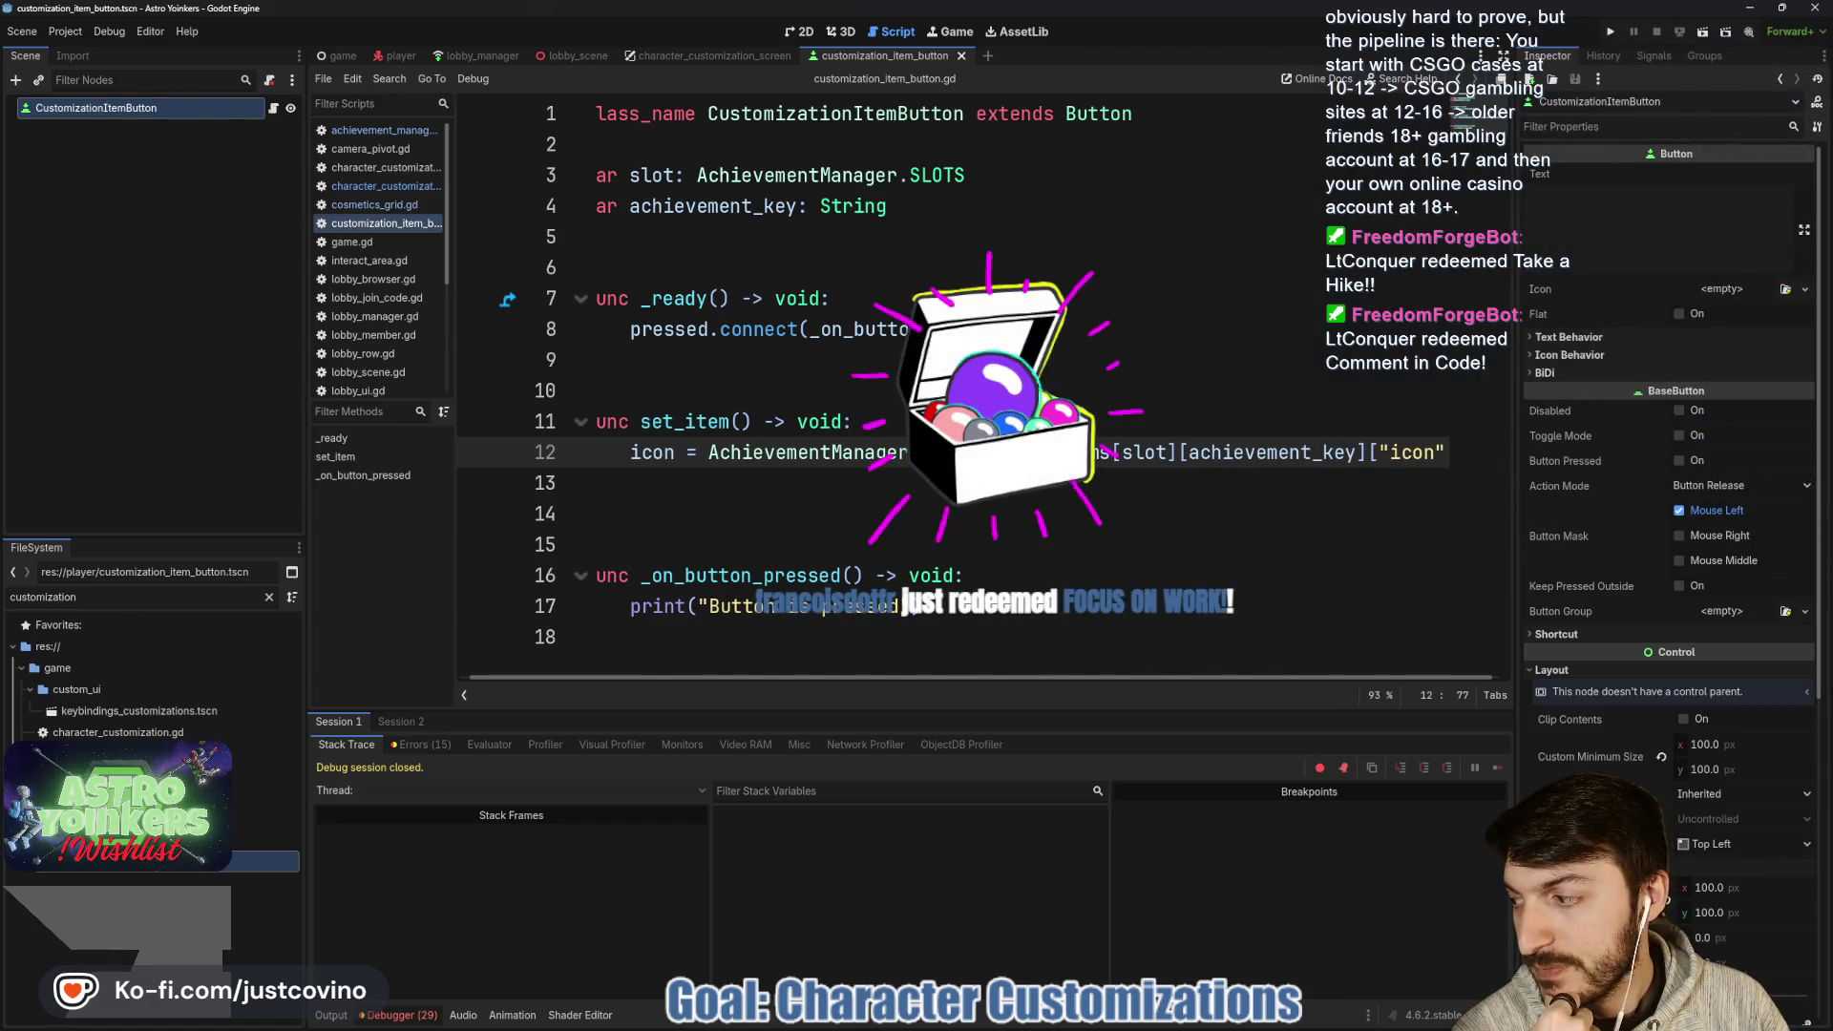
{"action": "left_click", "coordinate": [595, 513]}
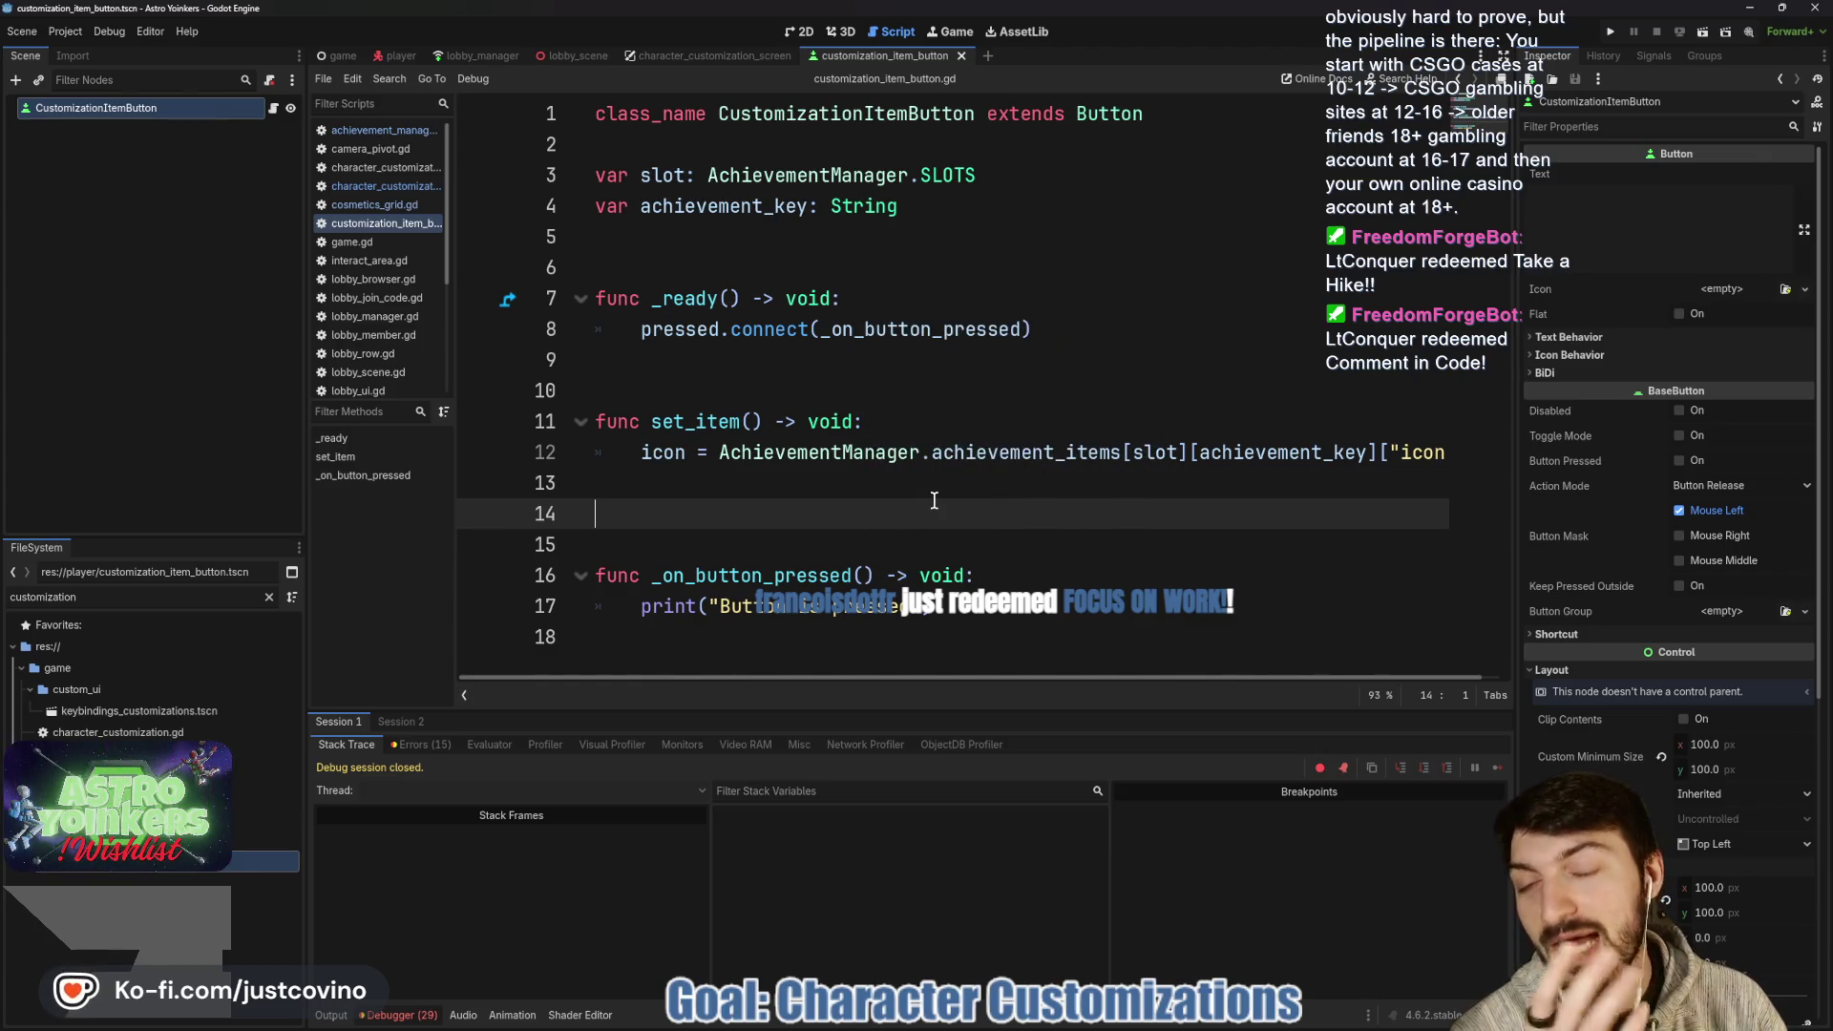
{"action": "left_click", "coordinate": [913, 487]}
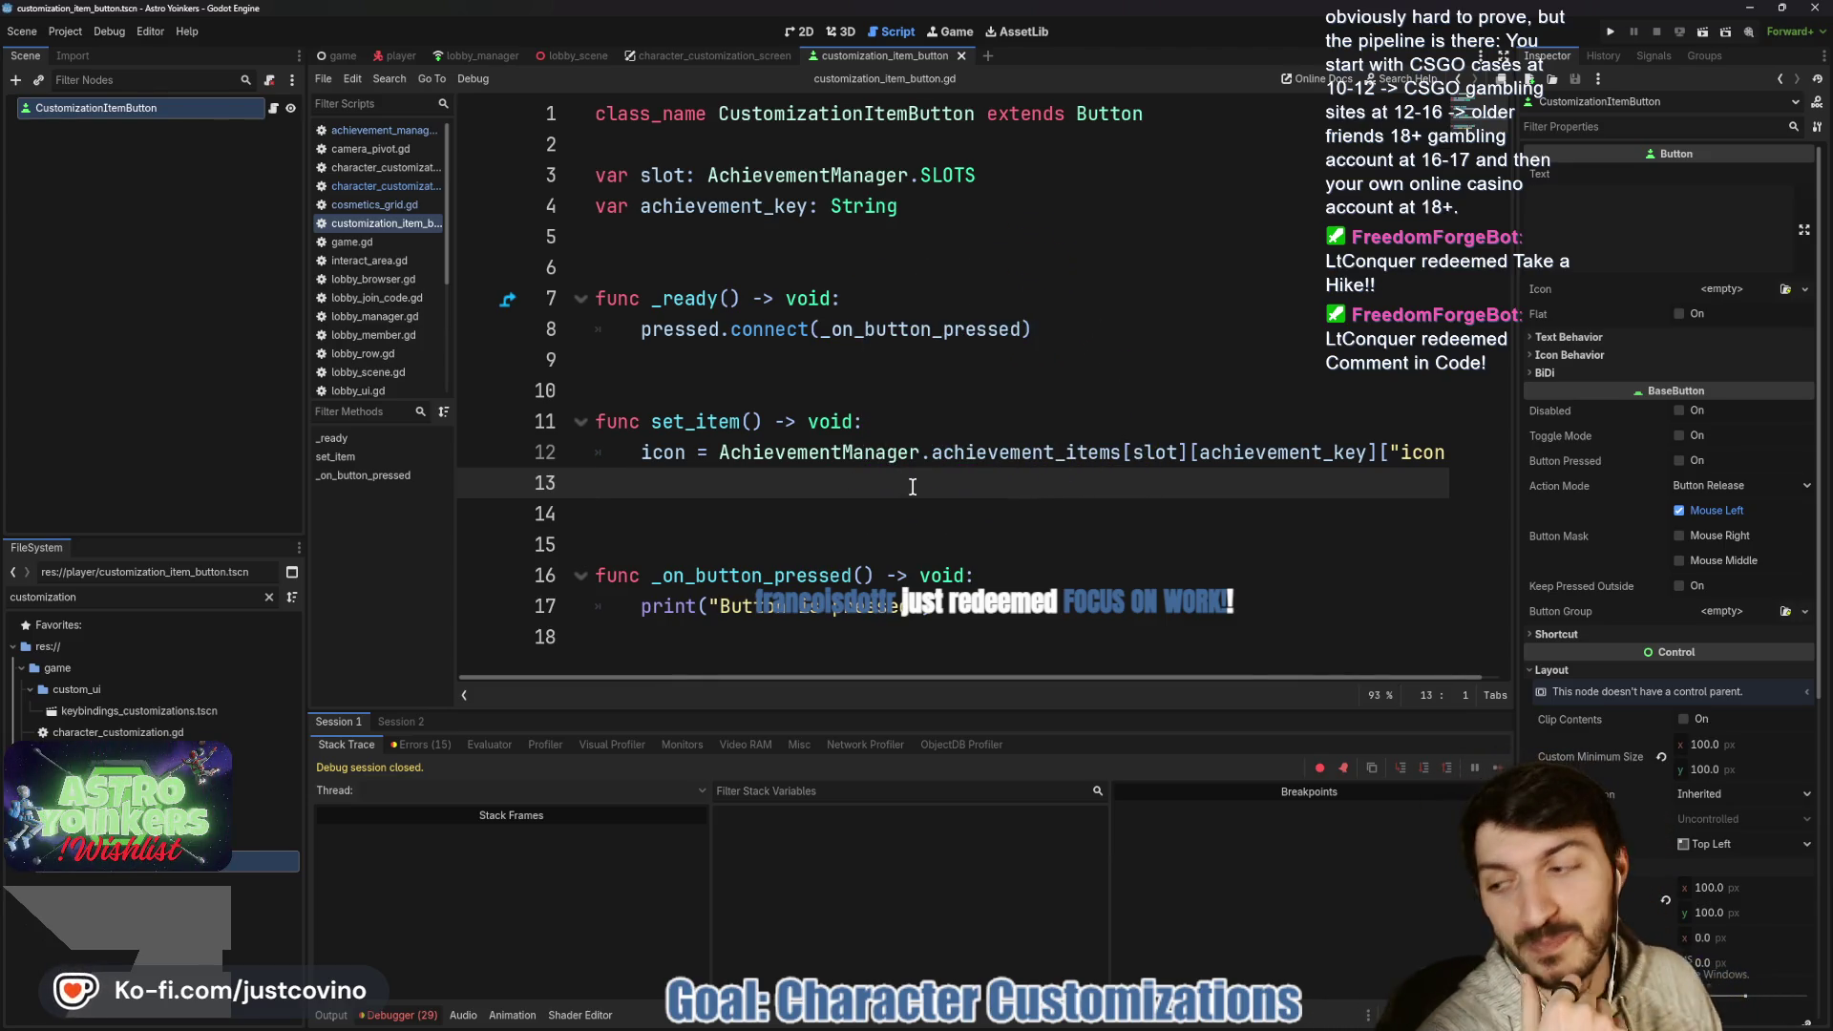
{"action": "left_click", "coordinate": [943, 508]}
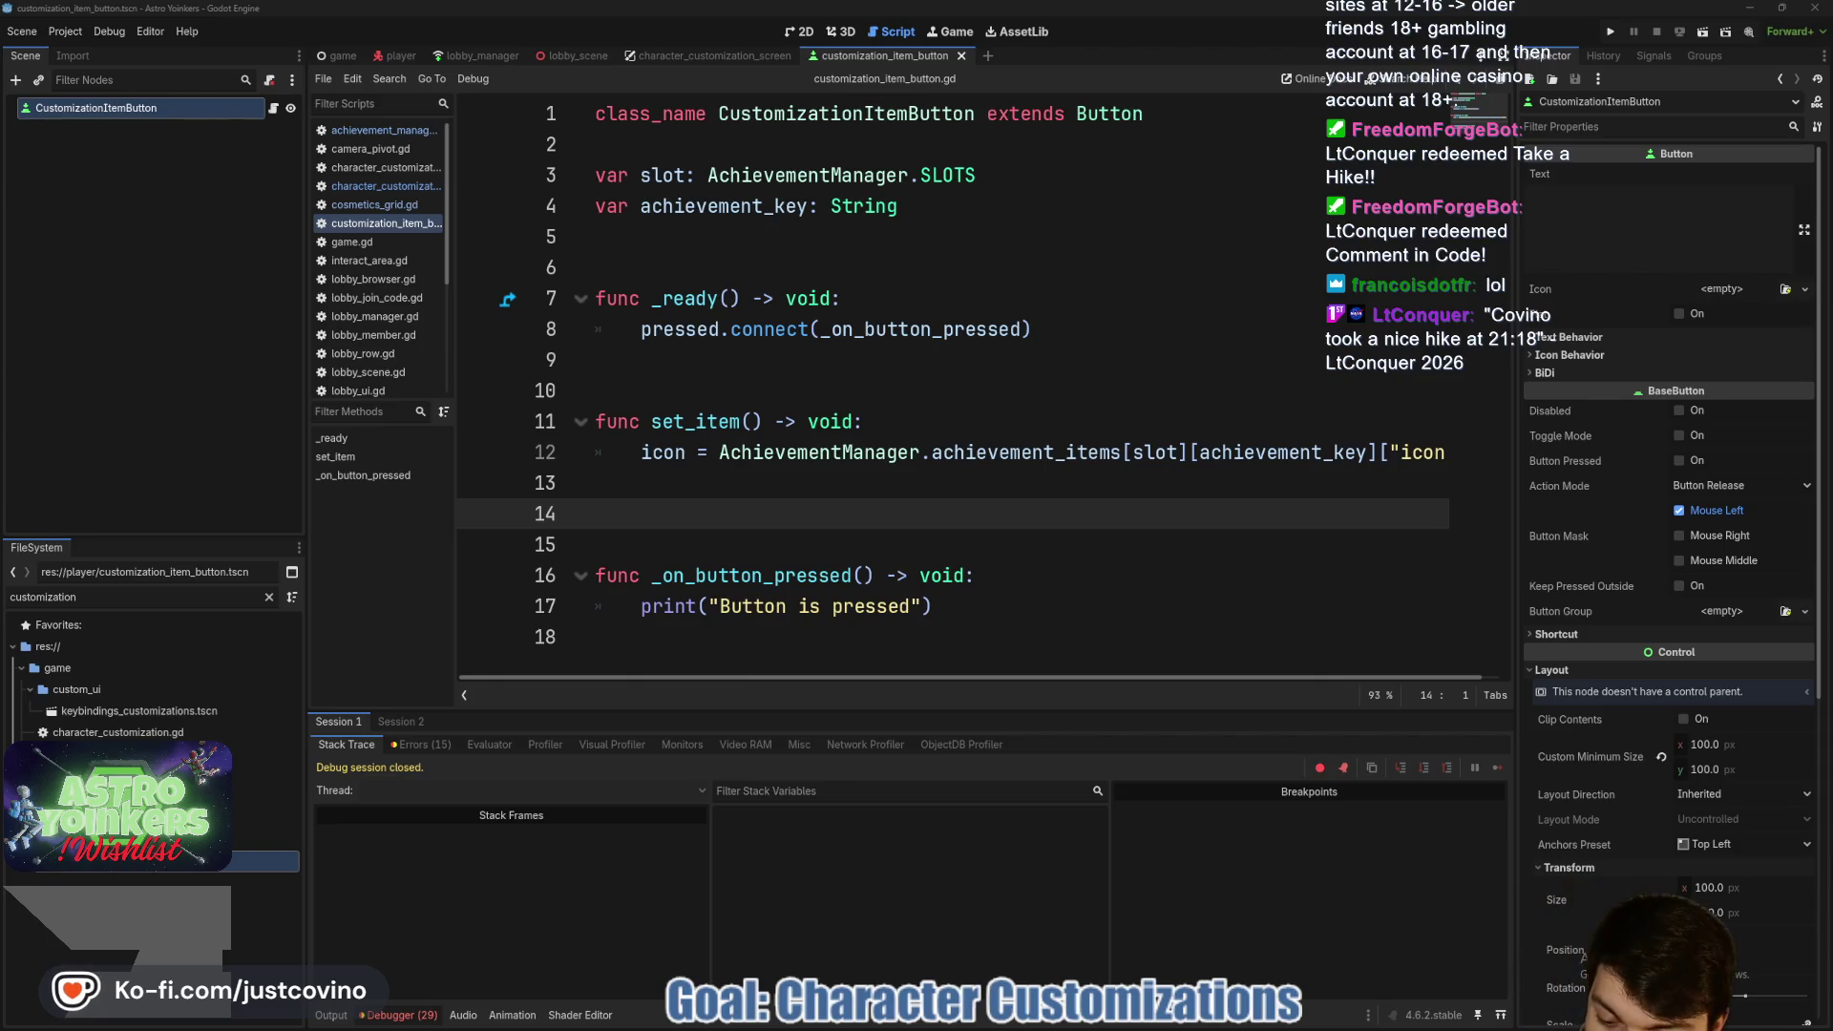
- Add a closing # comment on new line 19 containing the pasted viewer quote
{"action": "left_click", "coordinate": [591, 638]}
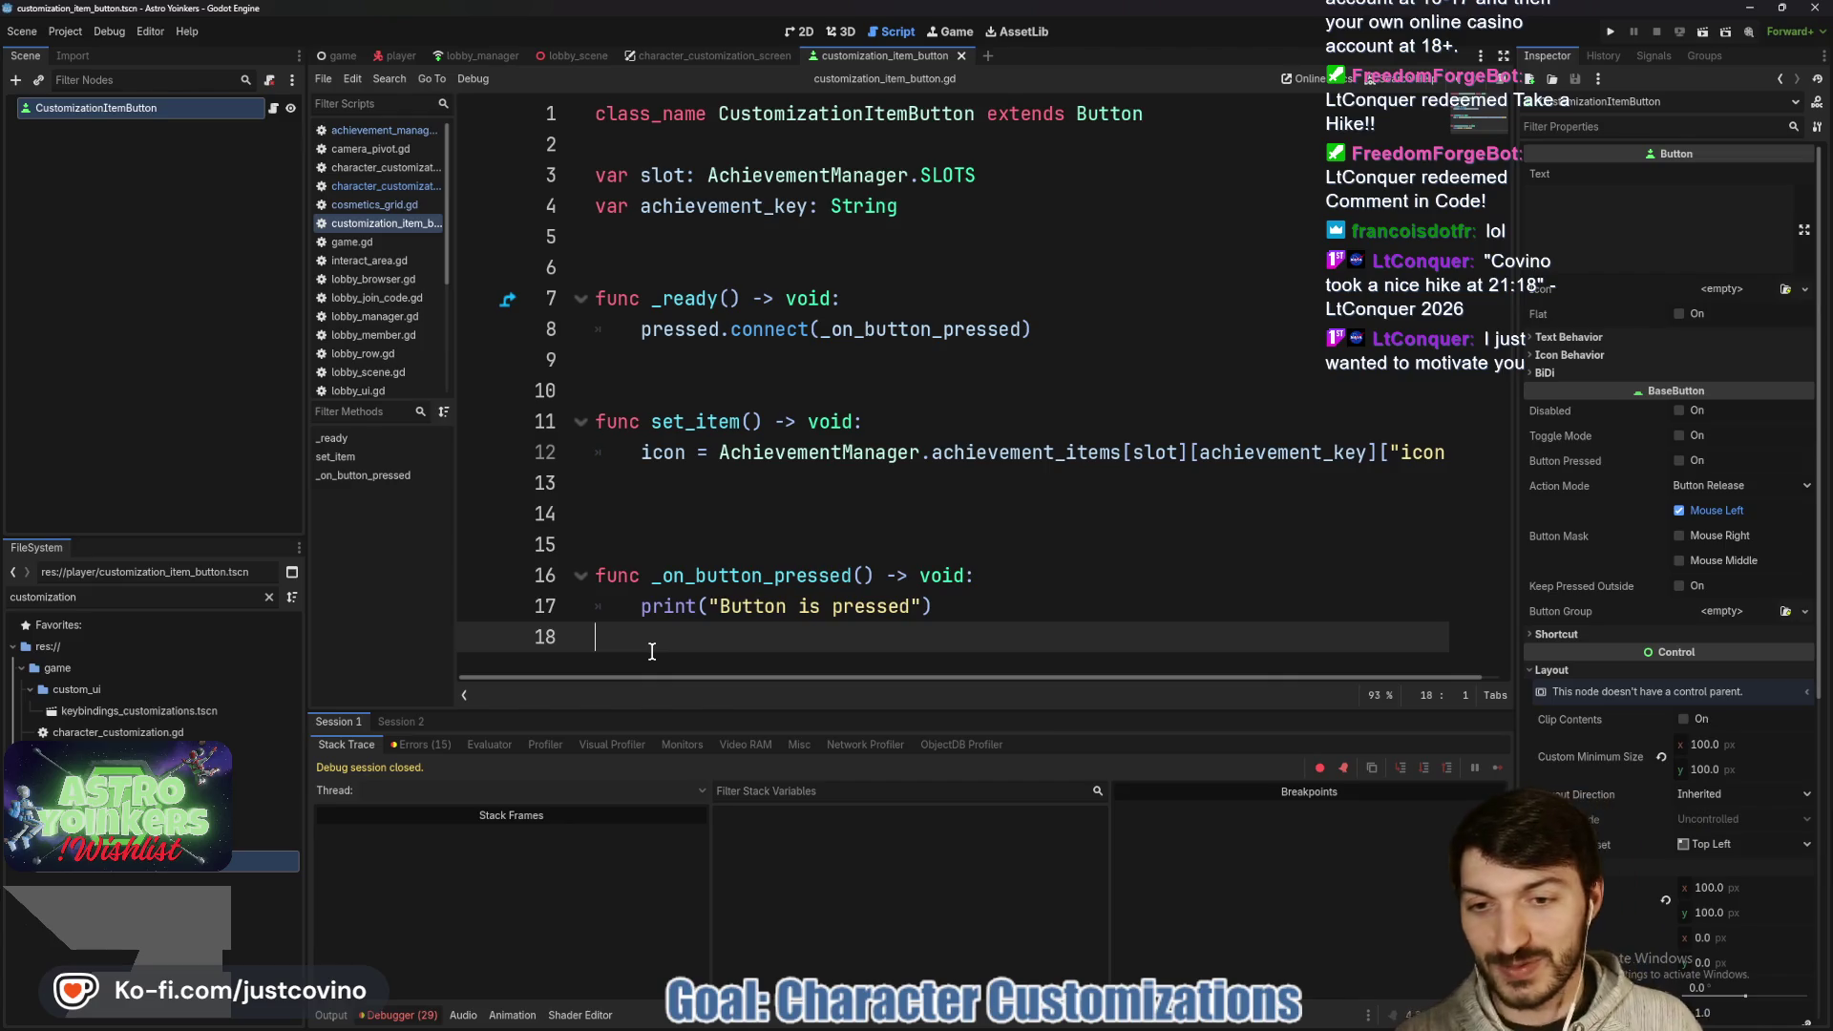
{"action": "key", "text": "Return"}
{"action": "type", "text": "#"}
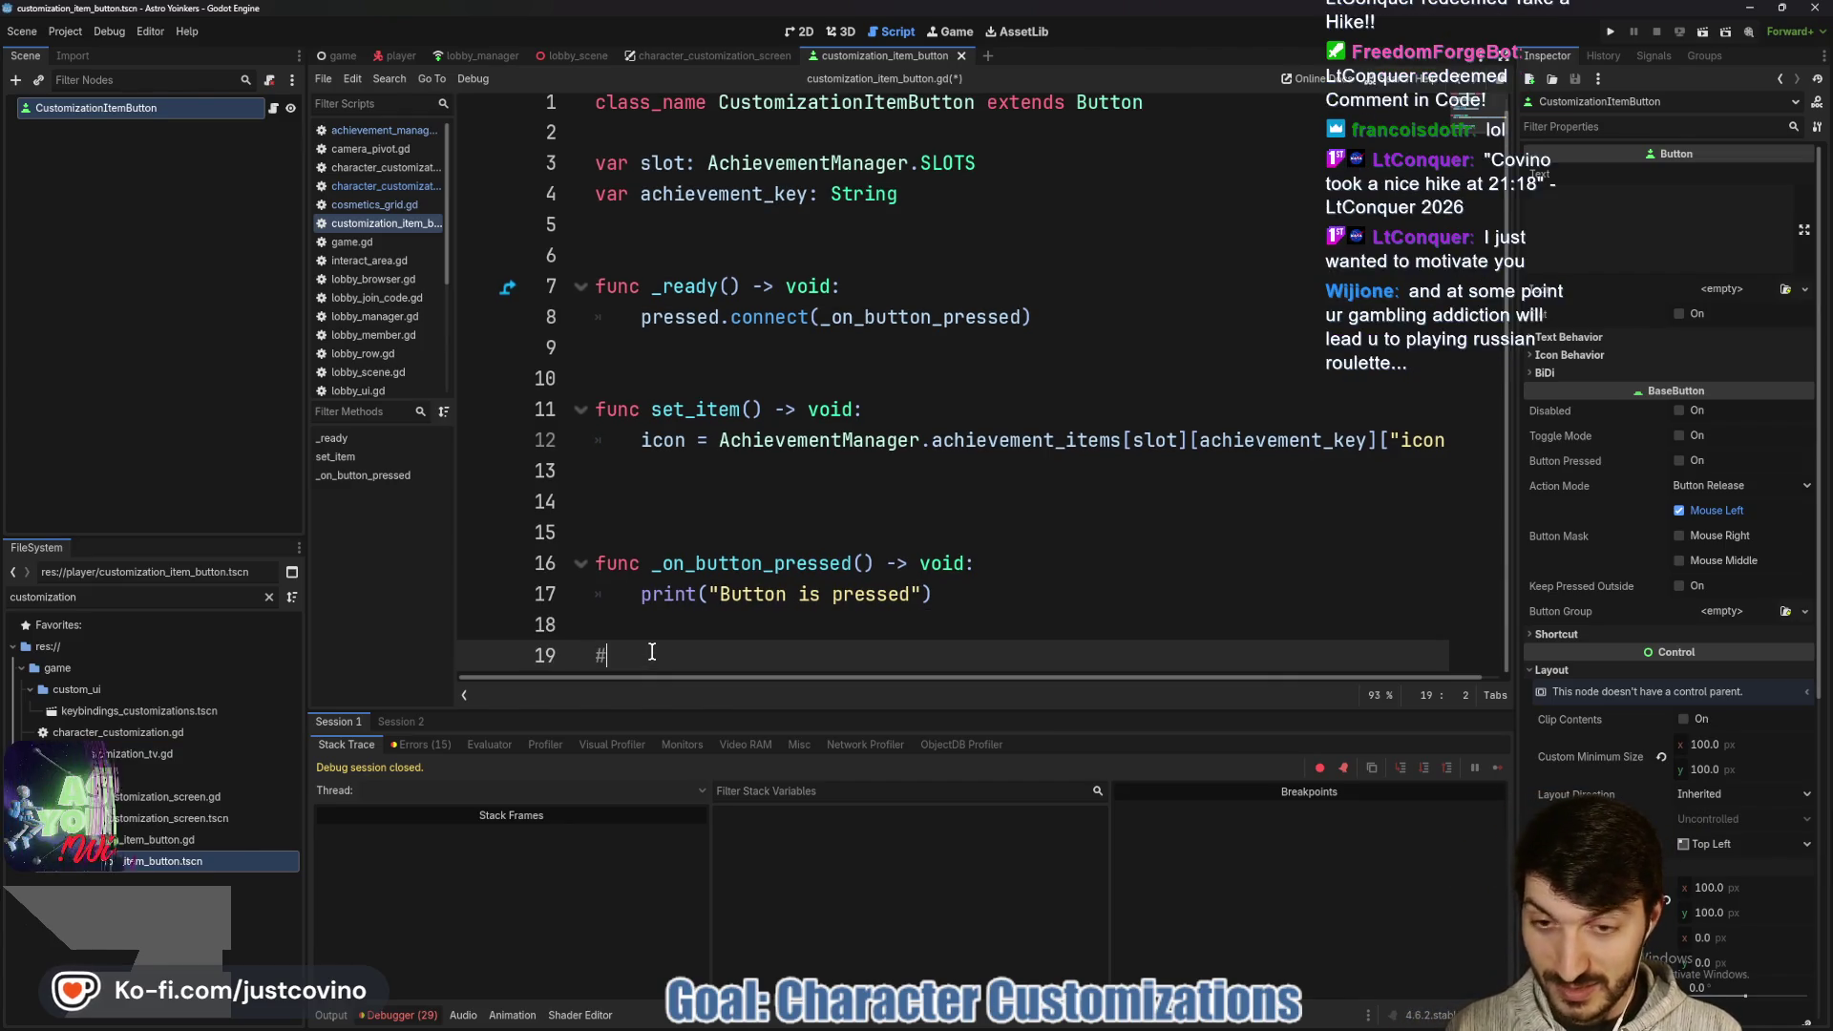
{"action": "type", "text": "\"Covino took a nice hike at 21:18\" - LtConquer 2026"}
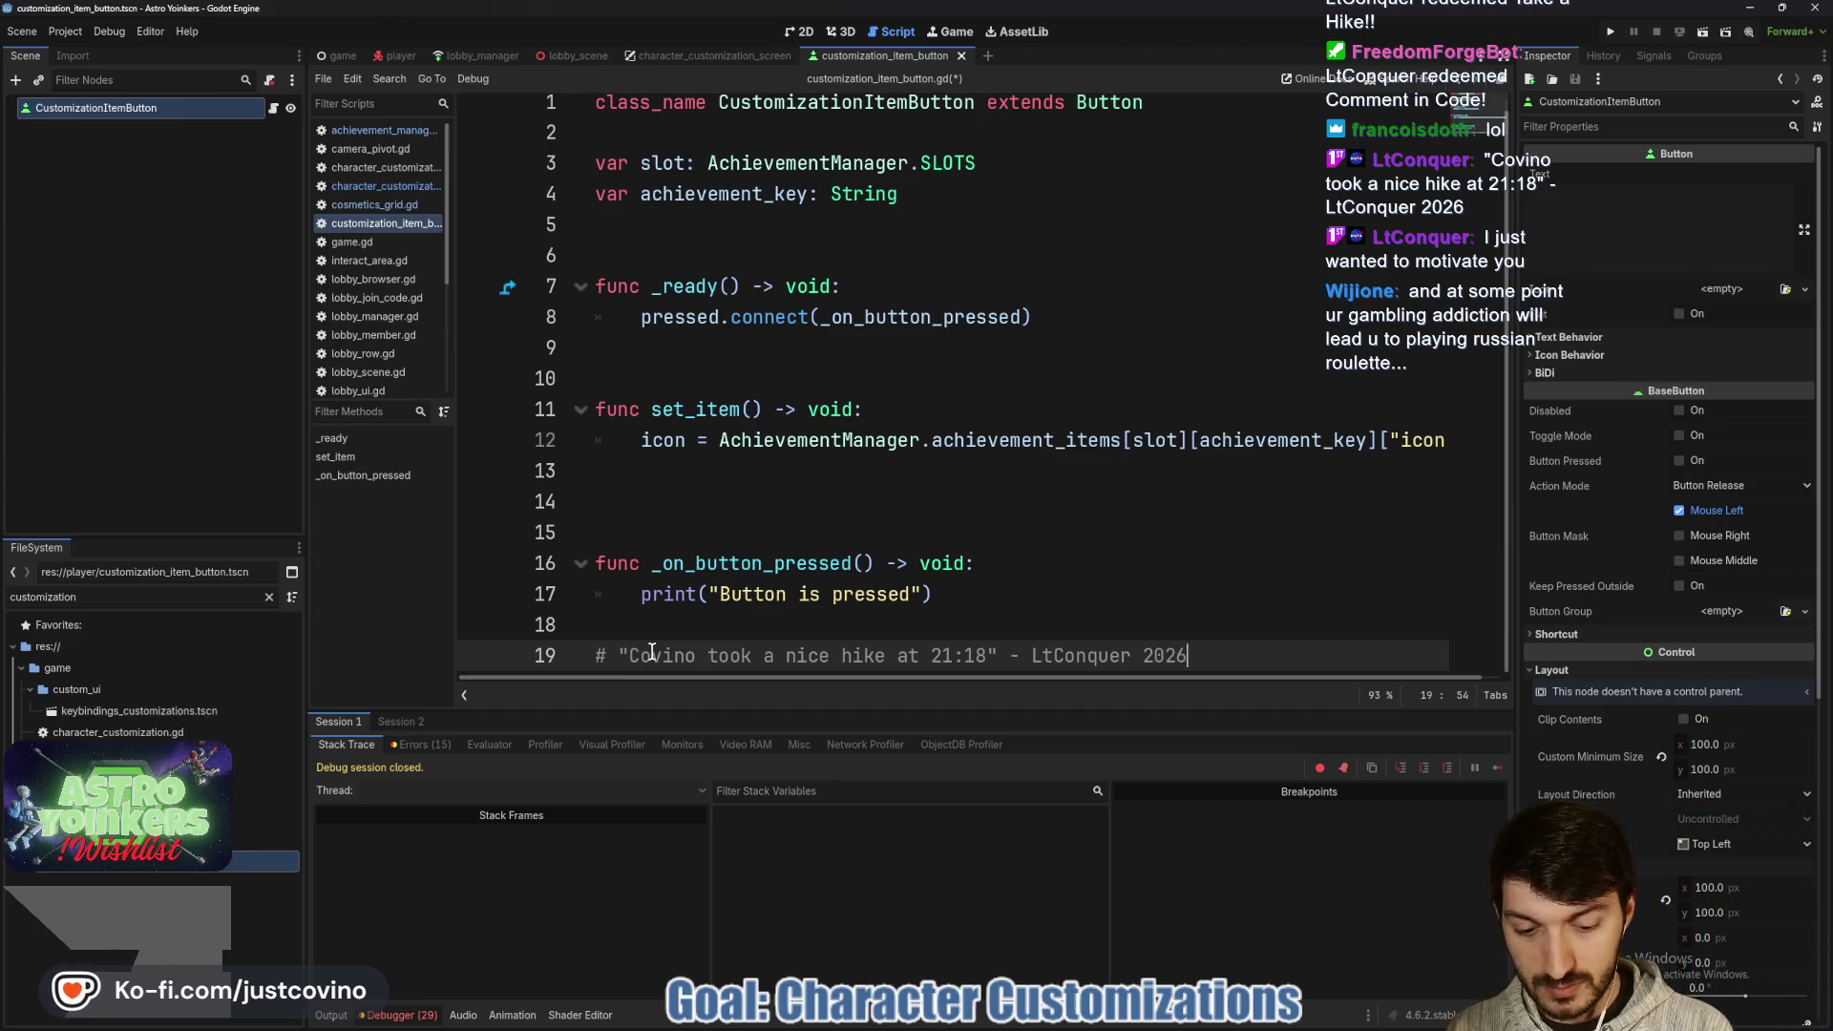
- Append '- 1 MAY 2026' to the comment and add a '#region LT SMELLS BAD' line above it
{"action": "type", "text": " - "}
{"action": "type", "text": "1"}
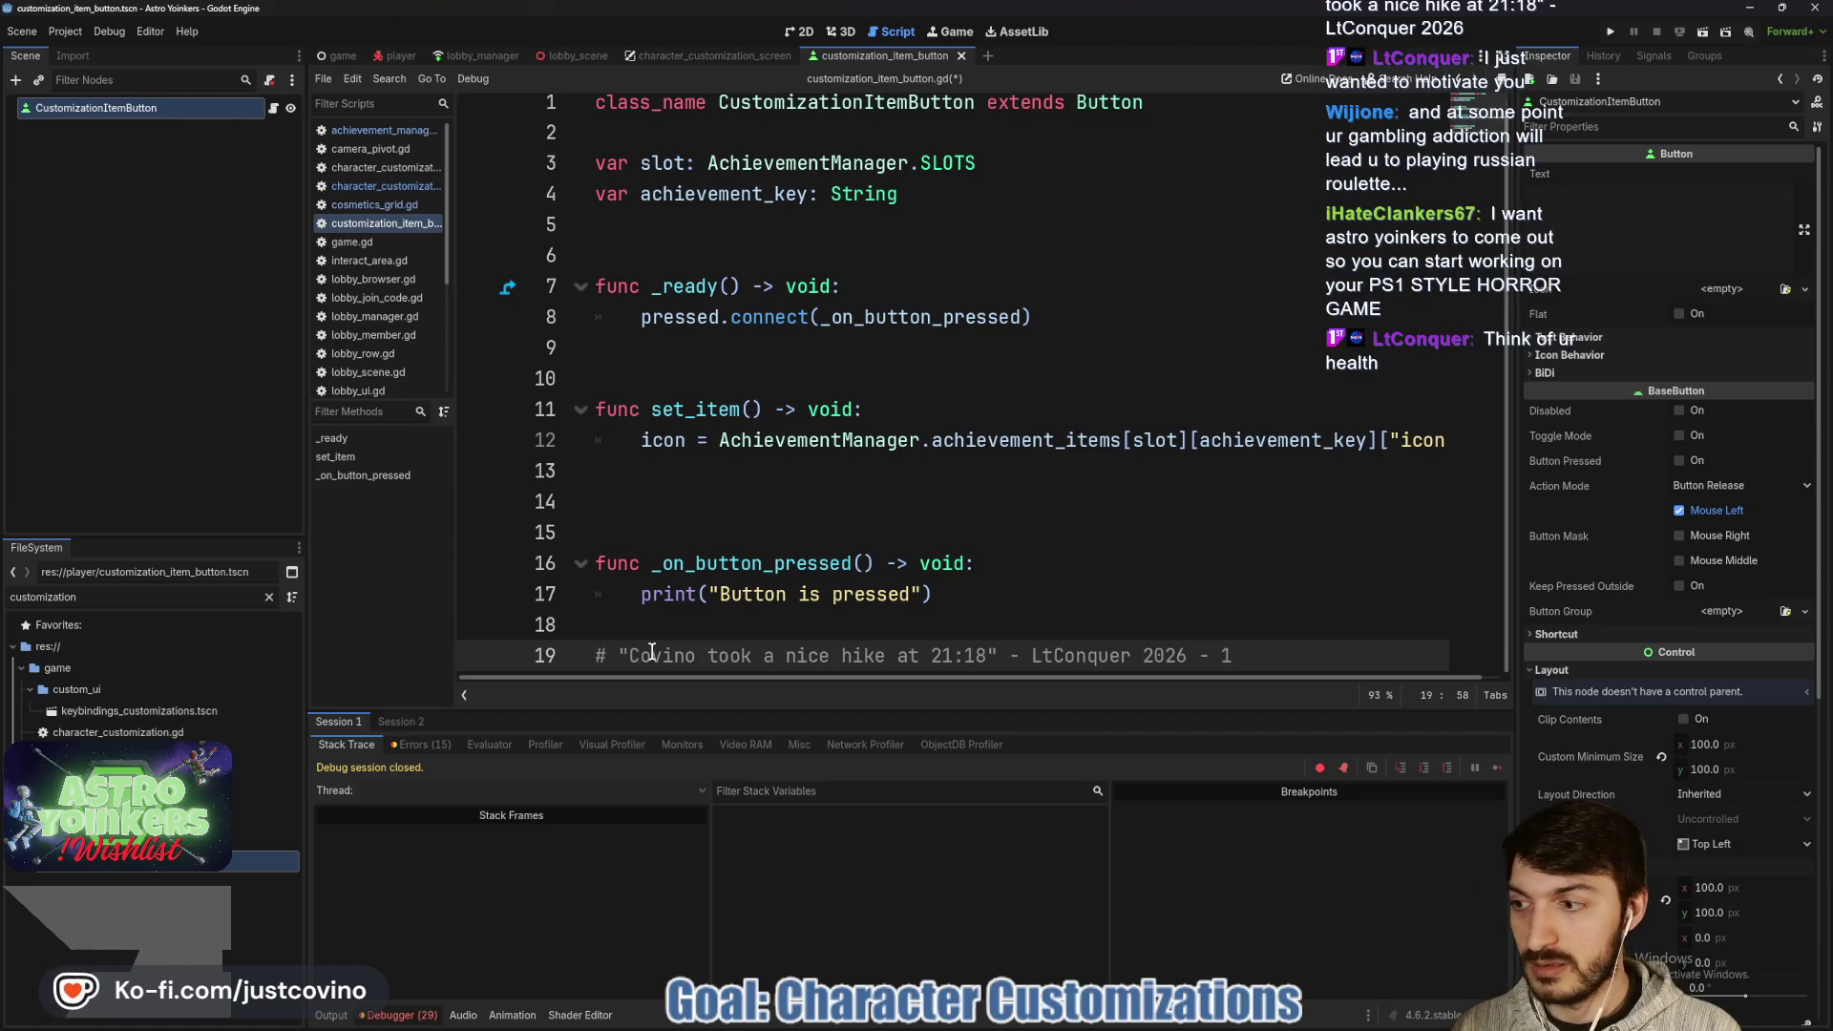
{"action": "type", "text": " MAY 2026"}
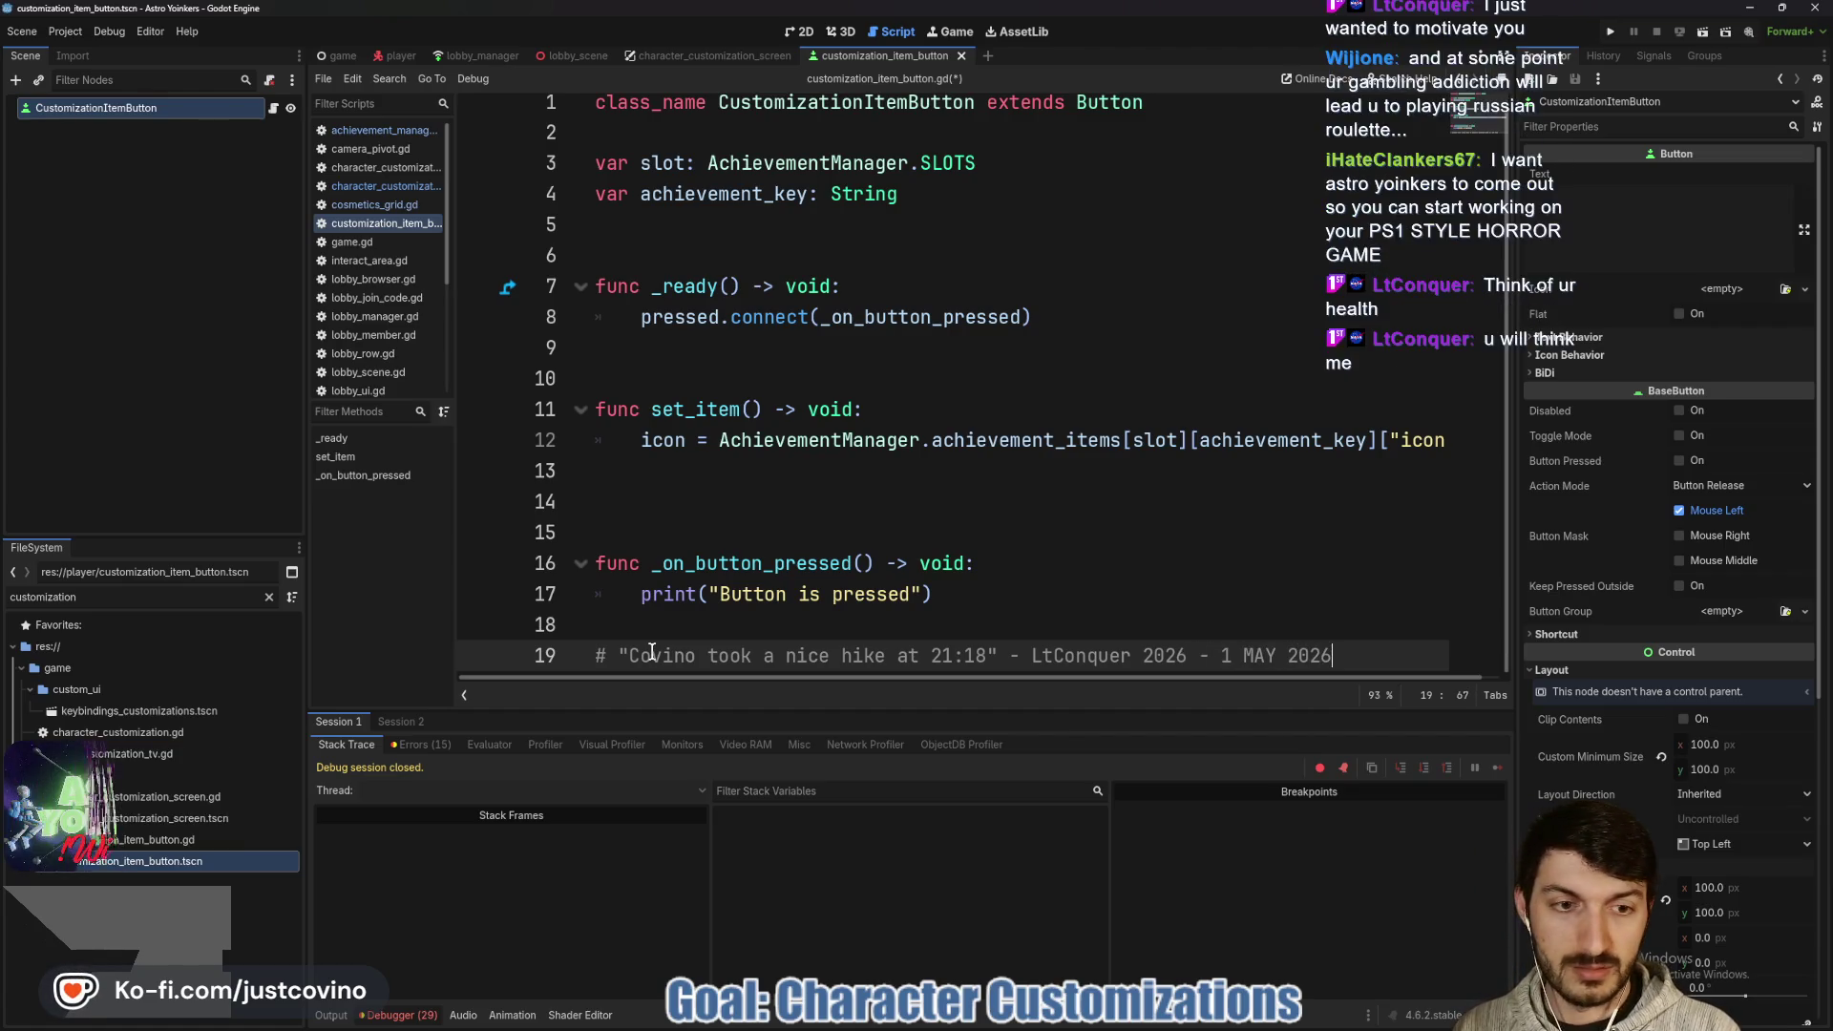
{"action": "key", "text": "Return"}
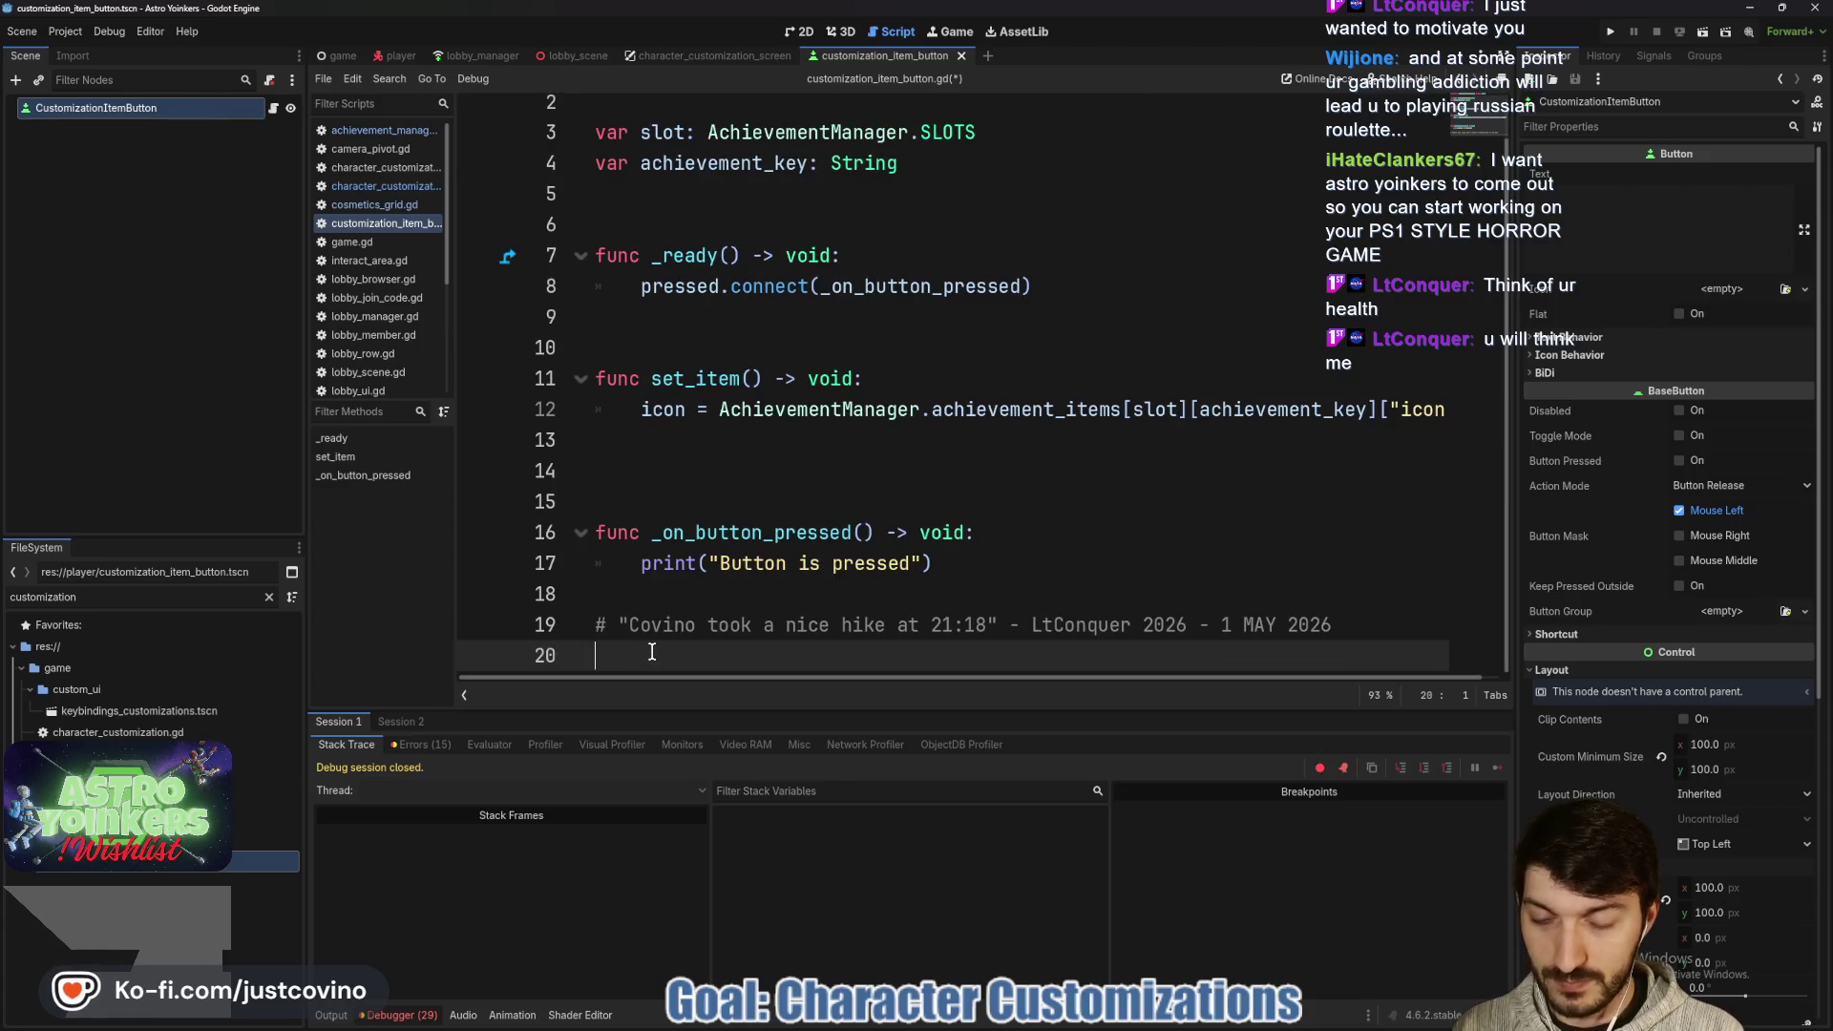
{"action": "type", "text": "#"}
{"action": "key", "text": "BackSpace"}
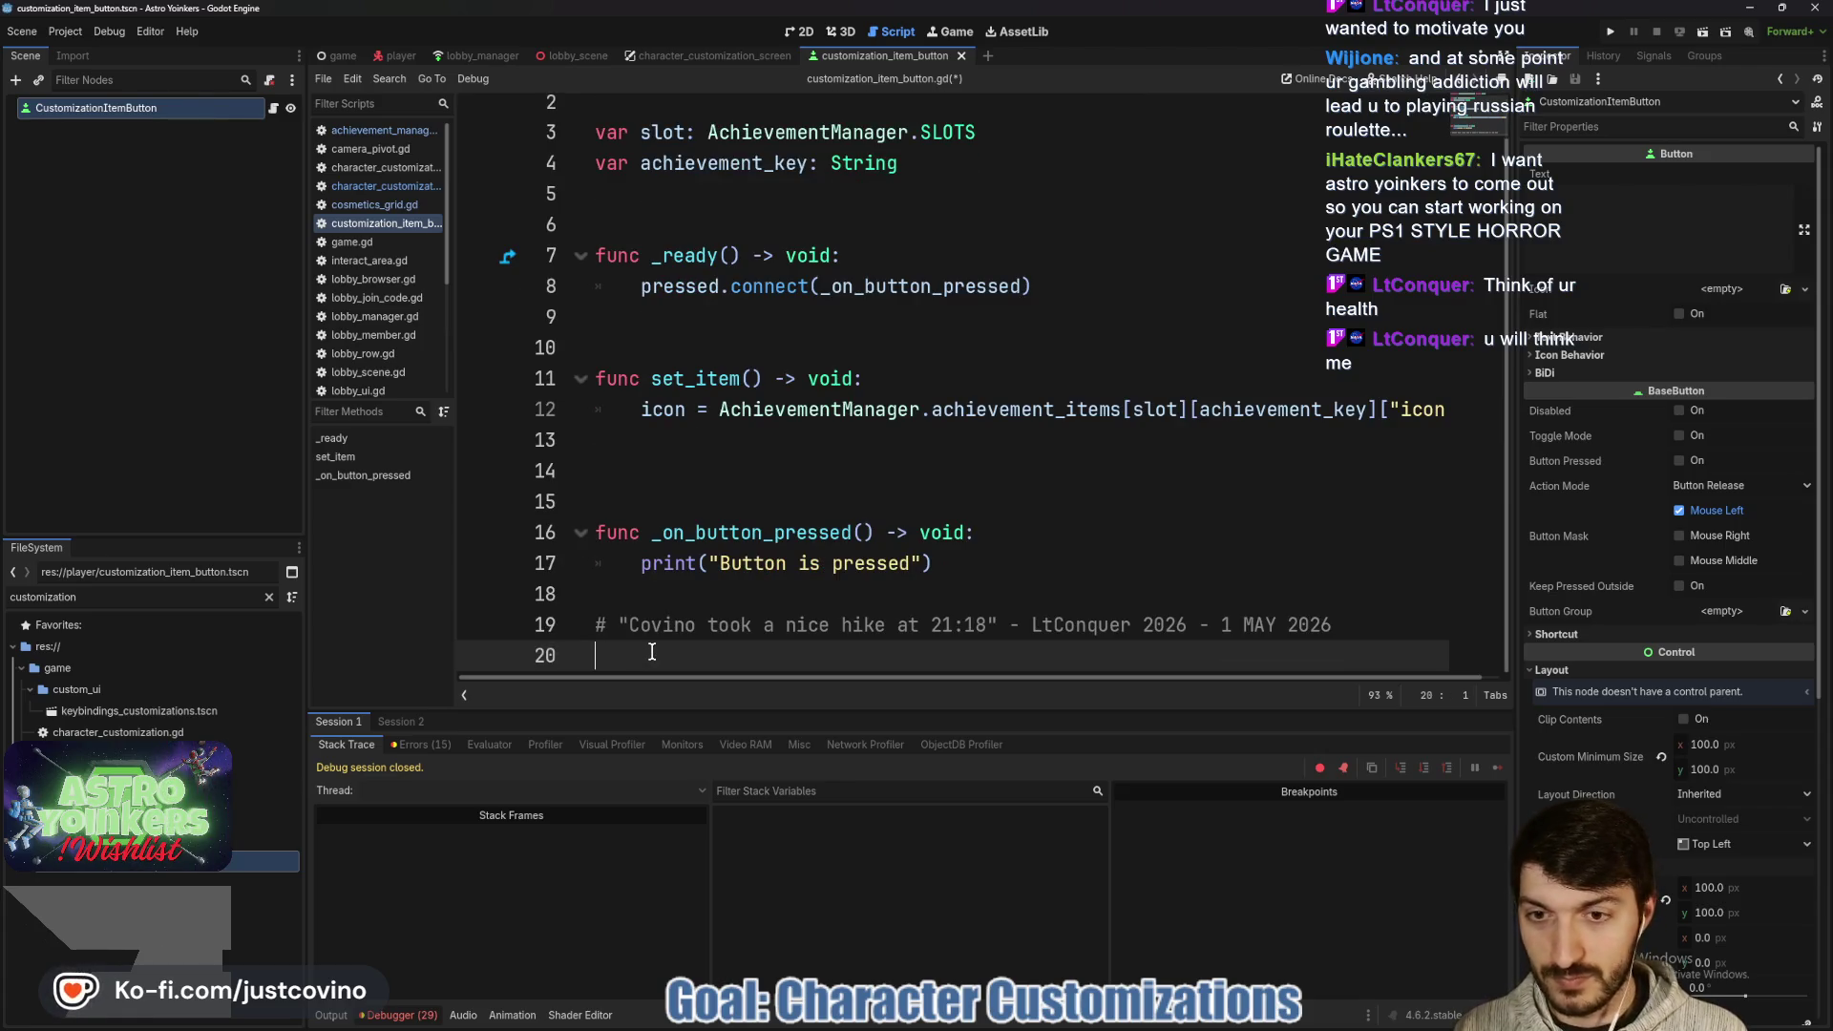
{"action": "left_click", "coordinate": [622, 594]}
{"action": "key", "text": "Return"}
{"action": "type", "text": "#"}
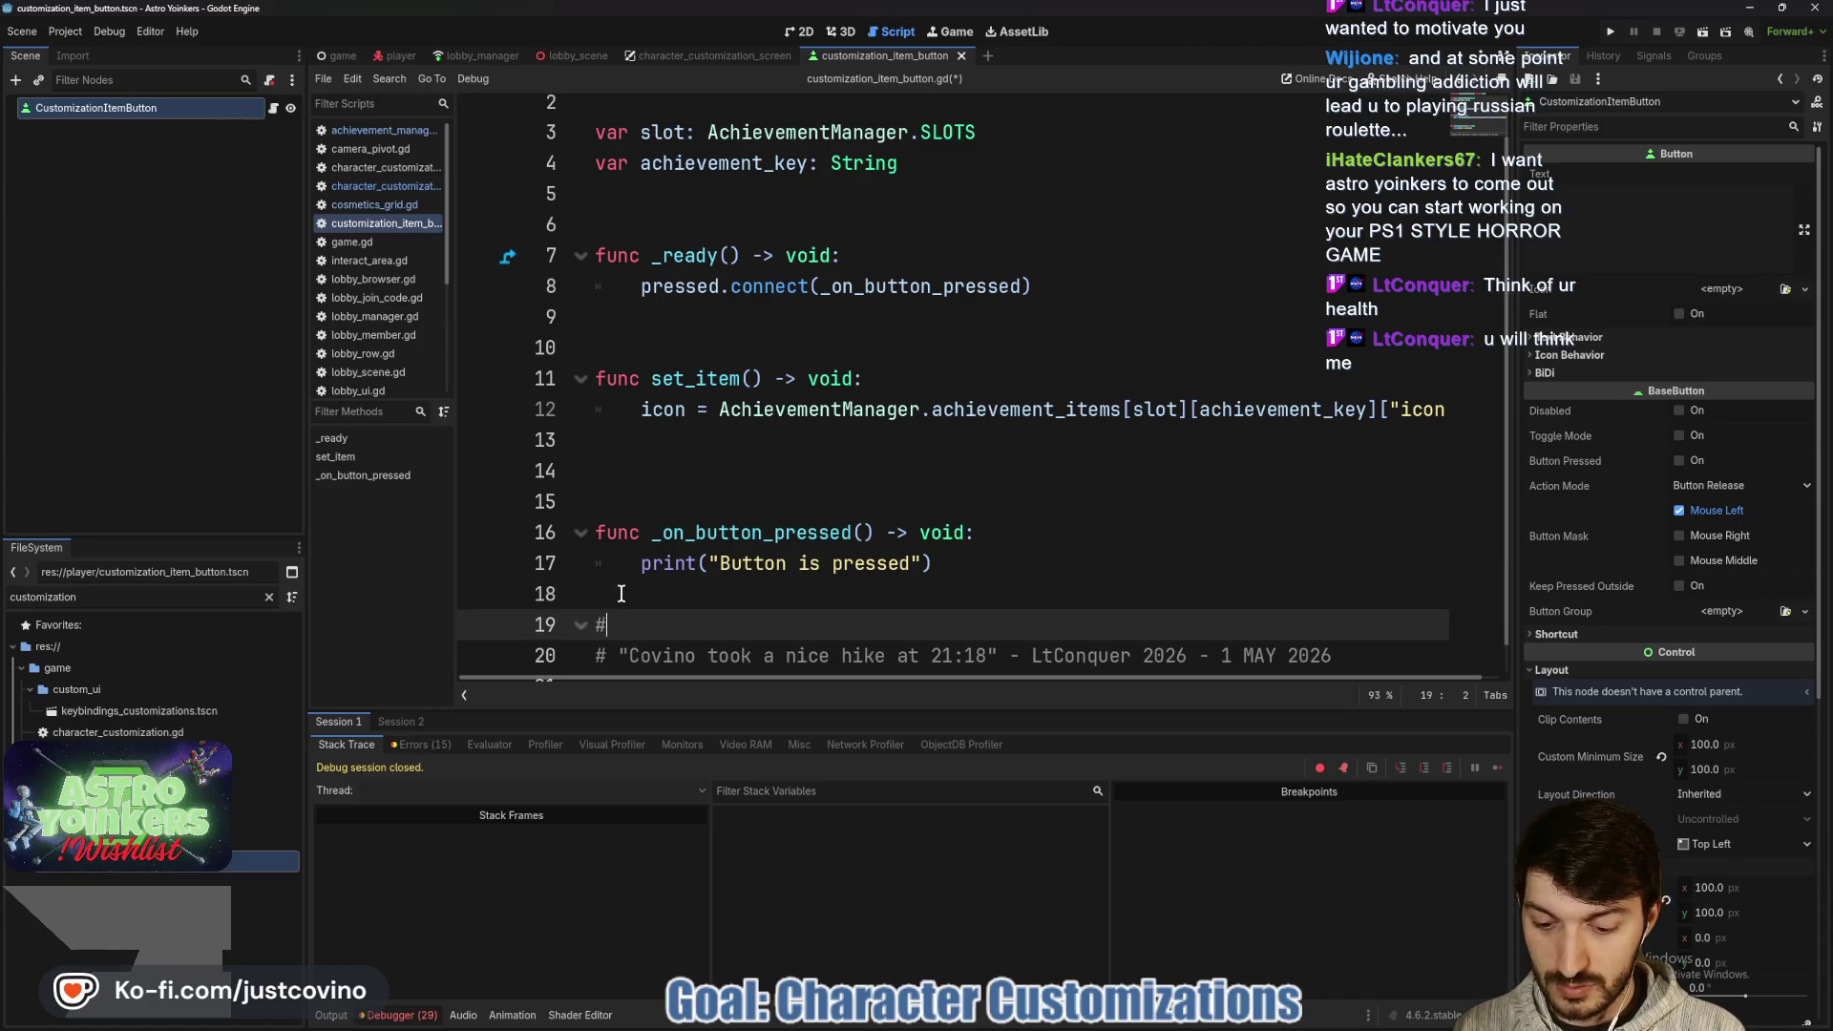
{"action": "type", "text": "region LT"}
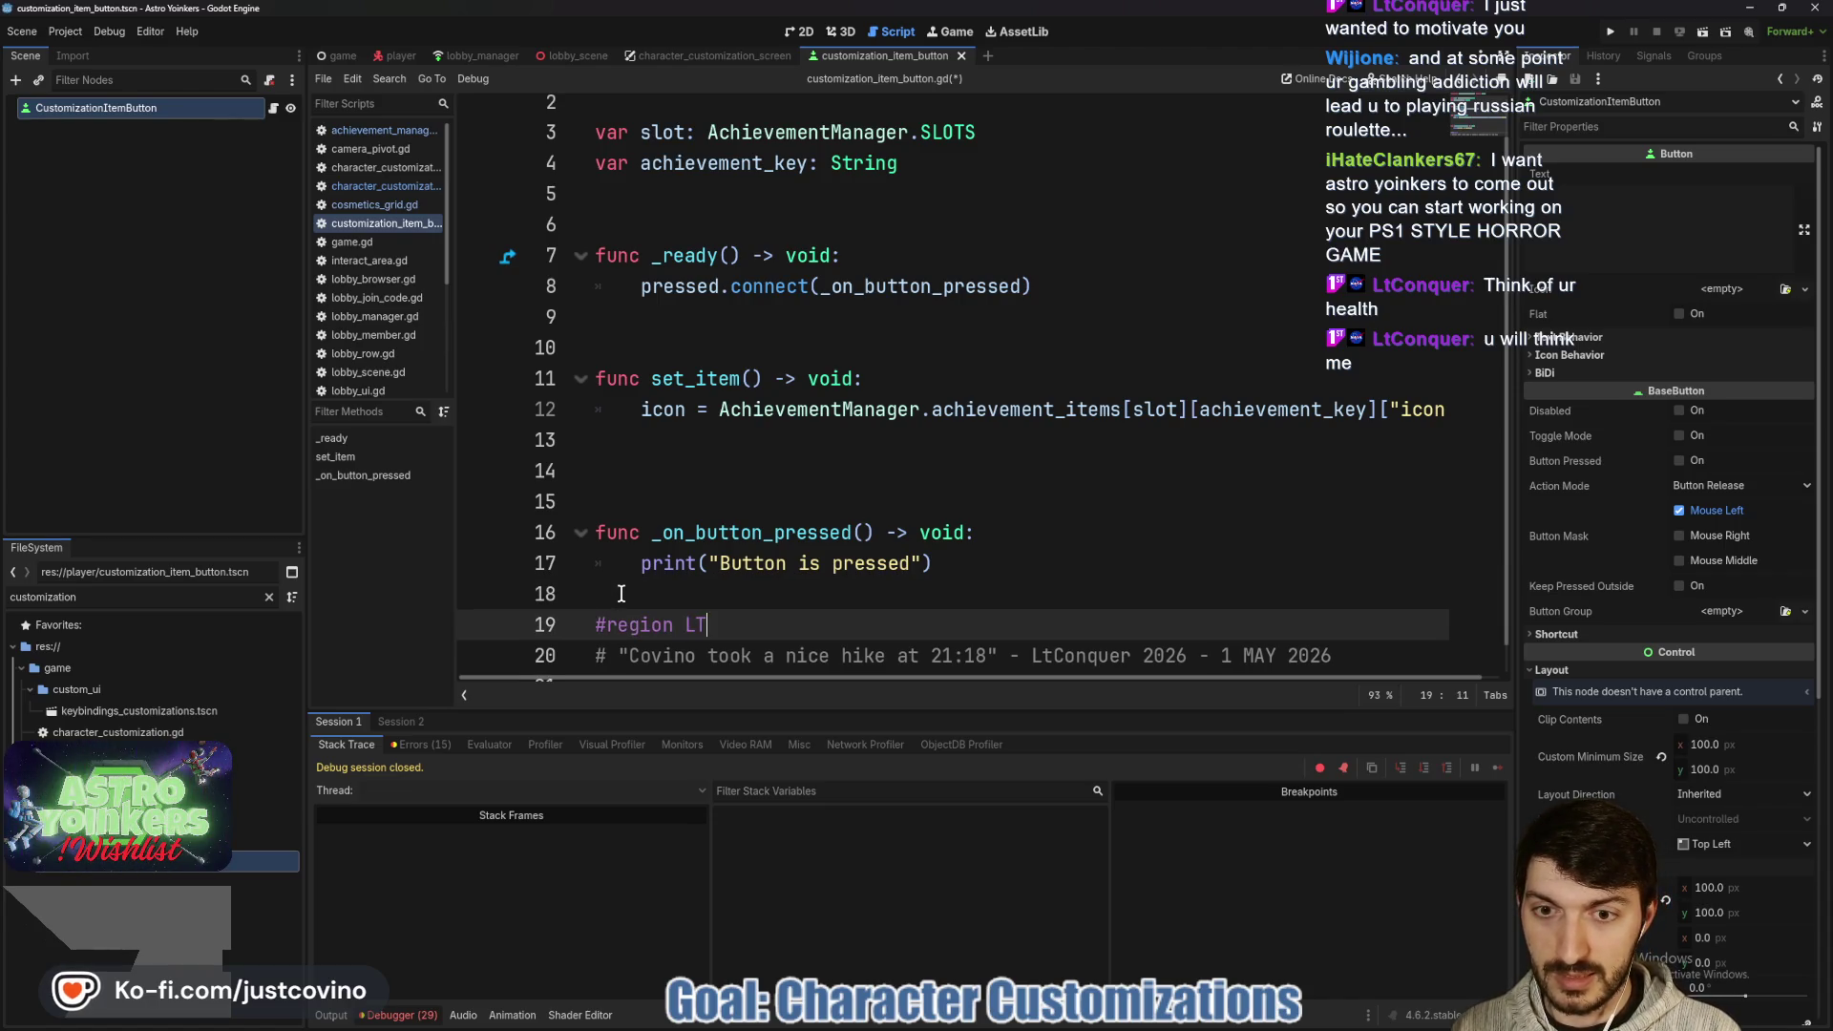
{"action": "type", "text": " SMELLS BAD"}
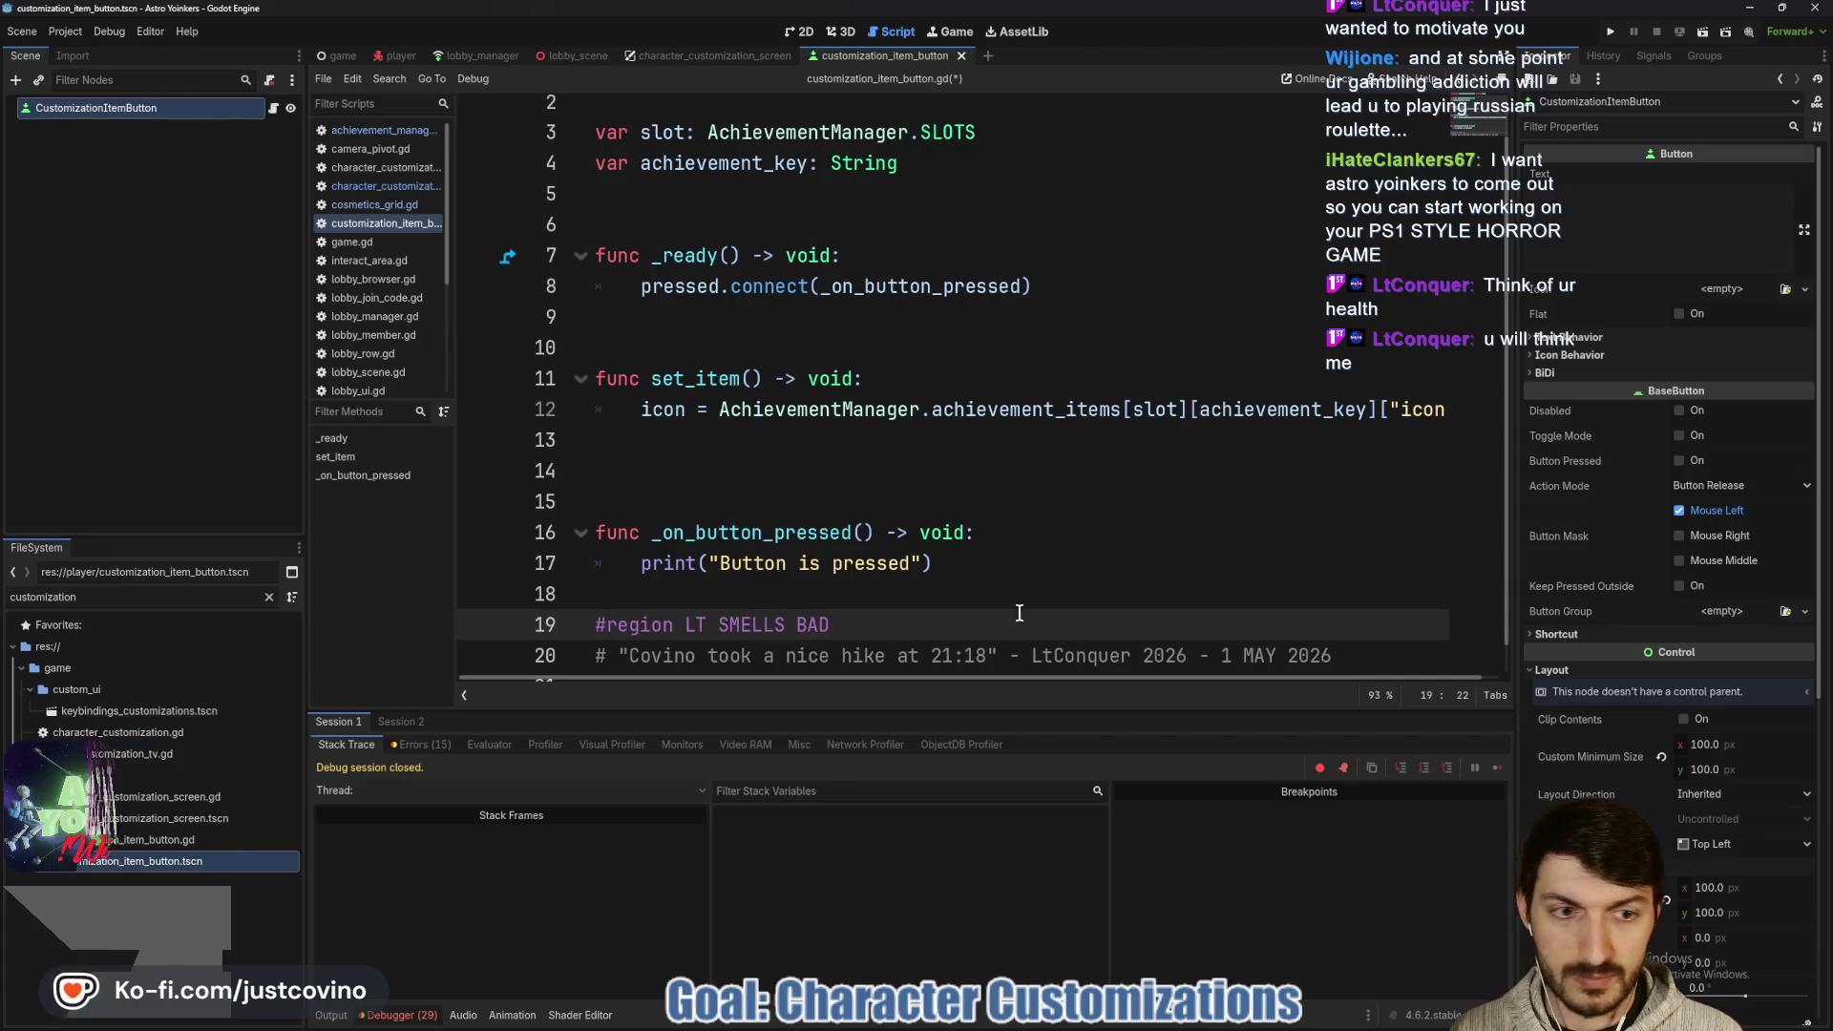
- Add the region-end line below the comment, extend the title with 'AND HATES PROGRESS!!!!', and save
{"action": "left_click", "coordinate": [1384, 658]}
{"action": "key", "text": "Return"}
{"action": "type", "text": "#endregion"}
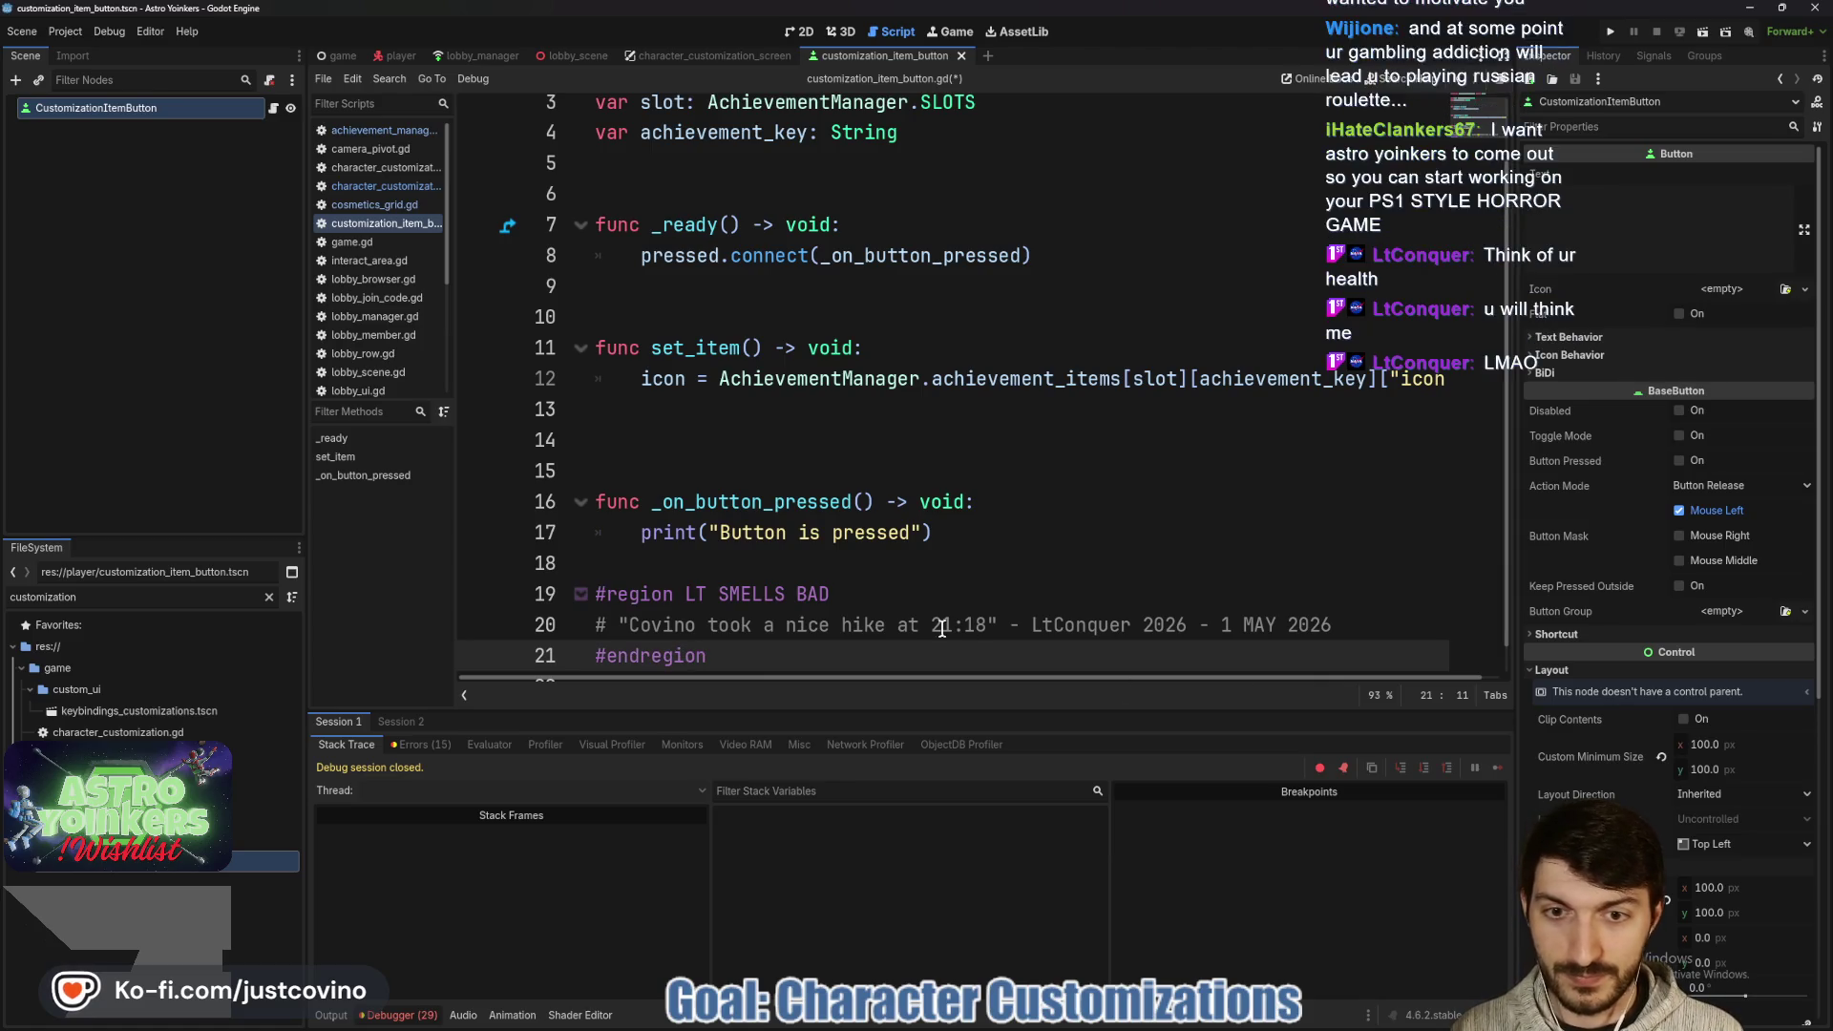
{"action": "left_click", "coordinate": [897, 592]}
{"action": "type", "text": "AND HATES PROGRESS!!!!"}
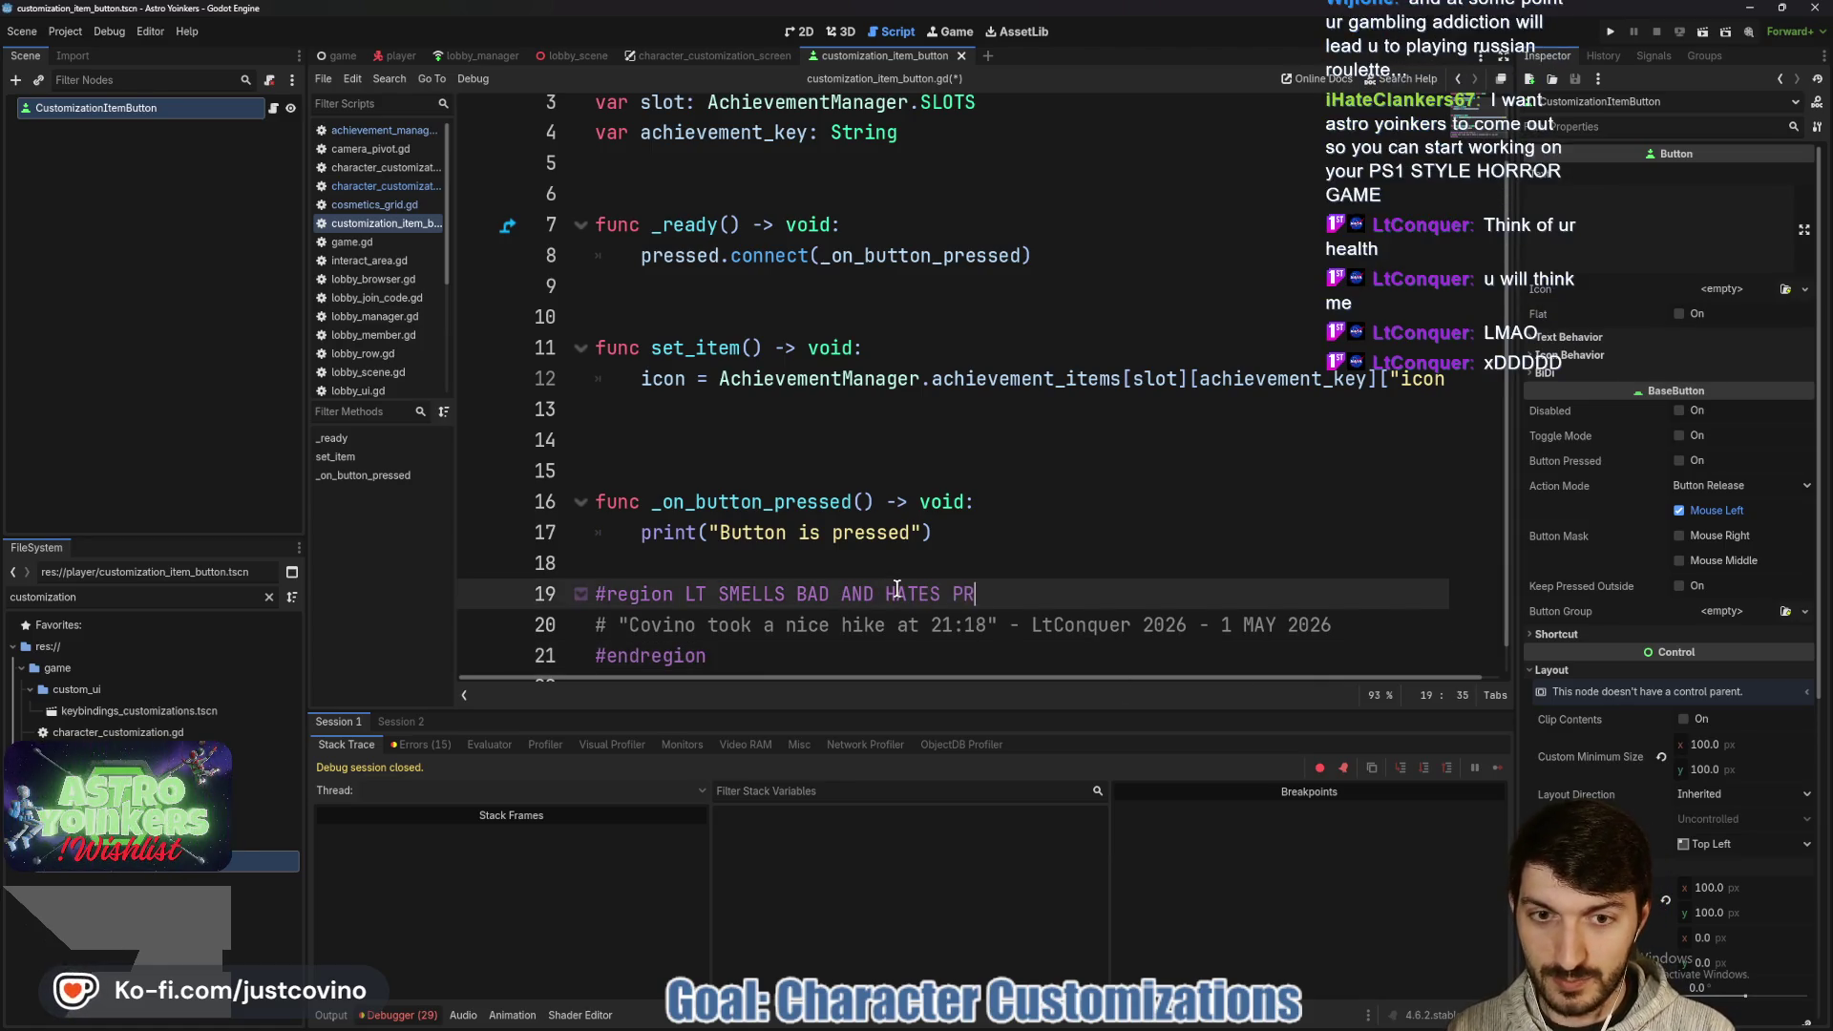
{"action": "key", "text": "ctrl+s"}
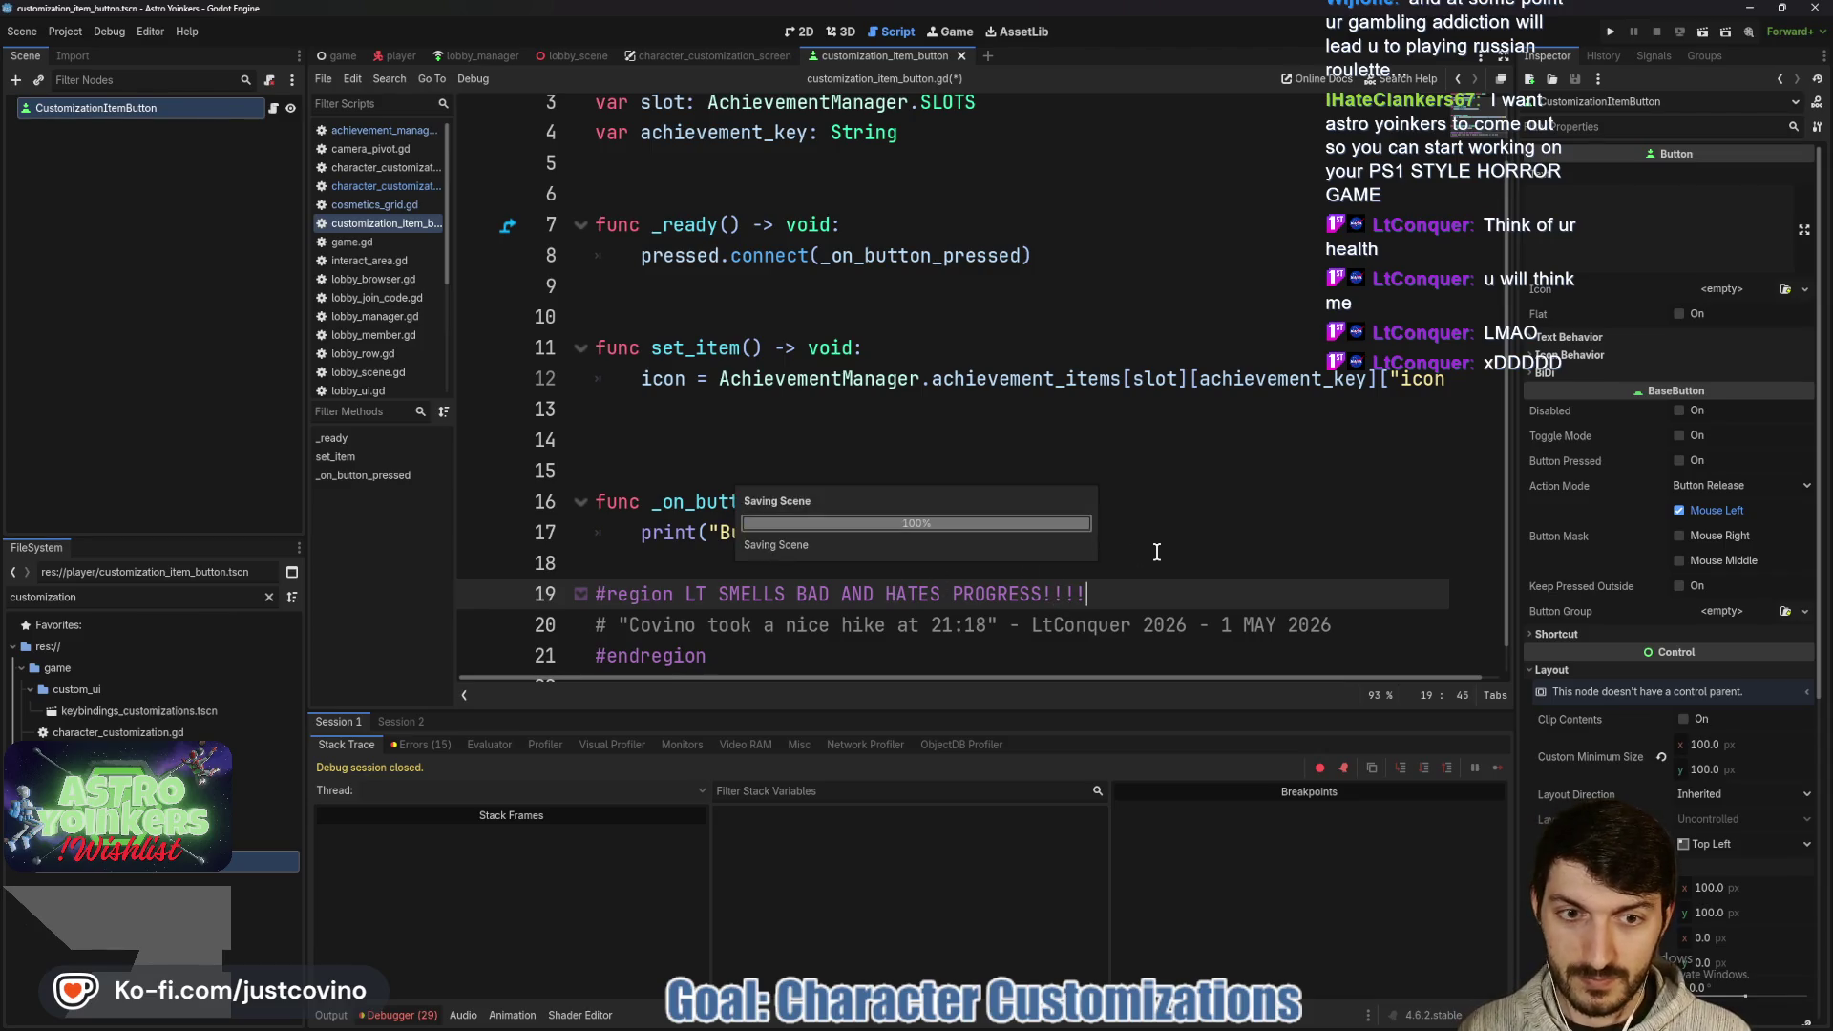
{"action": "type", "text": ":("}
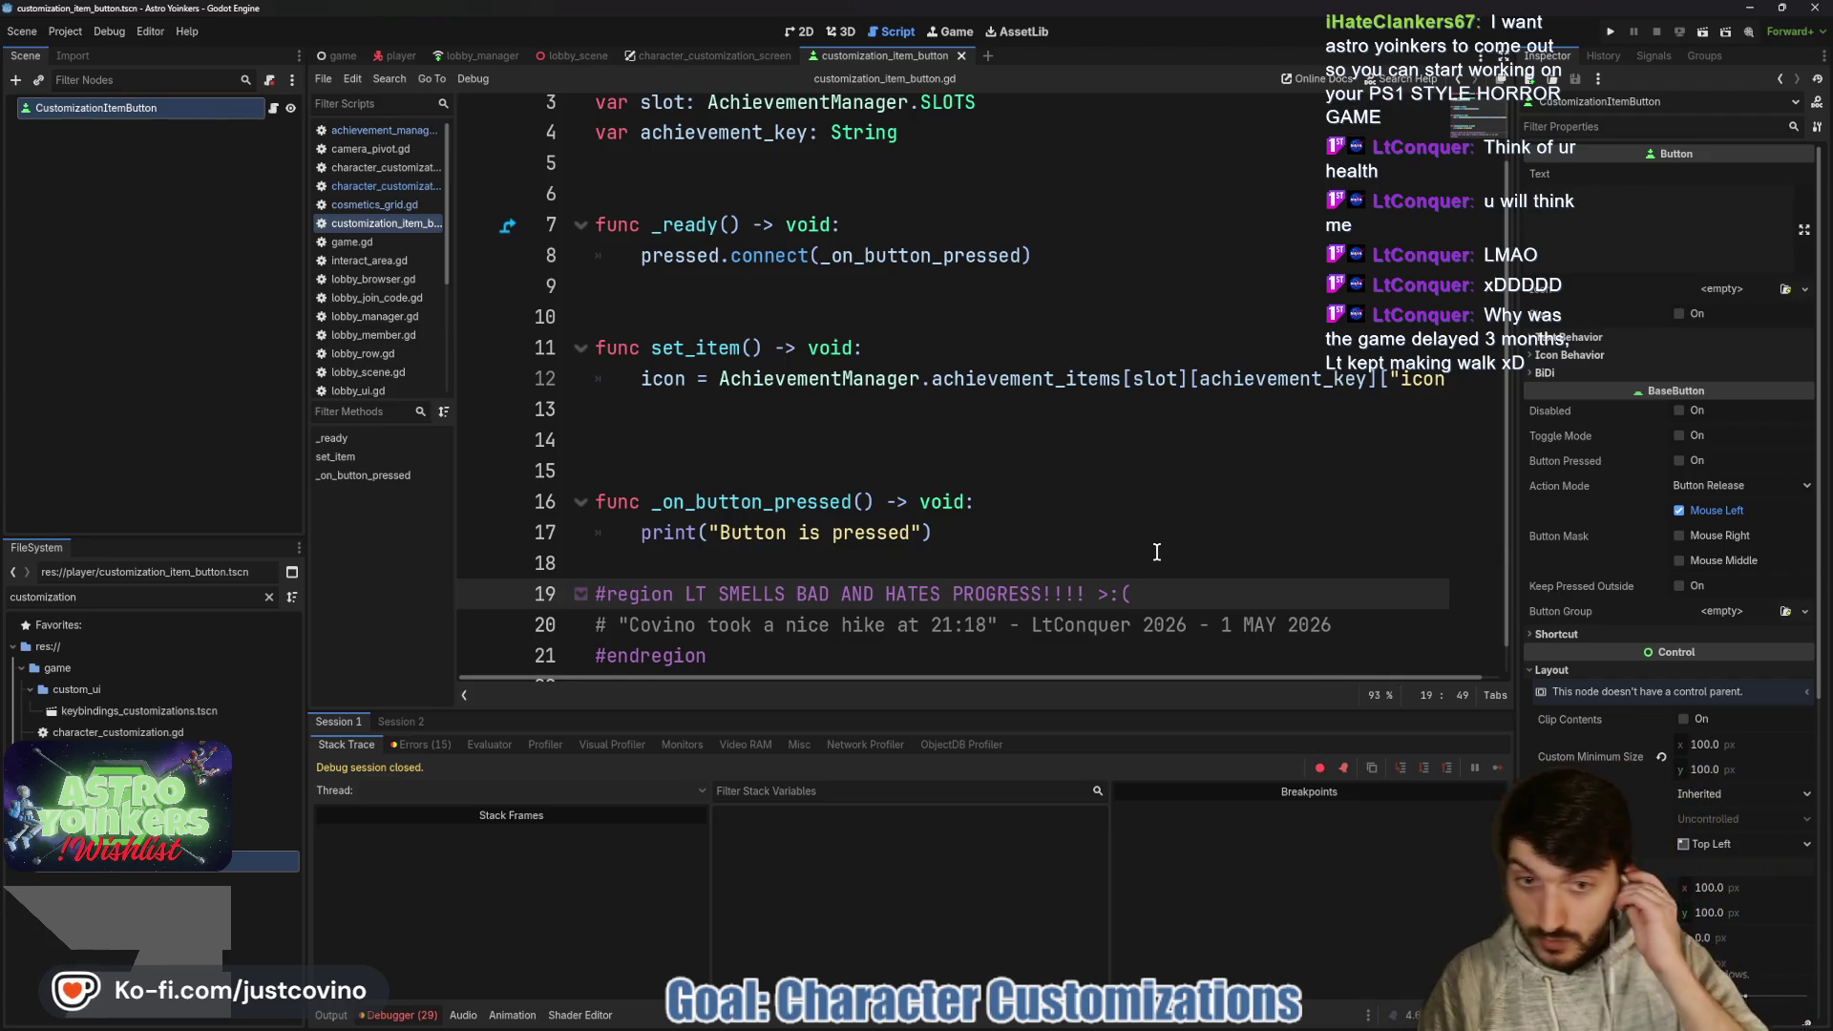
- Fold the joke region and tidy the blank lines before it and after set_item
{"action": "left_click", "coordinate": [579, 593]}
{"action": "left_click", "coordinate": [887, 537]}
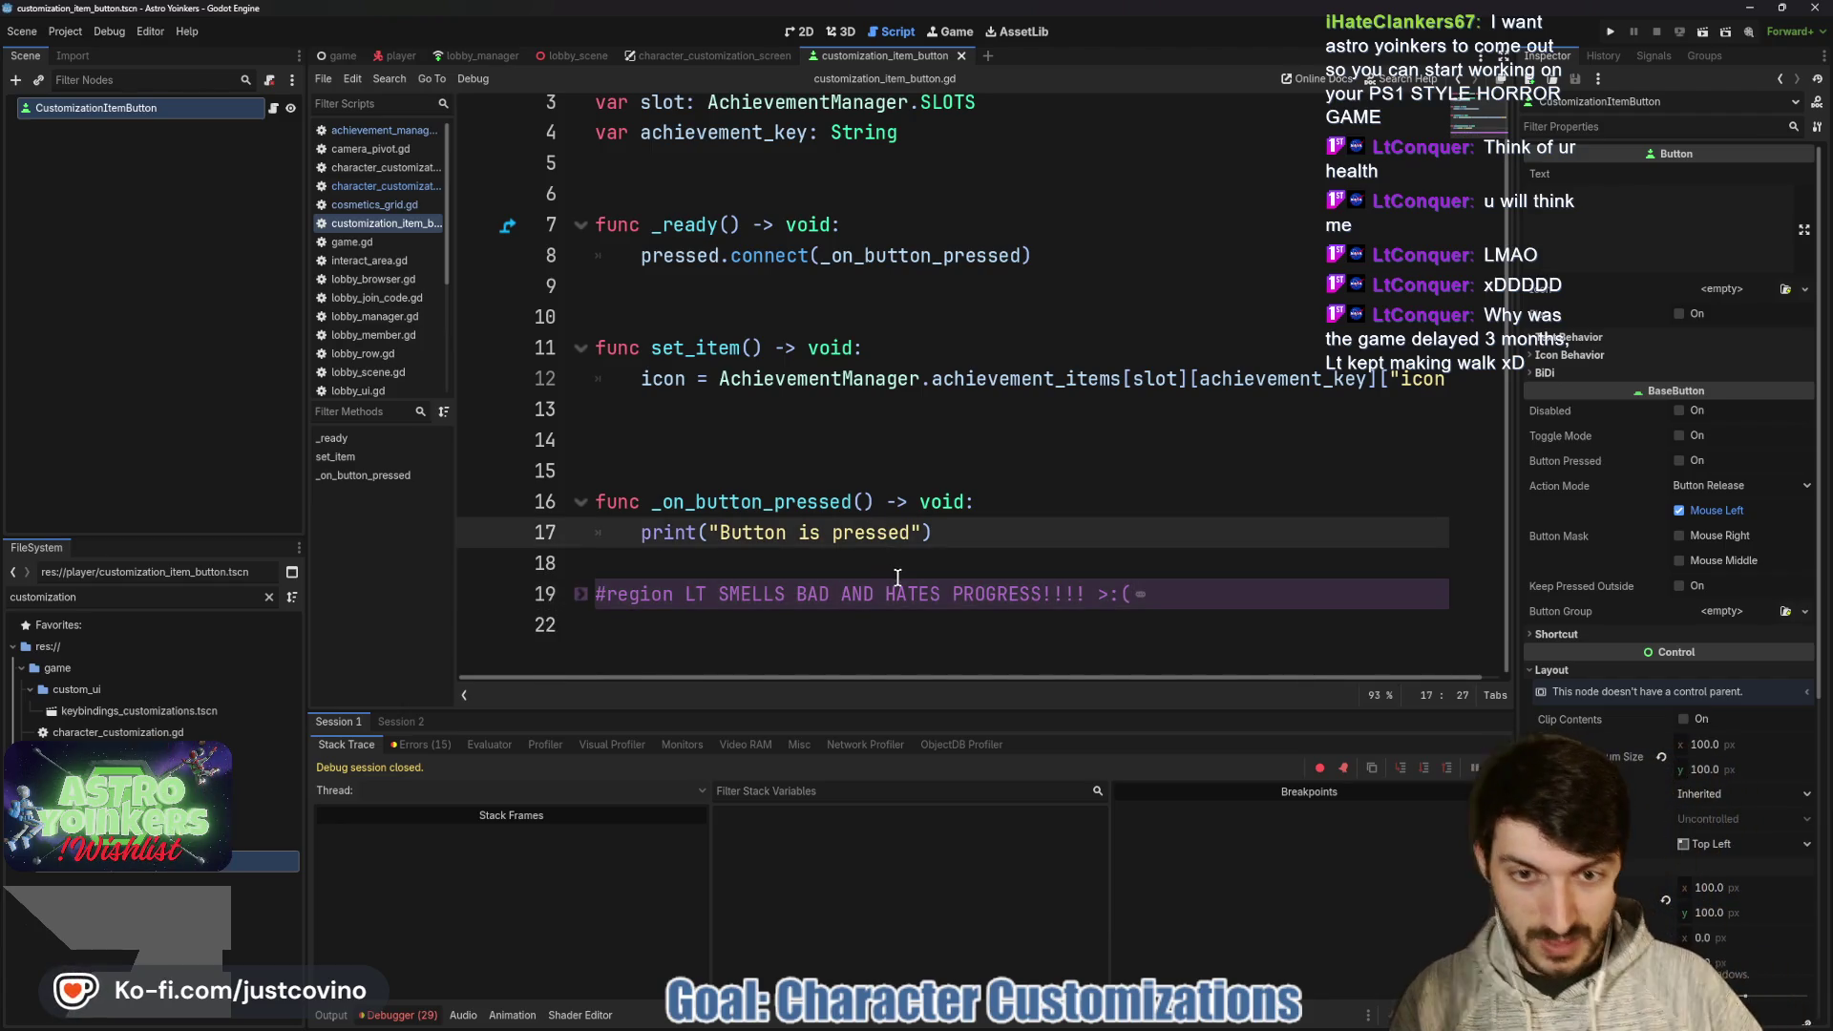
{"action": "left_click", "coordinate": [871, 554]}
{"action": "key", "text": "Return"}
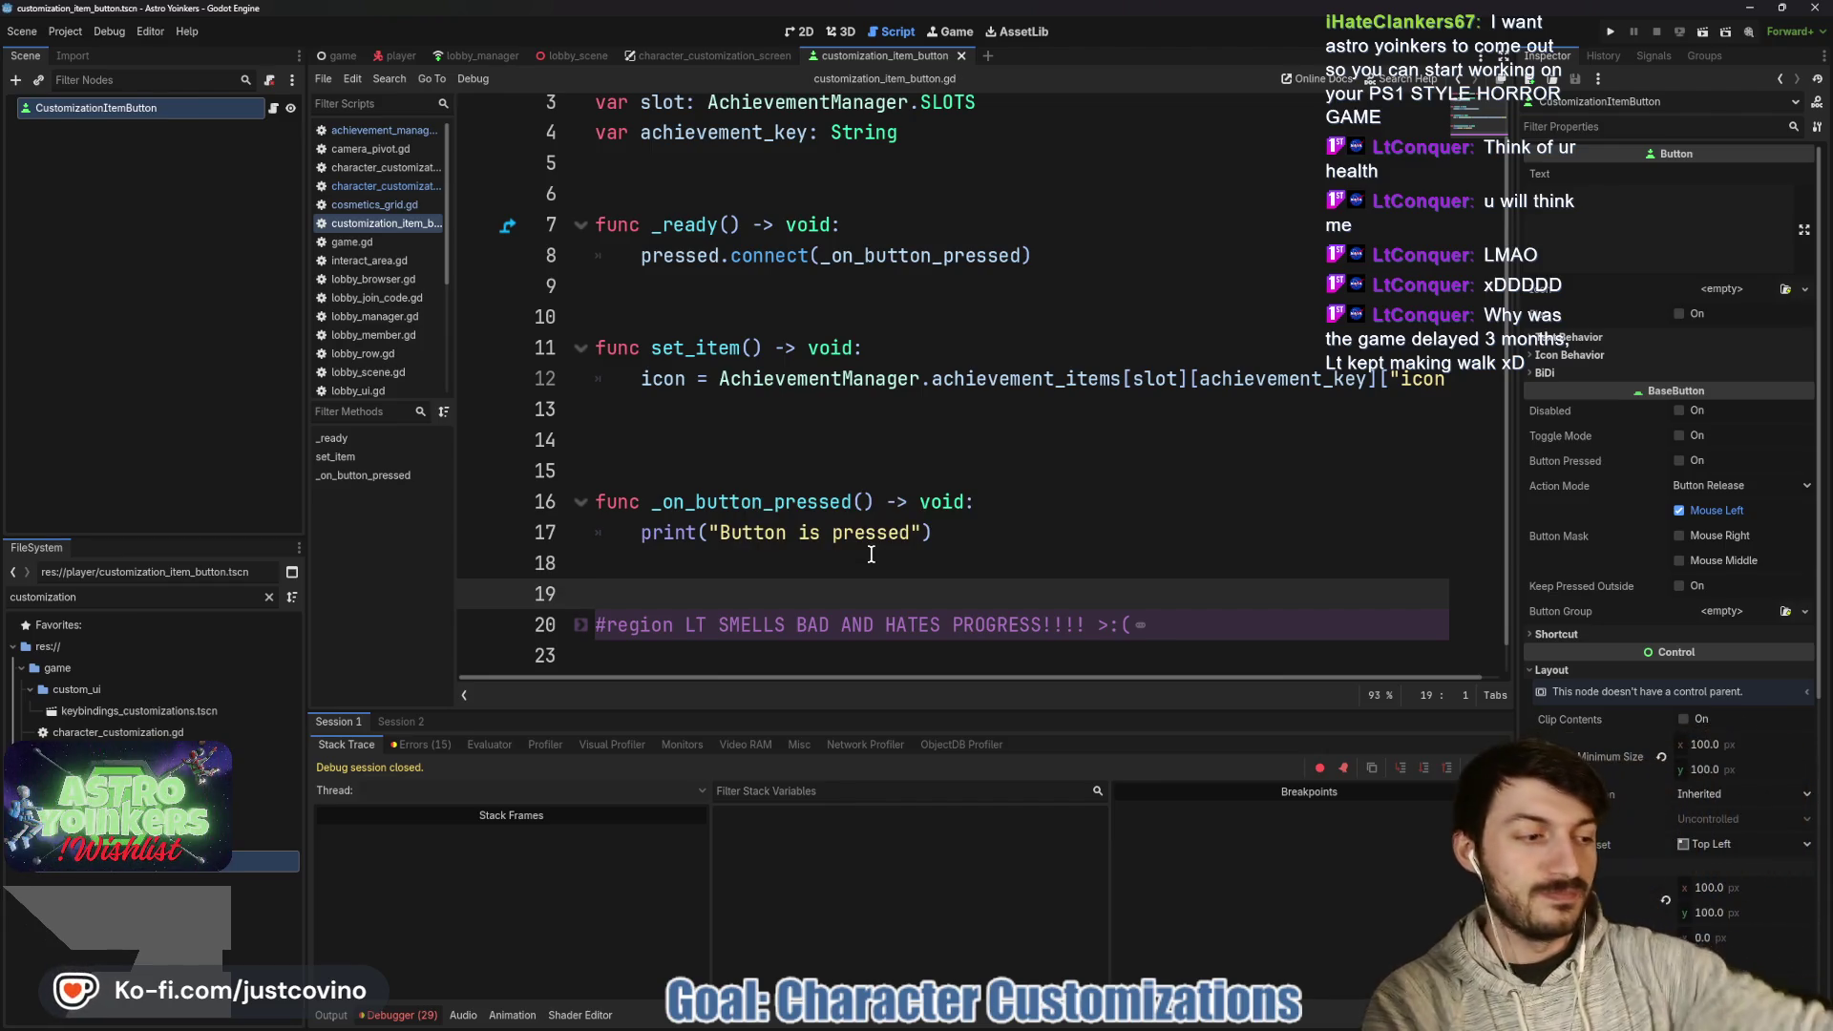
{"action": "left_click", "coordinate": [668, 437]}
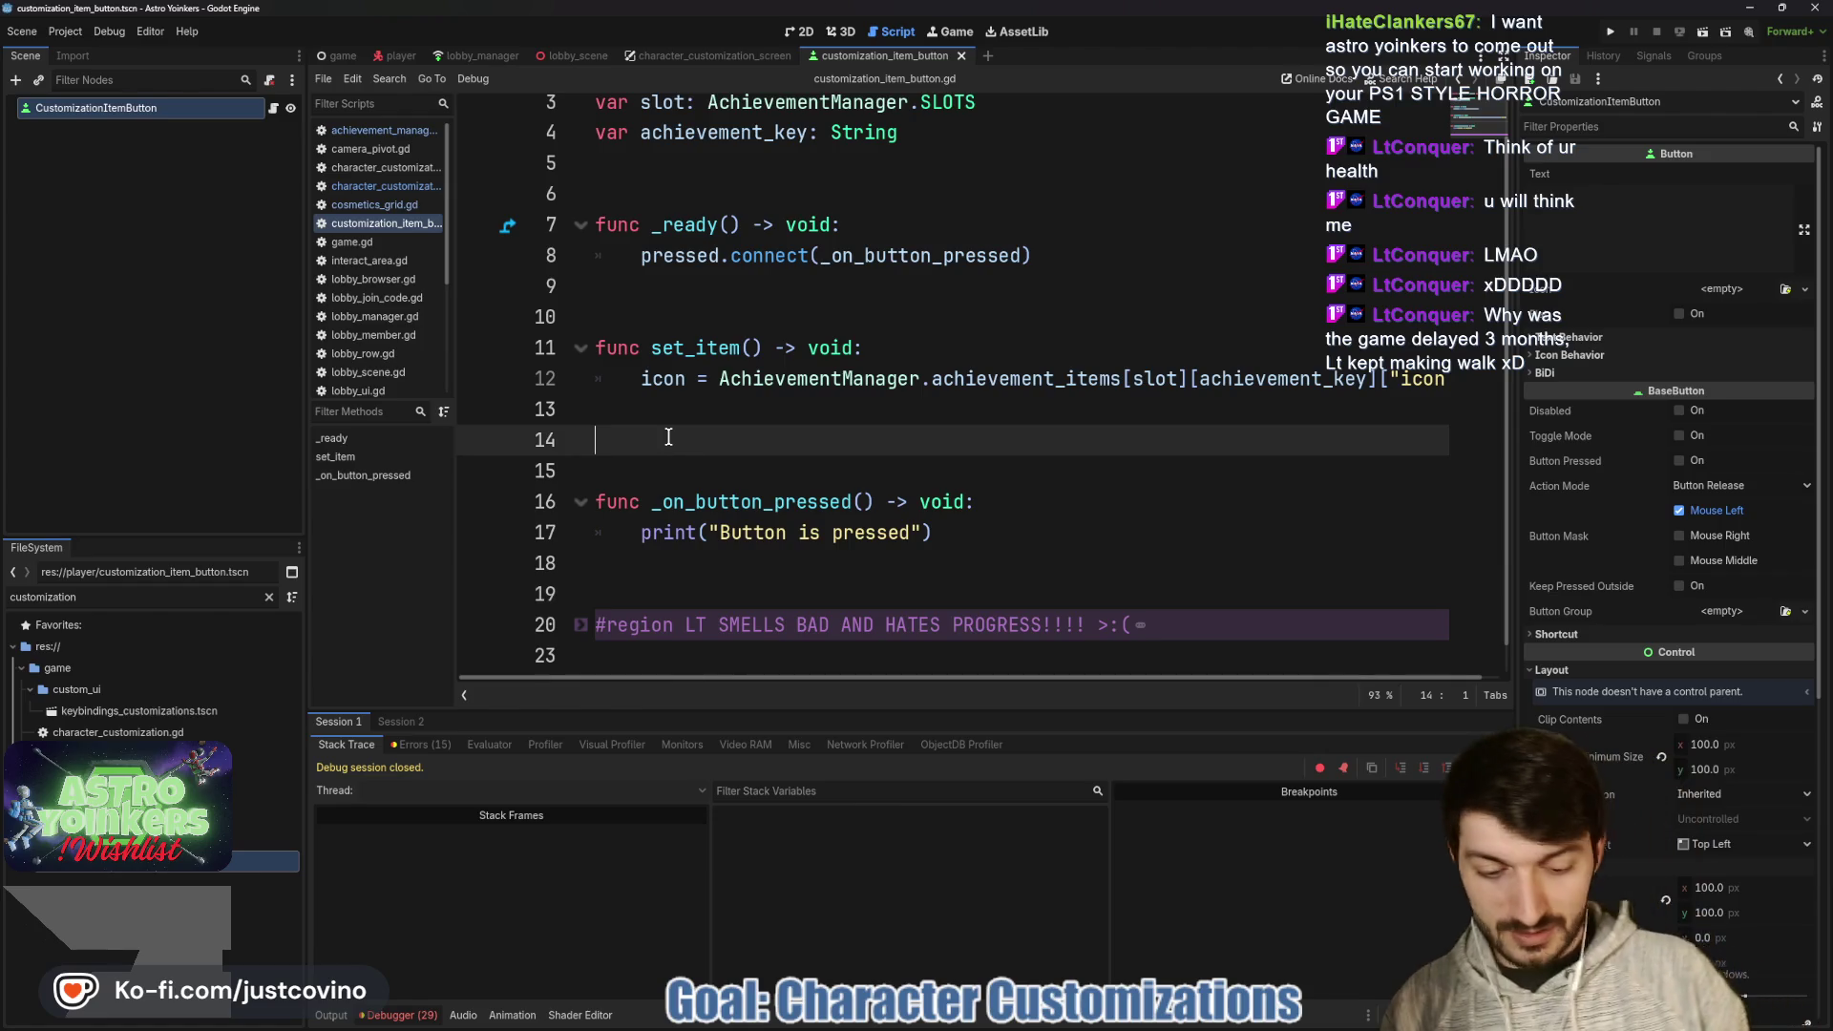
{"action": "key", "text": "BackSpace"}
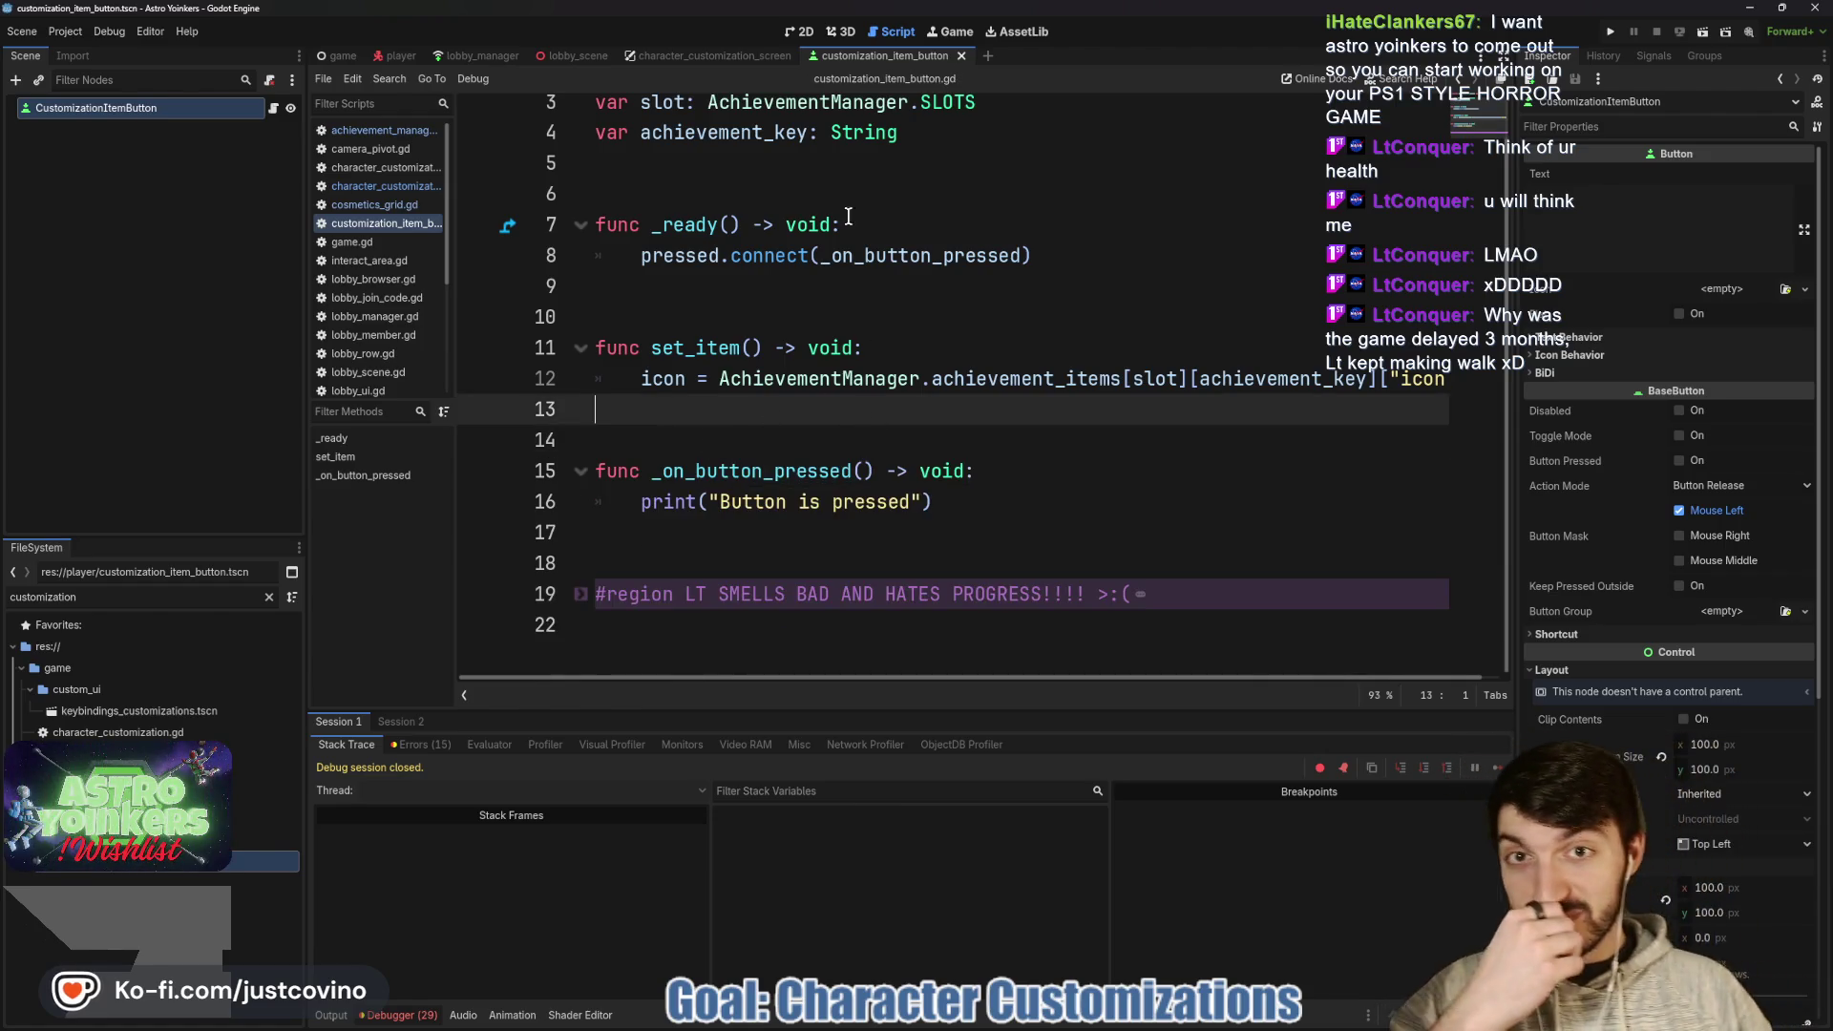
- Switch to the character_customization_screen script and run the project with F5
{"action": "left_click", "coordinate": [707, 54]}
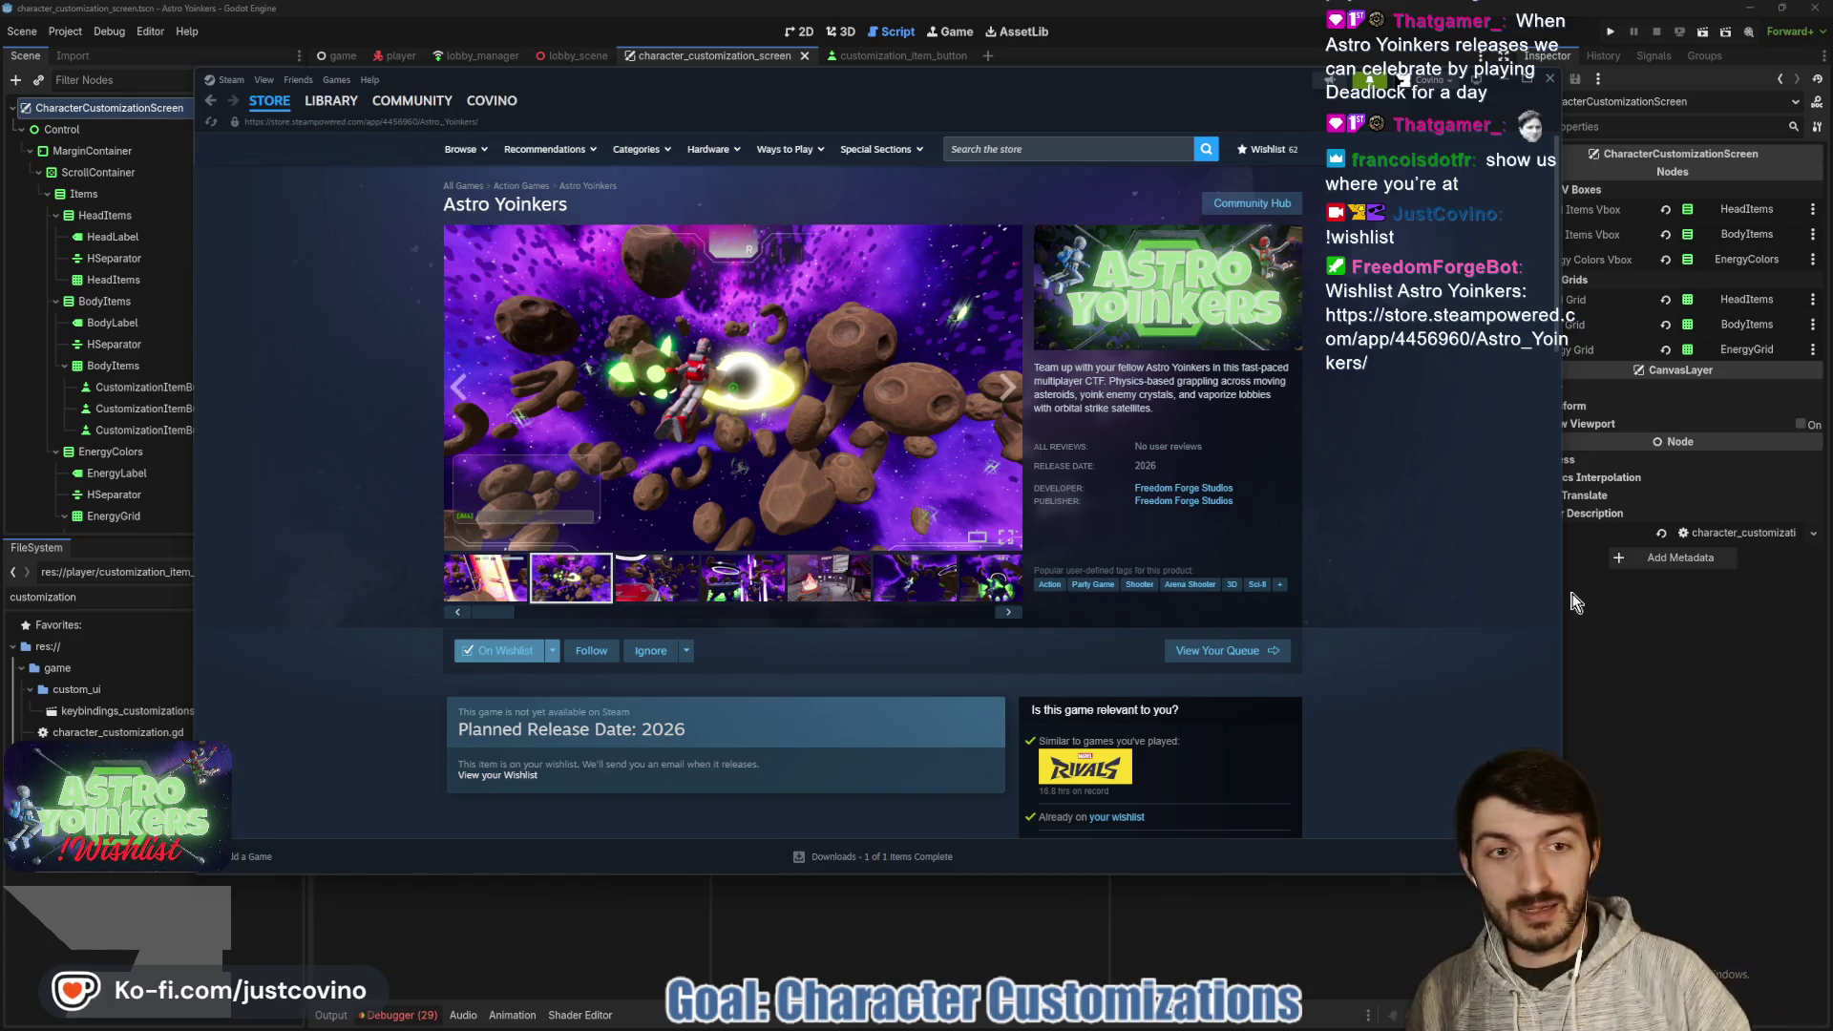
{"action": "left_click", "coordinate": [1623, 657]}
{"action": "left_click", "coordinate": [973, 513]}
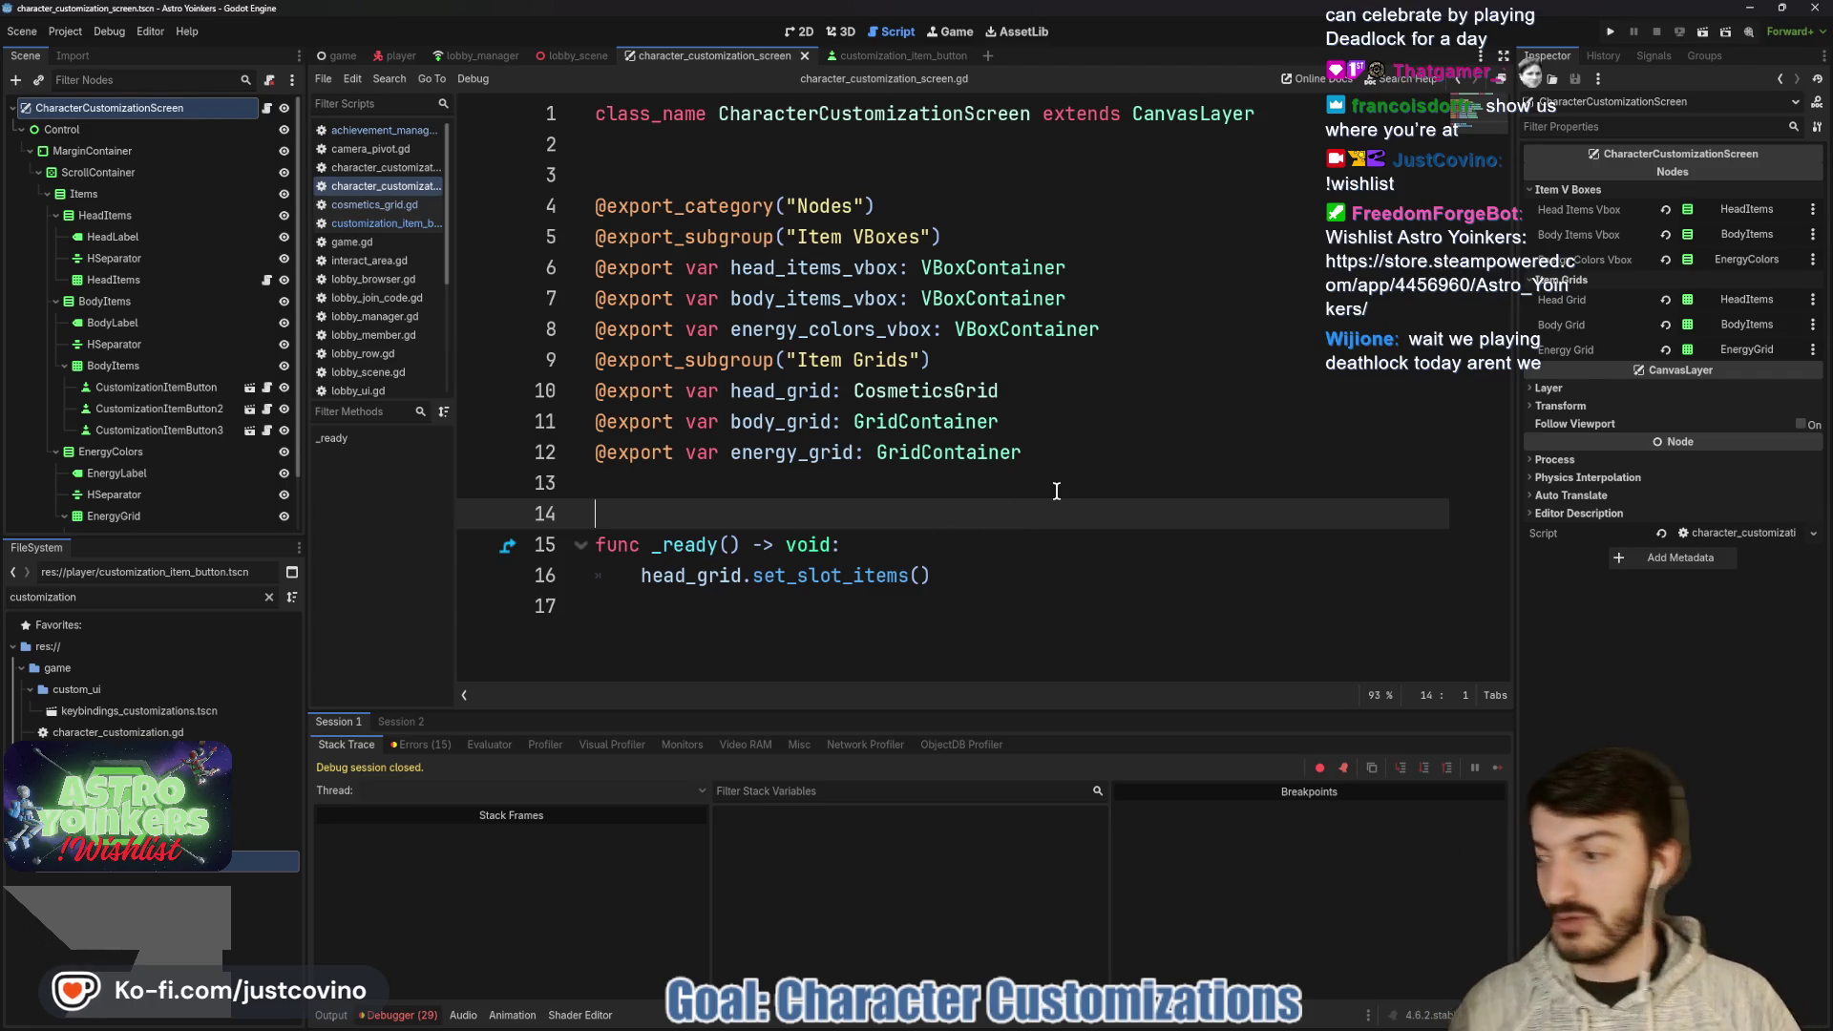
{"action": "key", "text": "F5"}
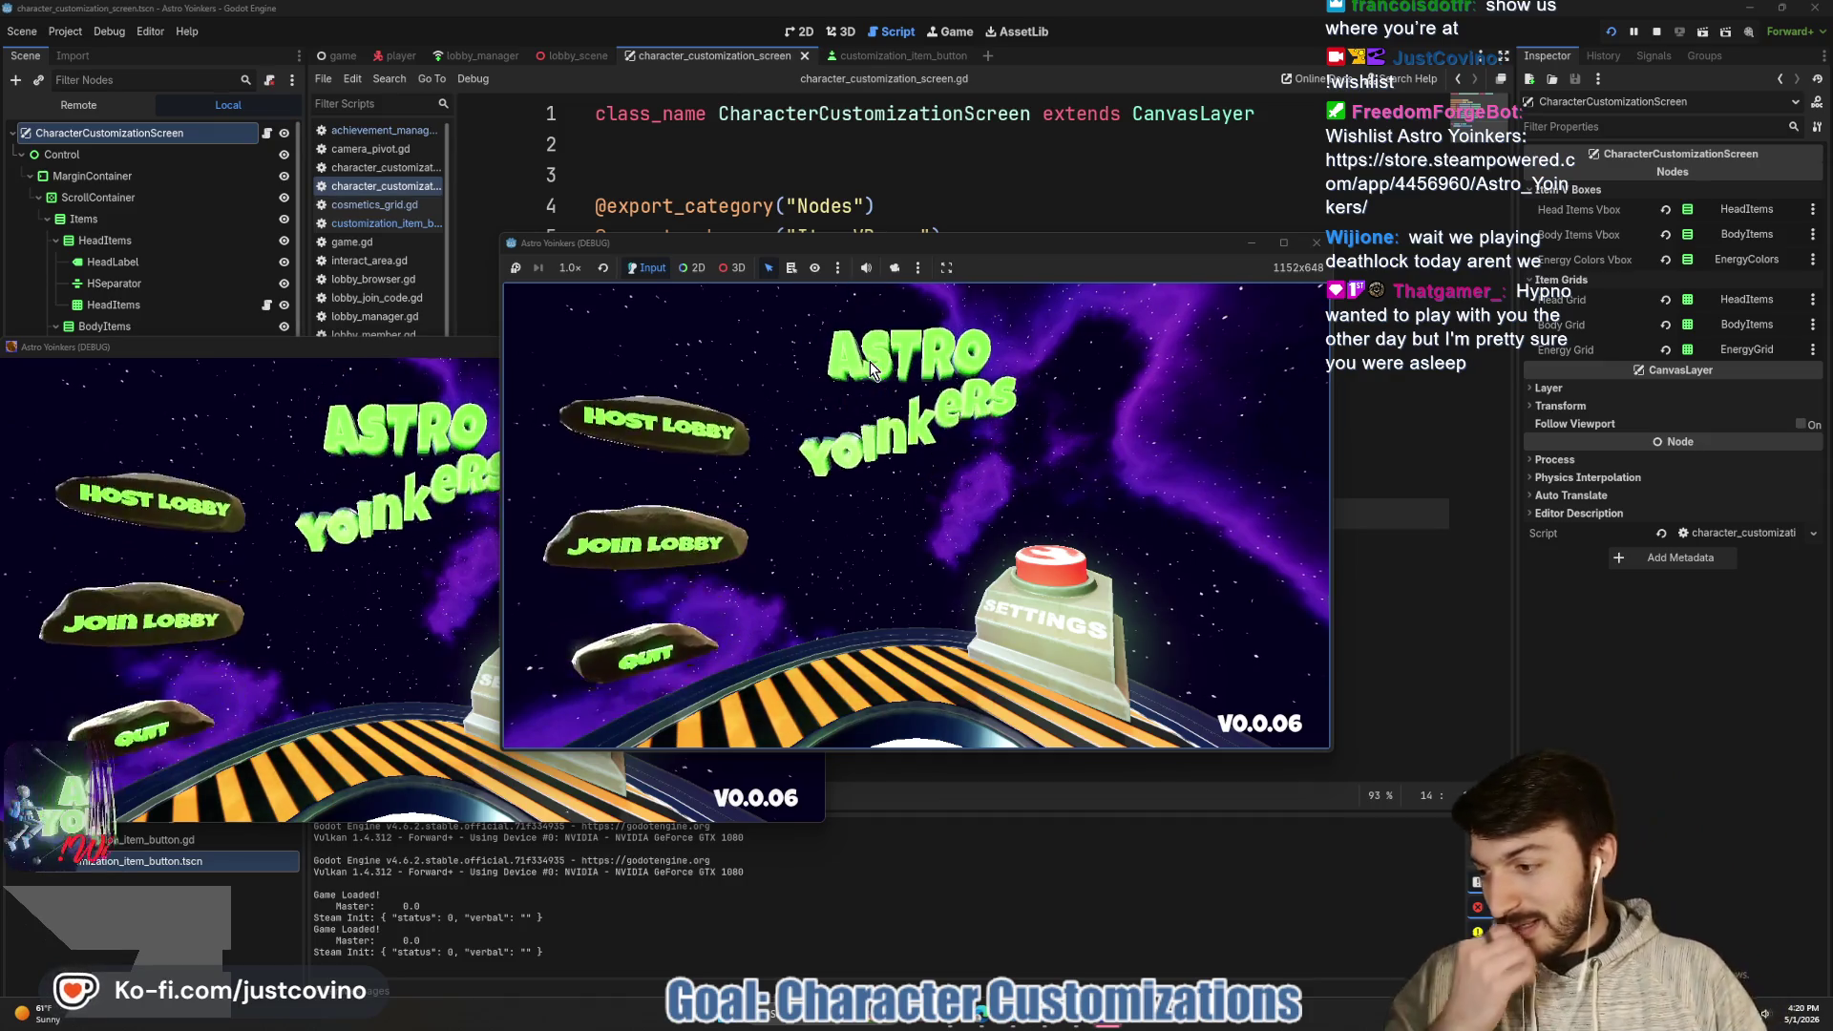
- In the running game, host a lobby, walk into the locker room, and press E to customize
{"action": "left_click", "coordinate": [446, 351]}
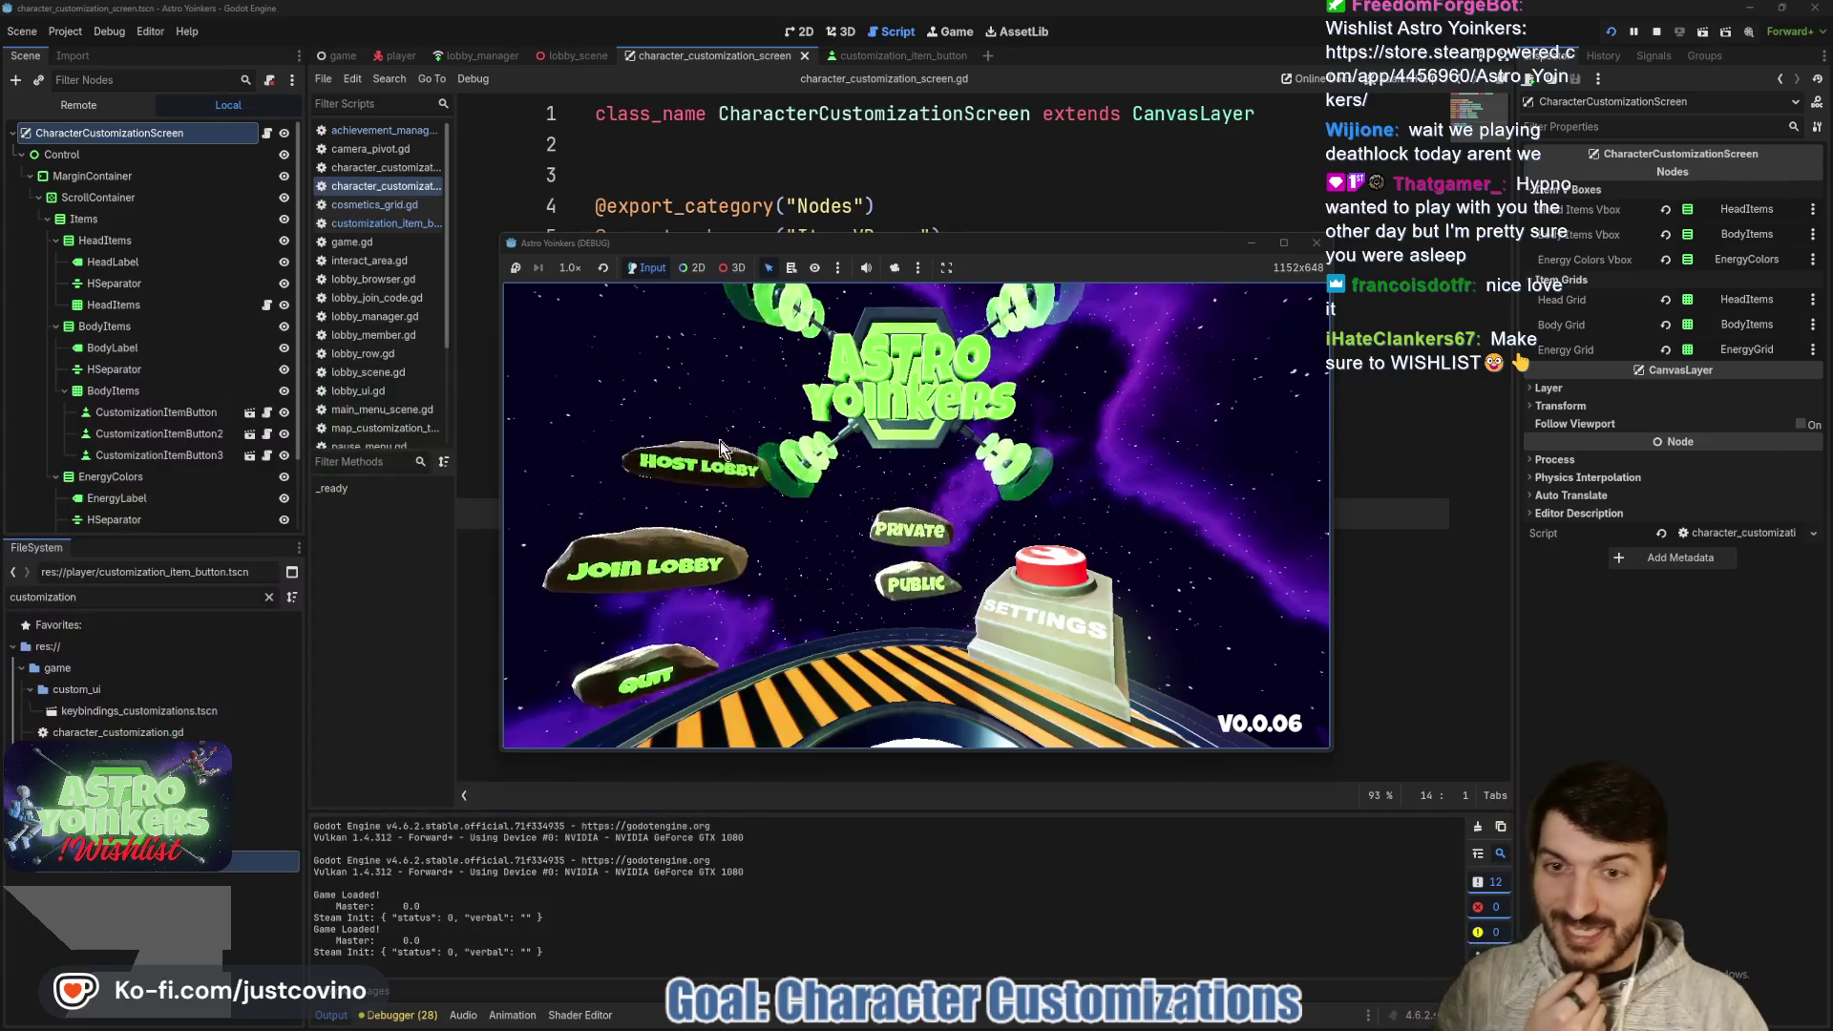
{"action": "left_click", "coordinate": [725, 462]}
{"action": "left_click", "coordinate": [900, 449]}
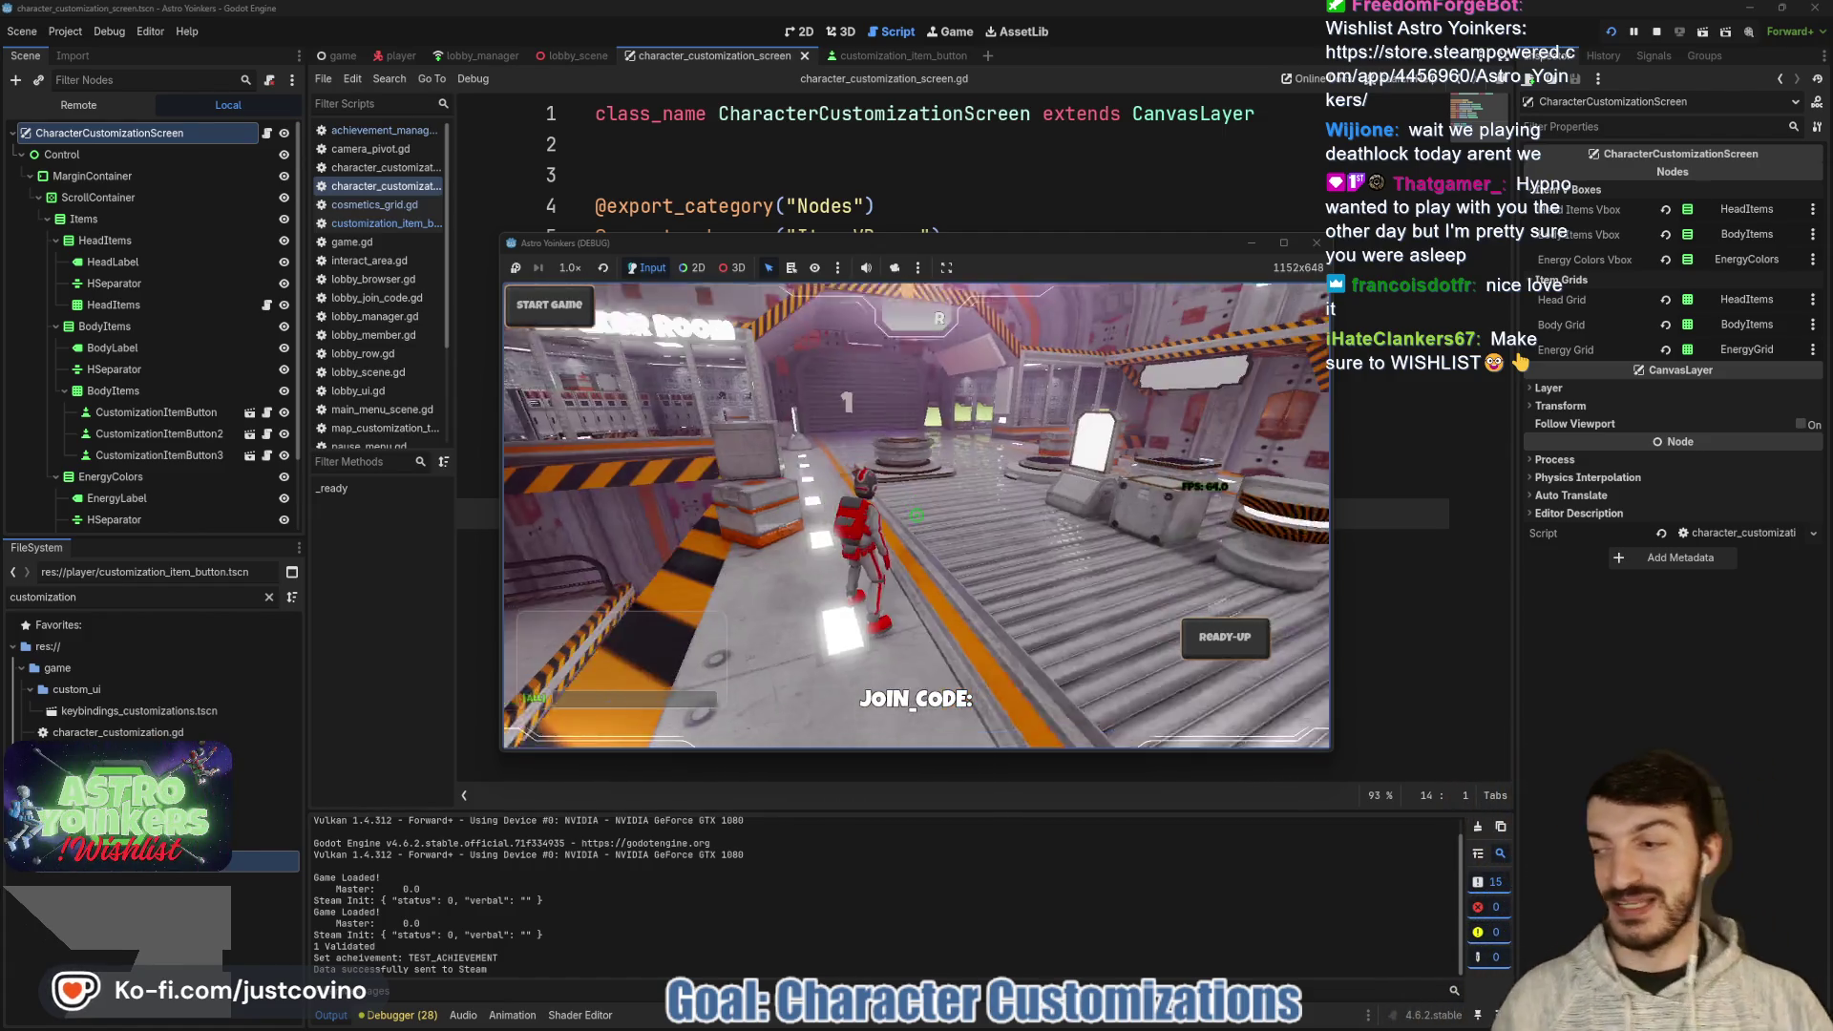
{"action": "key", "text": "w"}
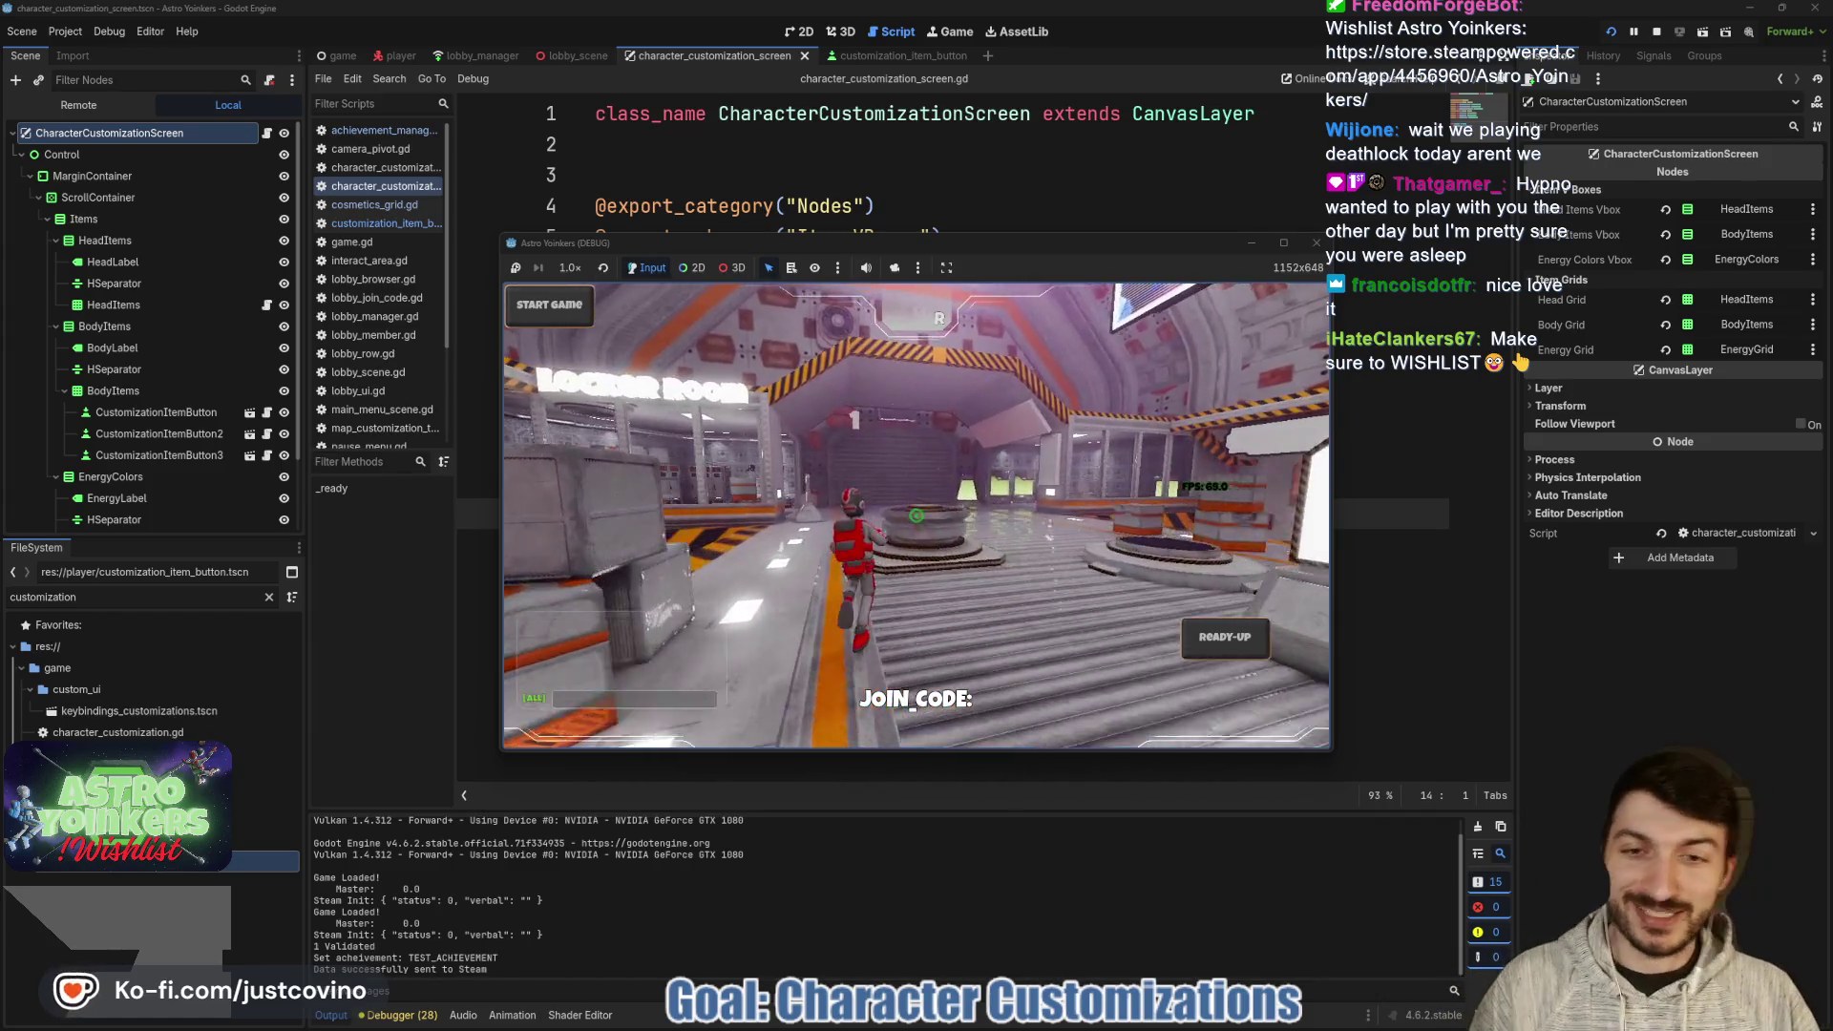
{"action": "key", "text": "w"}
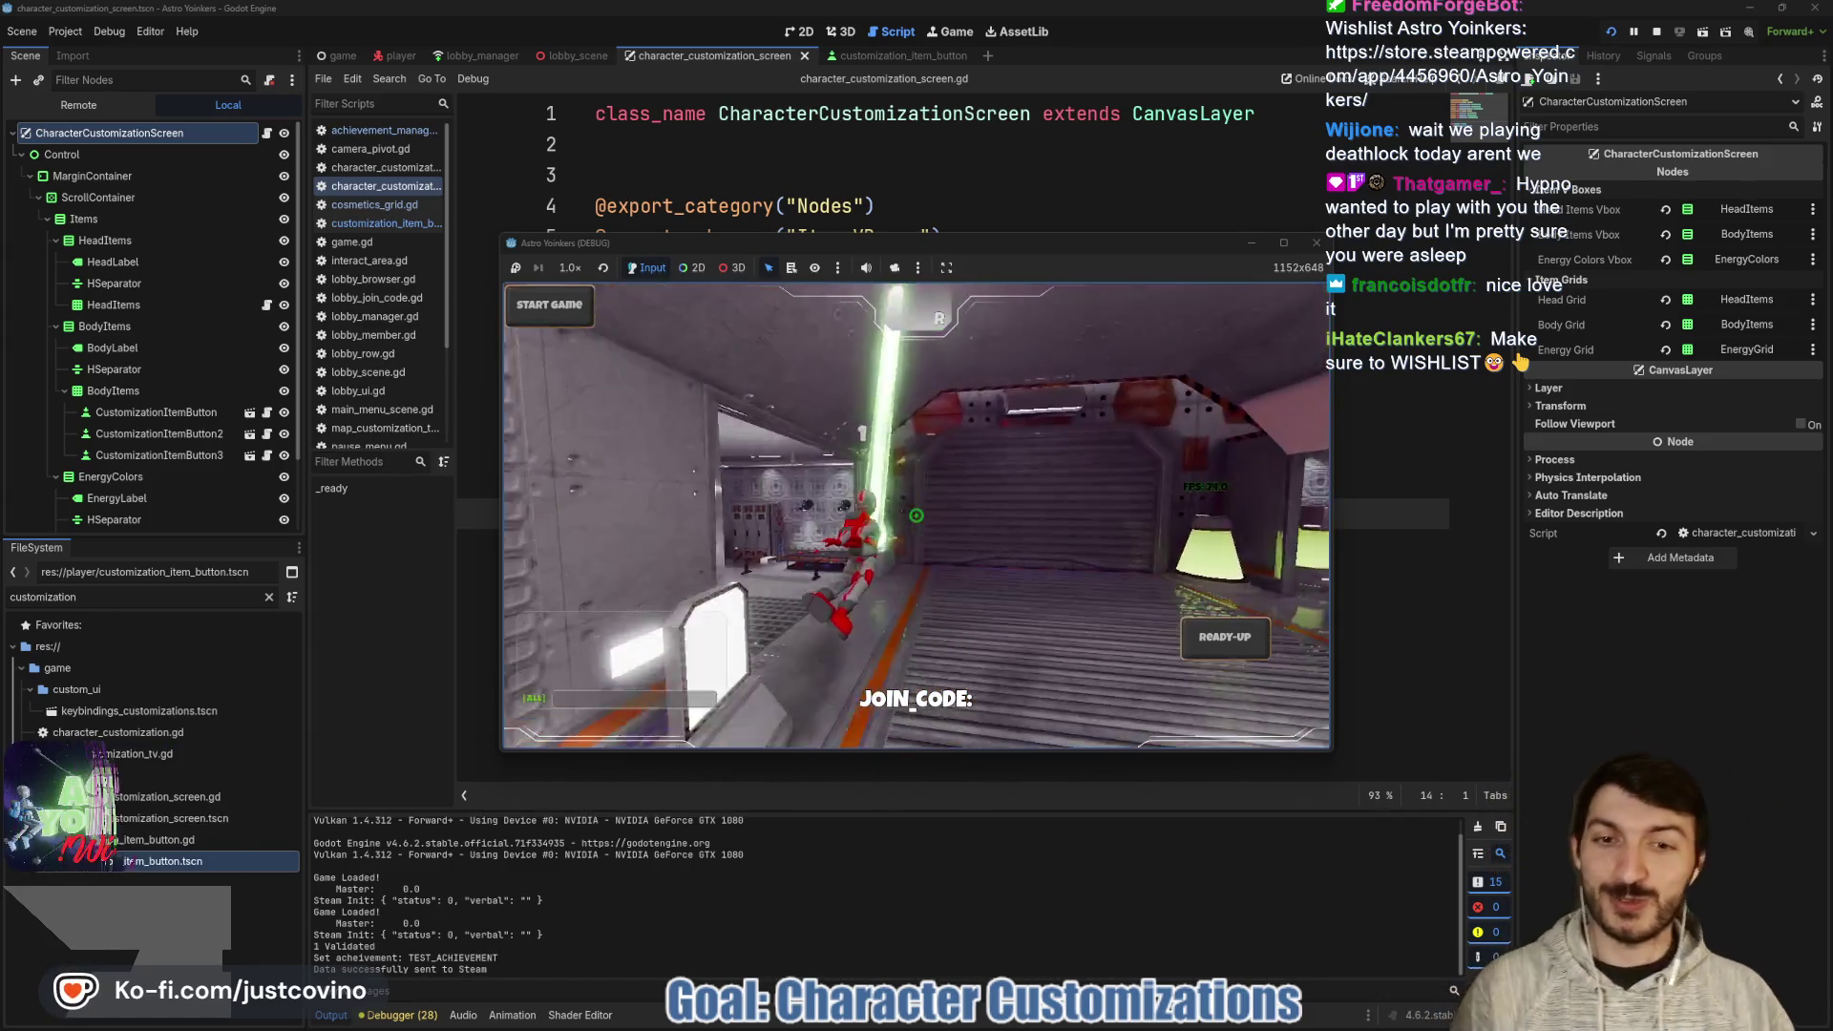
{"action": "key", "text": "w"}
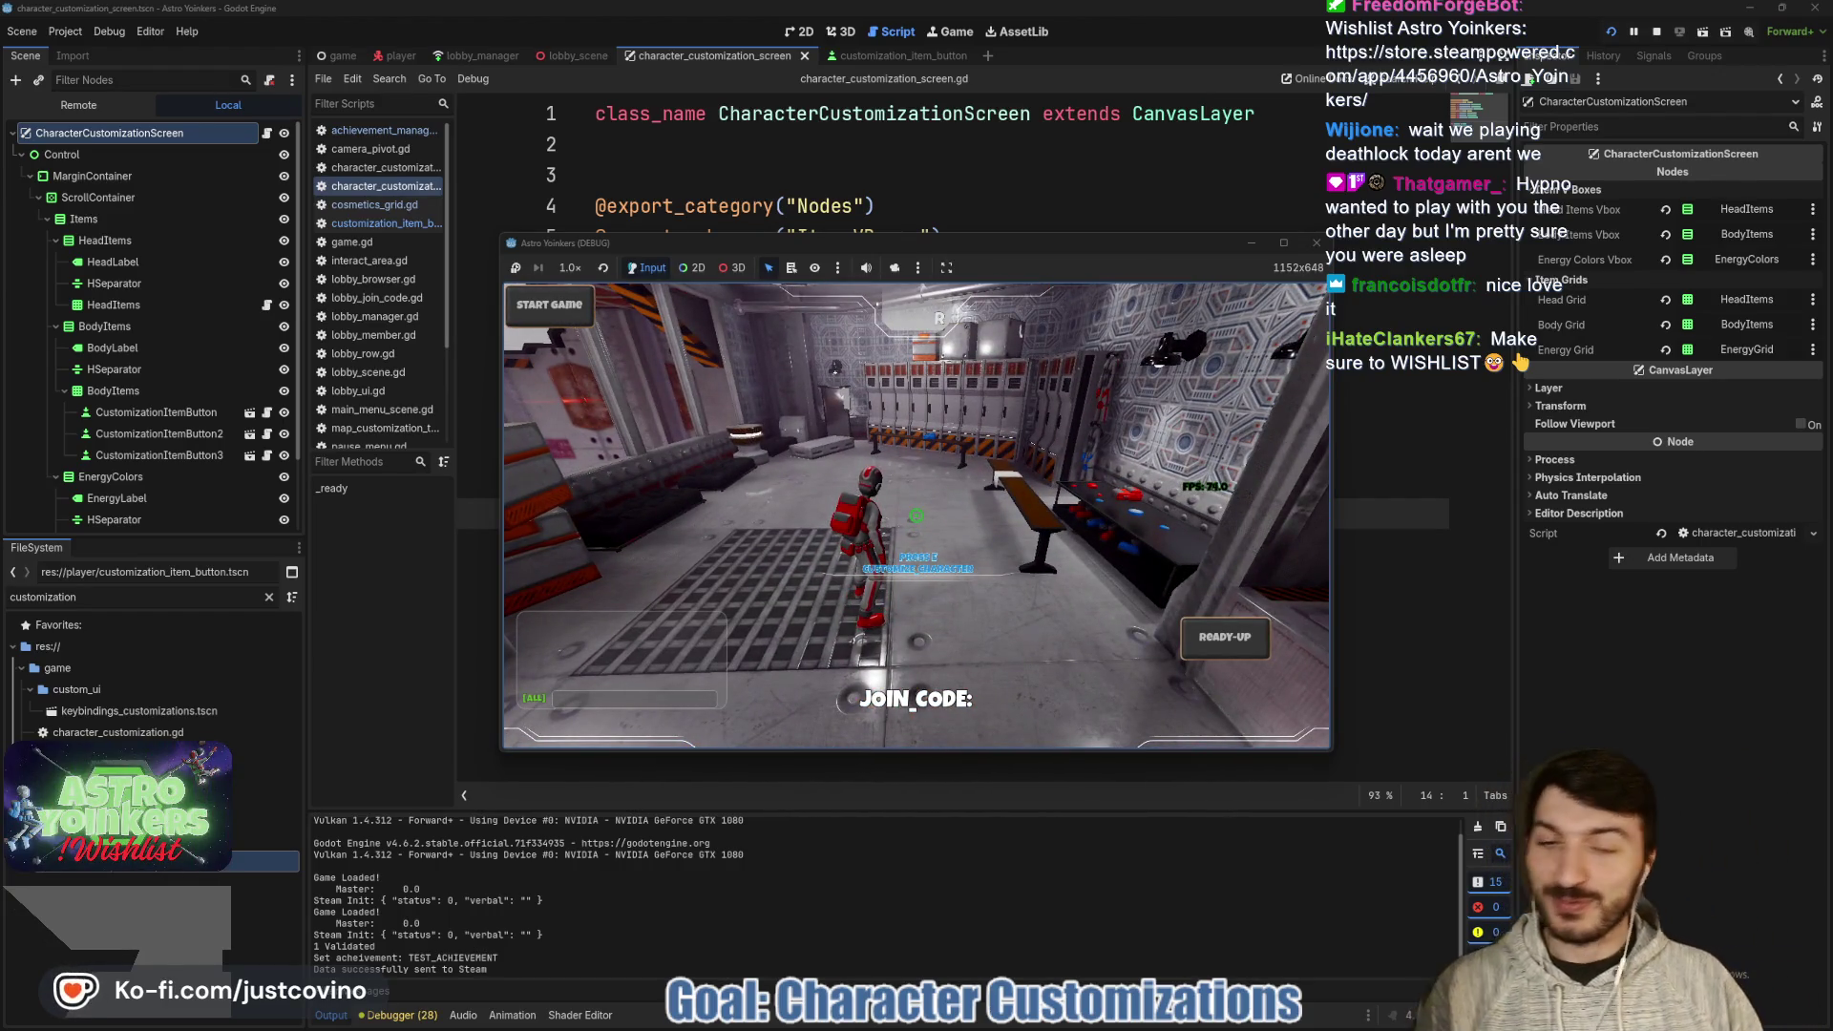
{"action": "key", "text": "w"}
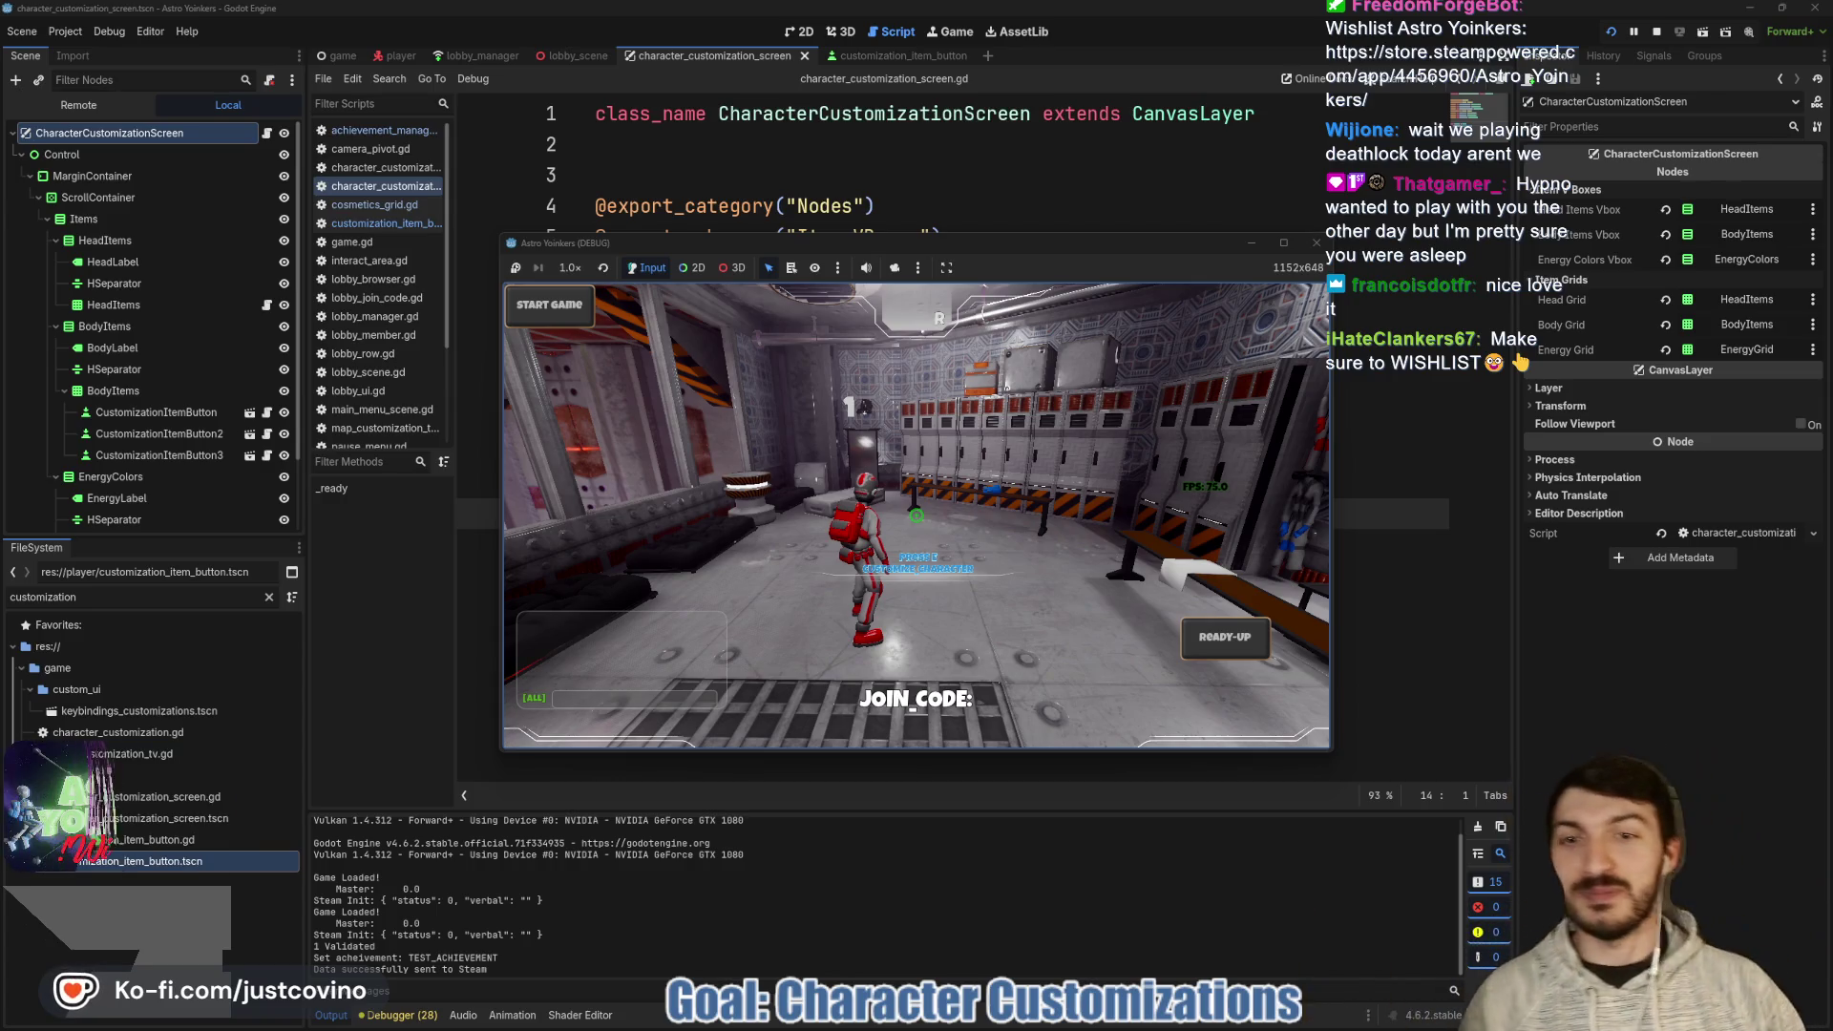
{"action": "key", "text": "a"}
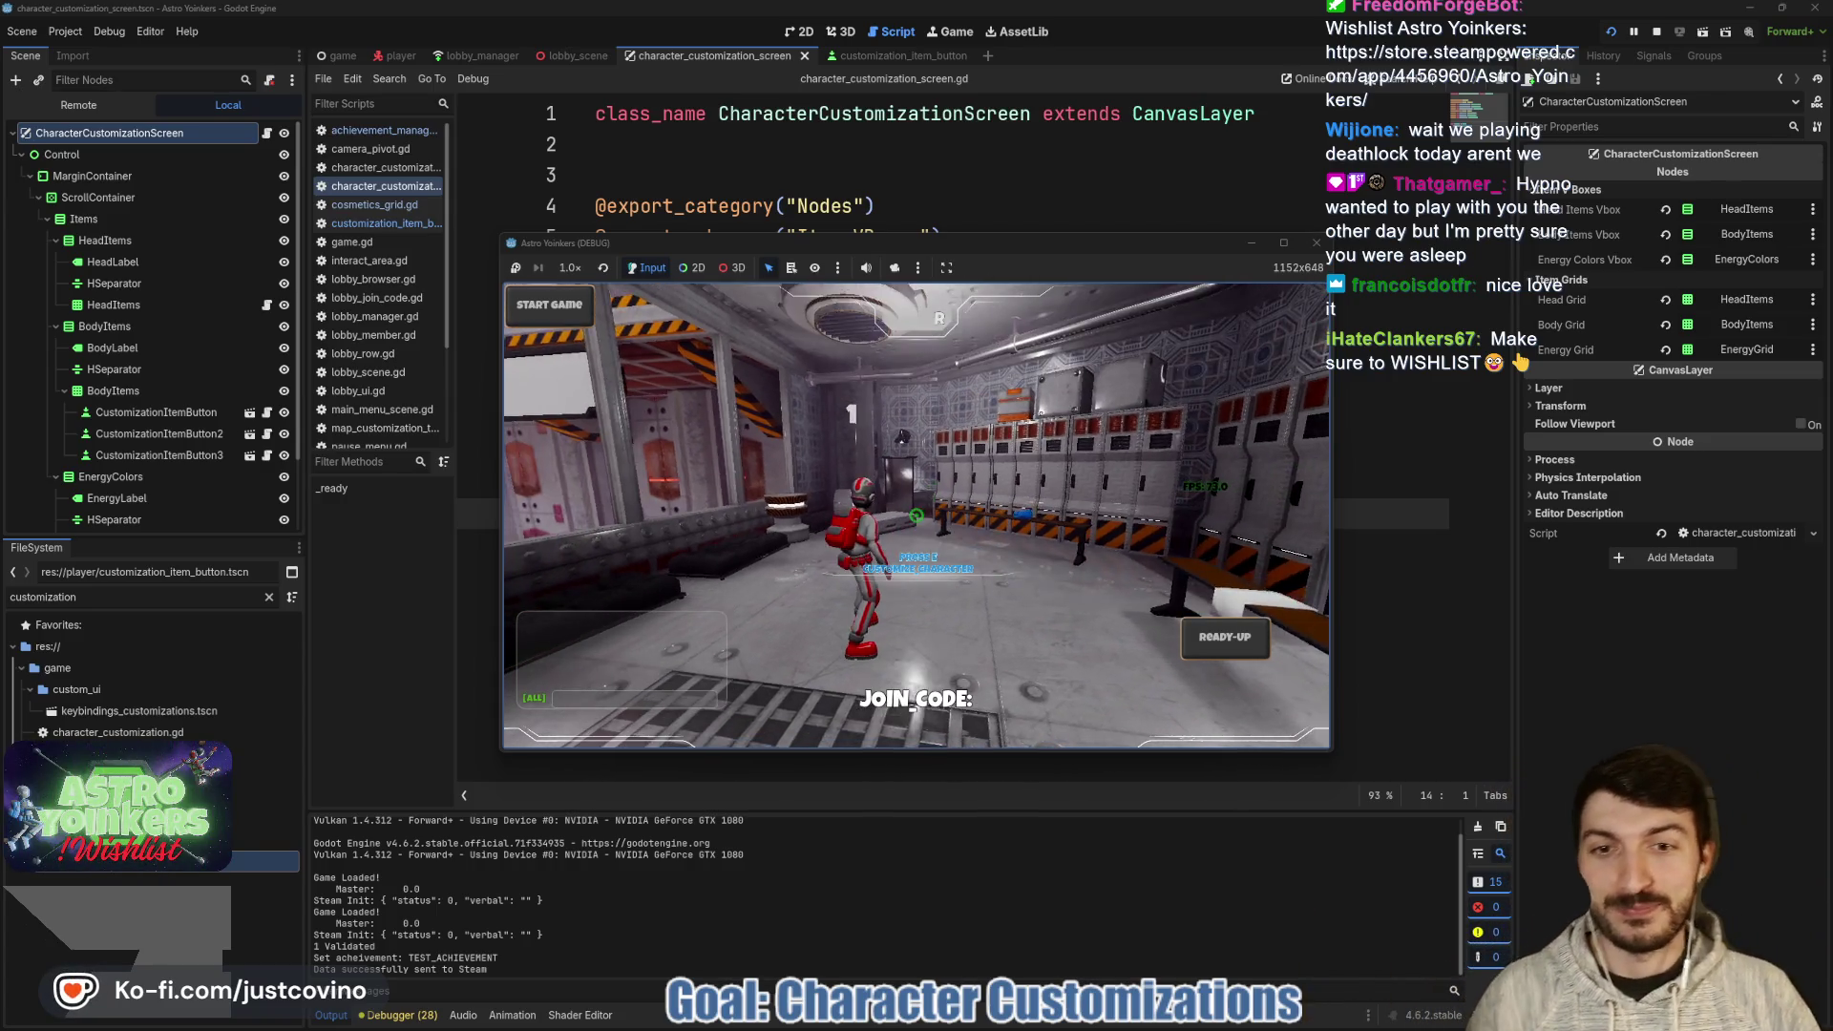
{"action": "key", "text": "e"}
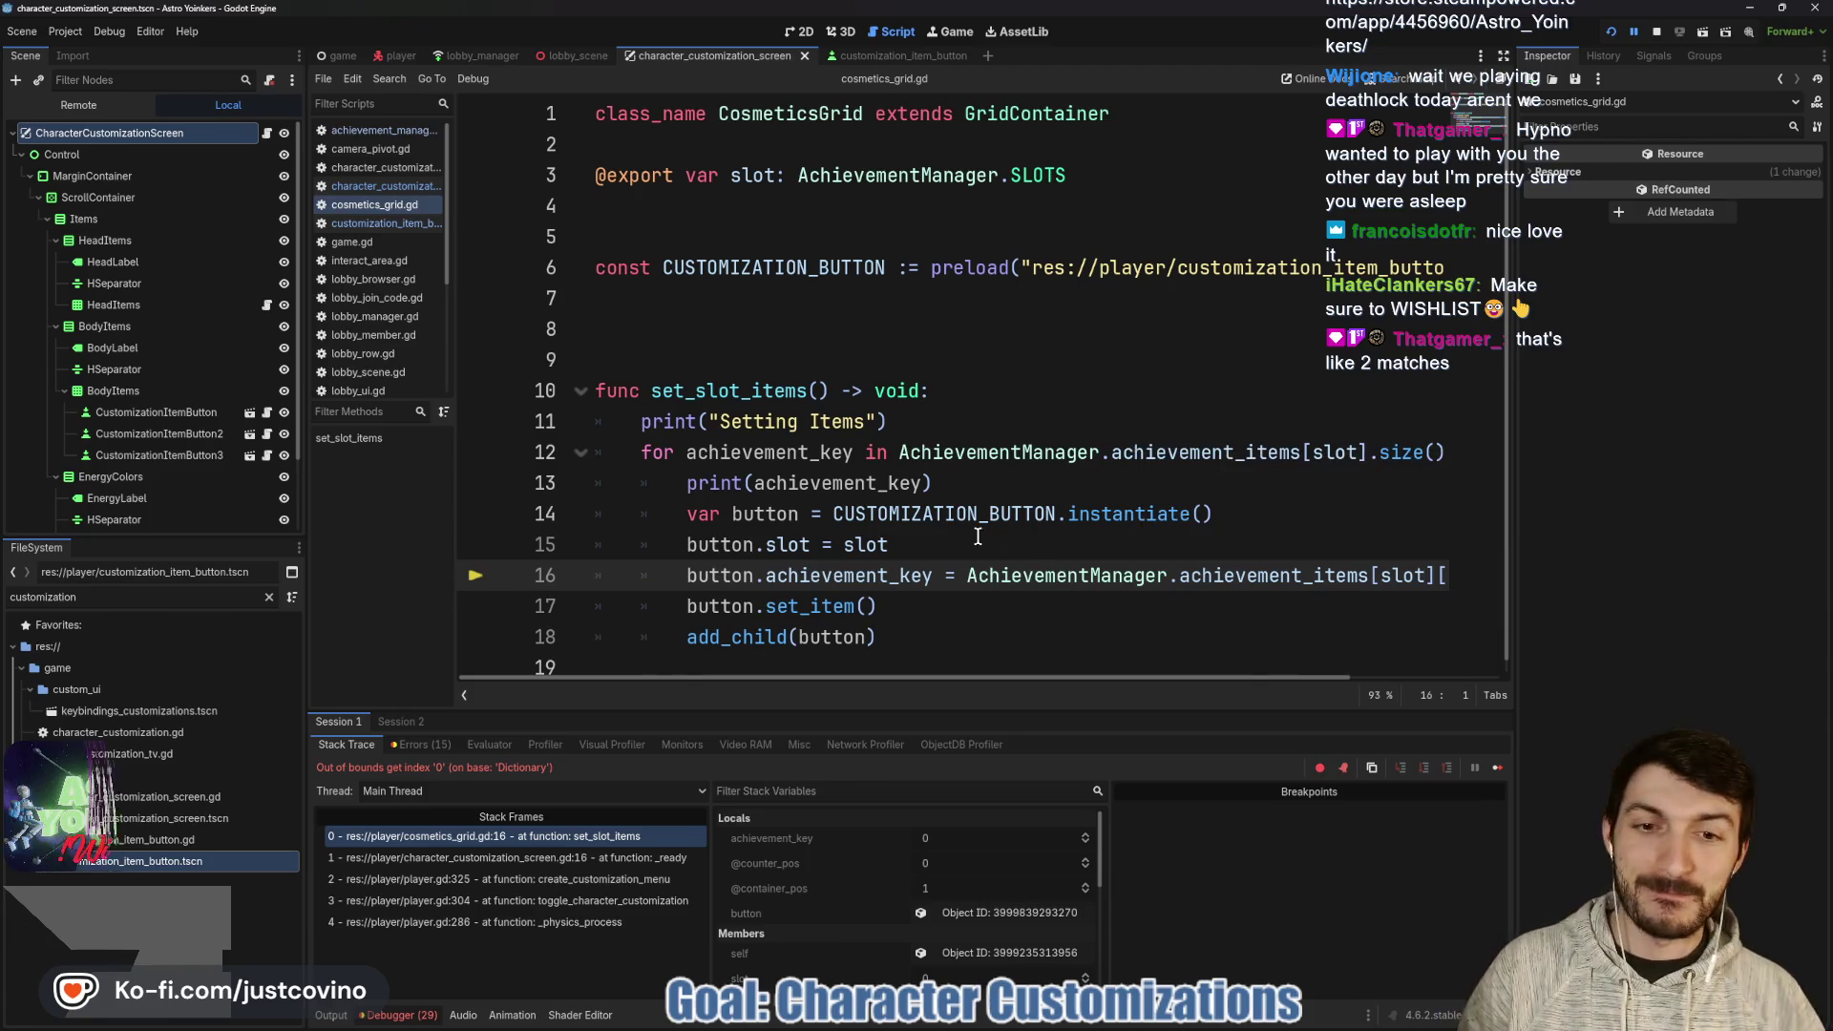
{"action": "left_click", "coordinate": [1088, 537]}
{"action": "scroll", "coordinate": [958, 593], "scroll_direction": "right", "scroll_amount": 3}
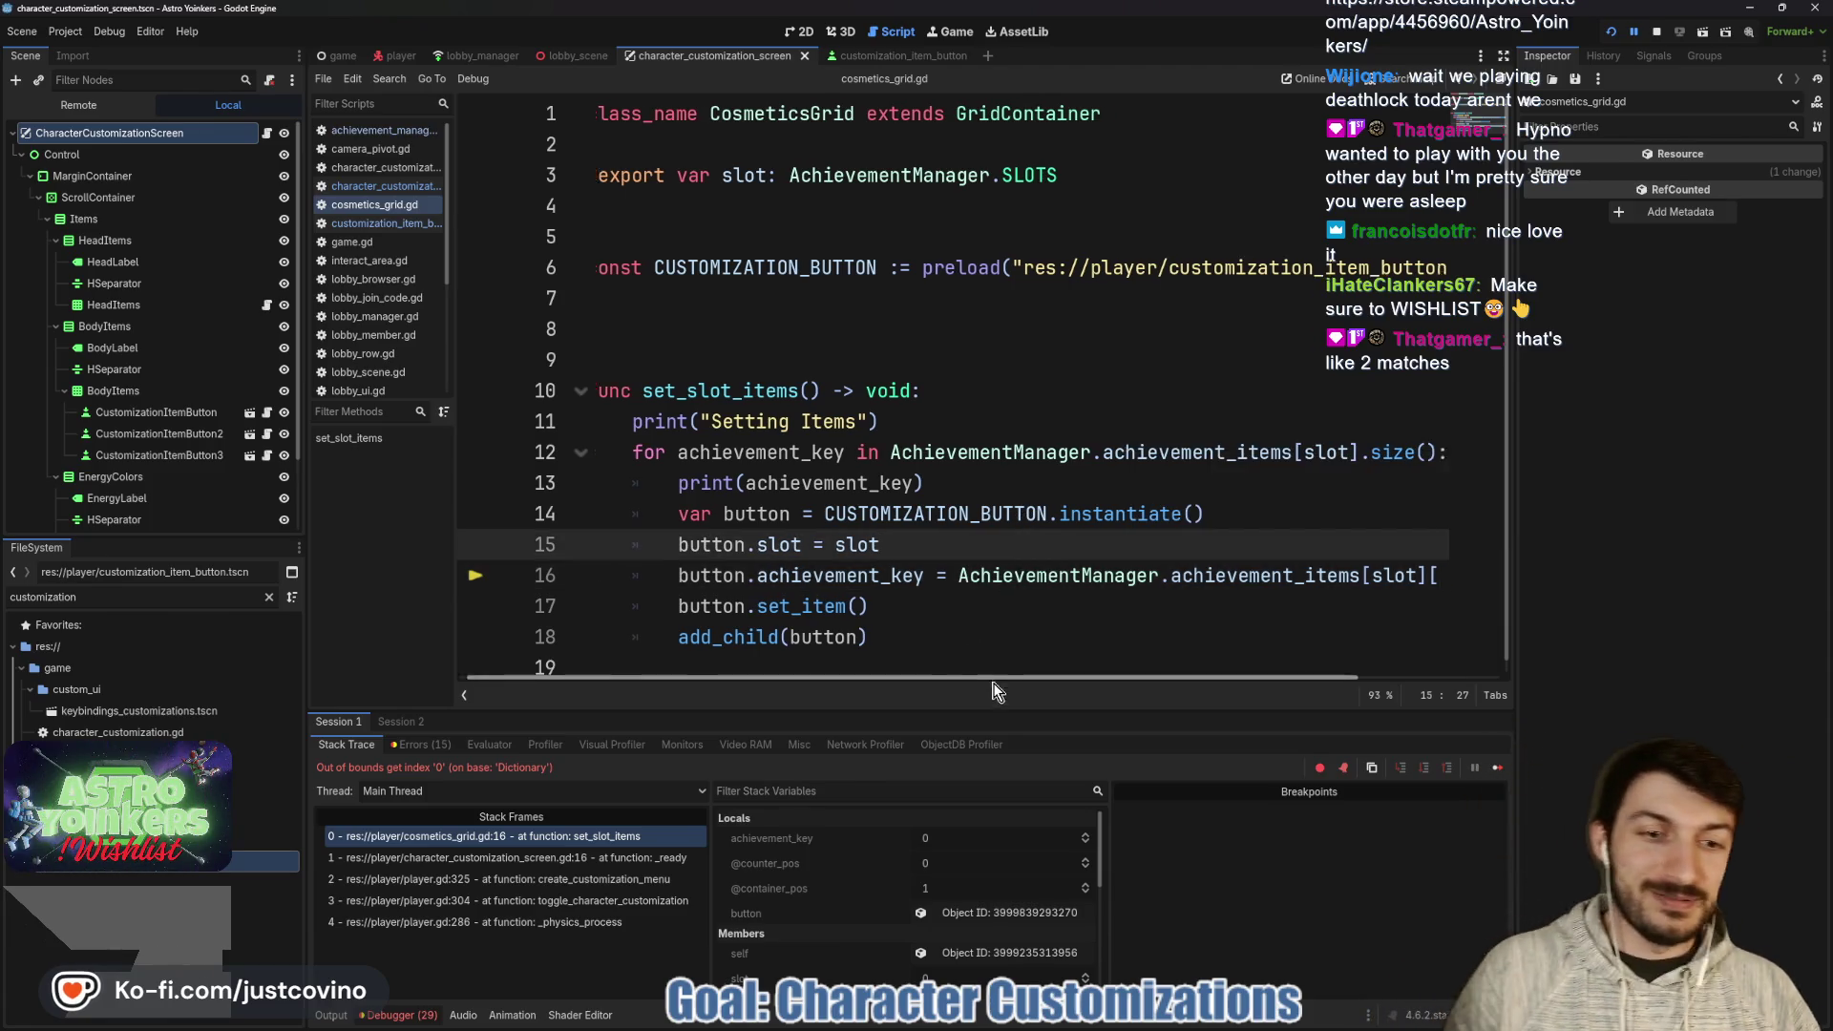
{"action": "left_click", "coordinate": [958, 592]}
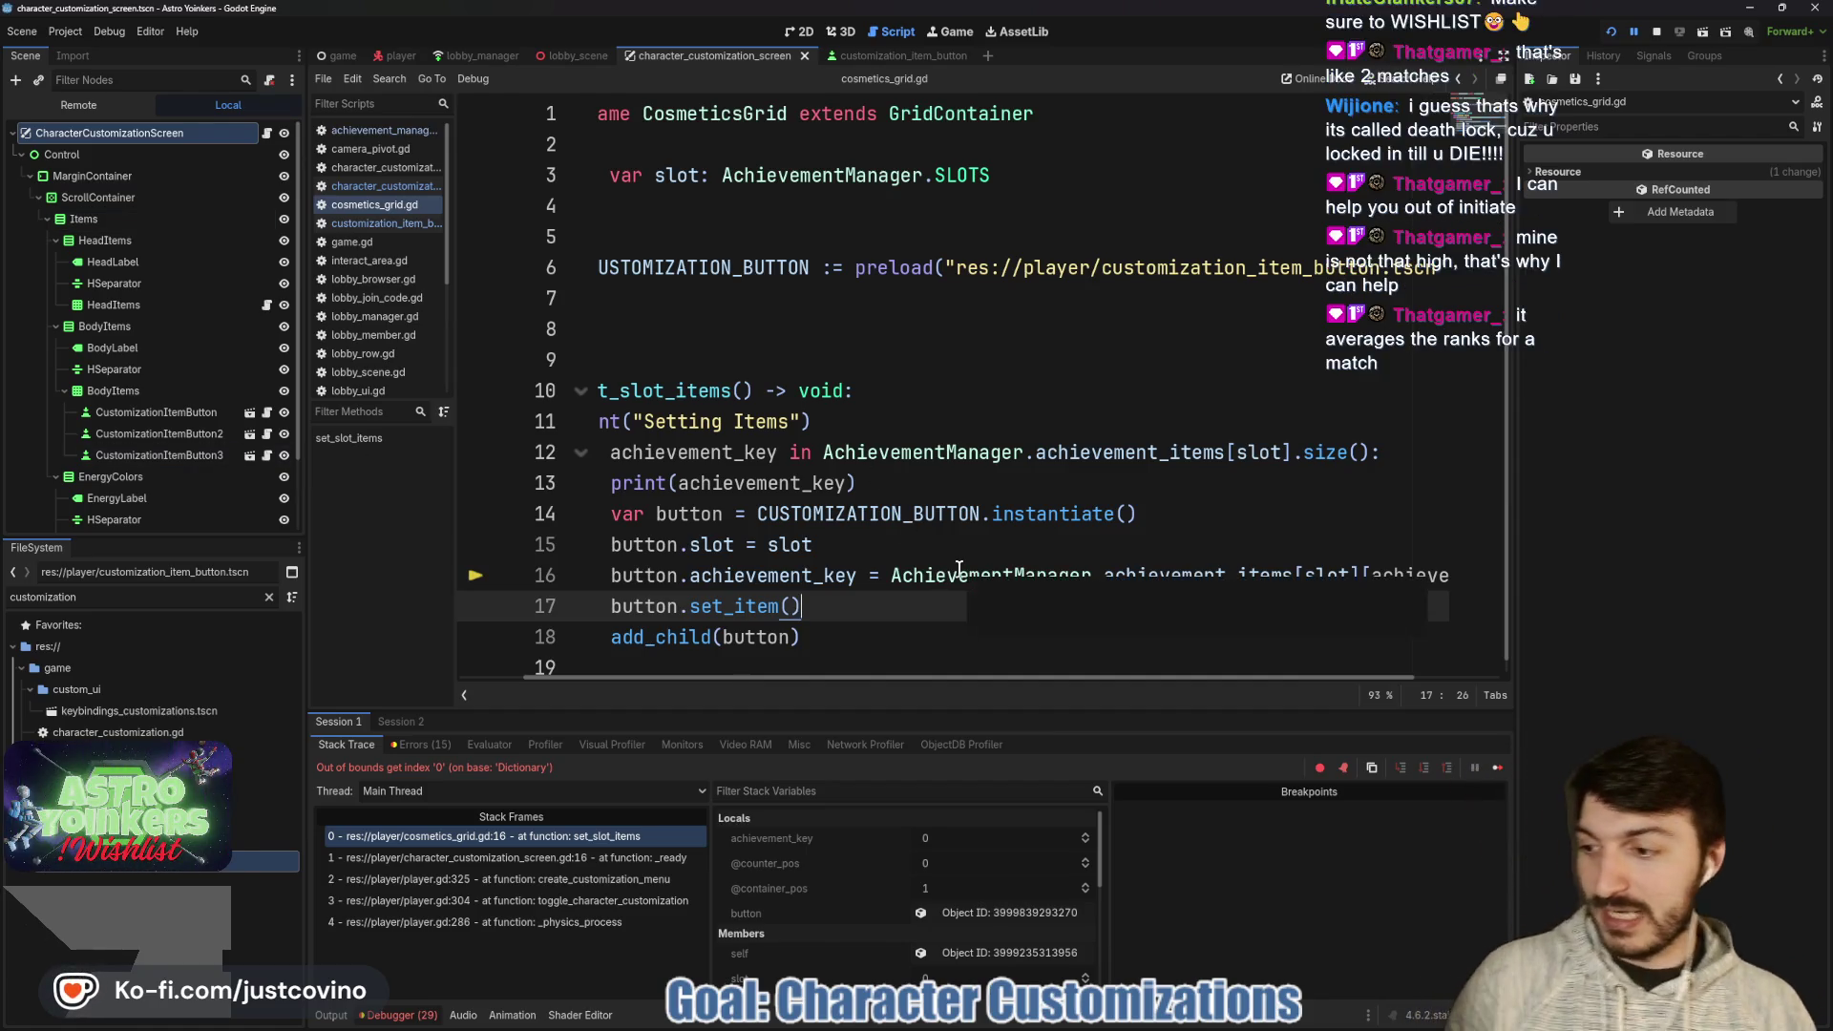
{"action": "mouse_move", "coordinate": [959, 567]}
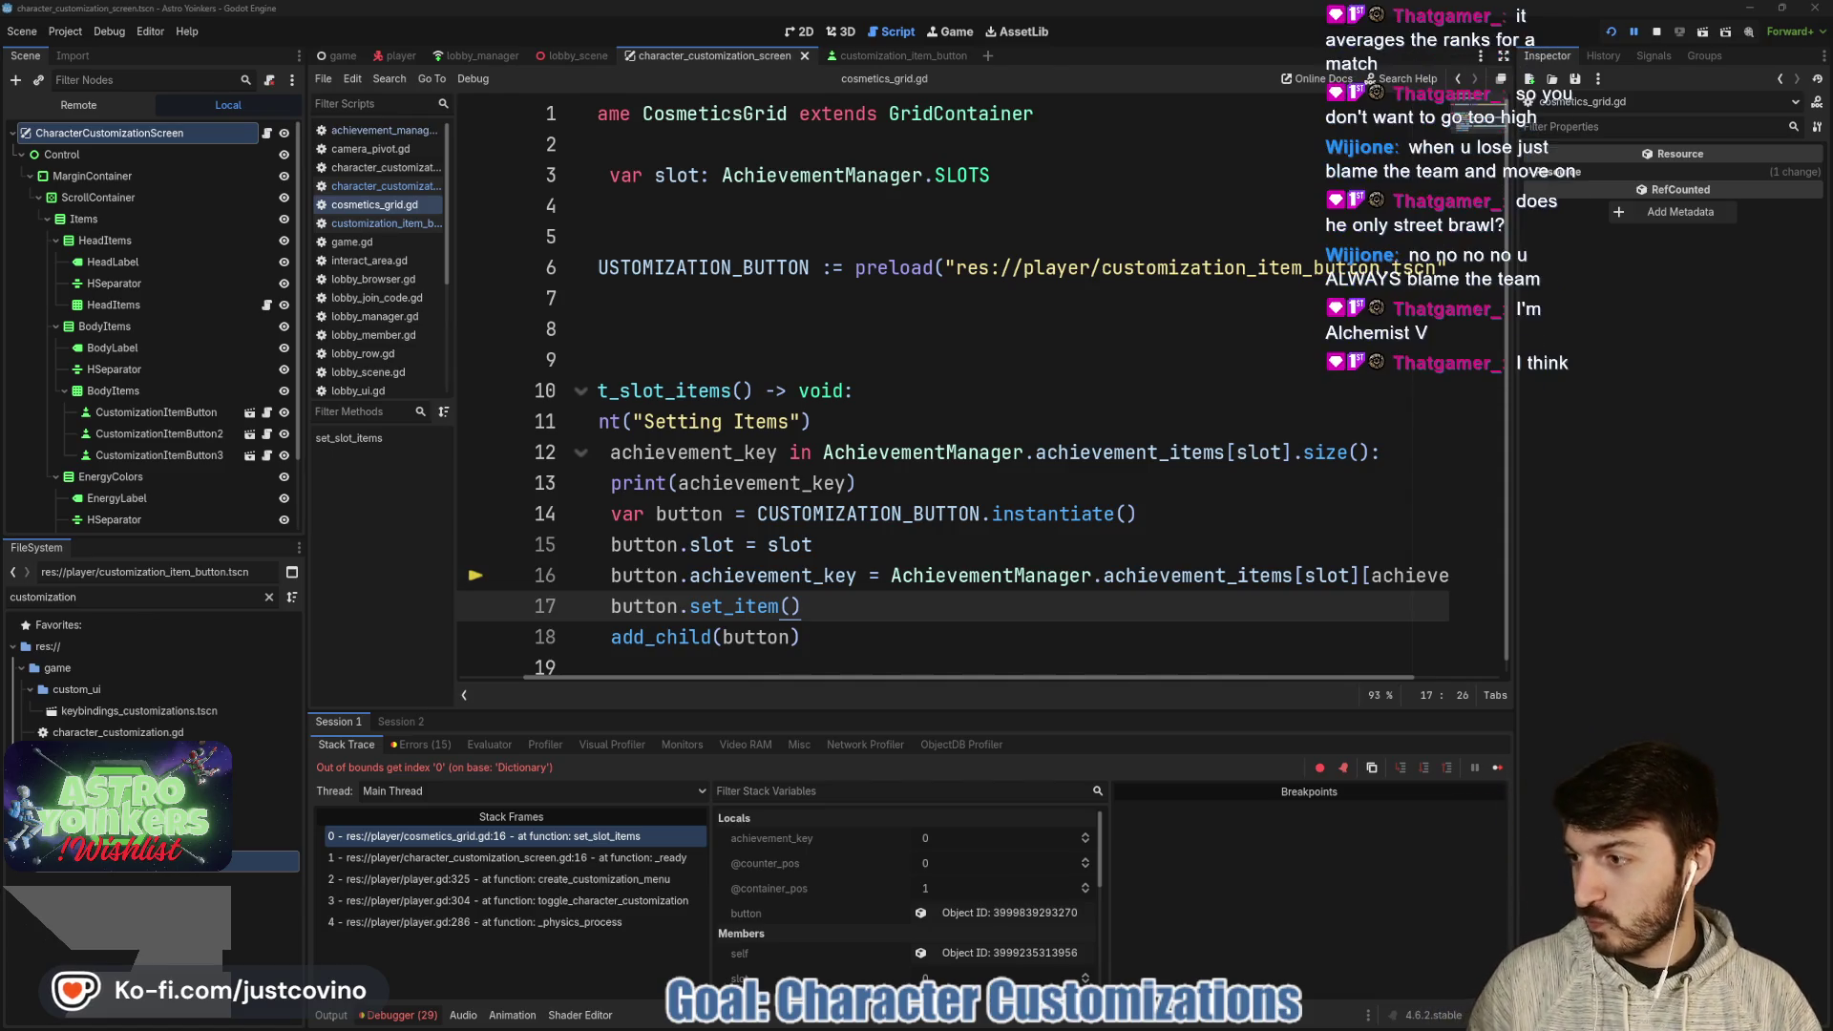
- Move the Statlocker browser window over the editor, enlarge it, and shift it up-left
{"action": "left_click_drag", "start_coordinate": [776, 245], "coordinate": [589, 182]}
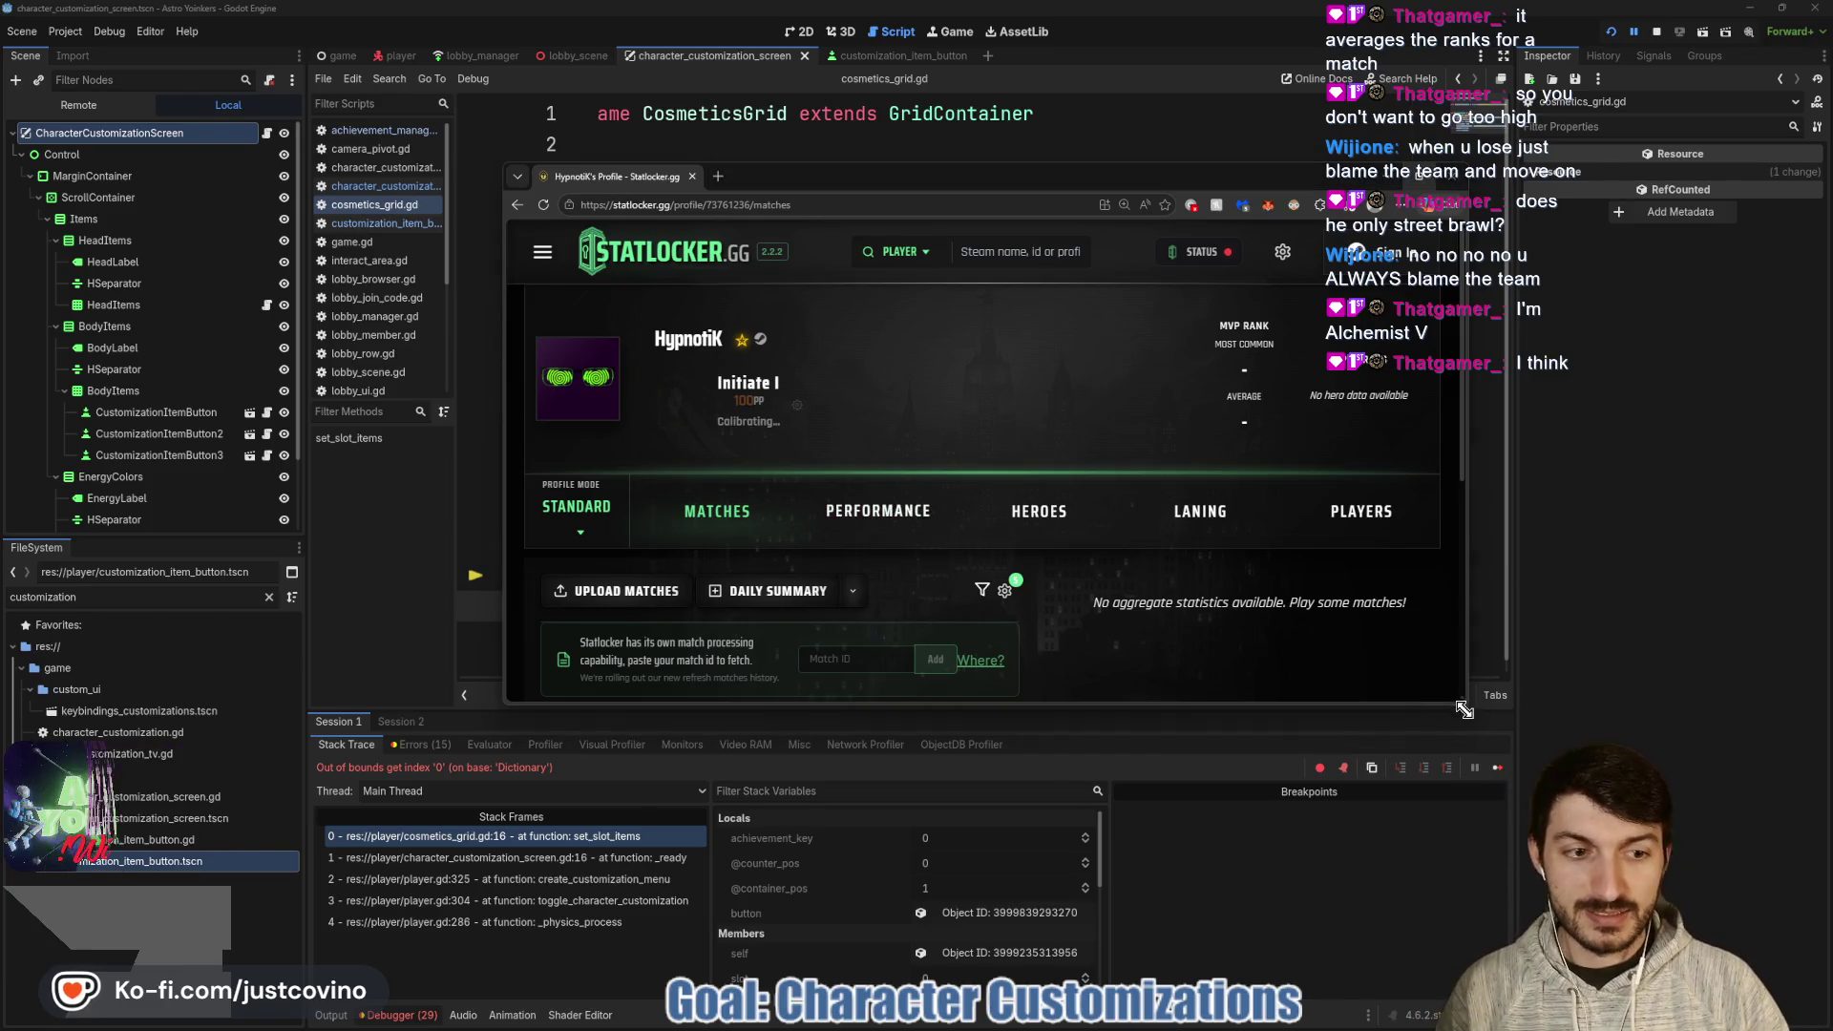
{"action": "left_click_drag", "start_coordinate": [1444, 706], "coordinate": [1549, 950]}
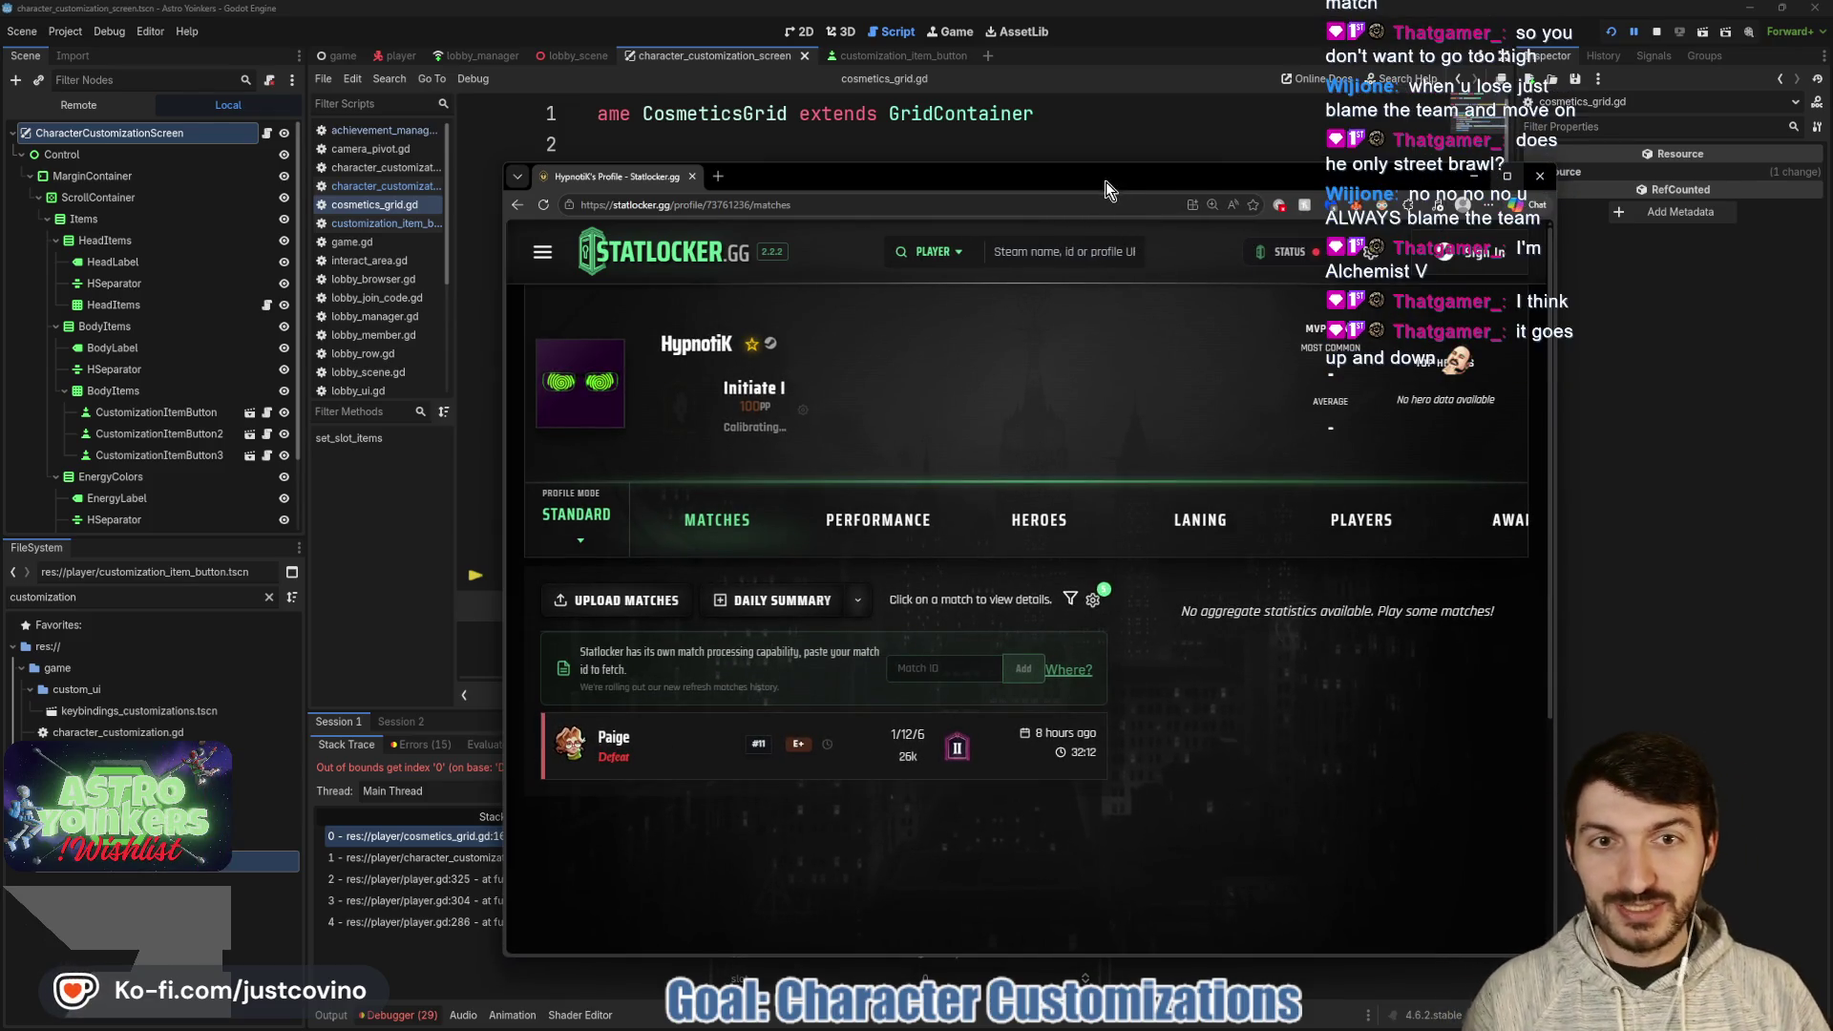
{"action": "left_click_drag", "start_coordinate": [1106, 188], "coordinate": [1015, 104]}
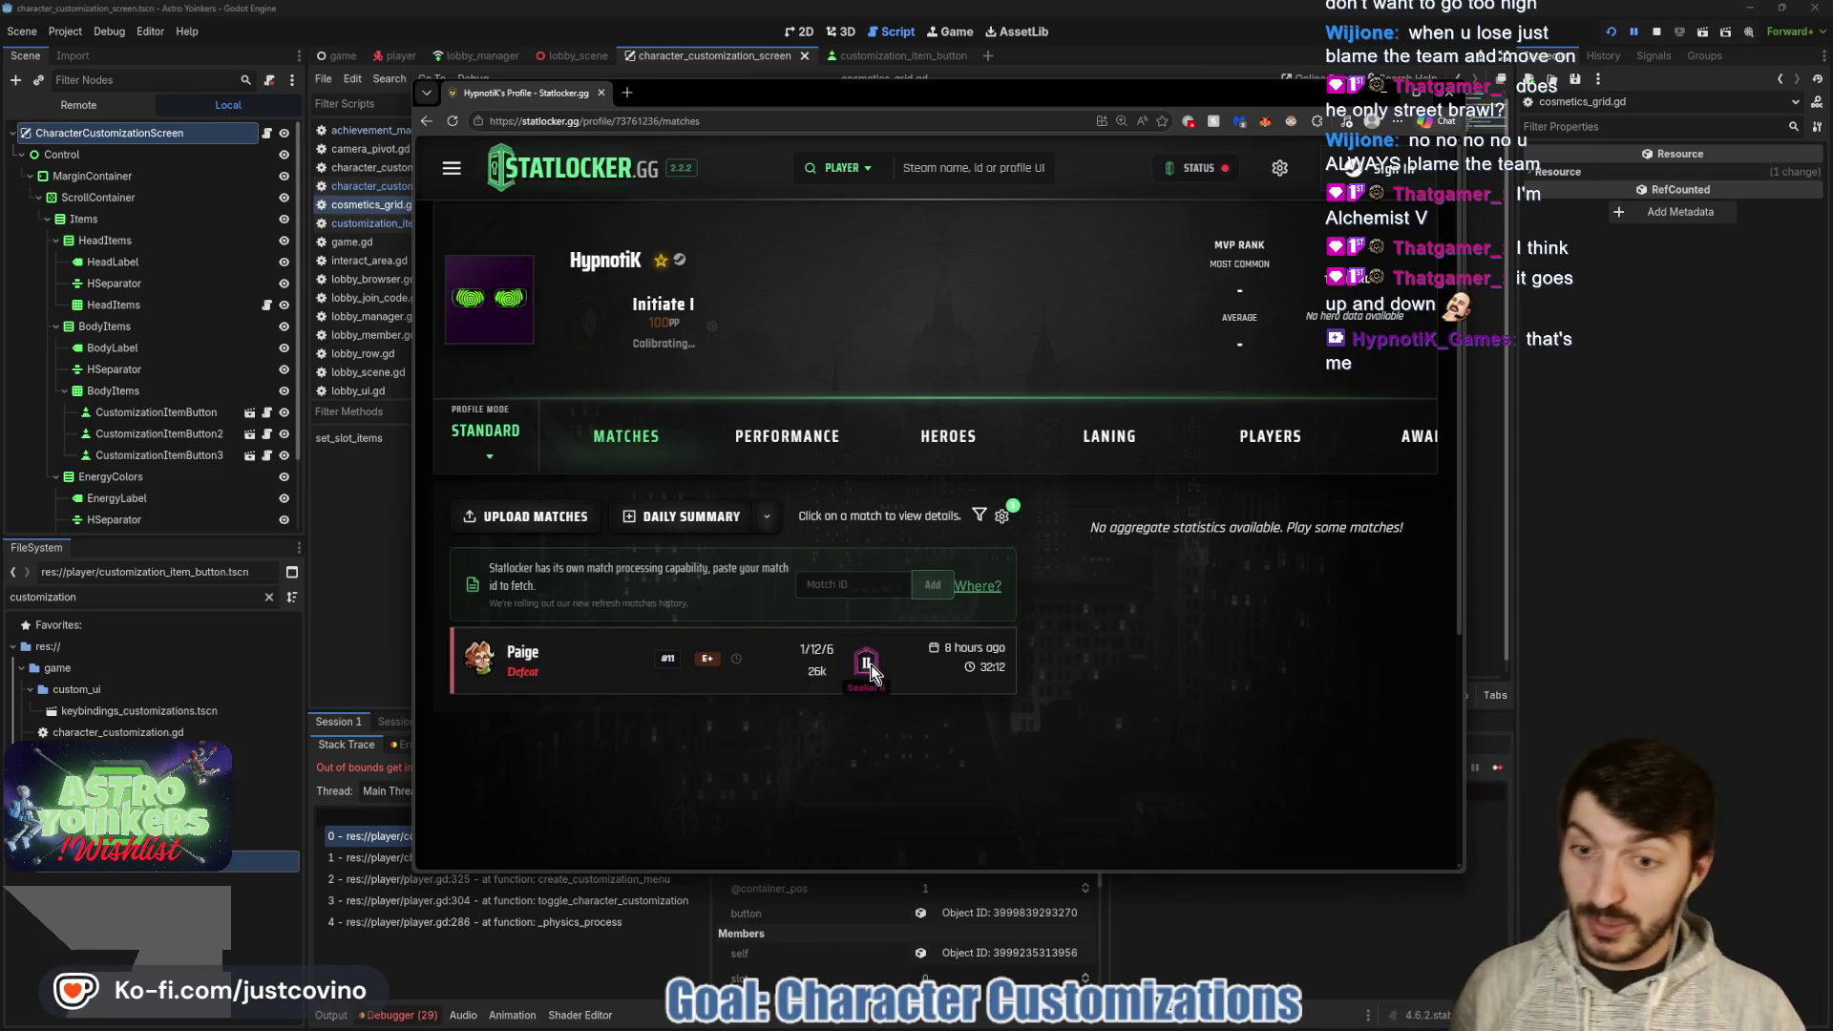
{"action": "mouse_move", "coordinate": [711, 664]}
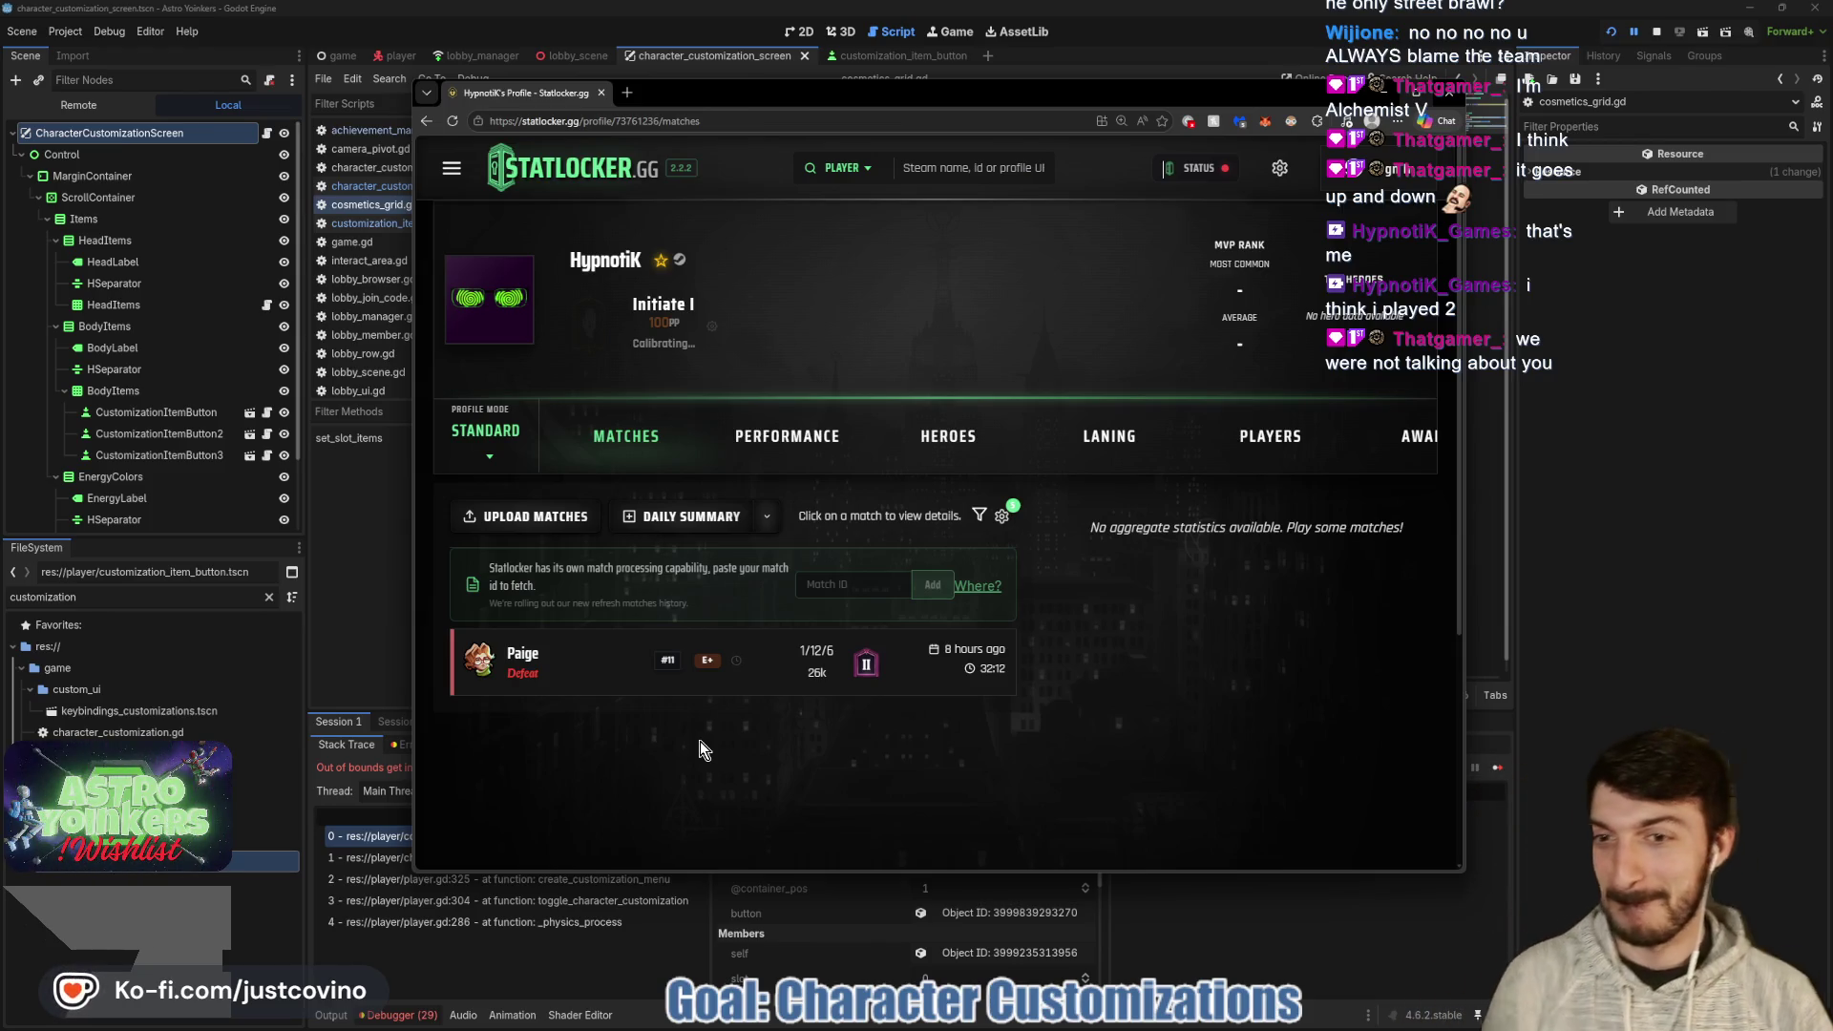
- Switch the Statlocker profile to BRAWL mode and scroll through its match list
{"action": "left_click", "coordinate": [498, 457]}
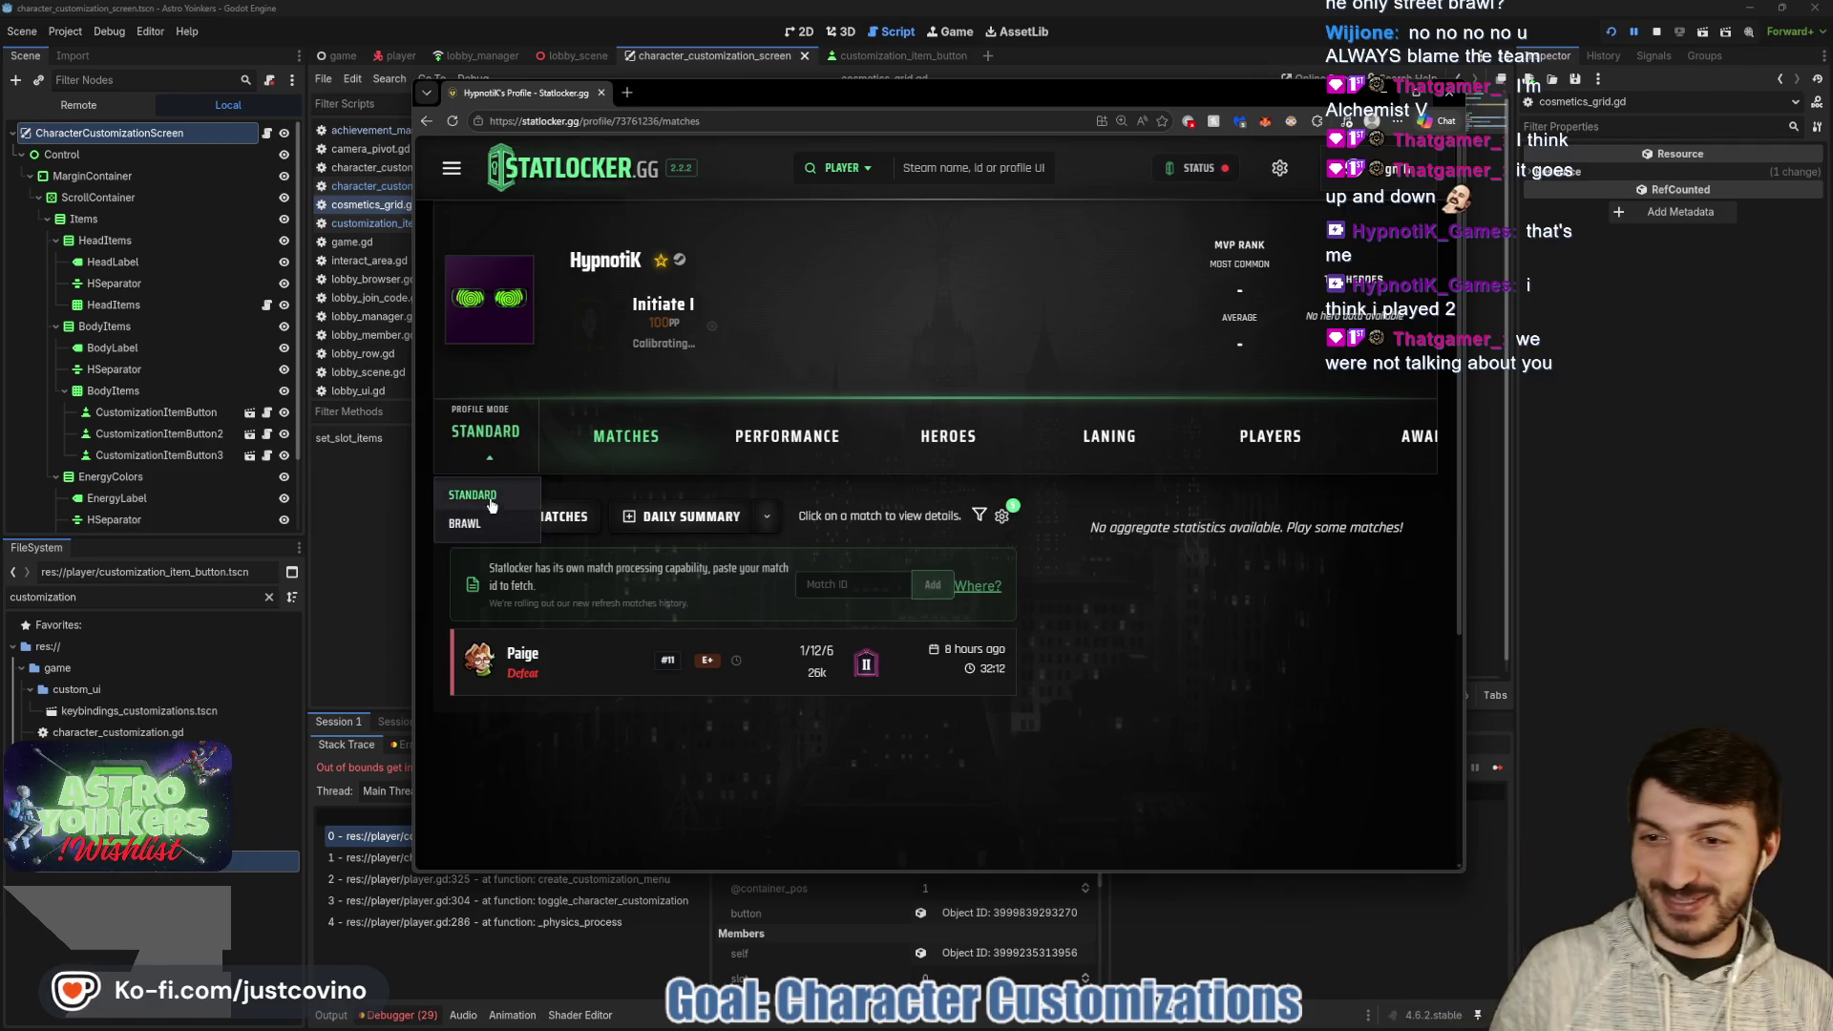
{"action": "left_click", "coordinate": [468, 524]}
{"action": "scroll", "coordinate": [1074, 439], "scroll_direction": "down", "scroll_amount": 2}
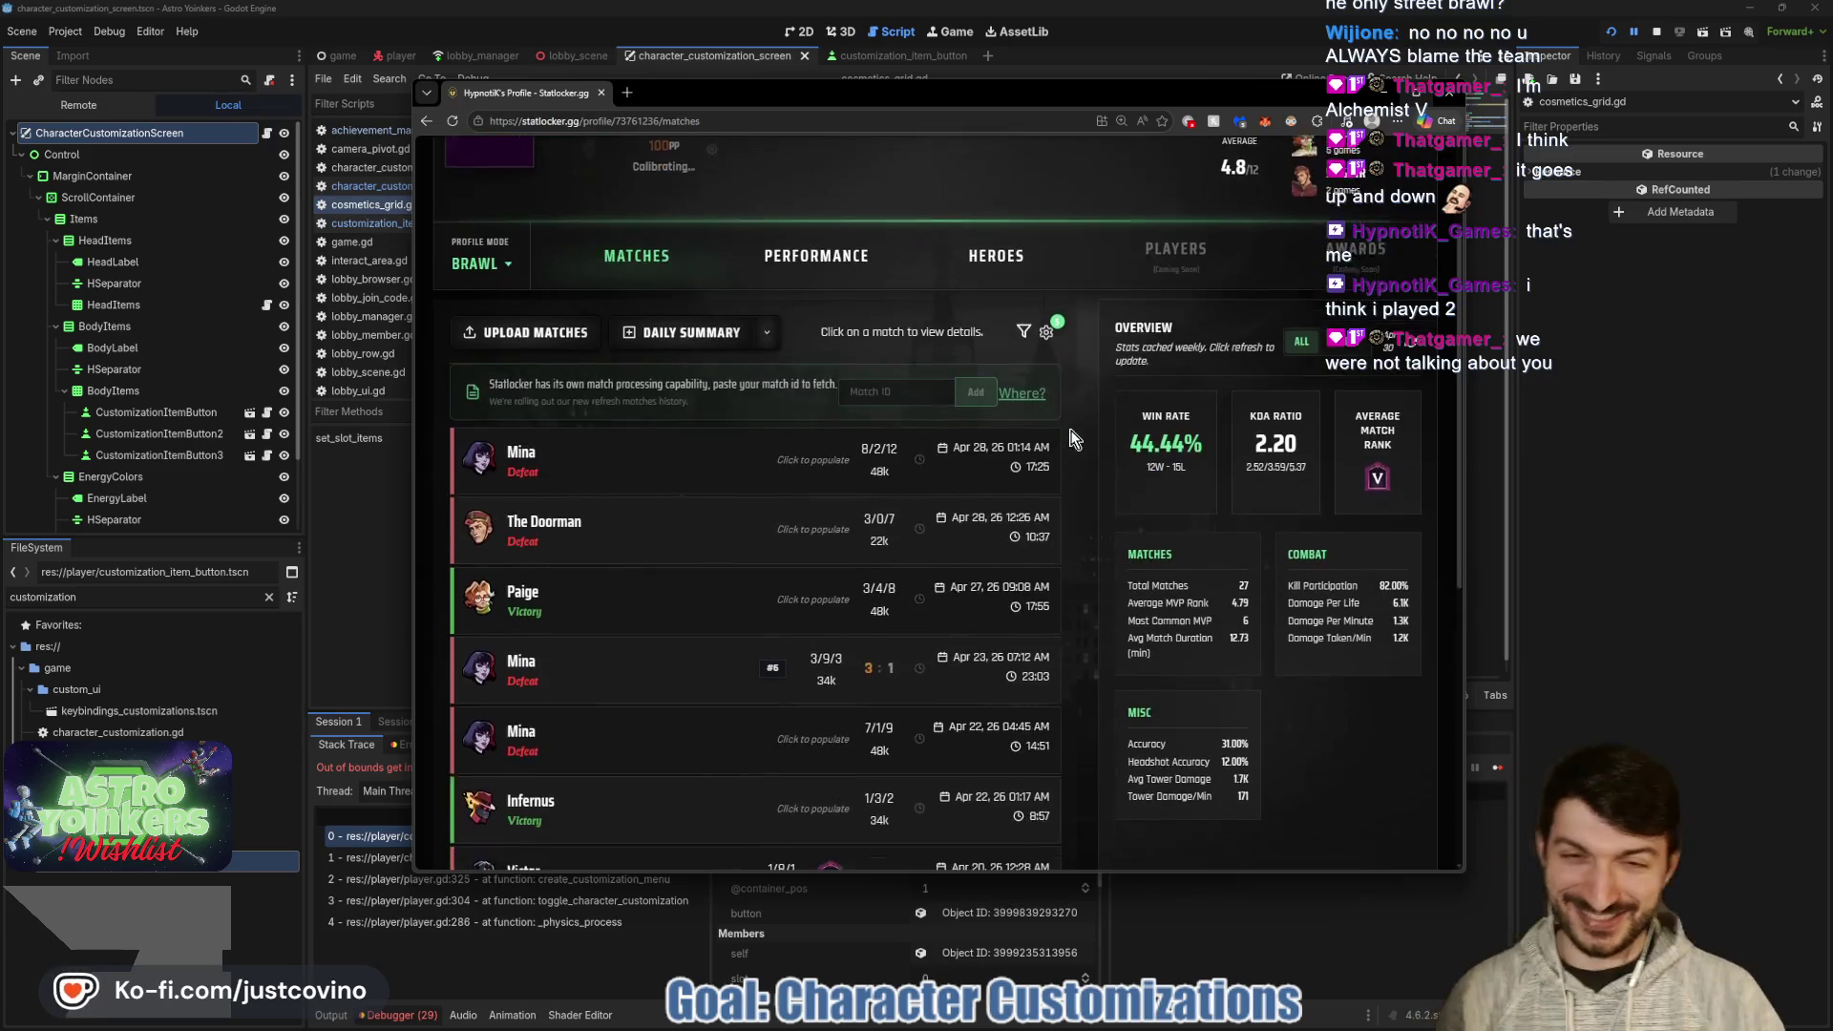
{"action": "scroll", "coordinate": [1092, 460], "scroll_direction": "down", "scroll_amount": 2}
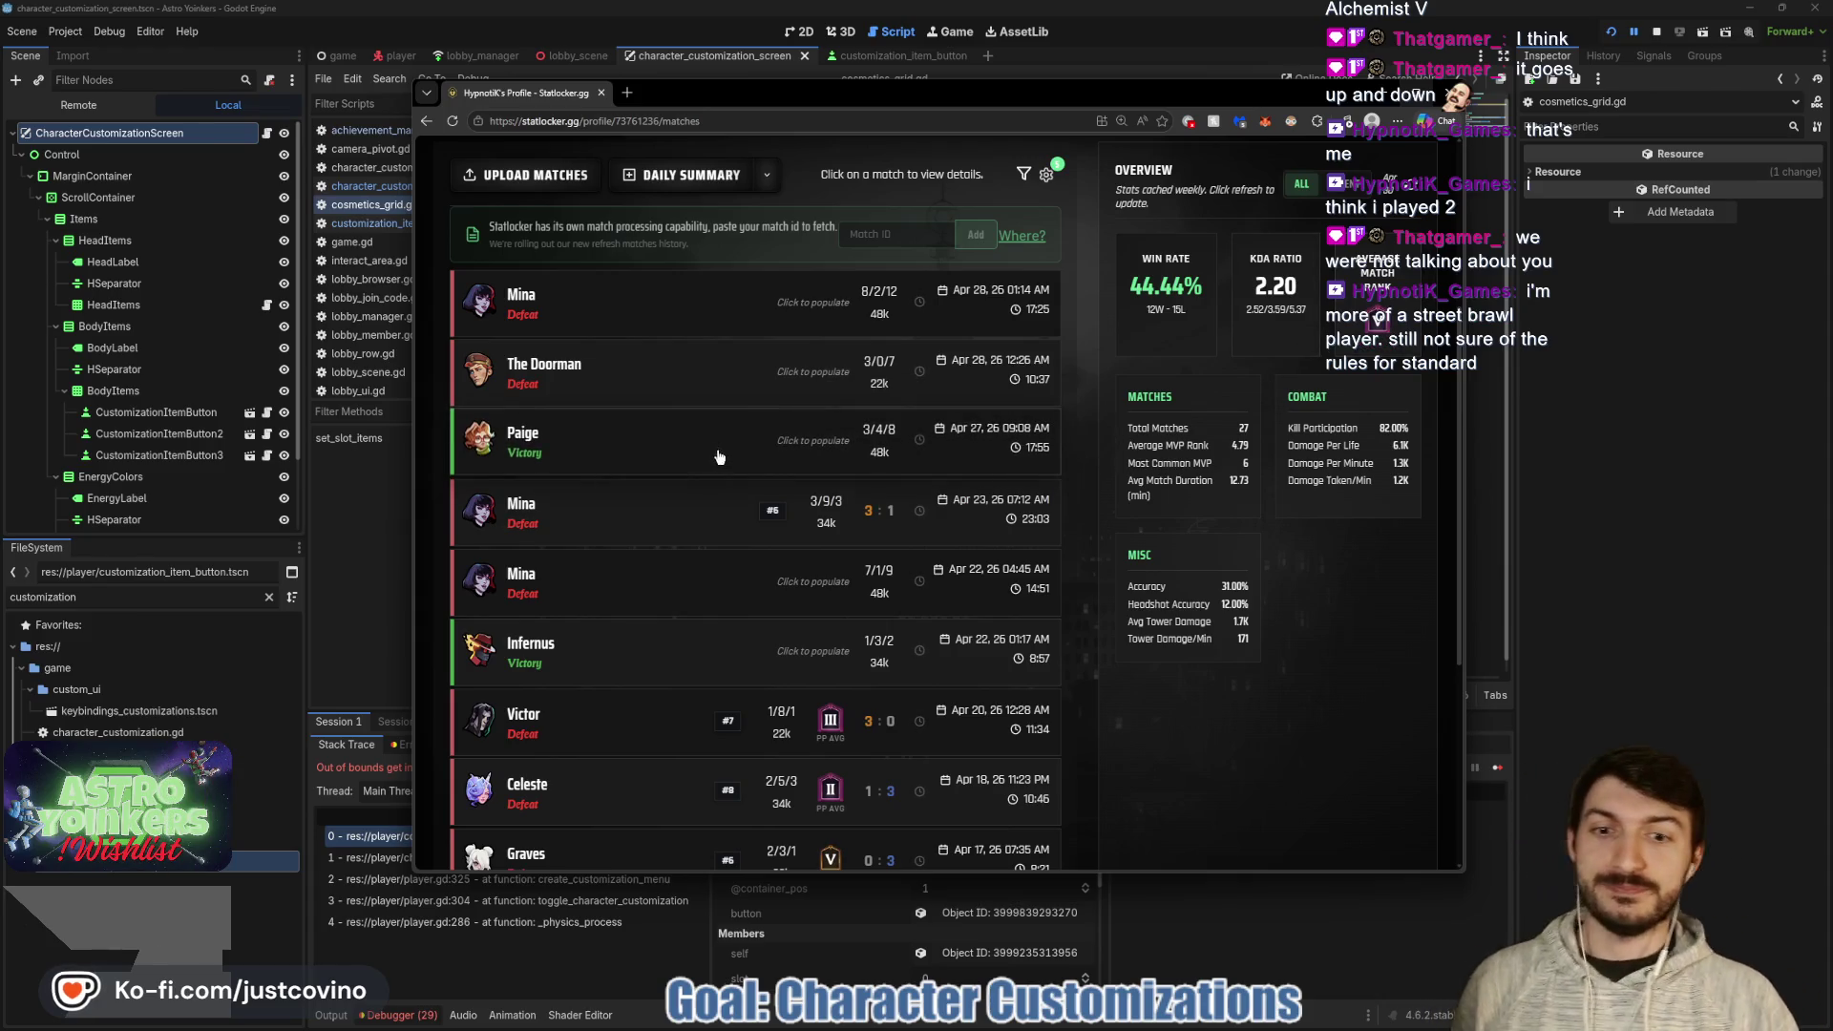
{"action": "scroll", "coordinate": [694, 578], "scroll_direction": "down", "scroll_amount": 2}
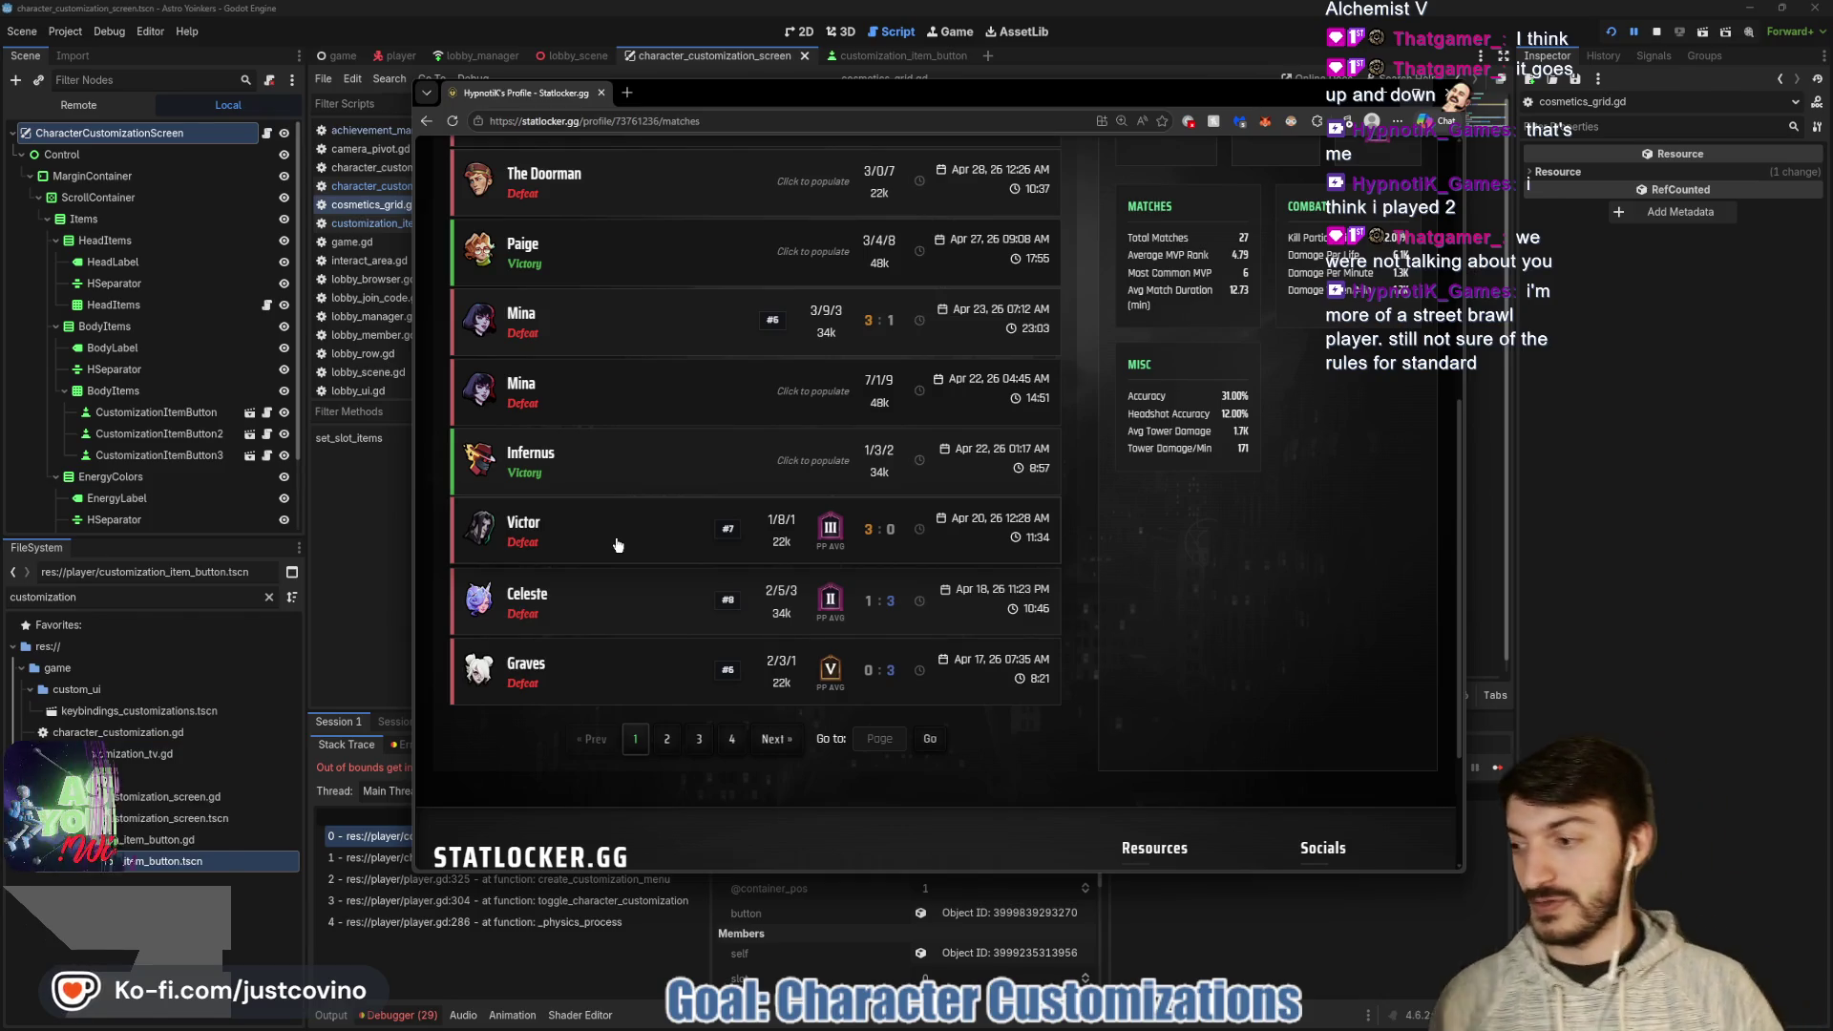
{"action": "scroll", "coordinate": [621, 528], "scroll_direction": "up", "scroll_amount": 1}
{"action": "scroll", "coordinate": [620, 528], "scroll_direction": "up", "scroll_amount": 5}
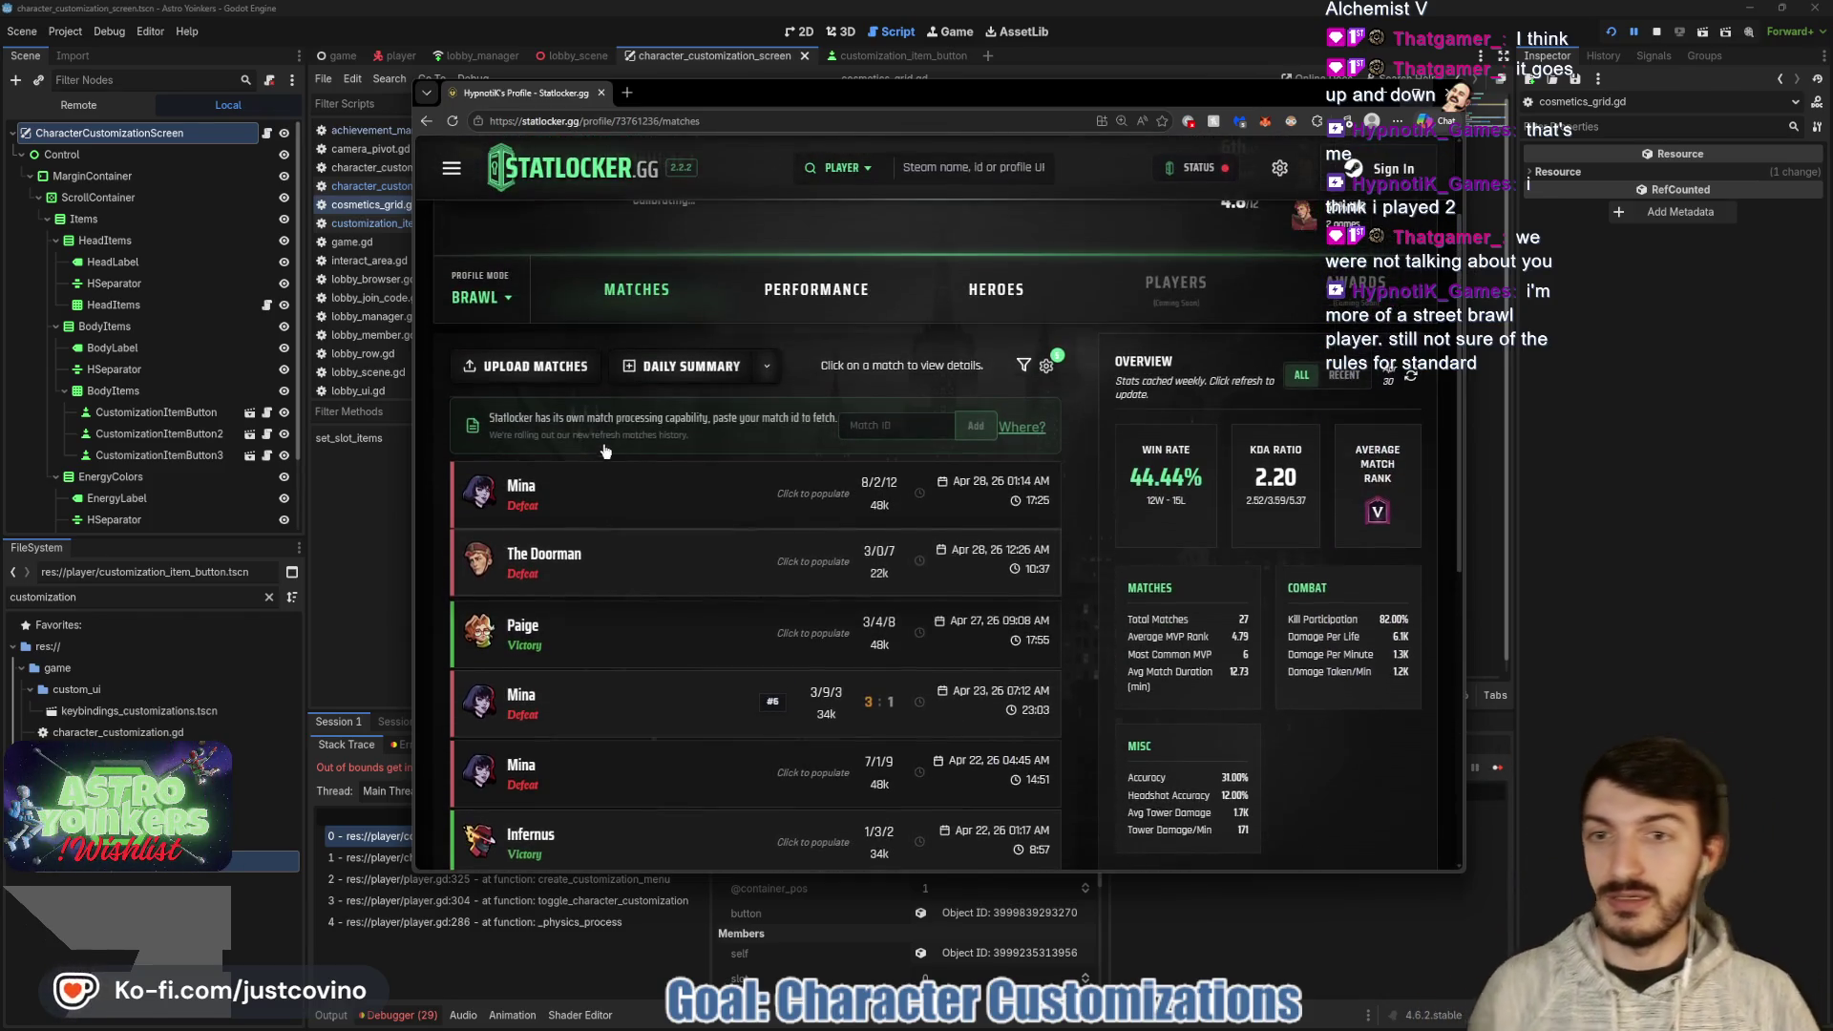
{"action": "left_click", "coordinate": [505, 313]}
- Set the profile back to STANDARD and type another player's name into the search box
{"action": "left_click", "coordinate": [473, 345]}
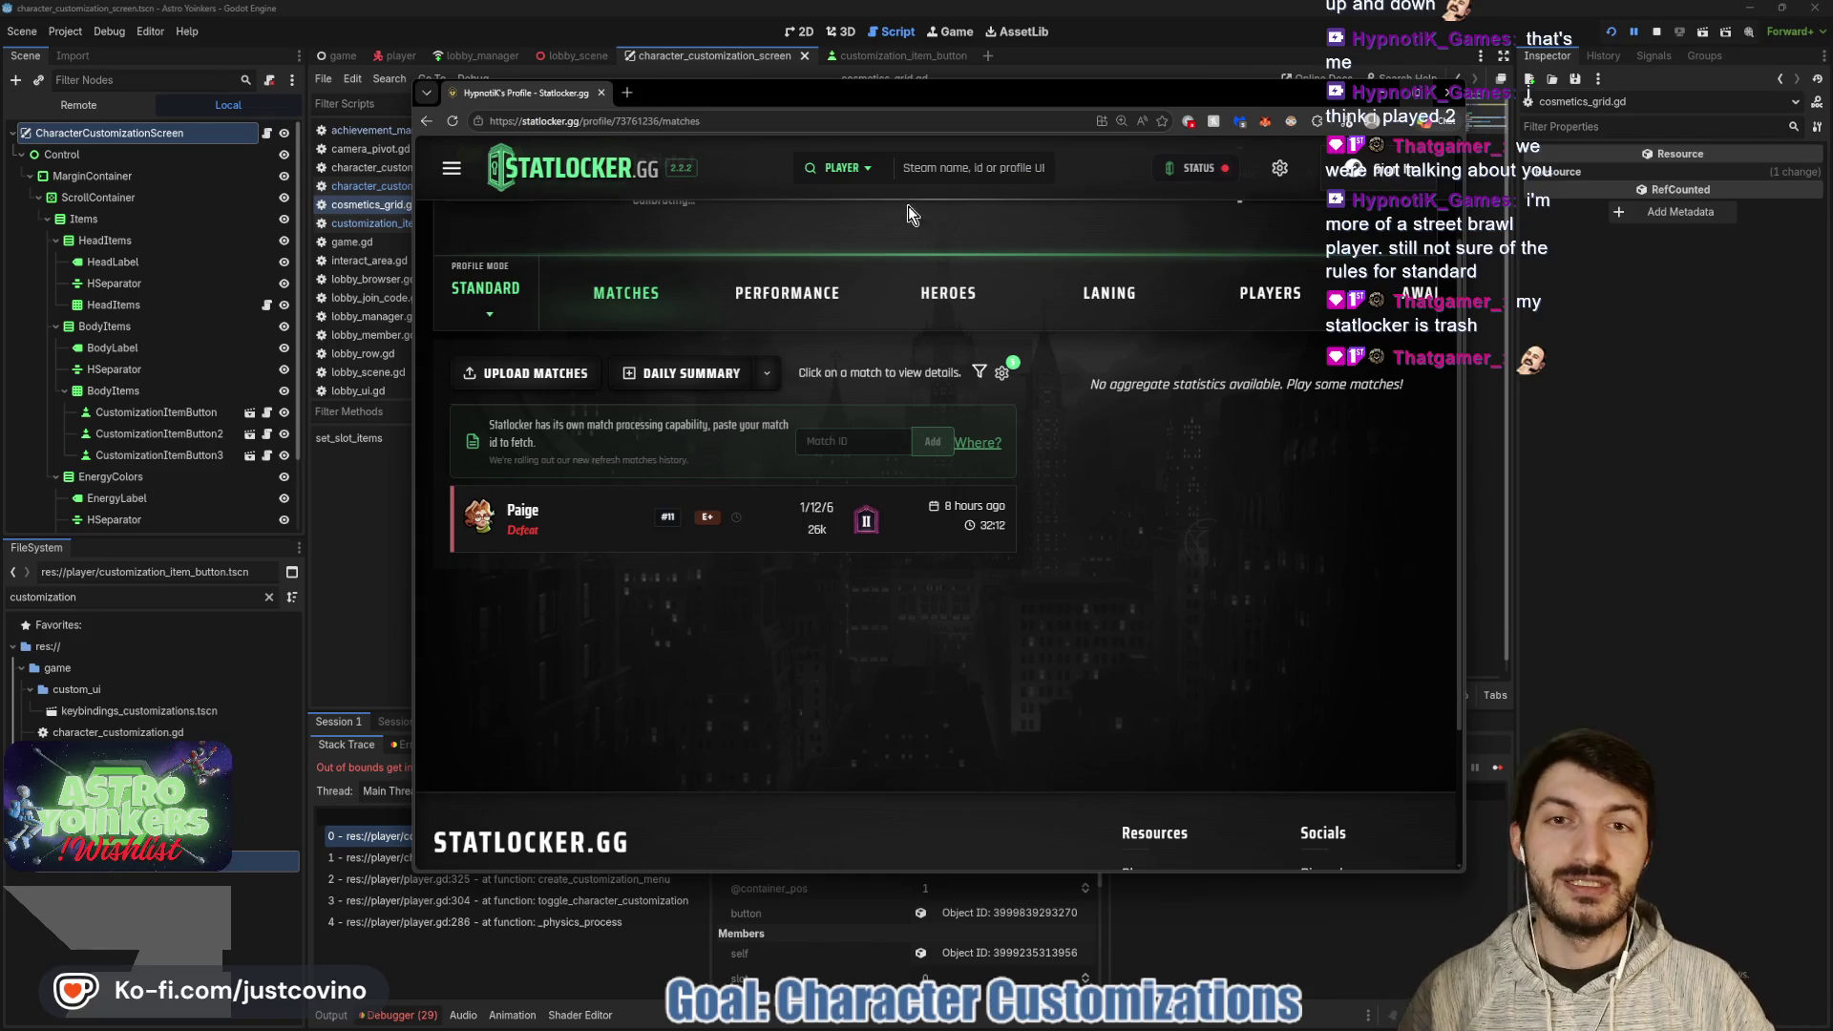
{"action": "left_click", "coordinate": [928, 167]}
{"action": "type", "text": "t"}
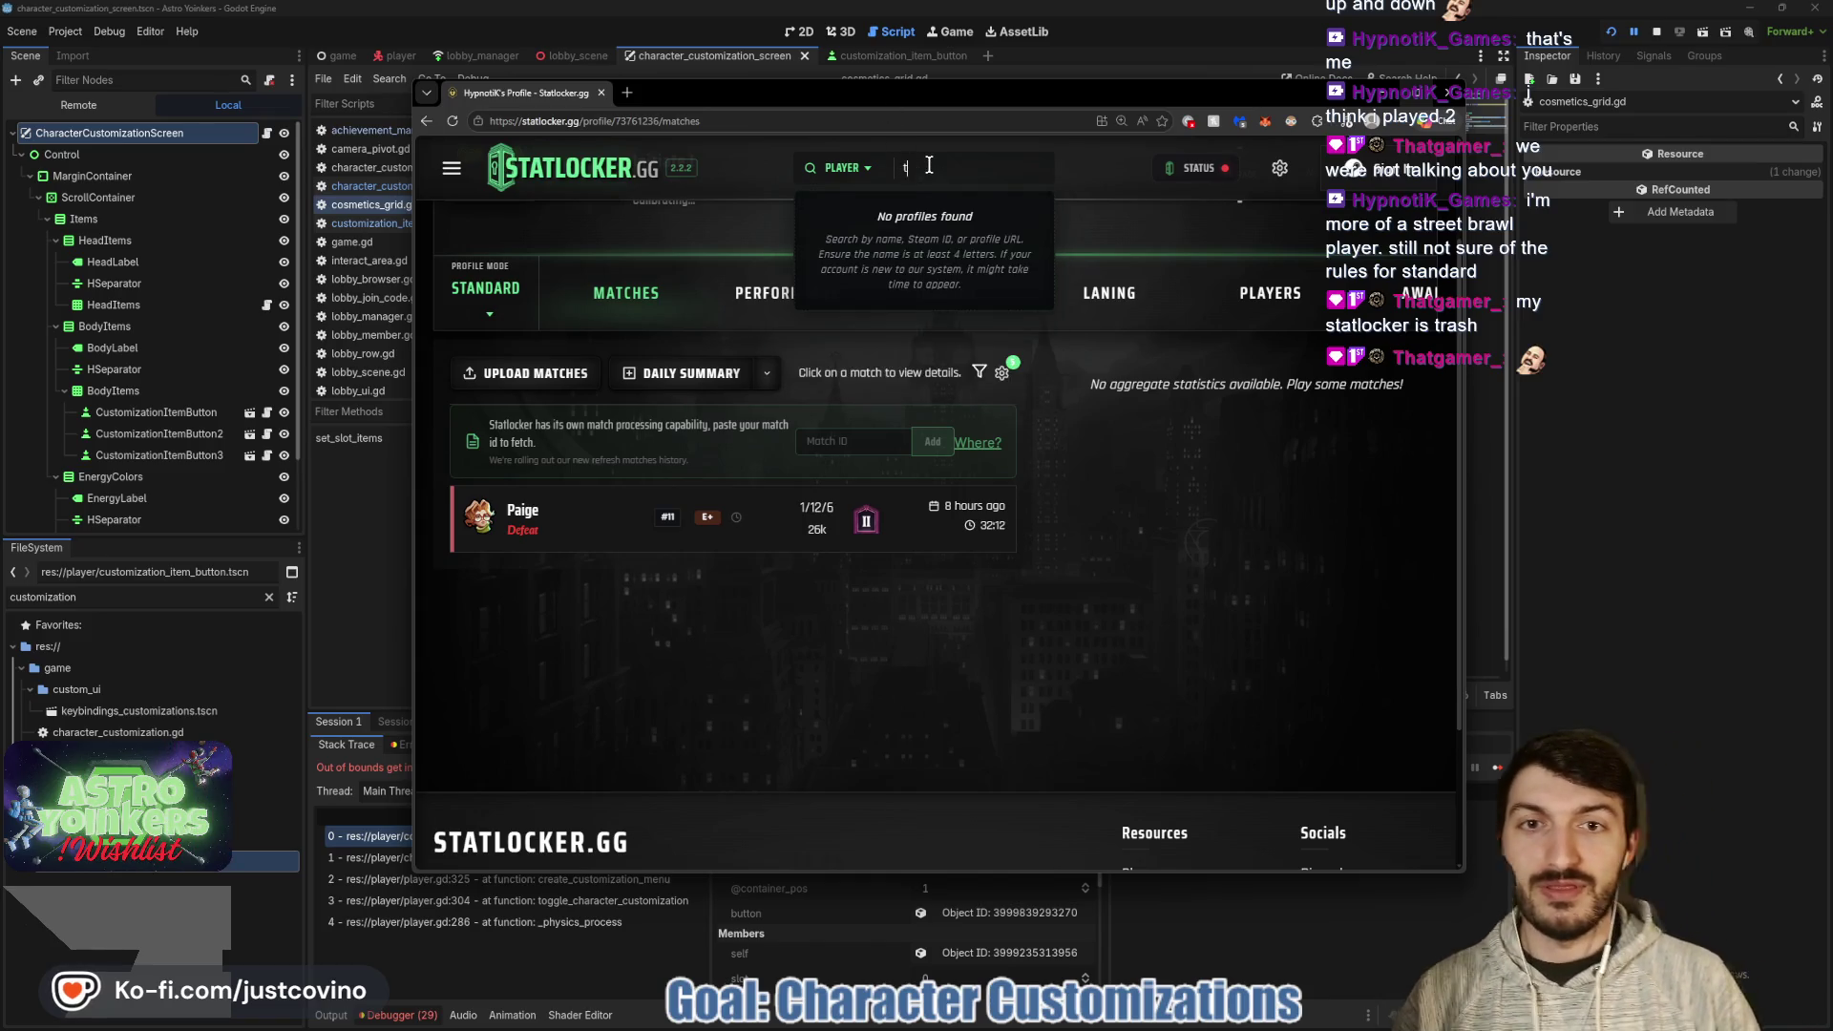
{"action": "type", "text": "hat"}
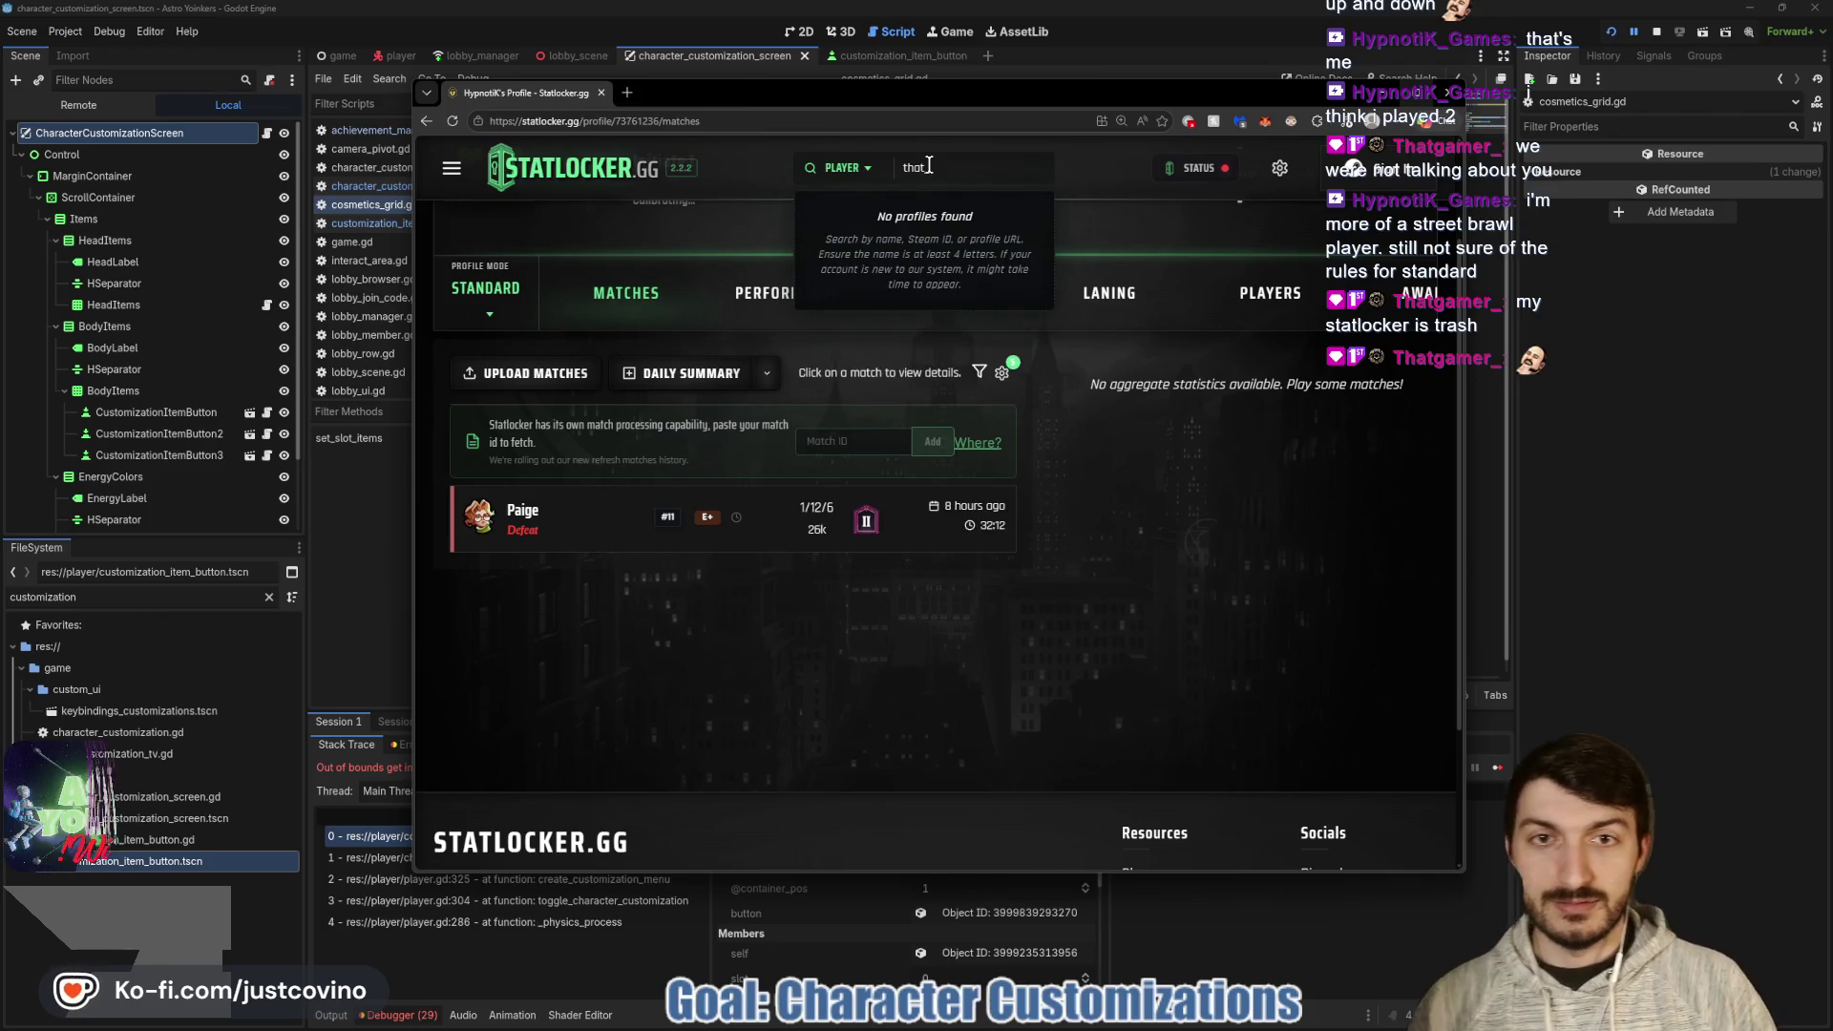
{"action": "type", "text": " gamer"}
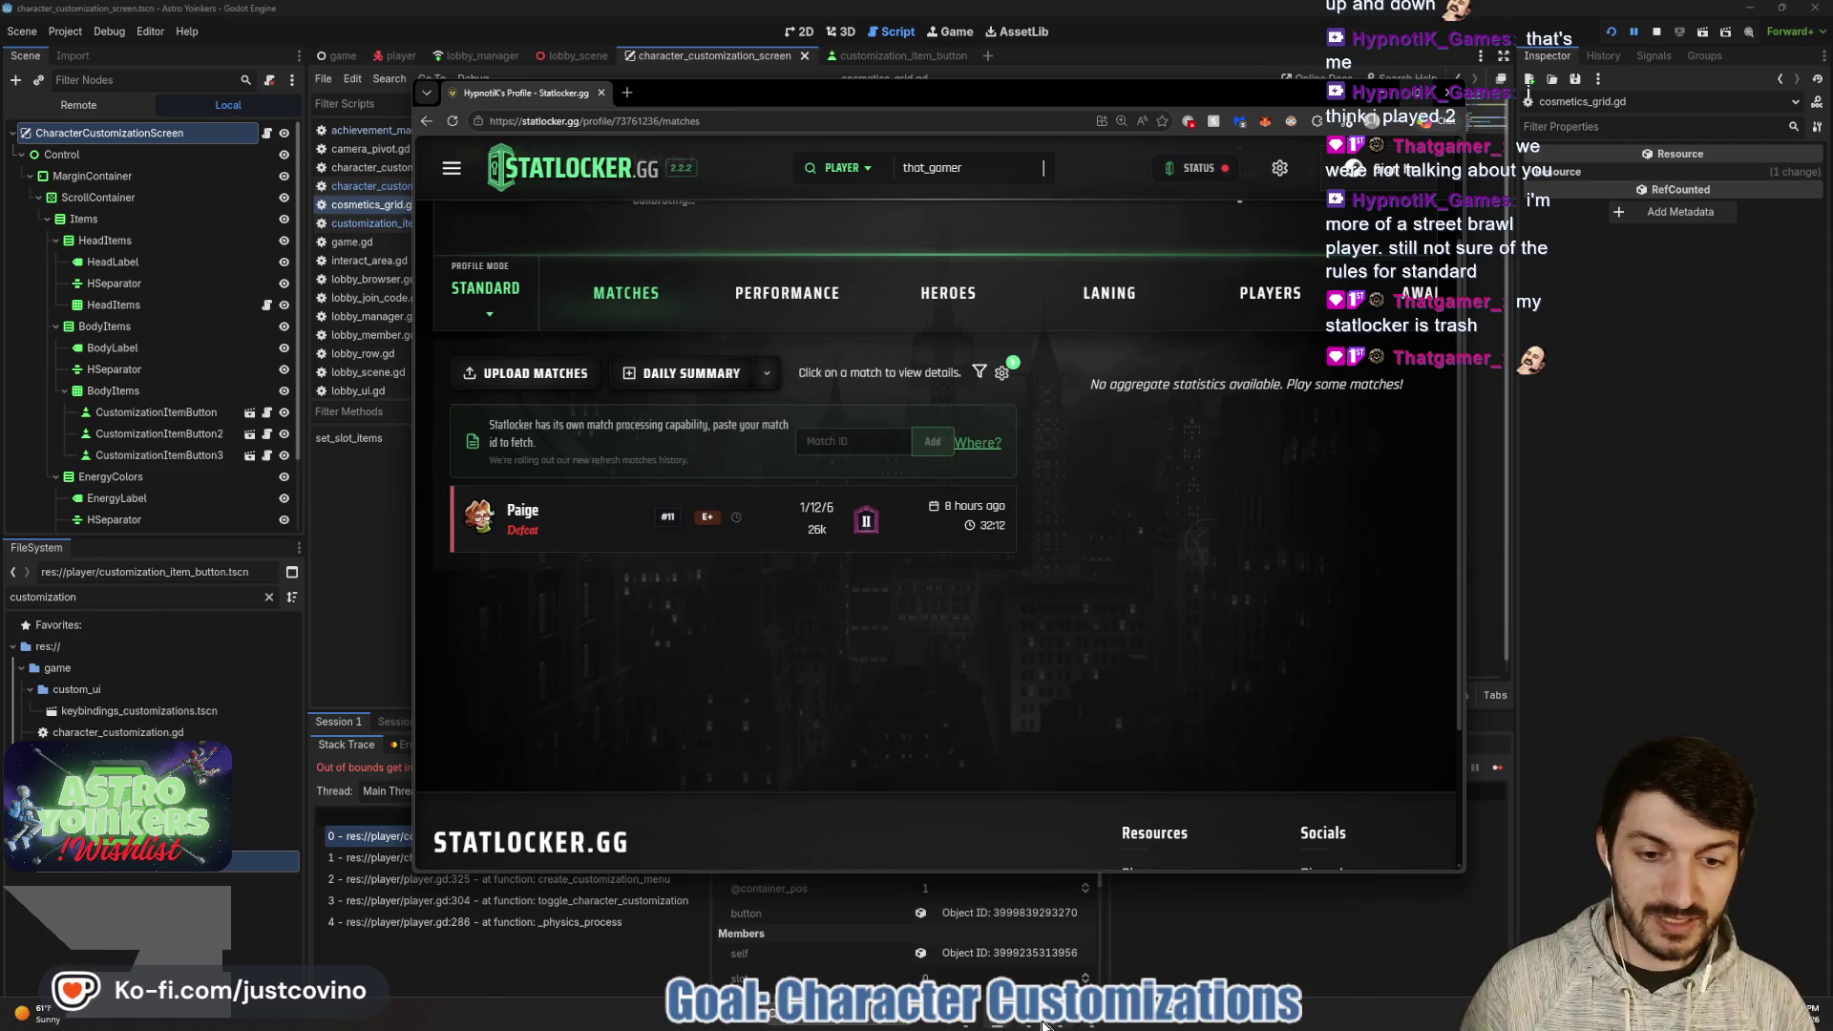
- Check the Steam friends list, then return to Statlocker and open the matching player's profile
{"action": "key", "text": "alt+Tab"}
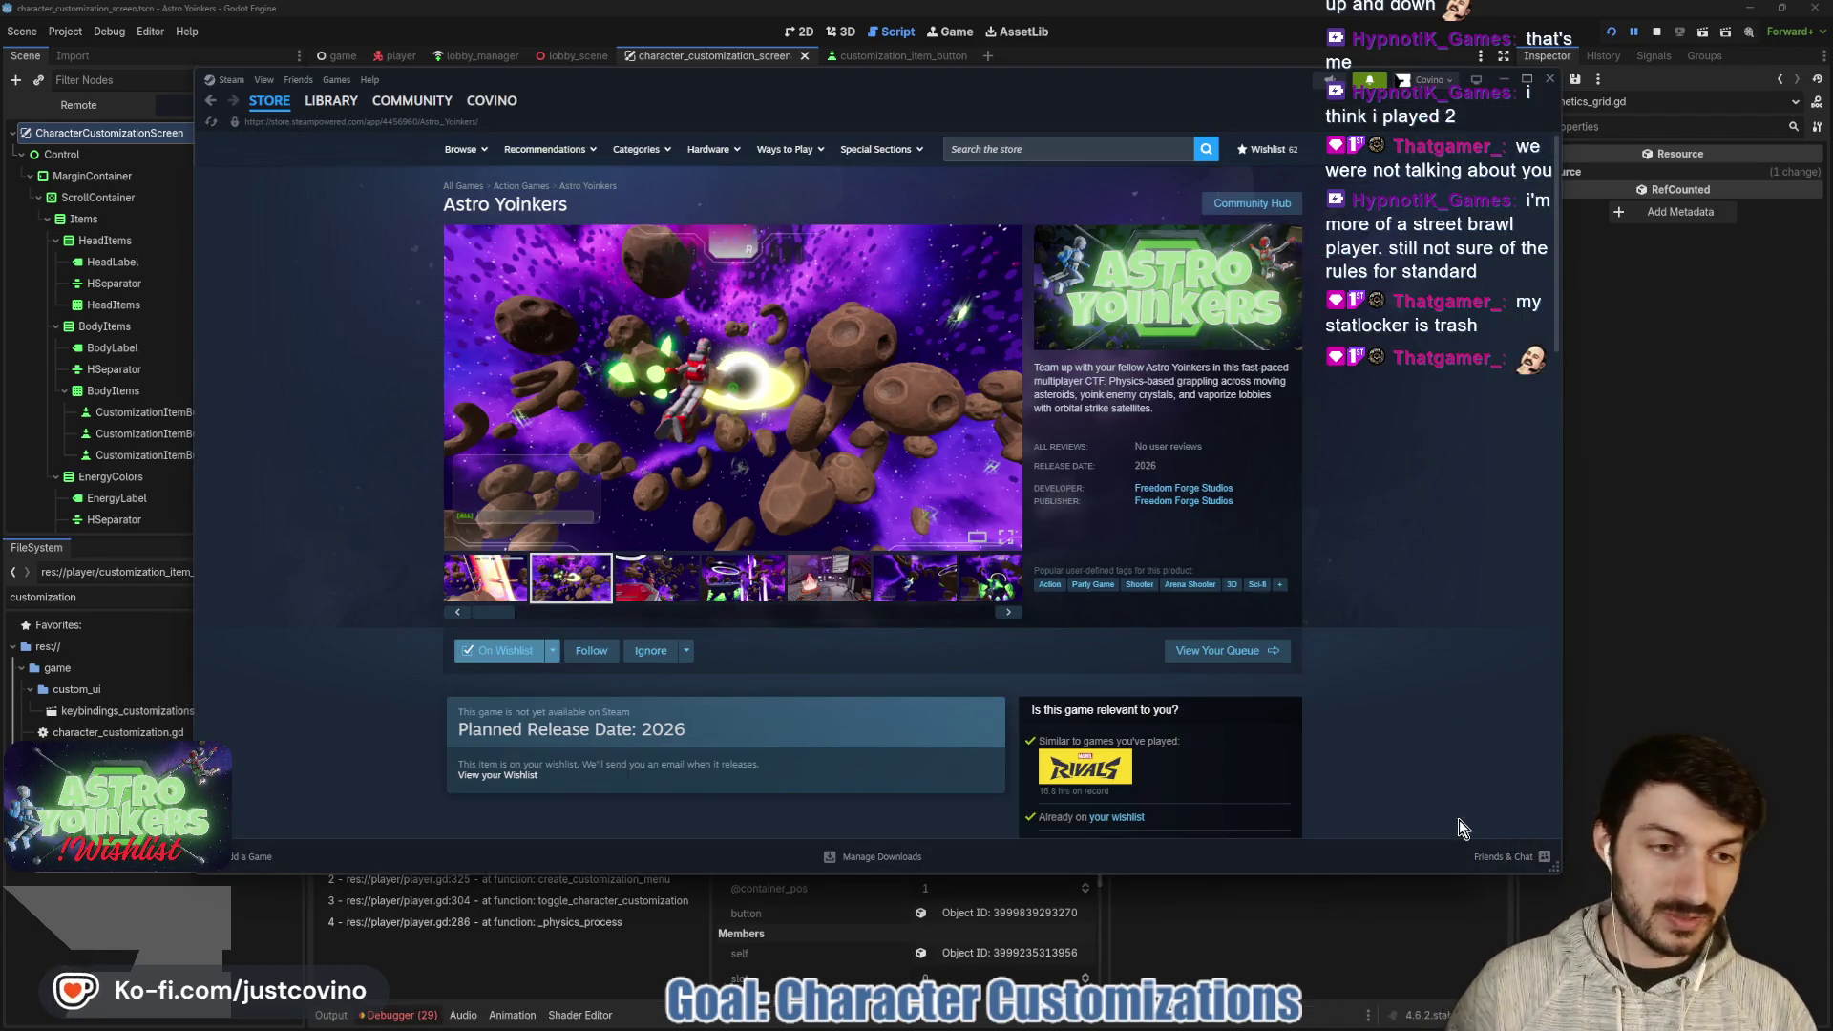
{"action": "left_click", "coordinate": [1487, 856]}
{"action": "scroll", "coordinate": [1314, 472], "scroll_direction": "down", "scroll_amount": 3}
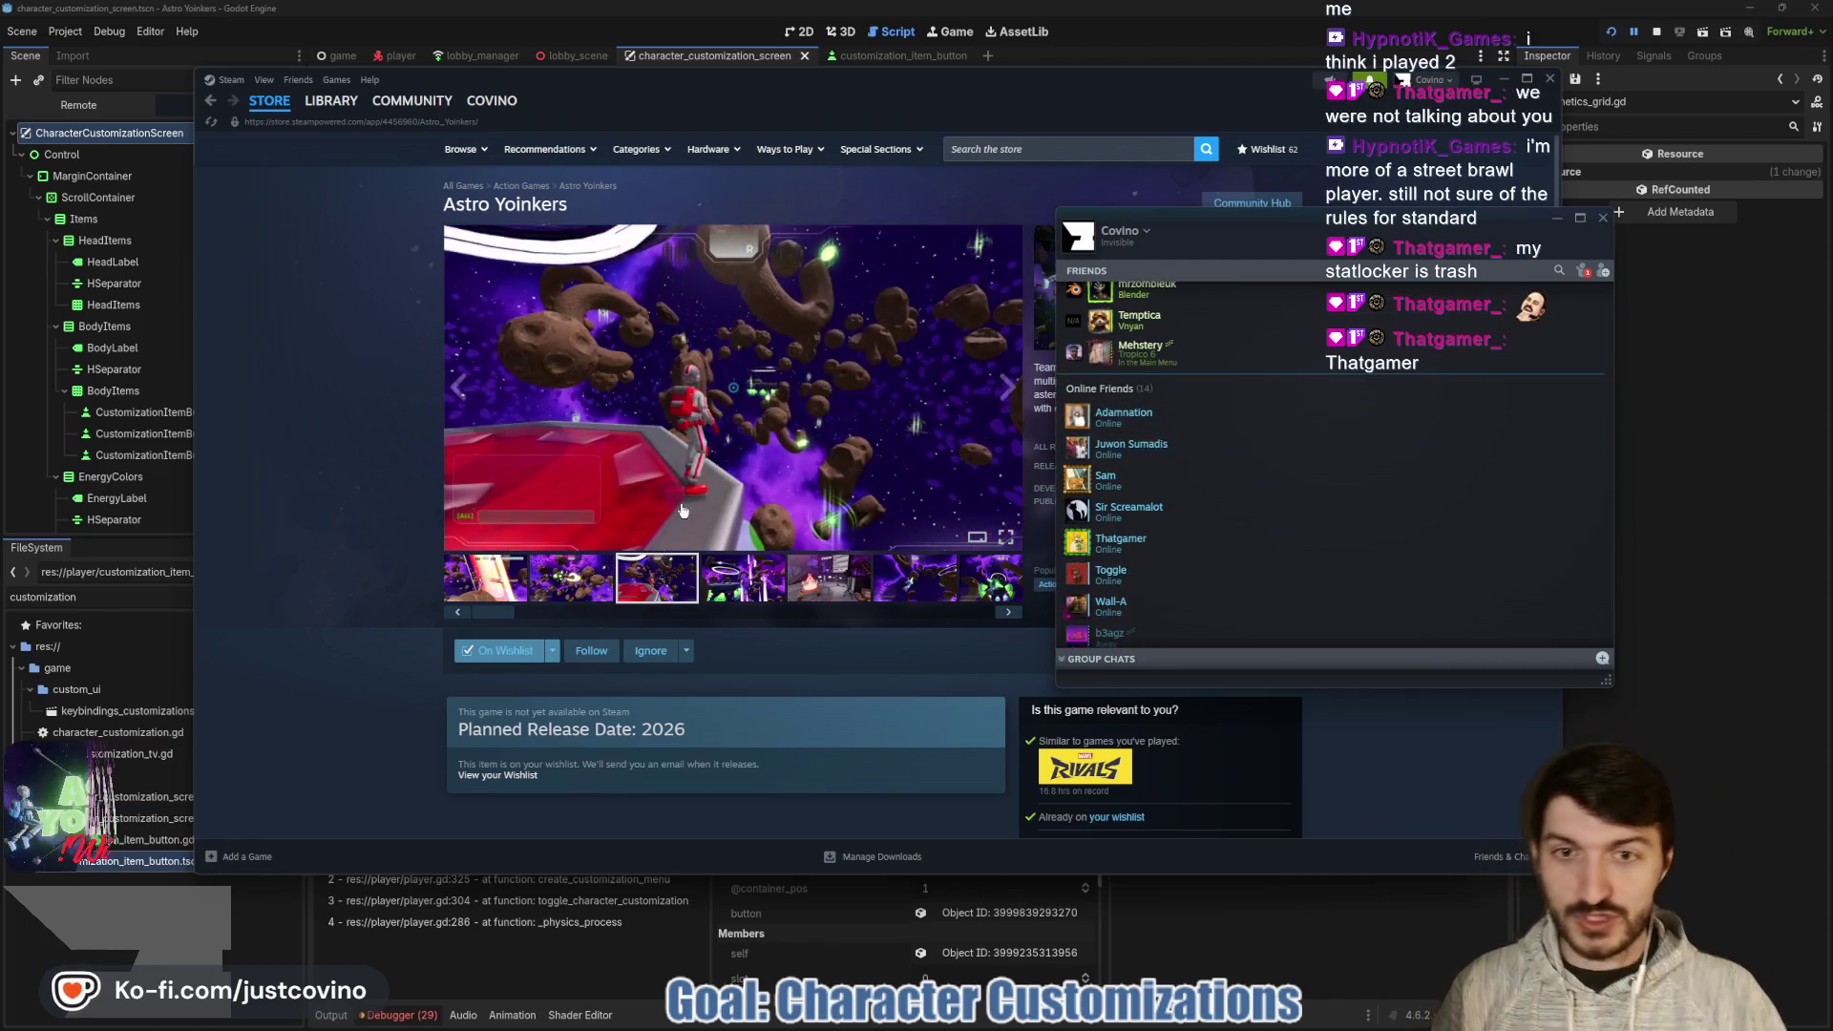
{"action": "key", "text": "alt+Tab"}
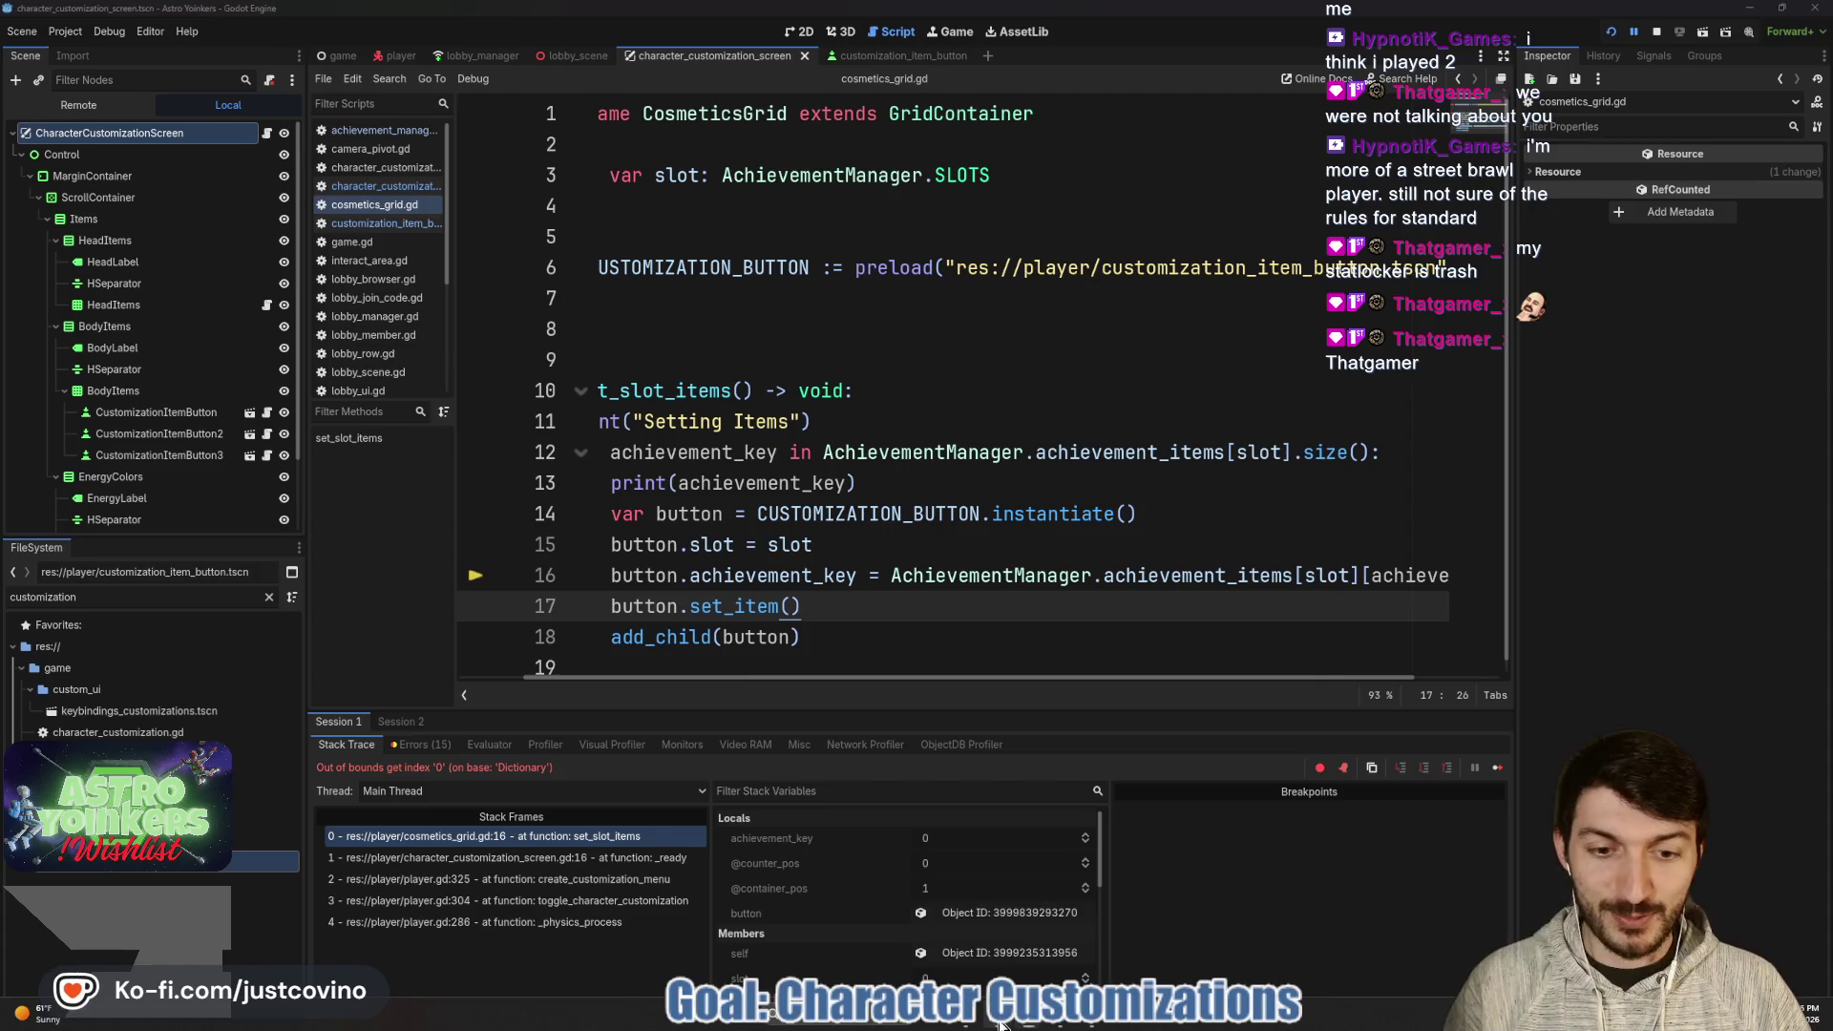
{"action": "key", "text": "alt+Tab"}
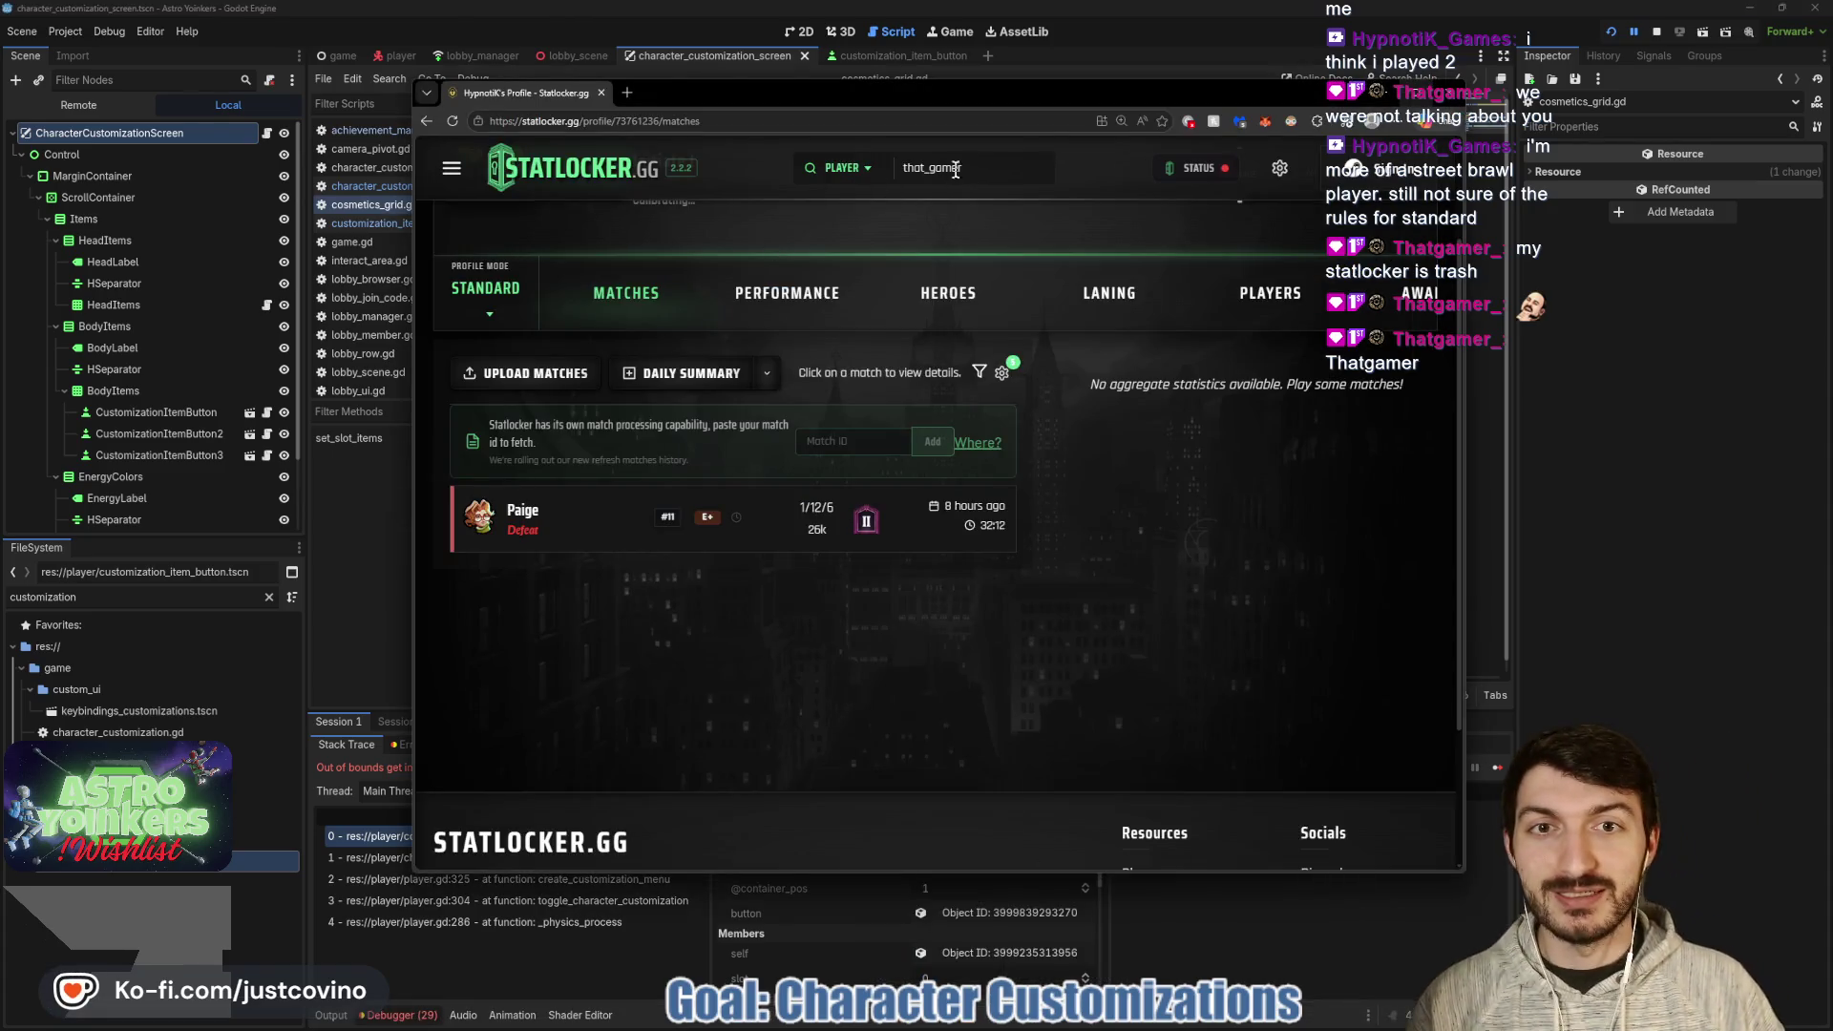
{"action": "left_click", "coordinate": [940, 170]}
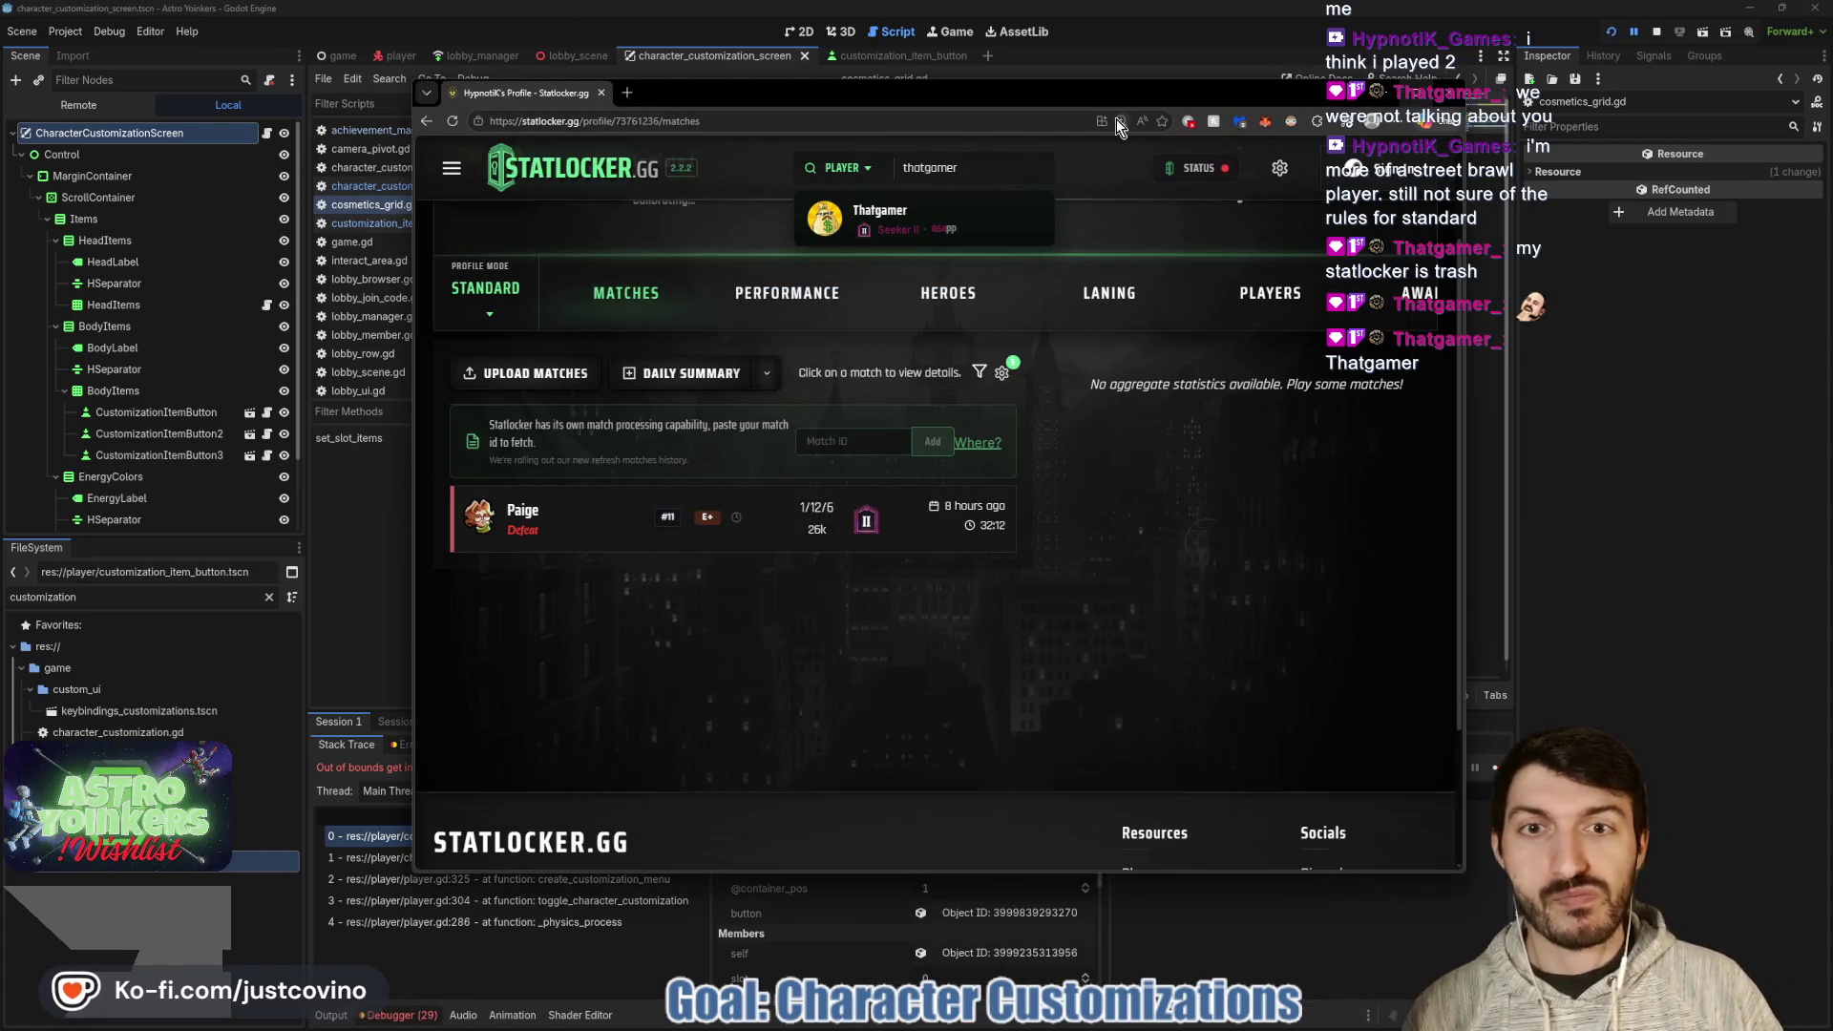
{"action": "left_click", "coordinate": [1010, 214]}
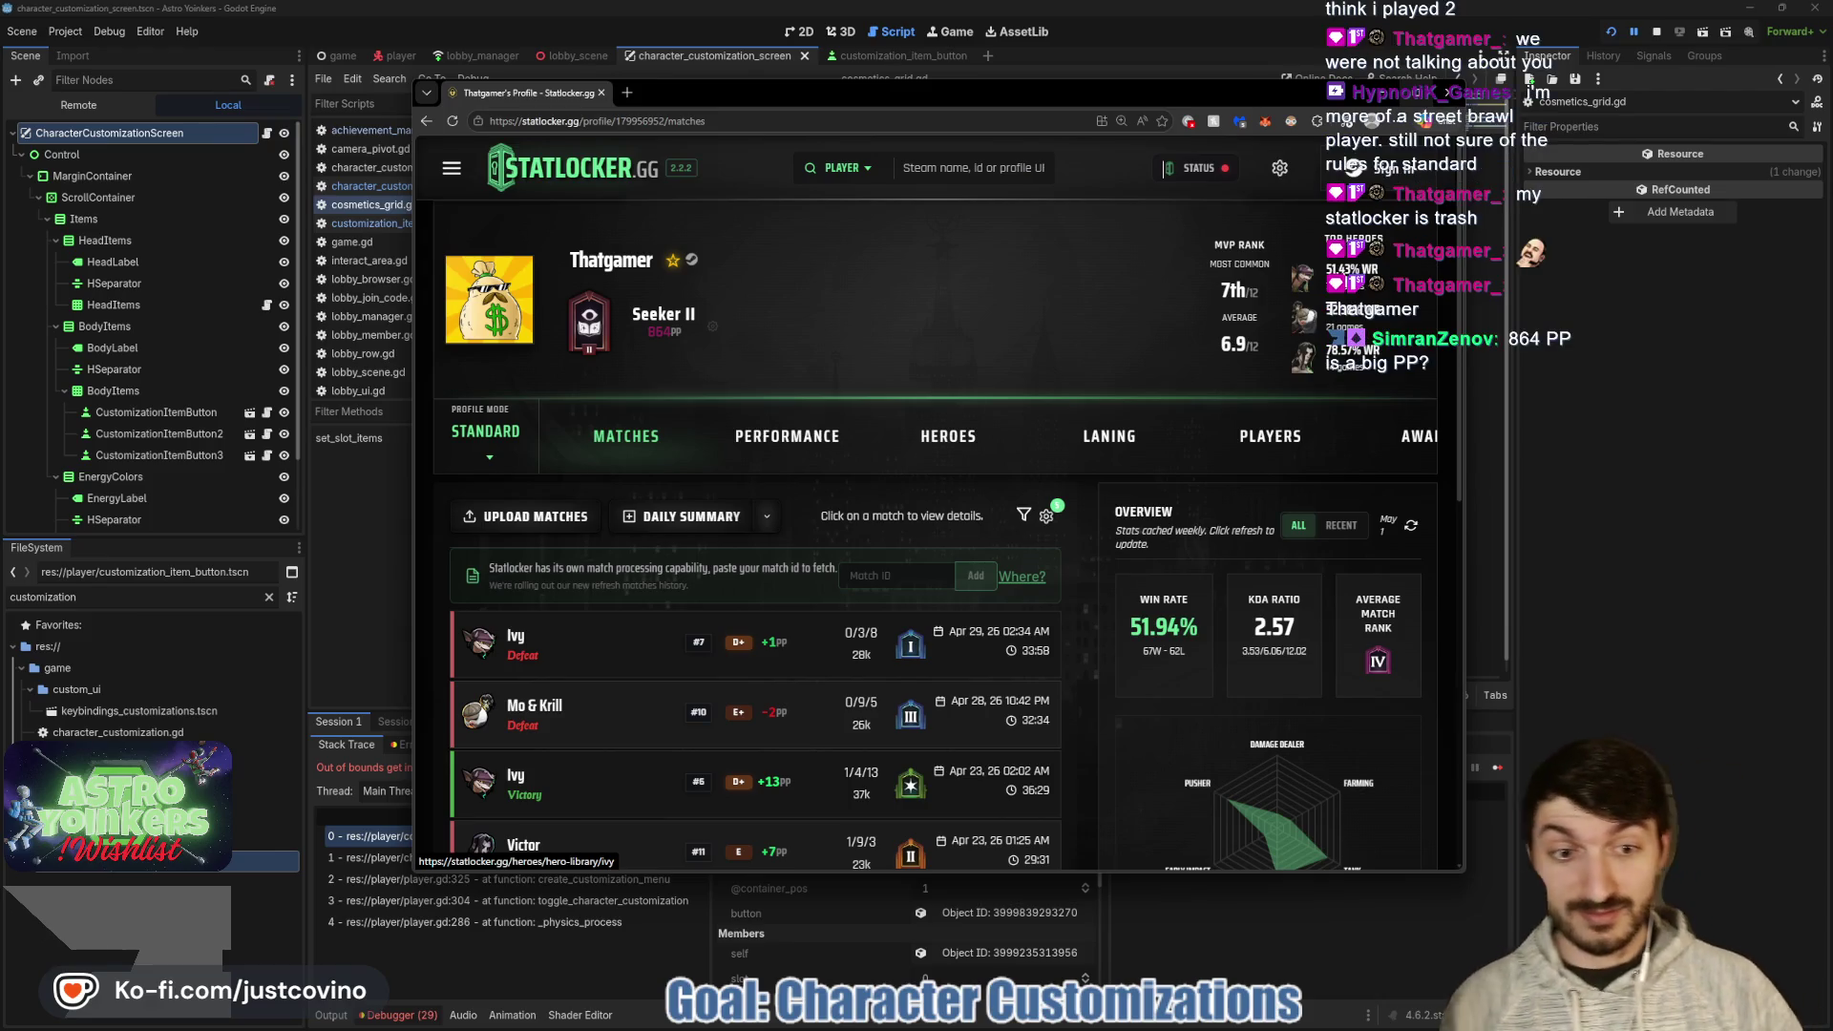
- Scroll through the player's recent matches, then view their Performance tab stats
{"action": "scroll", "coordinate": [1023, 274], "scroll_direction": "down", "scroll_amount": 2}
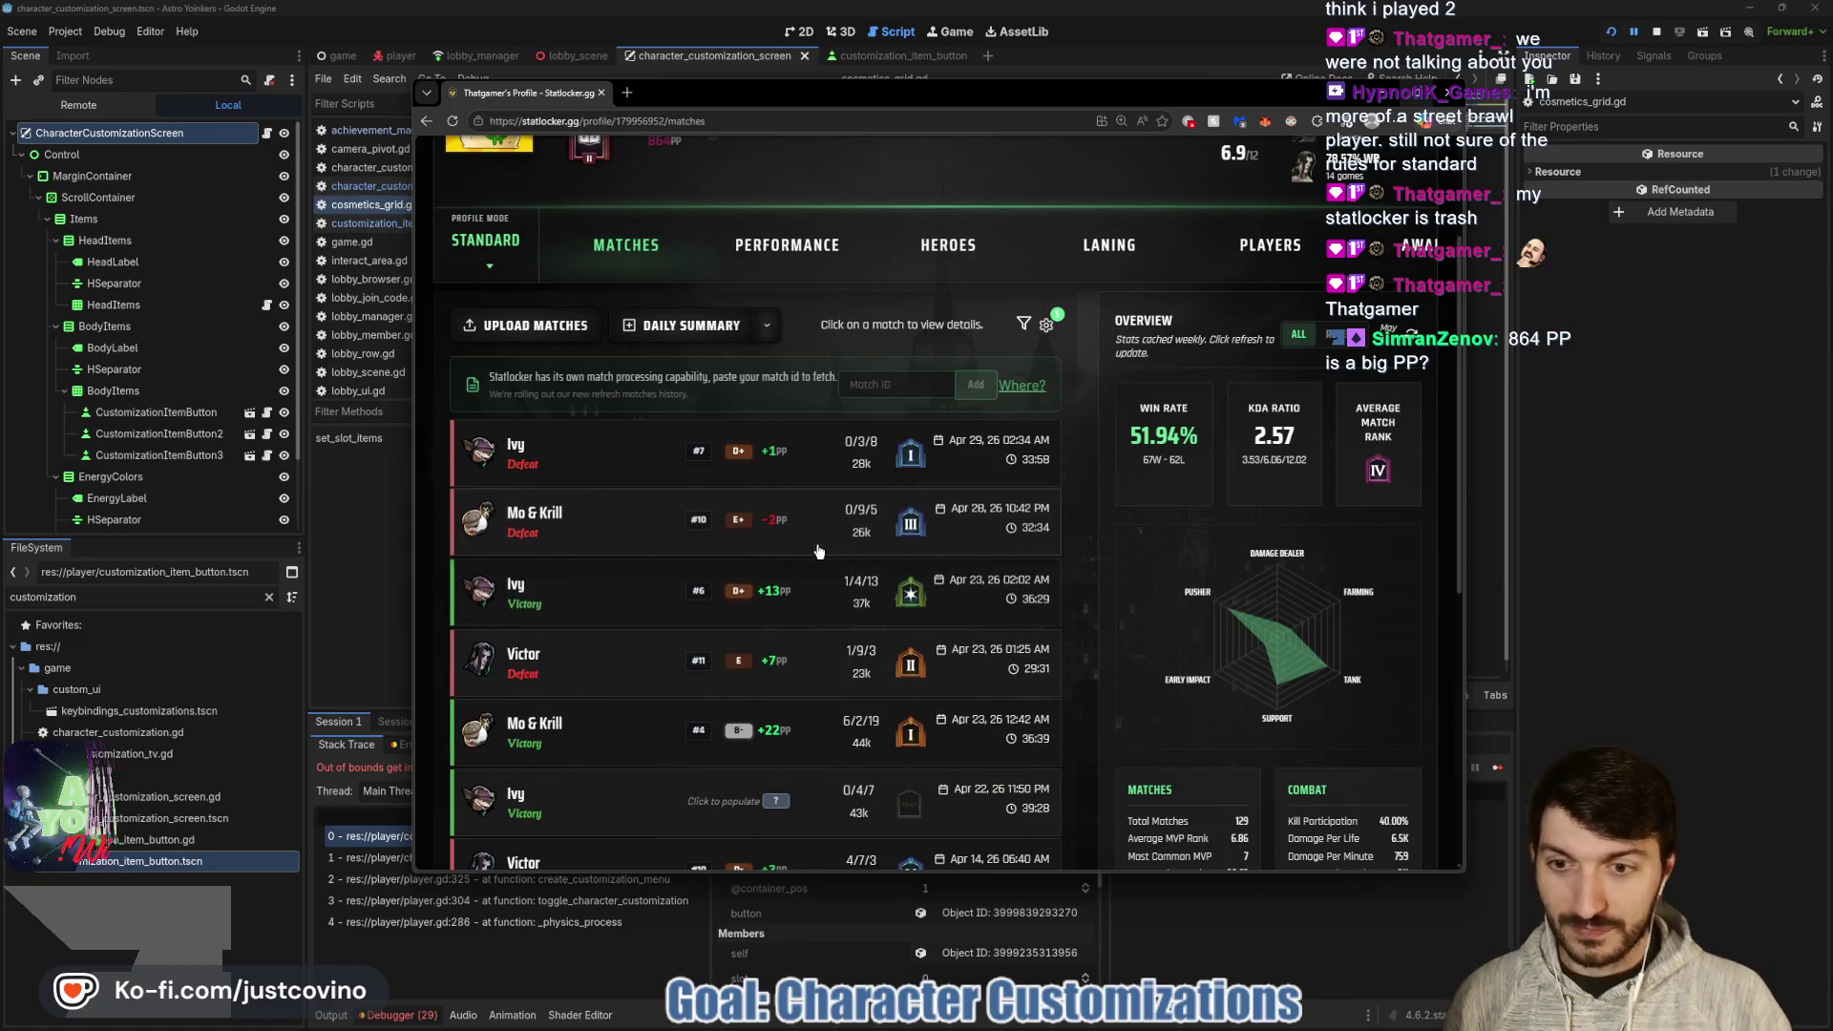
{"action": "scroll", "coordinate": [668, 611], "scroll_direction": "down", "scroll_amount": 1}
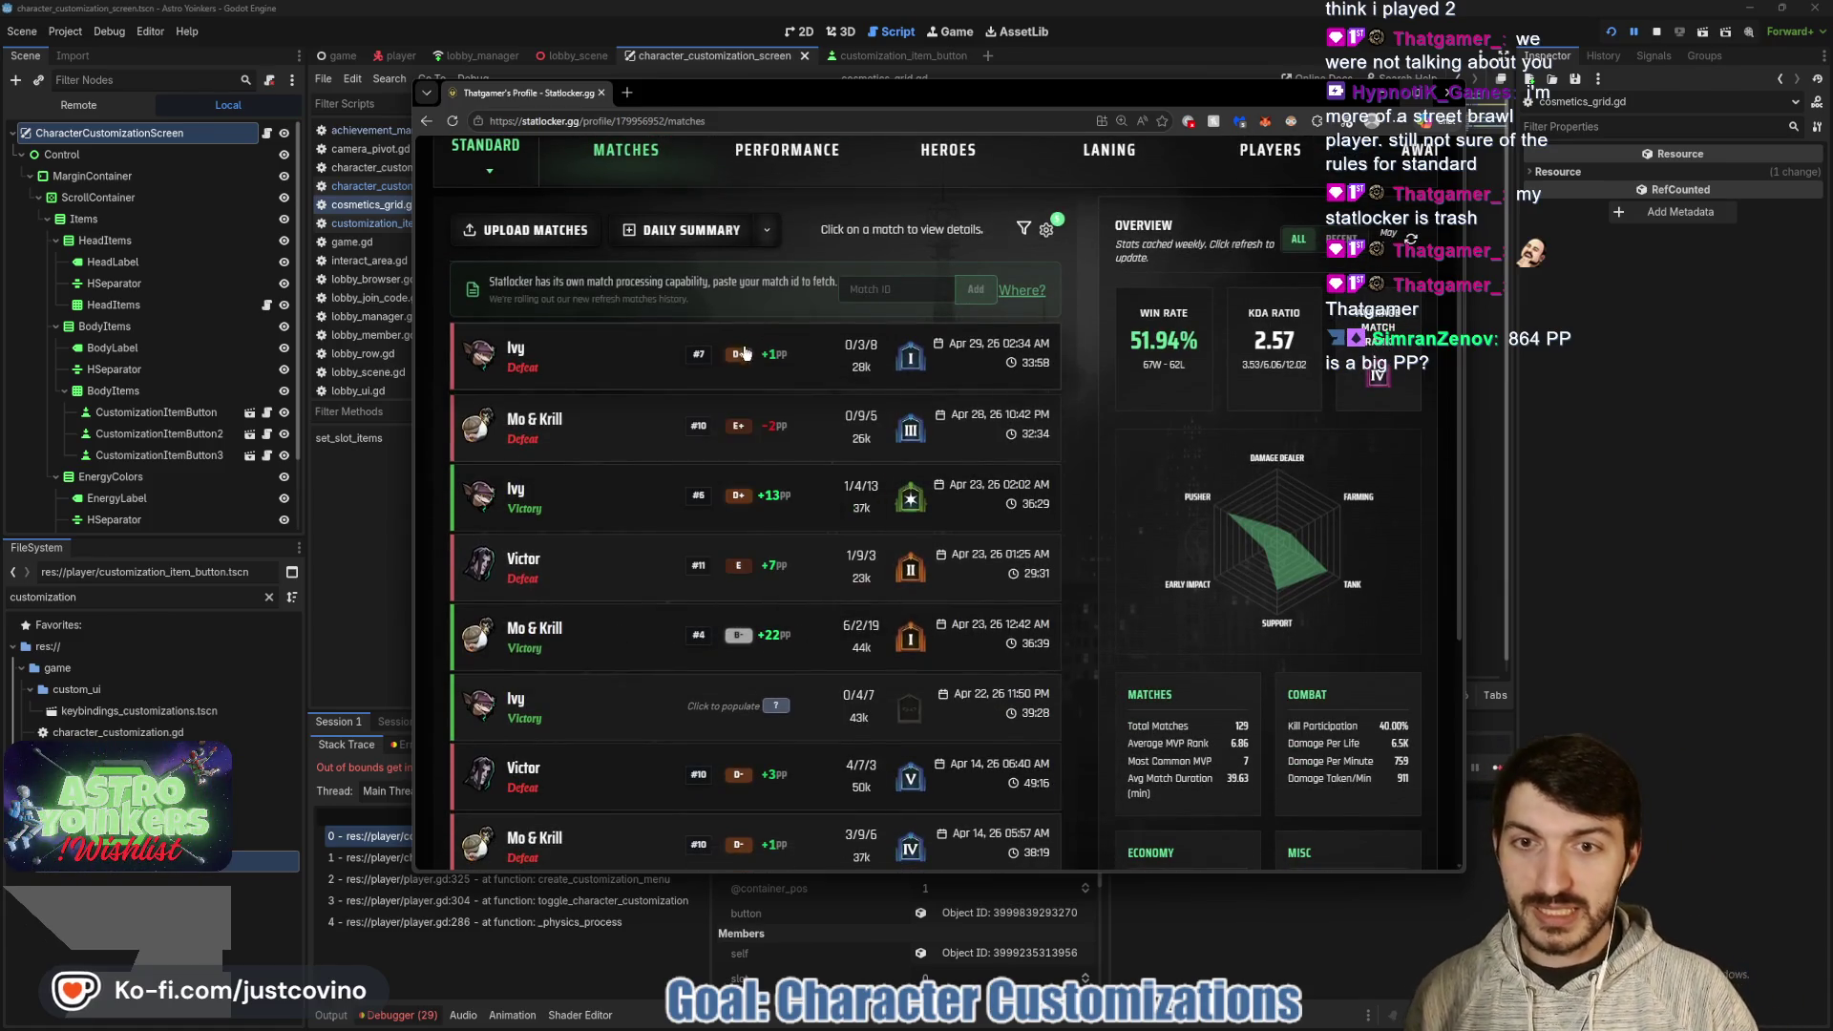
{"action": "scroll", "coordinate": [741, 509], "scroll_direction": "down", "scroll_amount": 1}
{"action": "scroll", "coordinate": [741, 509], "scroll_direction": "down", "scroll_amount": 2}
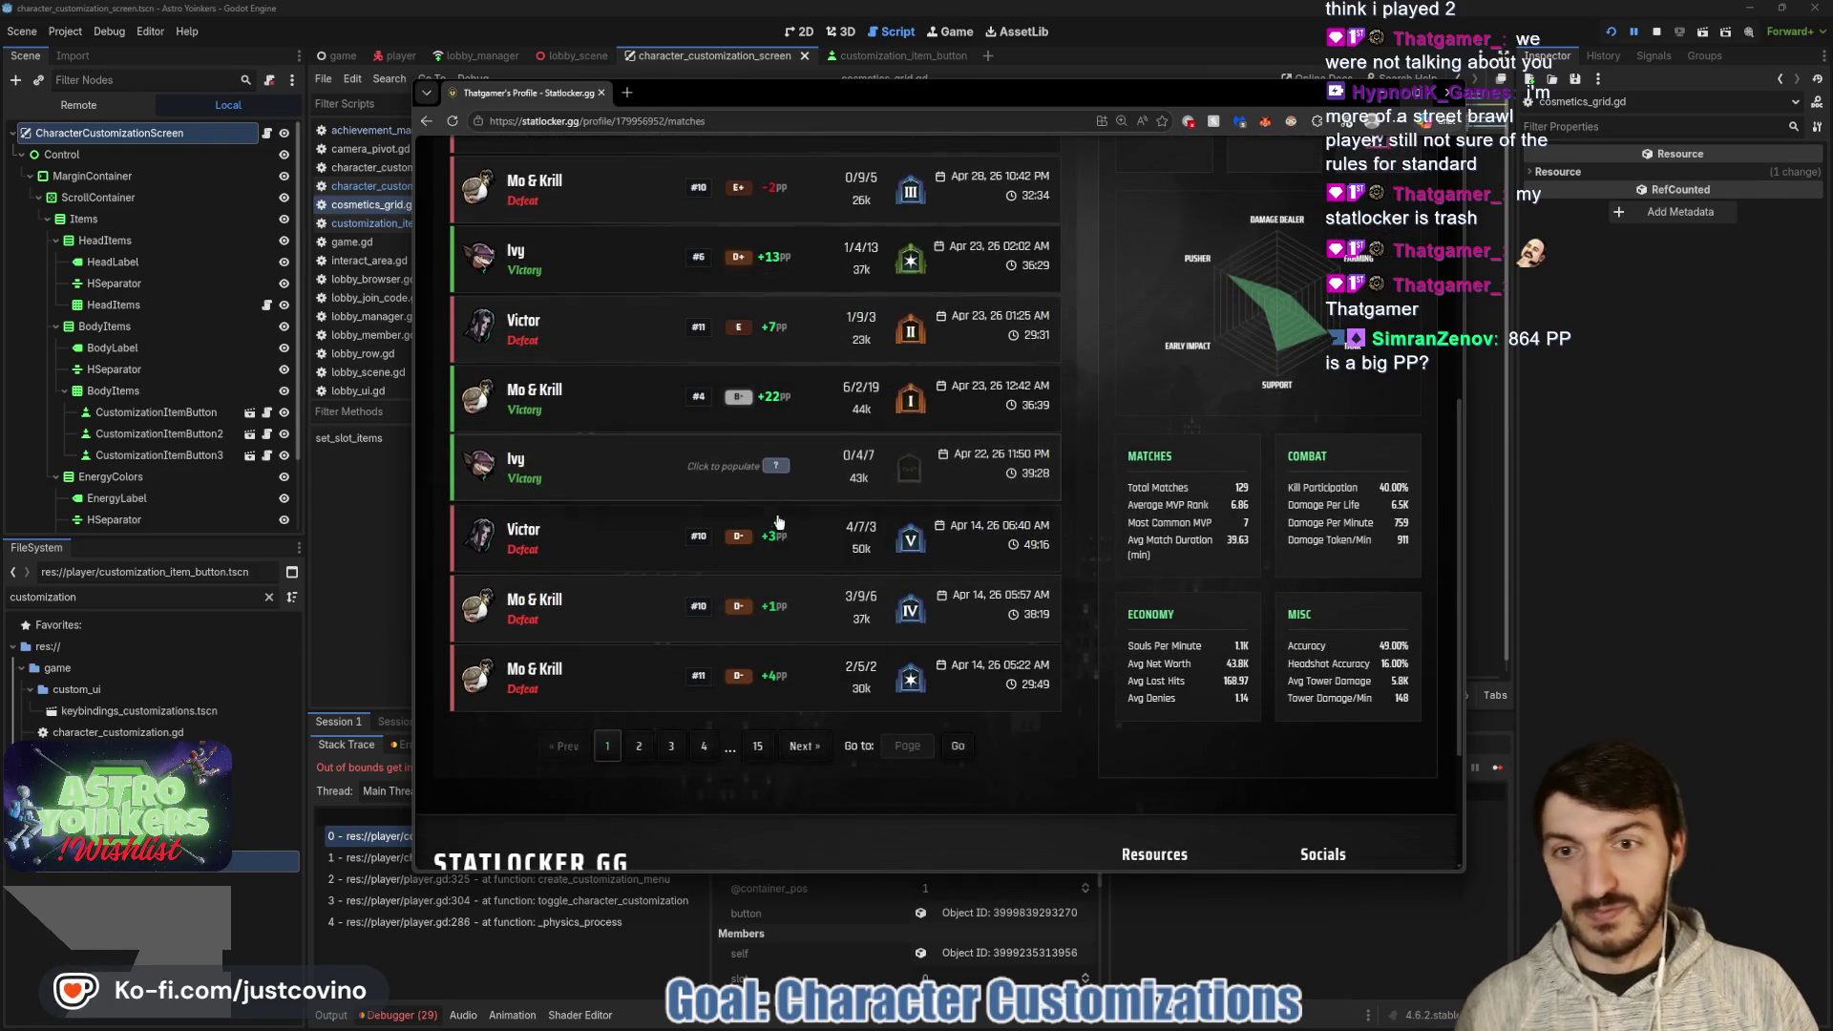
{"action": "scroll", "coordinate": [754, 286], "scroll_direction": "down", "scroll_amount": 2}
{"action": "scroll", "coordinate": [792, 467], "scroll_direction": "up", "scroll_amount": 3}
{"action": "scroll", "coordinate": [792, 467], "scroll_direction": "up", "scroll_amount": 5}
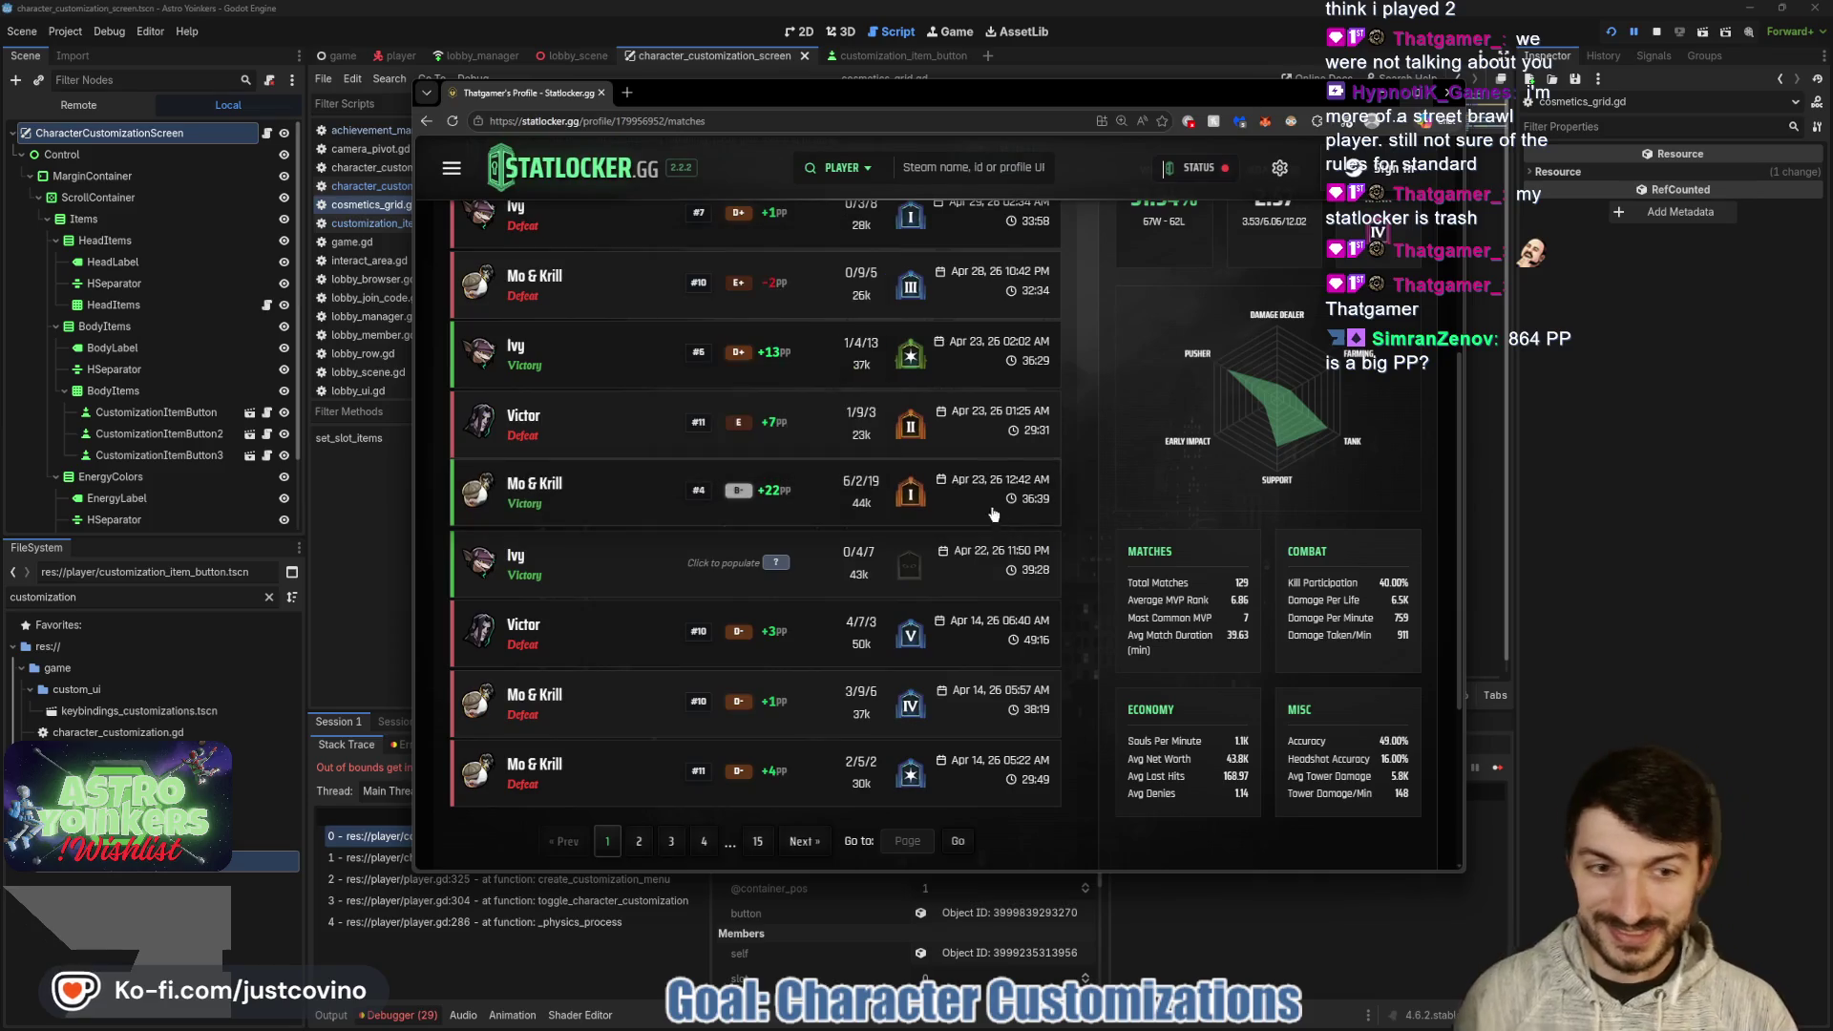
{"action": "scroll", "coordinate": [871, 375], "scroll_direction": "up", "scroll_amount": 1}
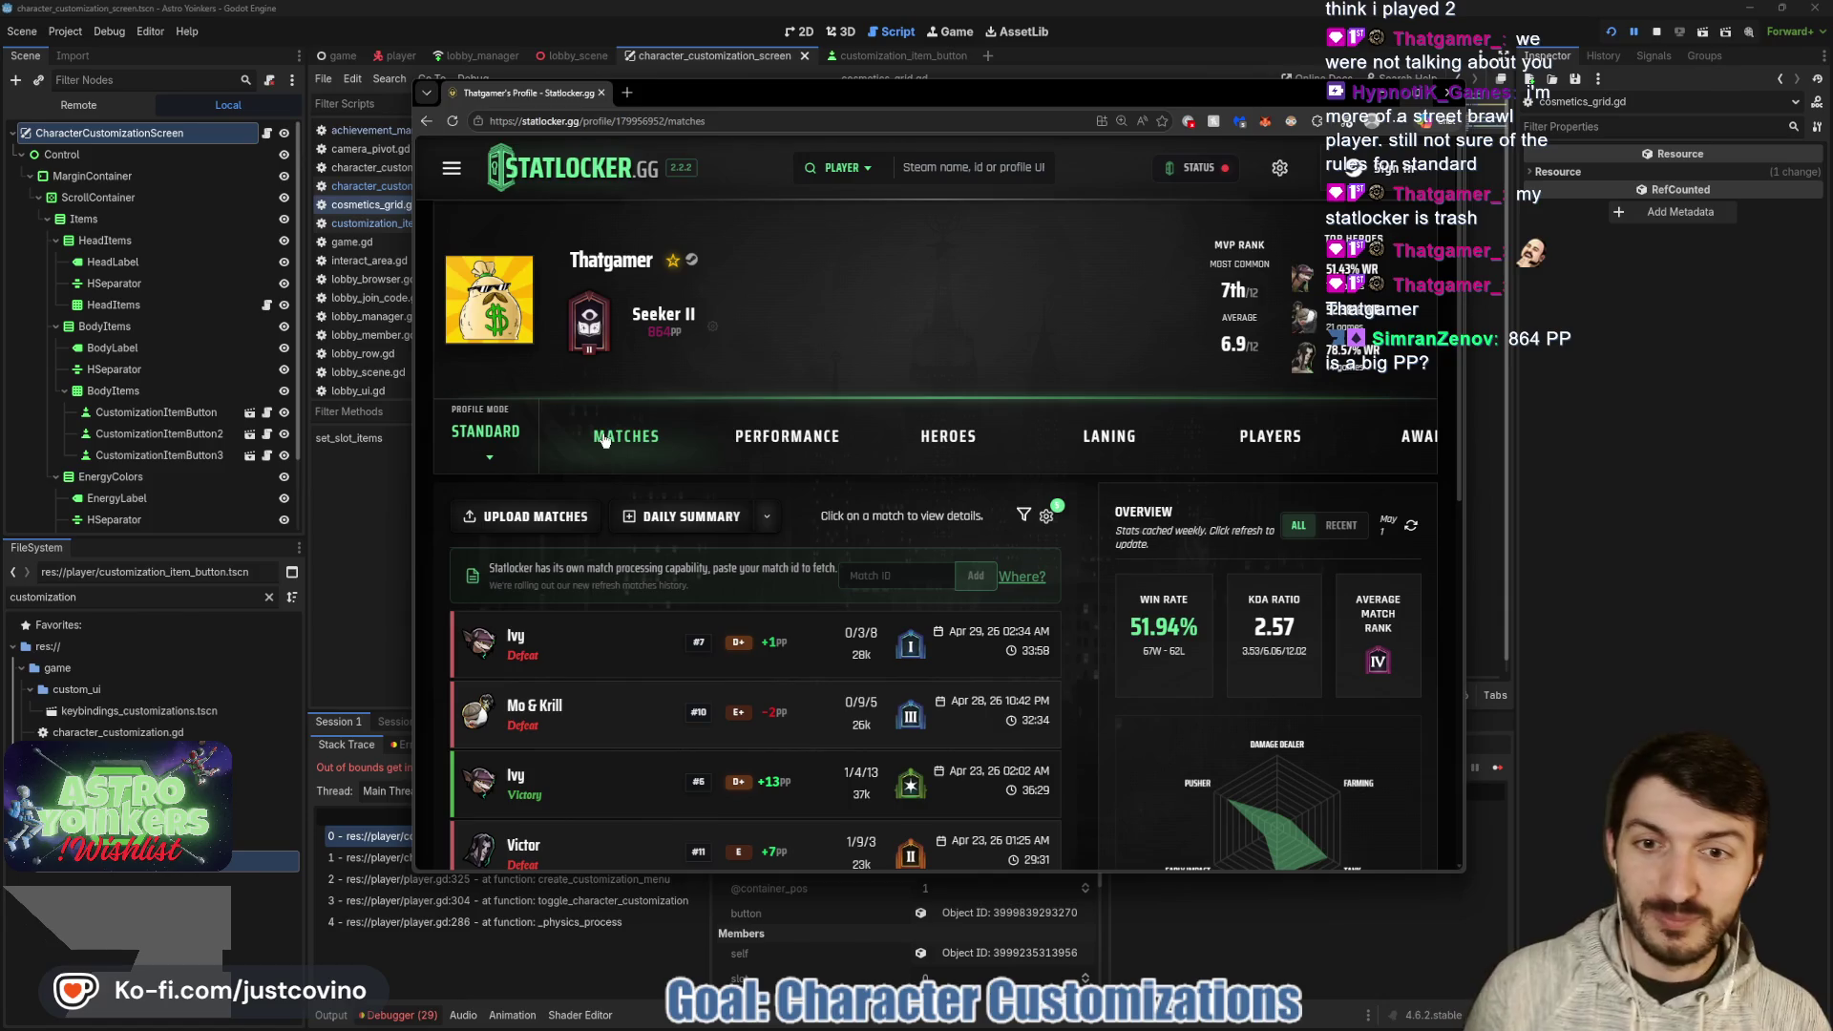
{"action": "left_click", "coordinate": [782, 437]}
{"action": "scroll", "coordinate": [936, 325], "scroll_direction": "down", "scroll_amount": 3}
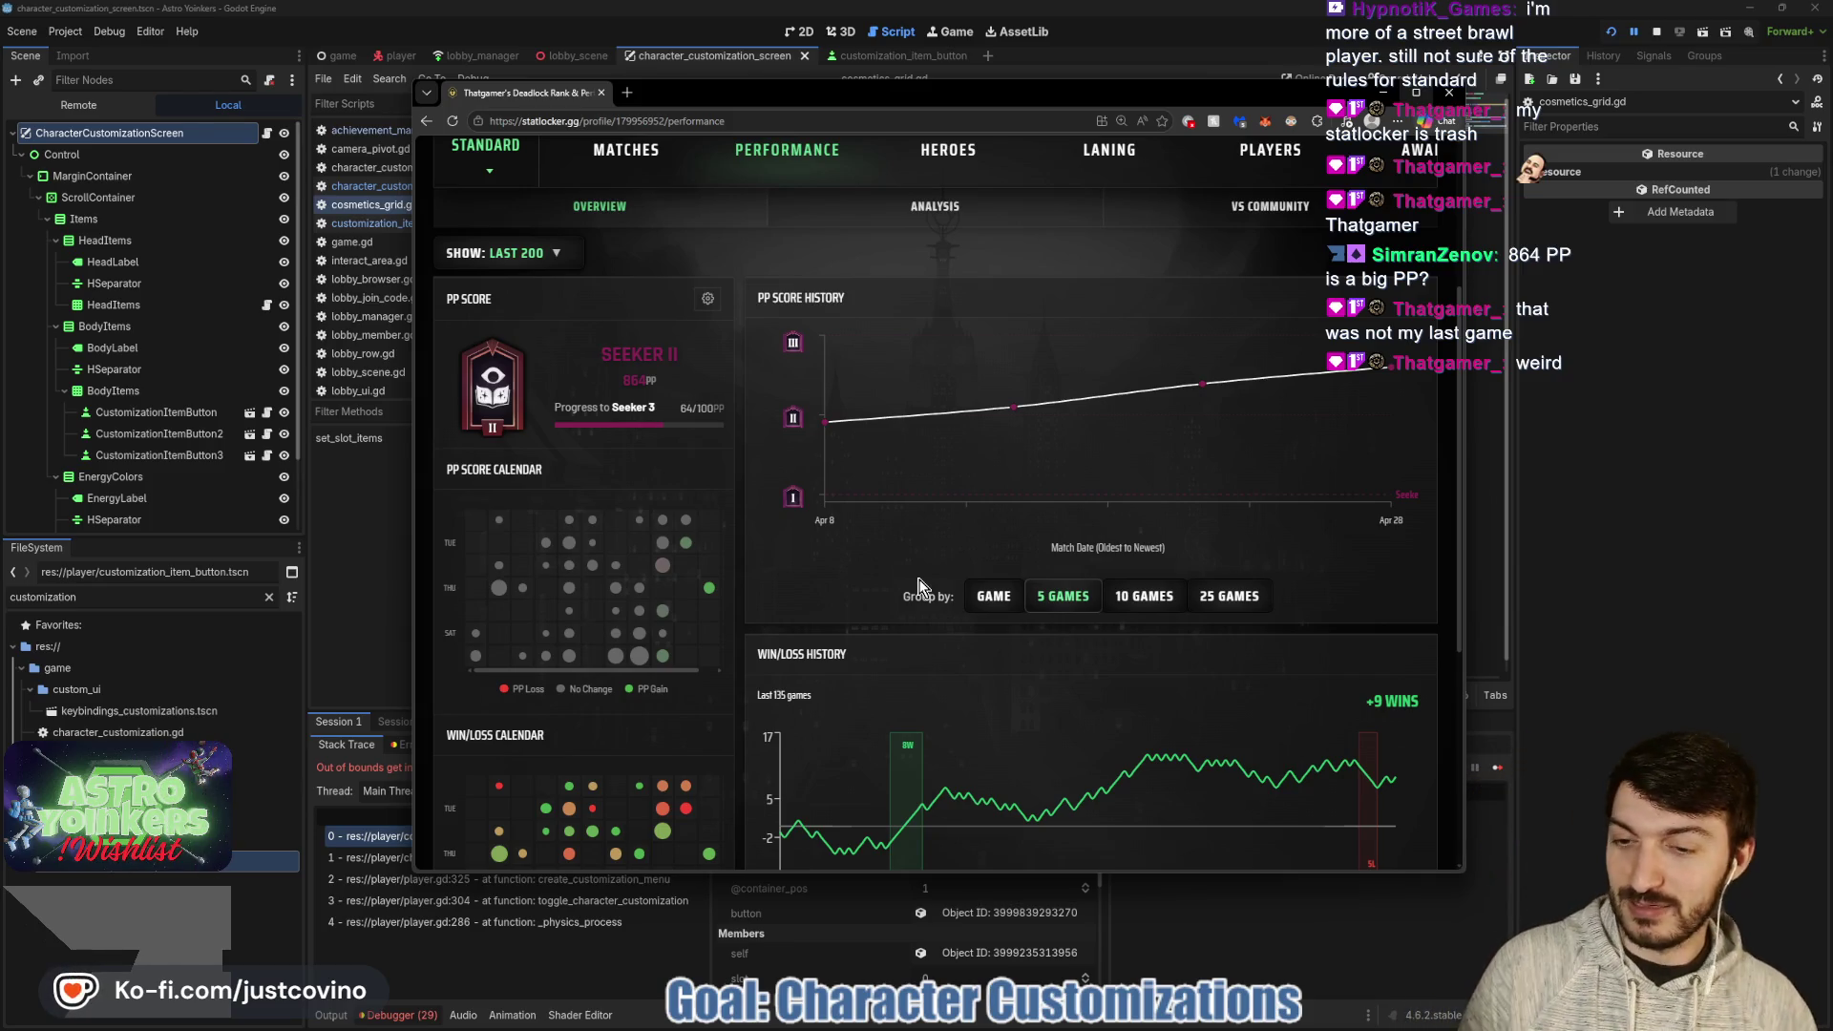
{"action": "scroll", "coordinate": [756, 487], "scroll_direction": "up", "scroll_amount": 3}
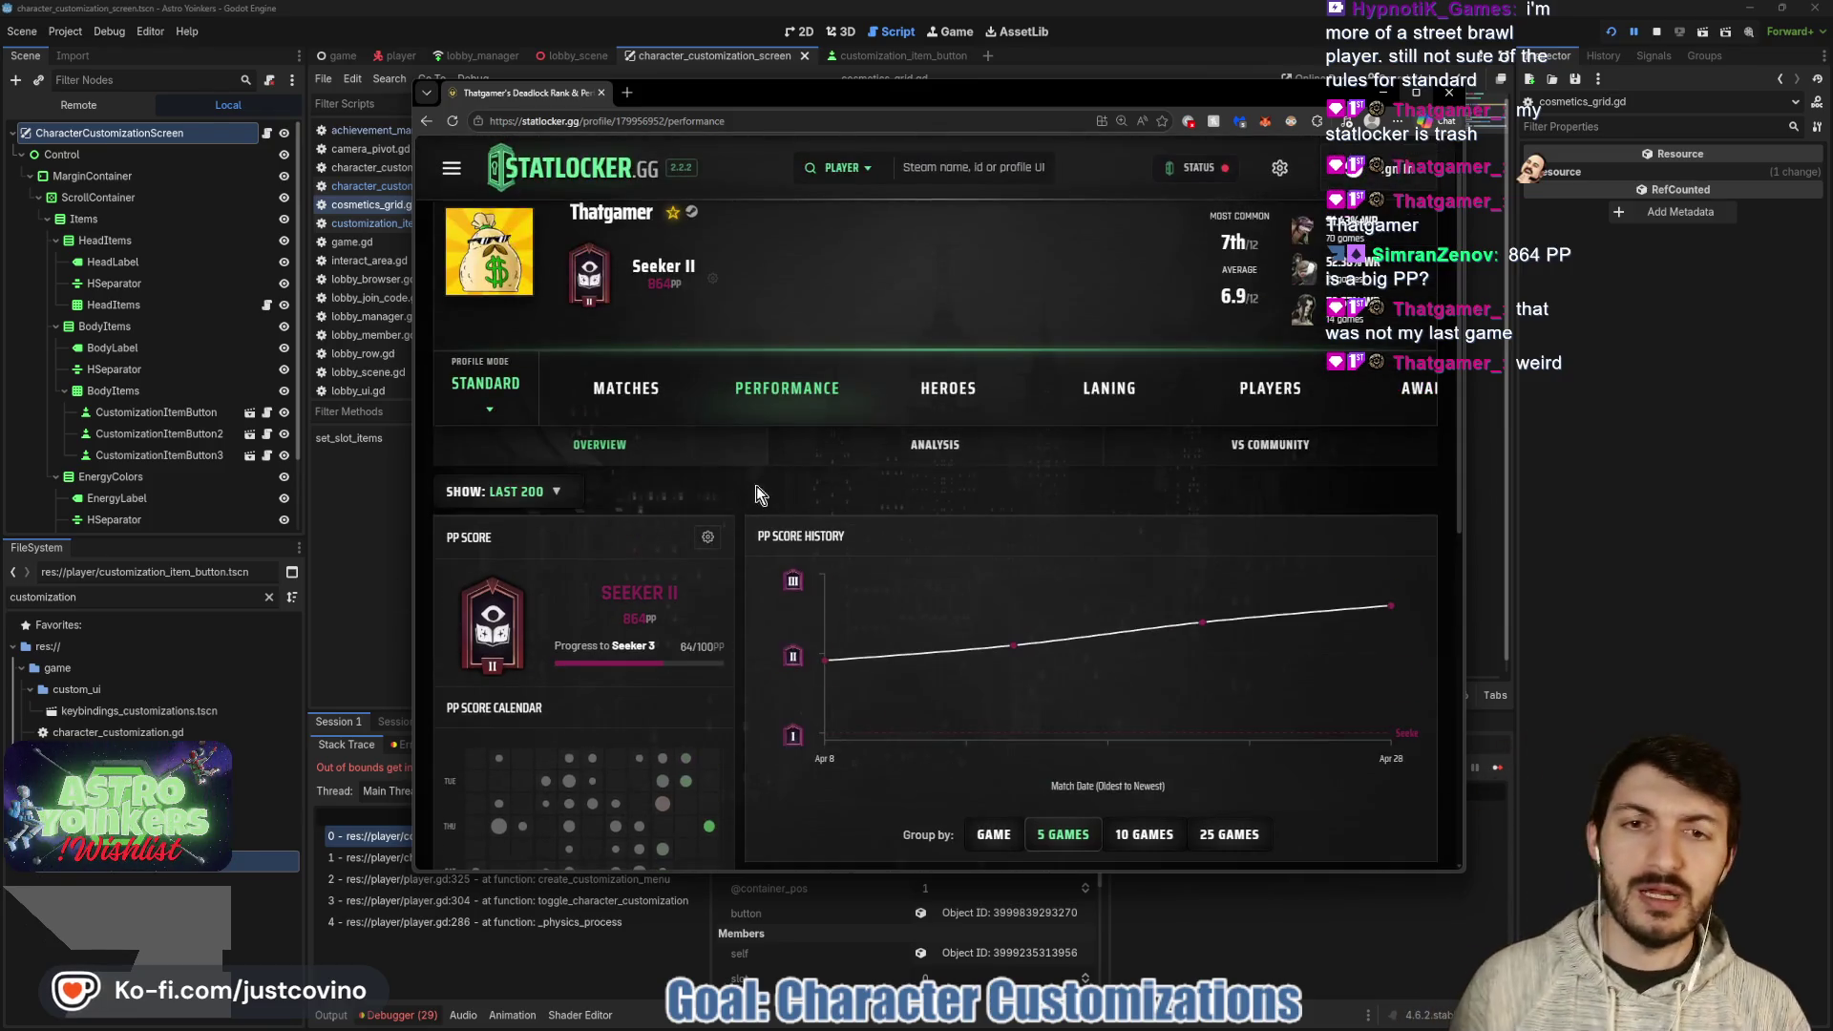
{"action": "left_click", "coordinate": [592, 399]}
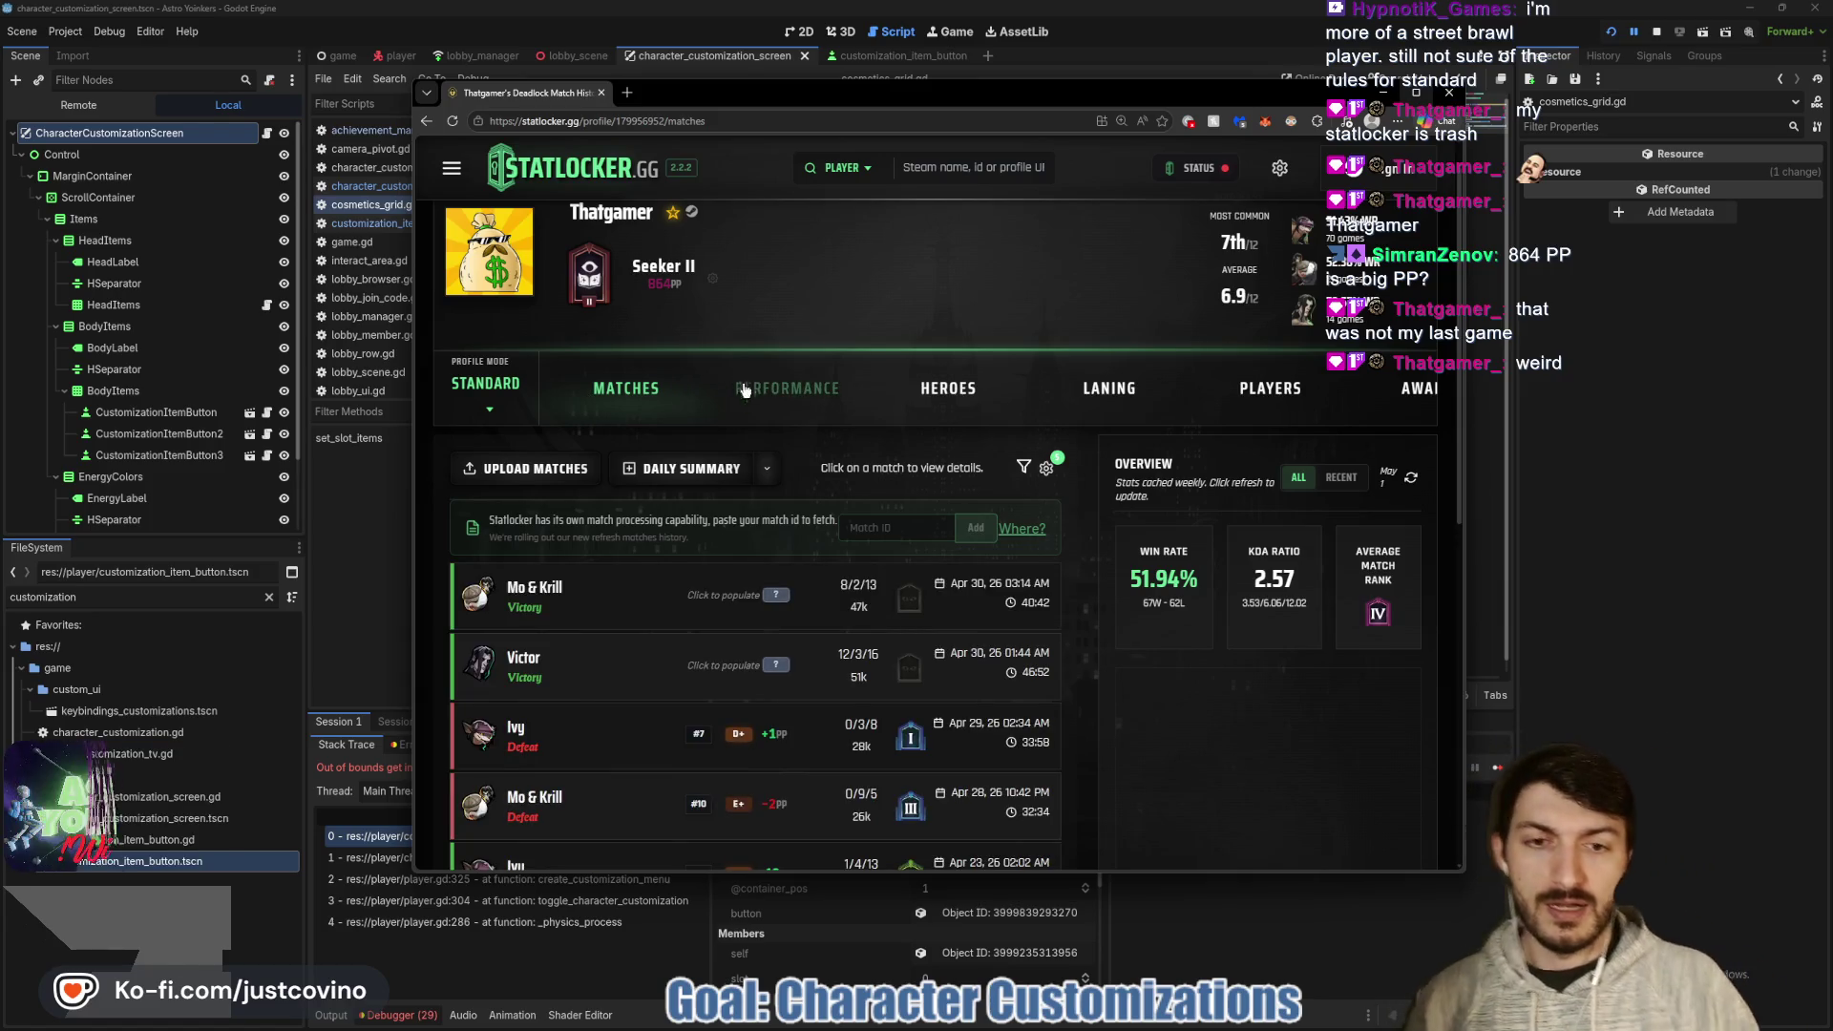
{"action": "scroll", "coordinate": [751, 401], "scroll_direction": "down", "scroll_amount": 2}
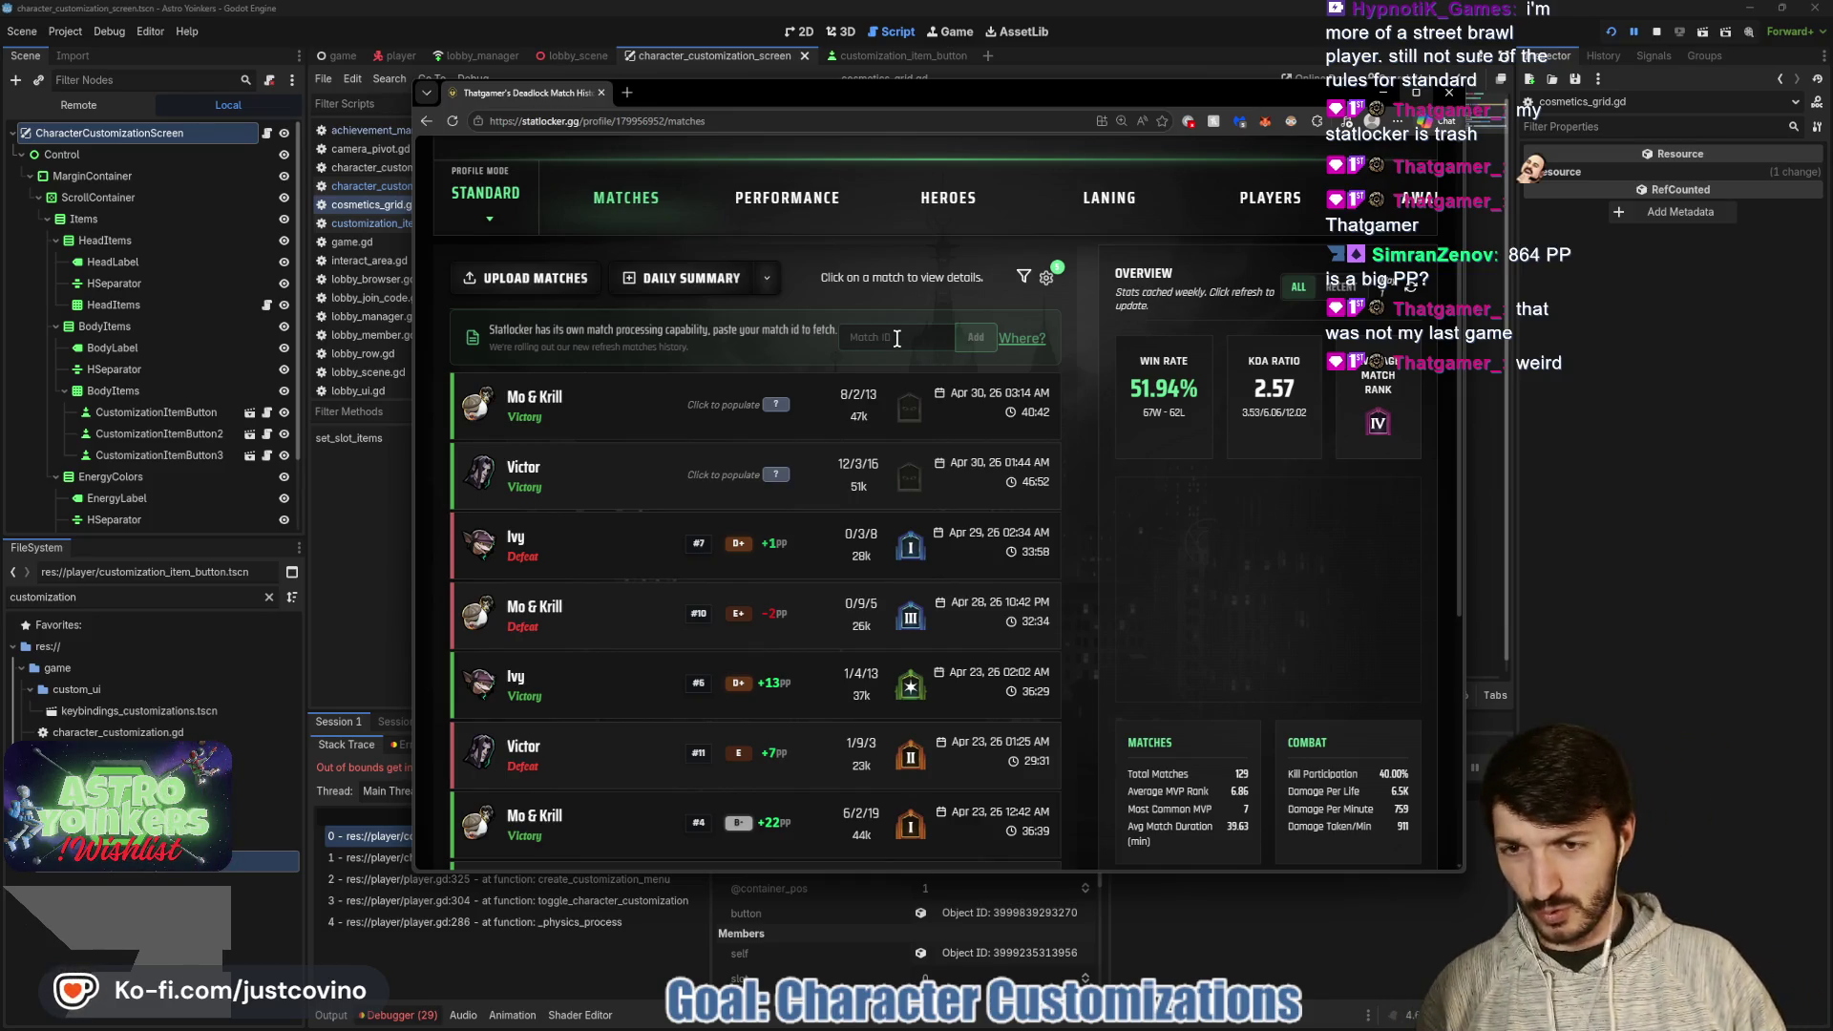
{"action": "left_click", "coordinate": [744, 408]}
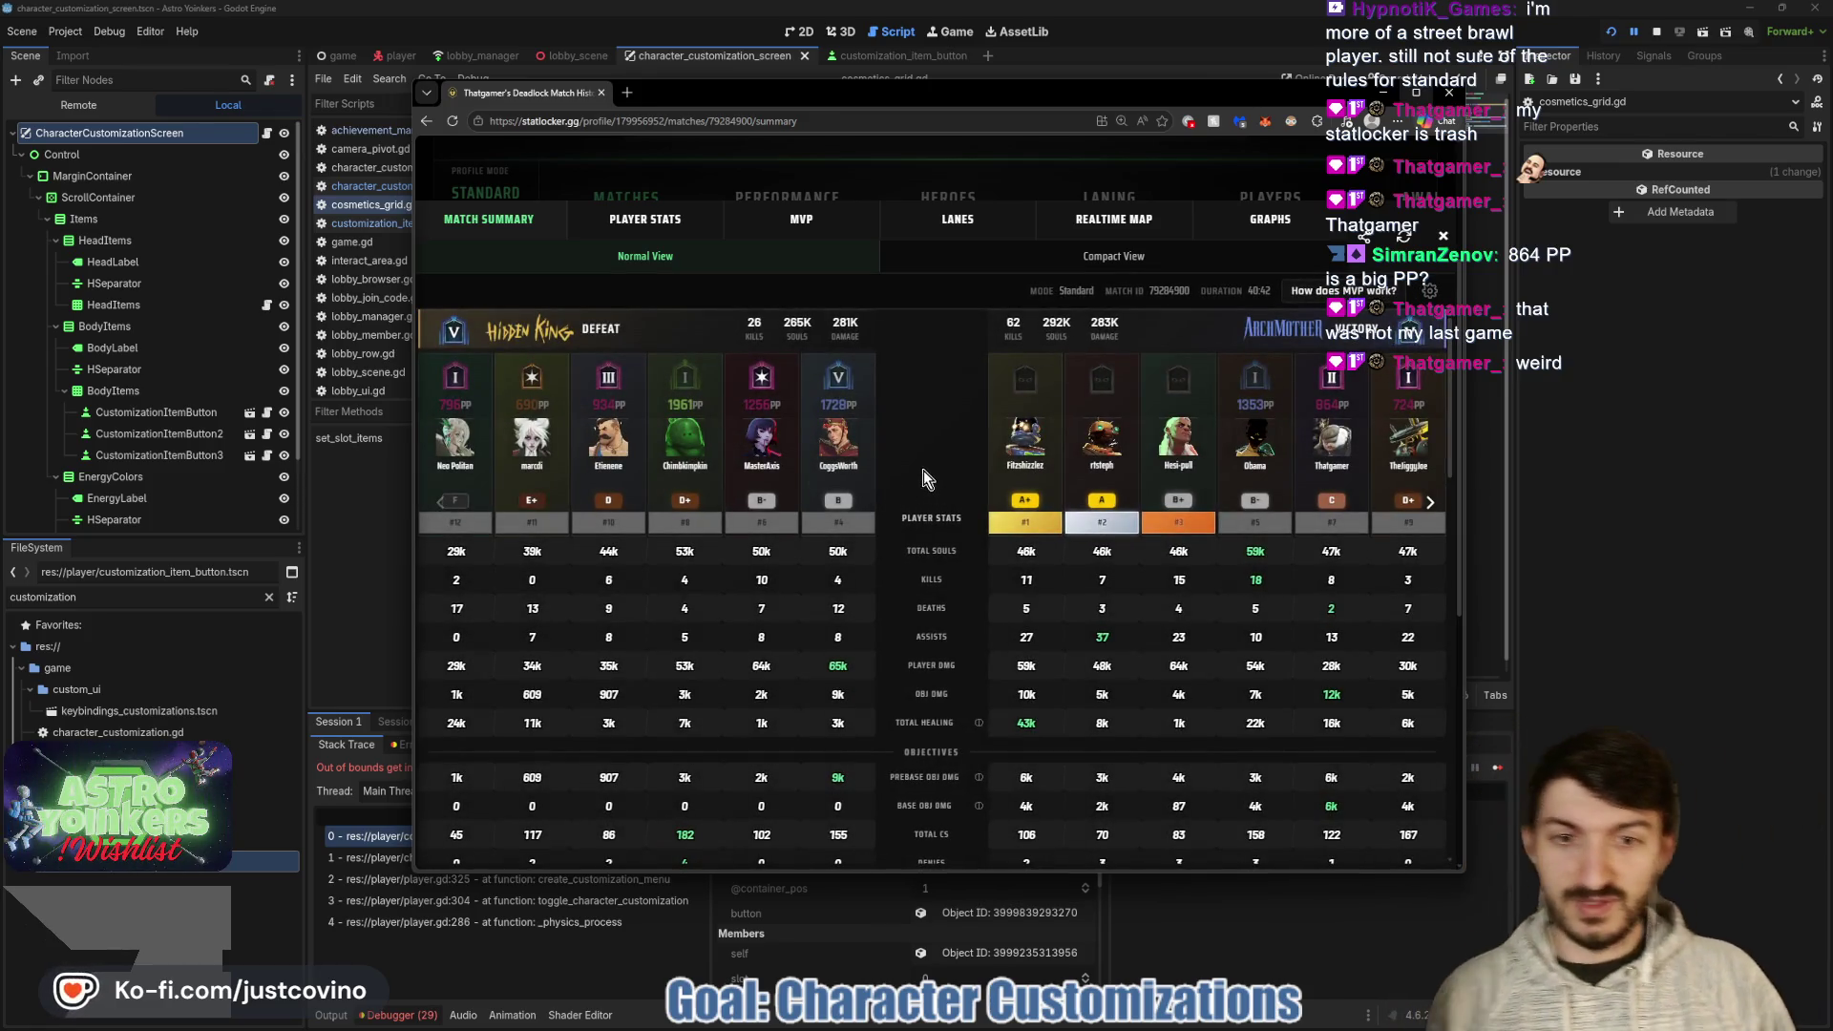
{"action": "scroll", "coordinate": [930, 471], "scroll_direction": "down", "scroll_amount": 1}
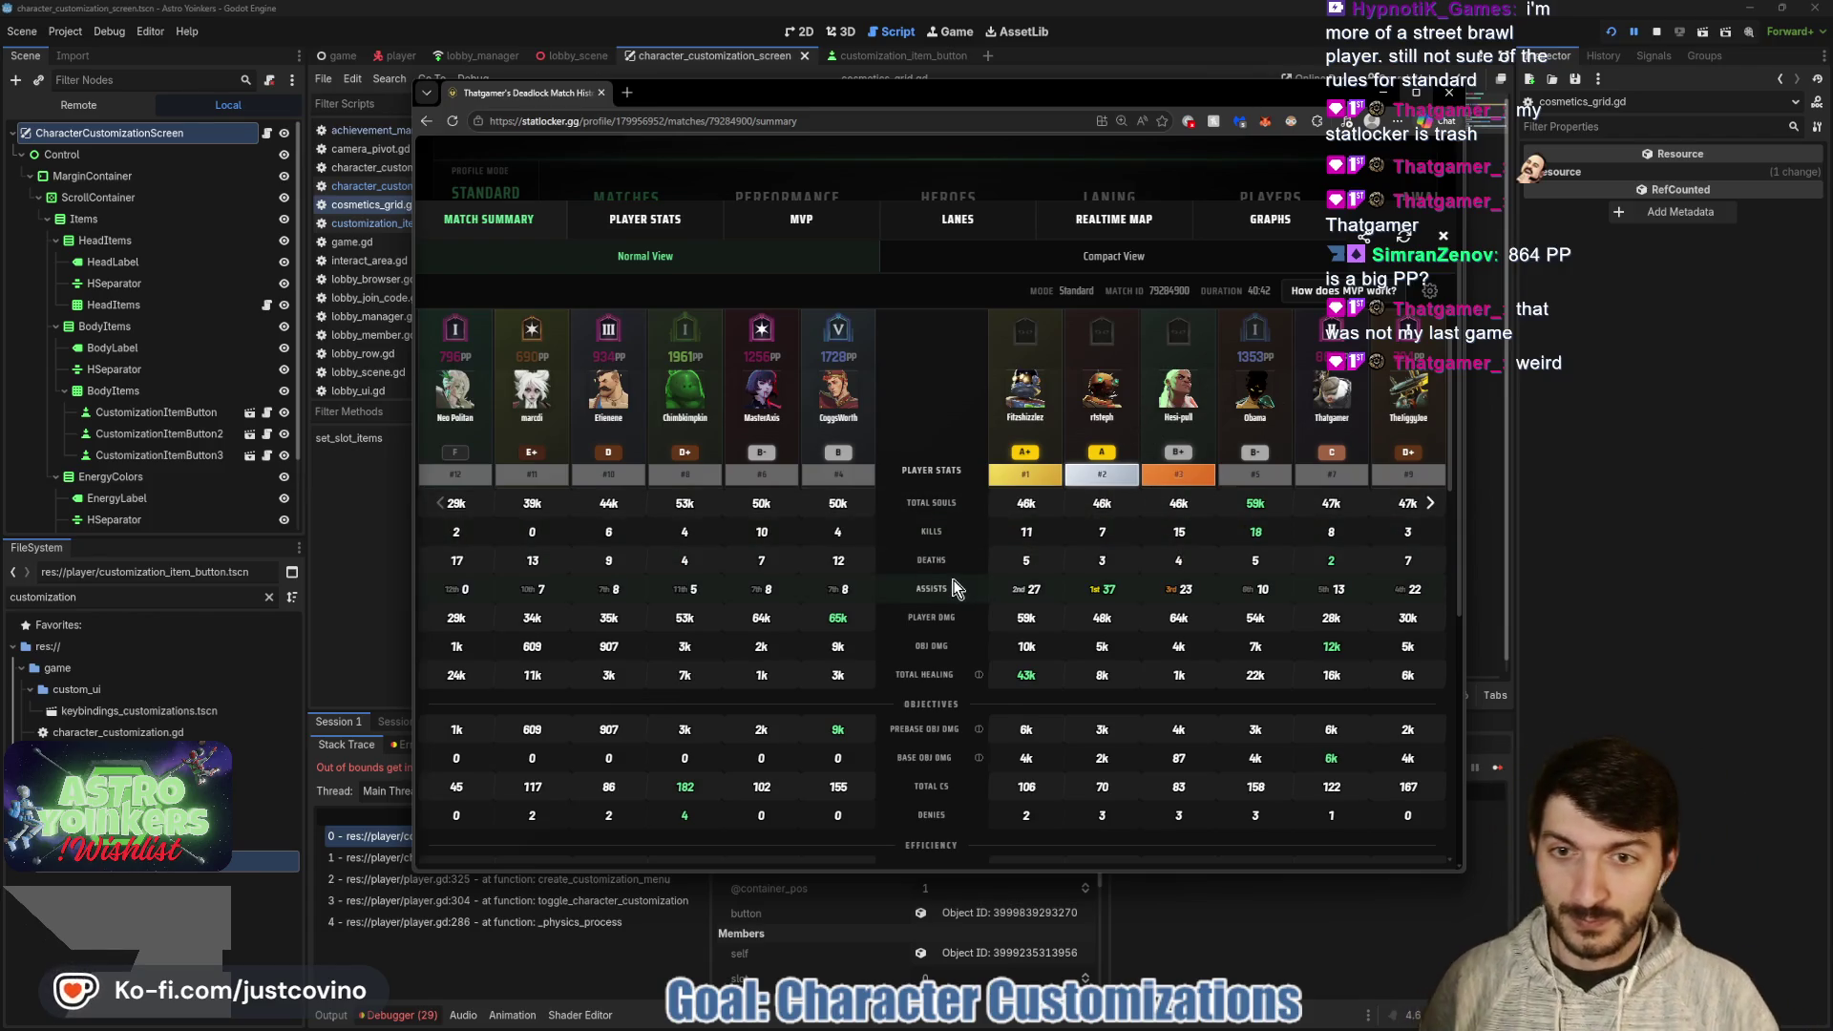
{"action": "scroll", "coordinate": [954, 587], "scroll_direction": "up", "scroll_amount": 1}
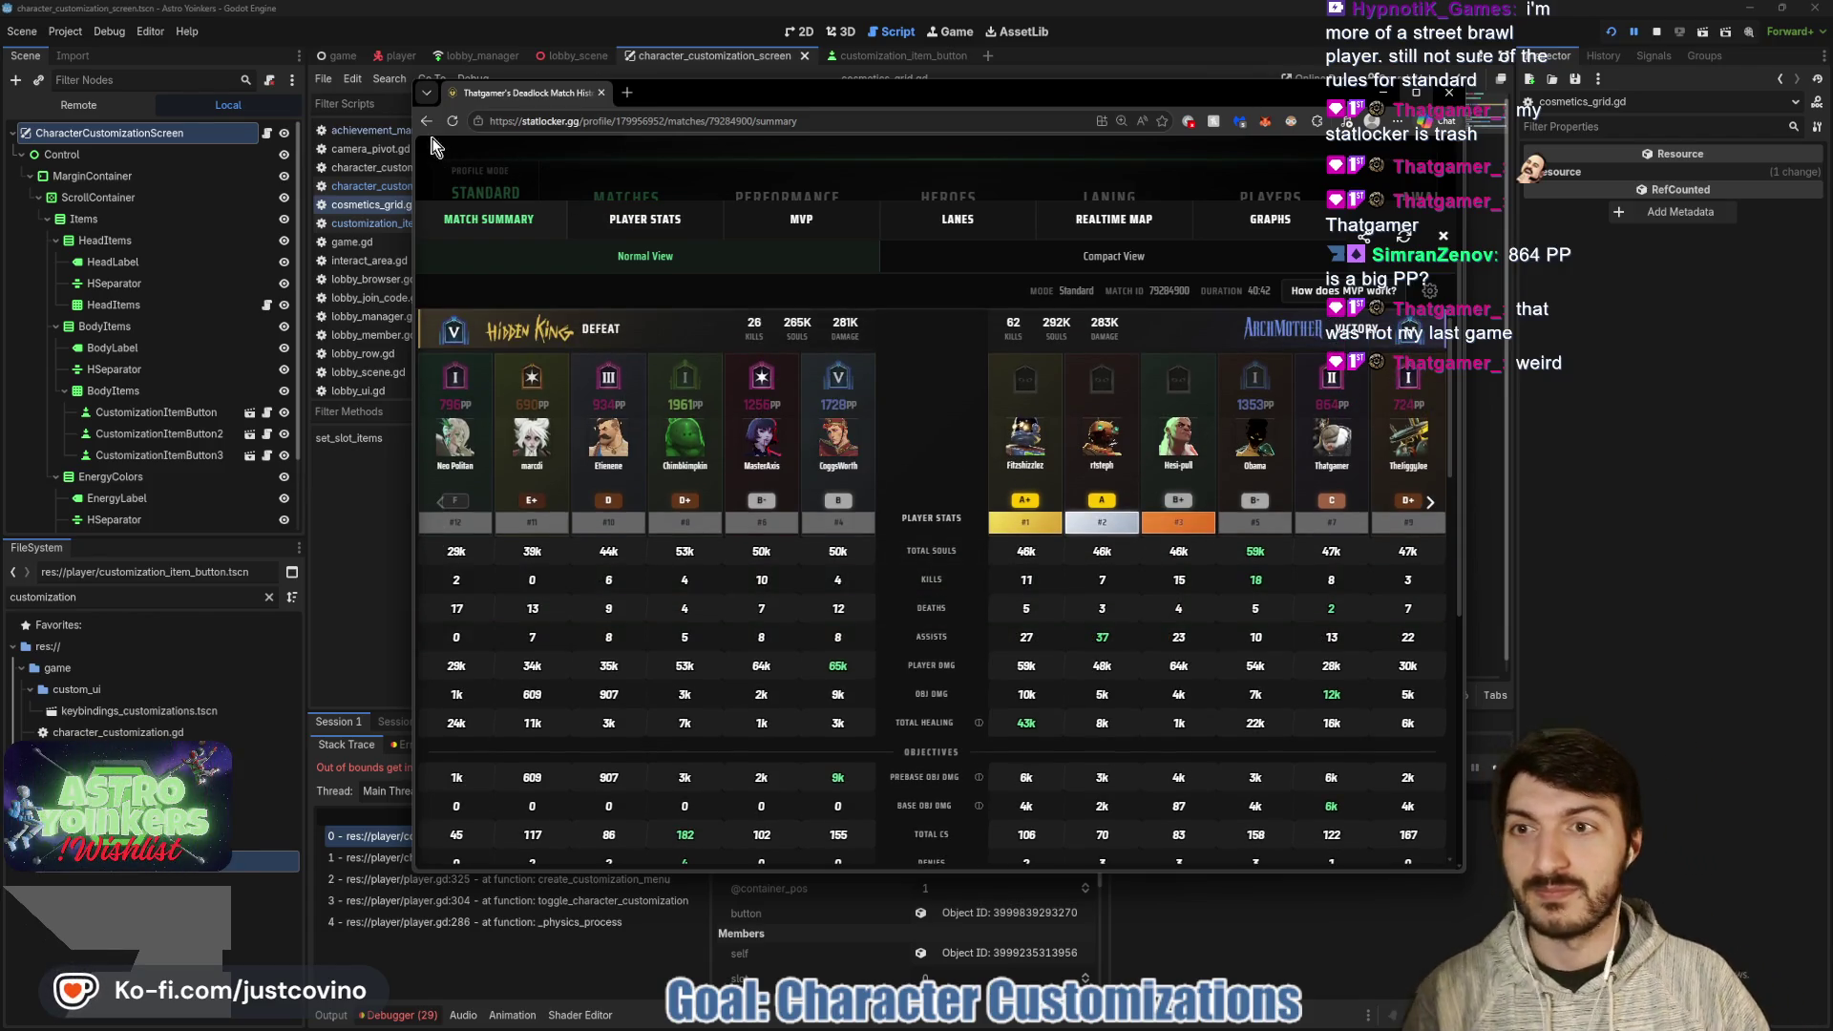
{"action": "left_click", "coordinate": [426, 122]}
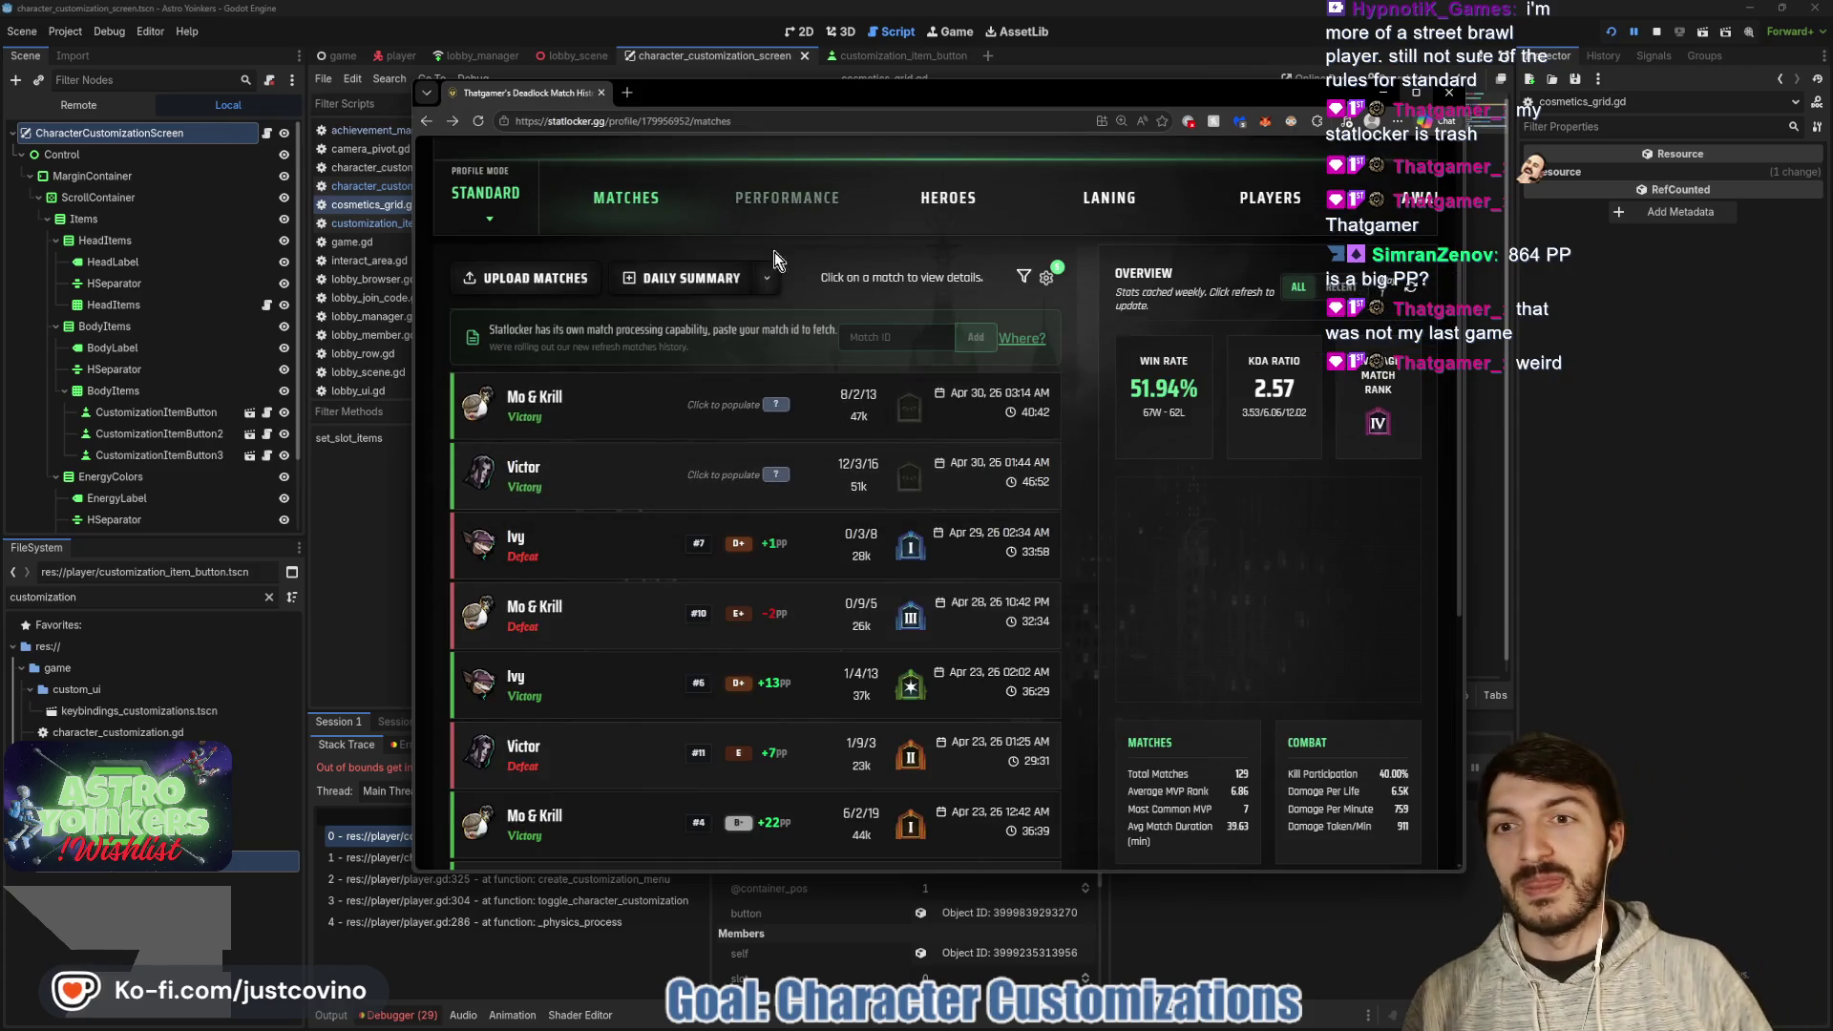
{"action": "scroll", "coordinate": [827, 348], "scroll_direction": "up", "scroll_amount": 2}
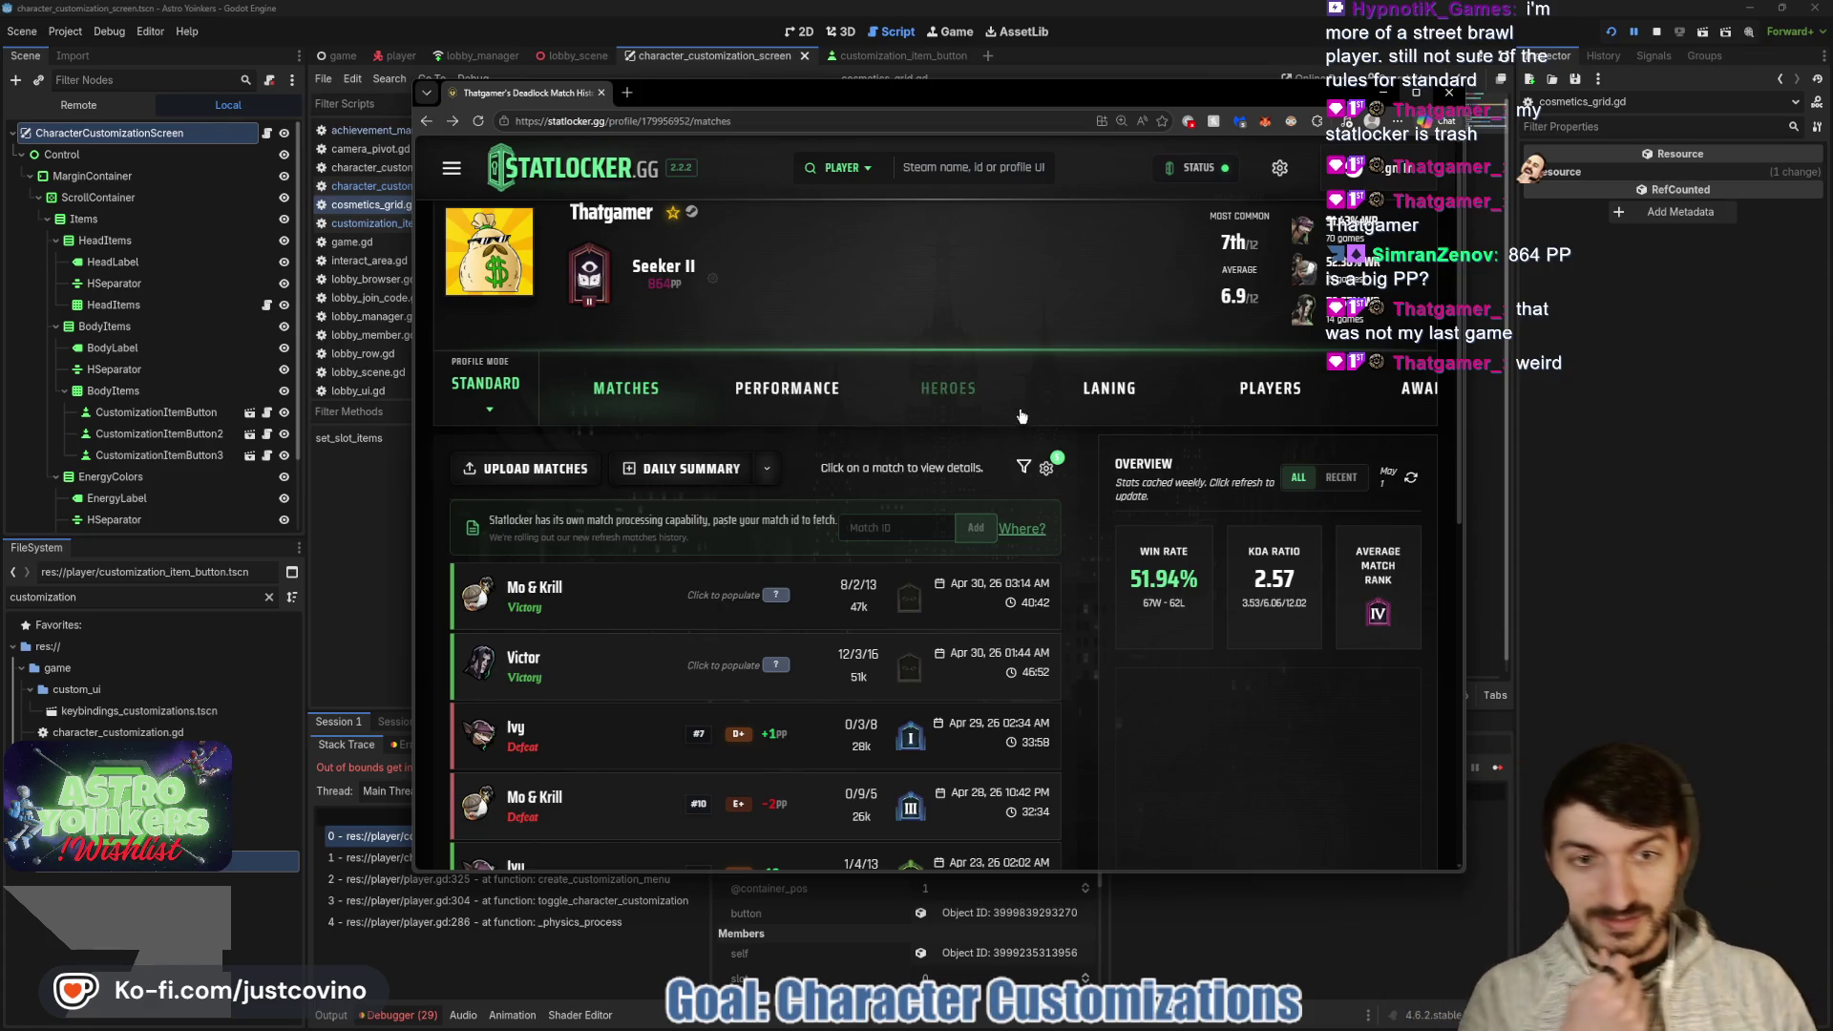
{"action": "left_click", "coordinate": [604, 94]}
{"action": "left_click", "coordinate": [941, 359]}
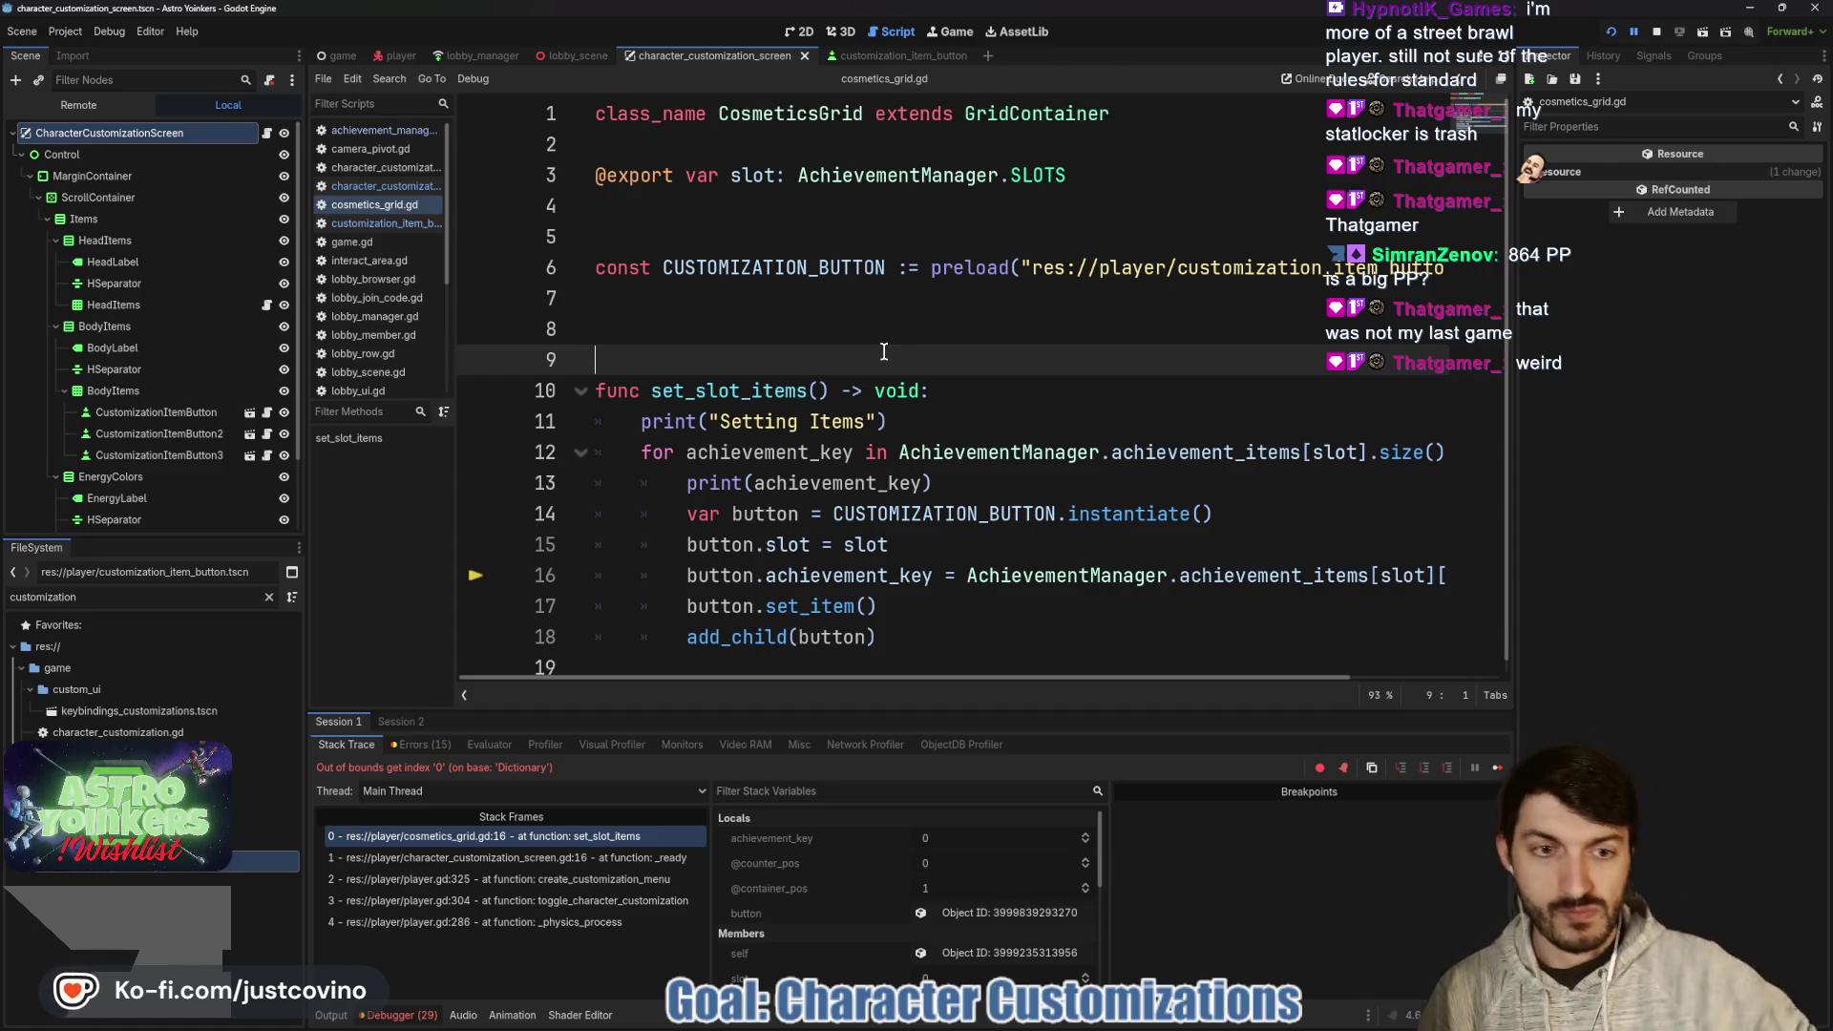
- Replace [achievement_key] on line 16 with .get(achievement_key) and save cosmetics_grid.gd
{"action": "left_click", "coordinate": [1004, 570]}
{"action": "scroll", "coordinate": [997, 570], "scroll_direction": "right", "scroll_amount": 3}
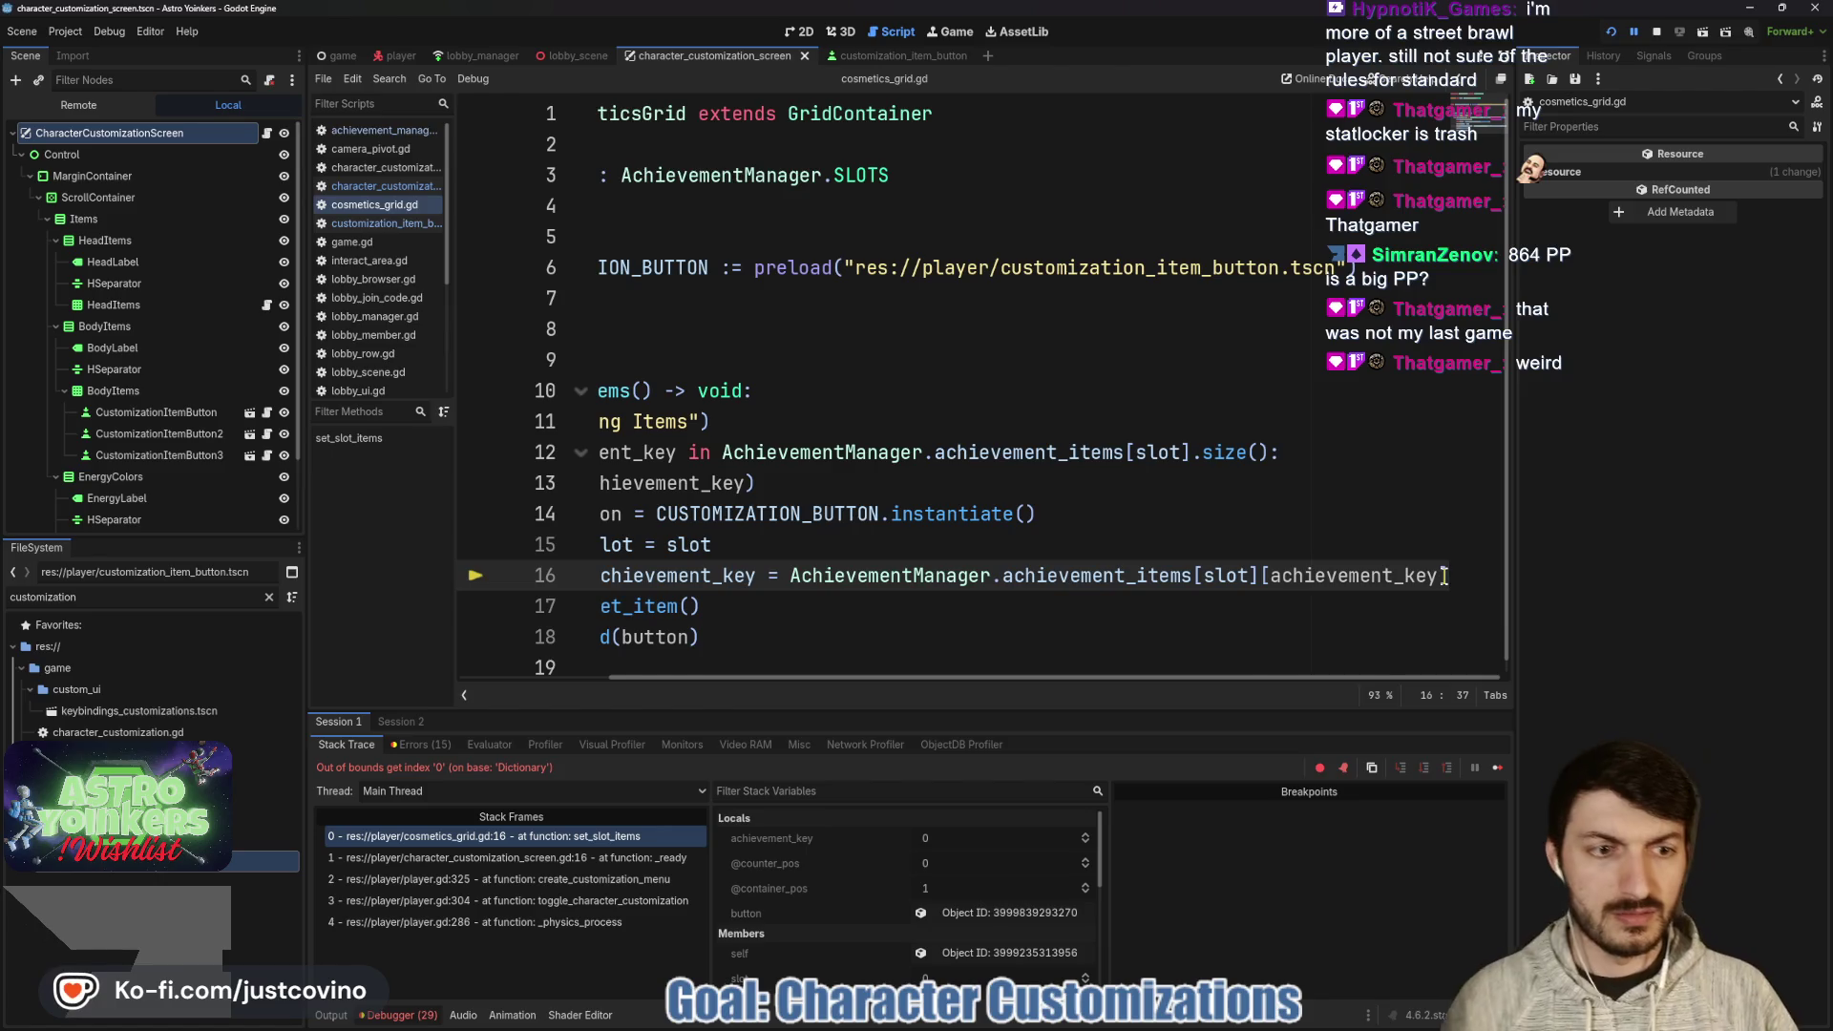
{"action": "left_click_drag", "start_coordinate": [1444, 576], "coordinate": [1263, 567]}
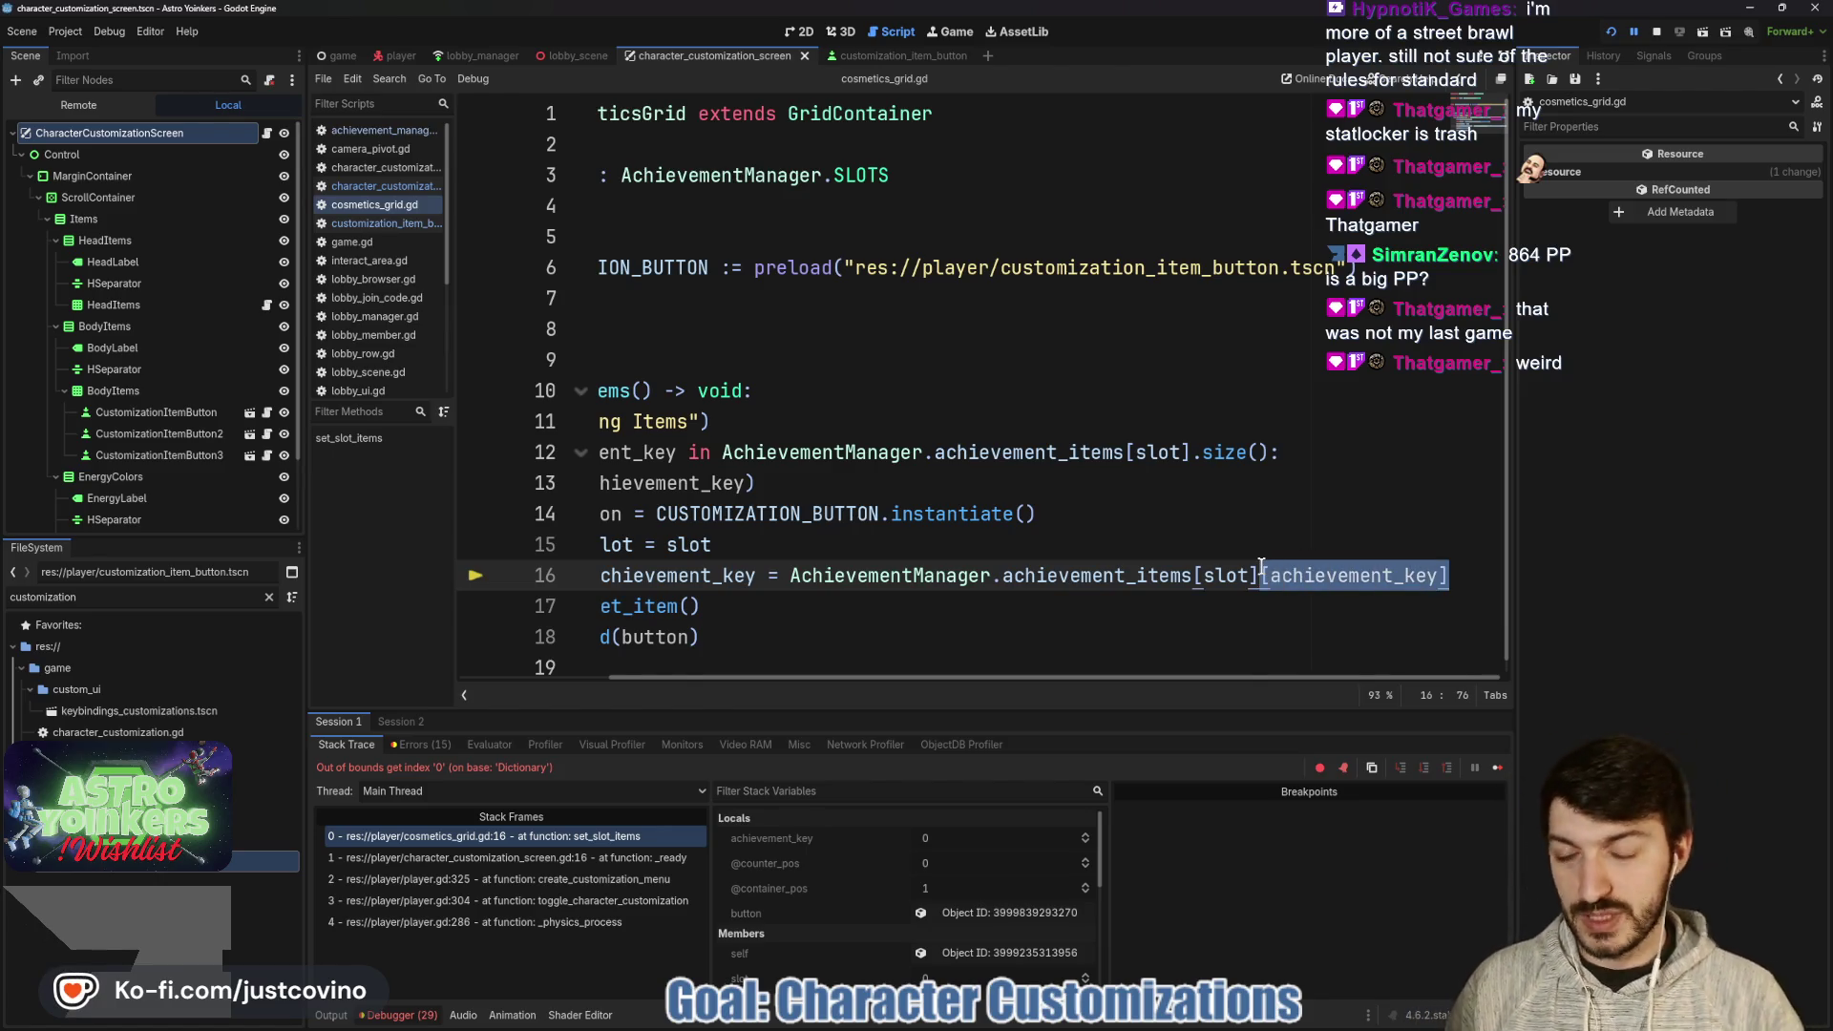
{"action": "key", "text": "BackSpace"}
{"action": "type", "text": ".get"}
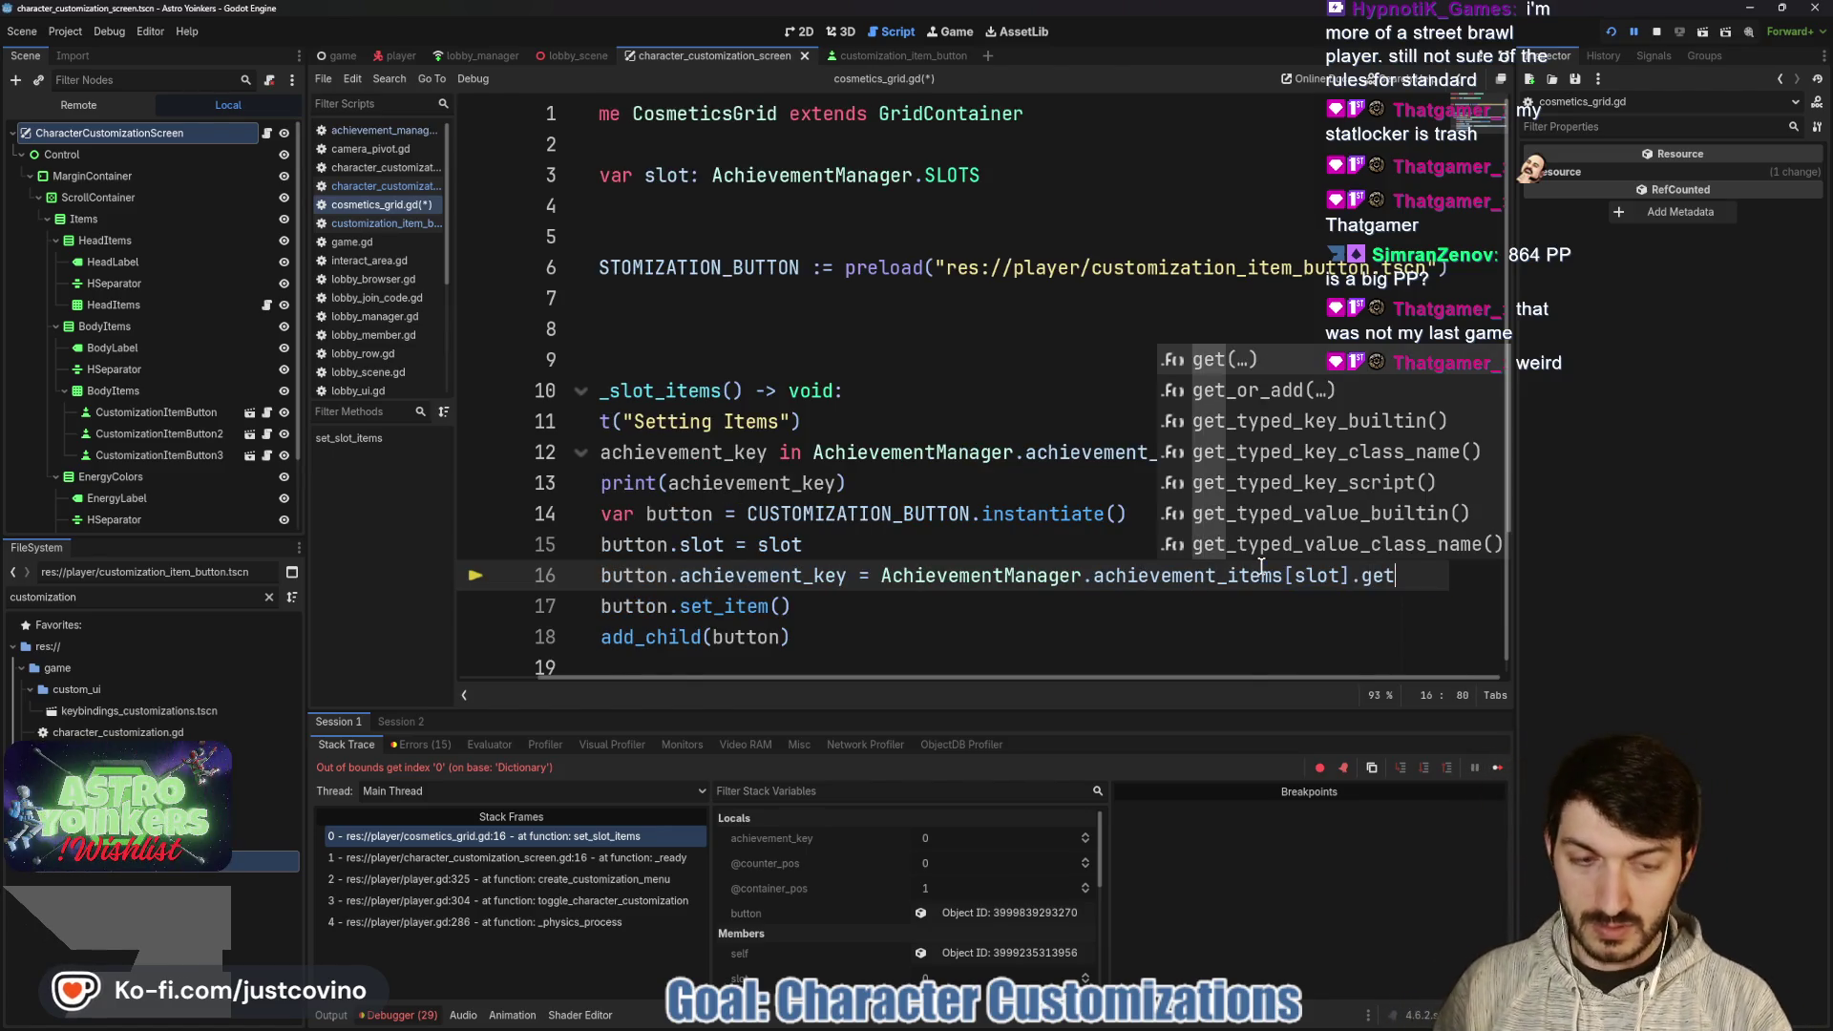
{"action": "type", "text": "(achievement_key"}
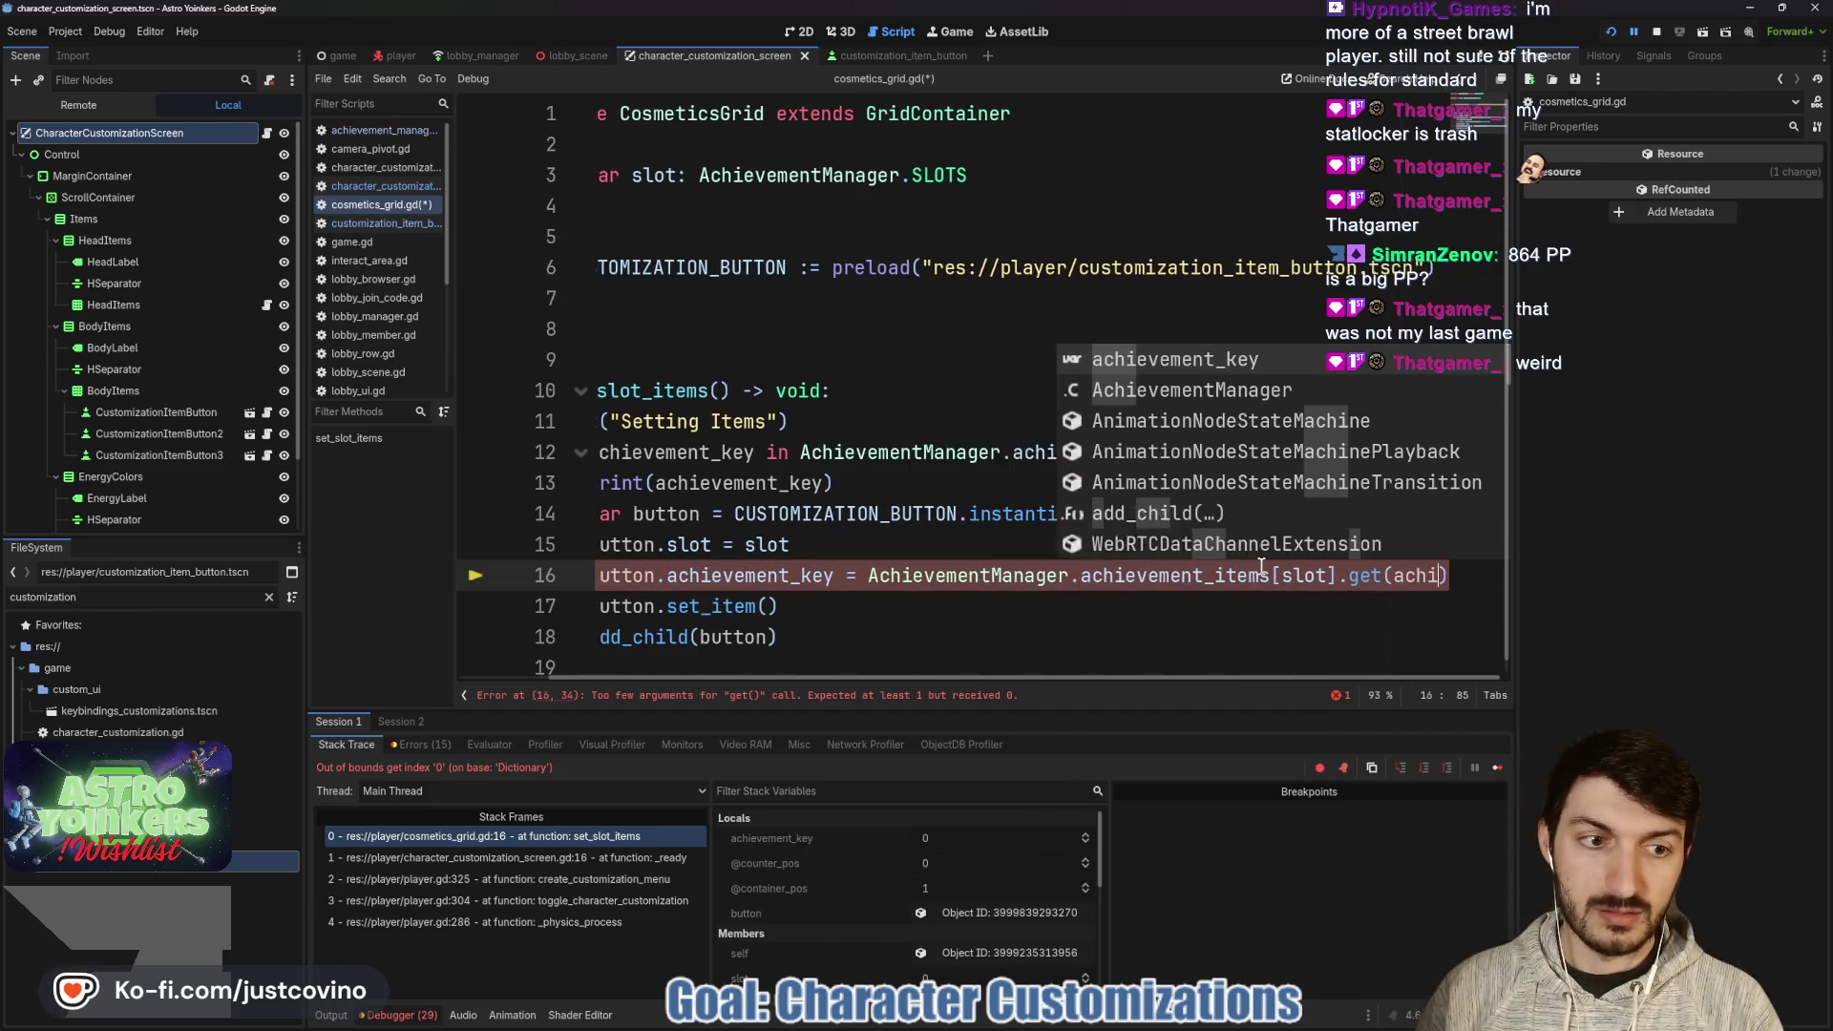
{"action": "key", "text": "ctrl+s"}
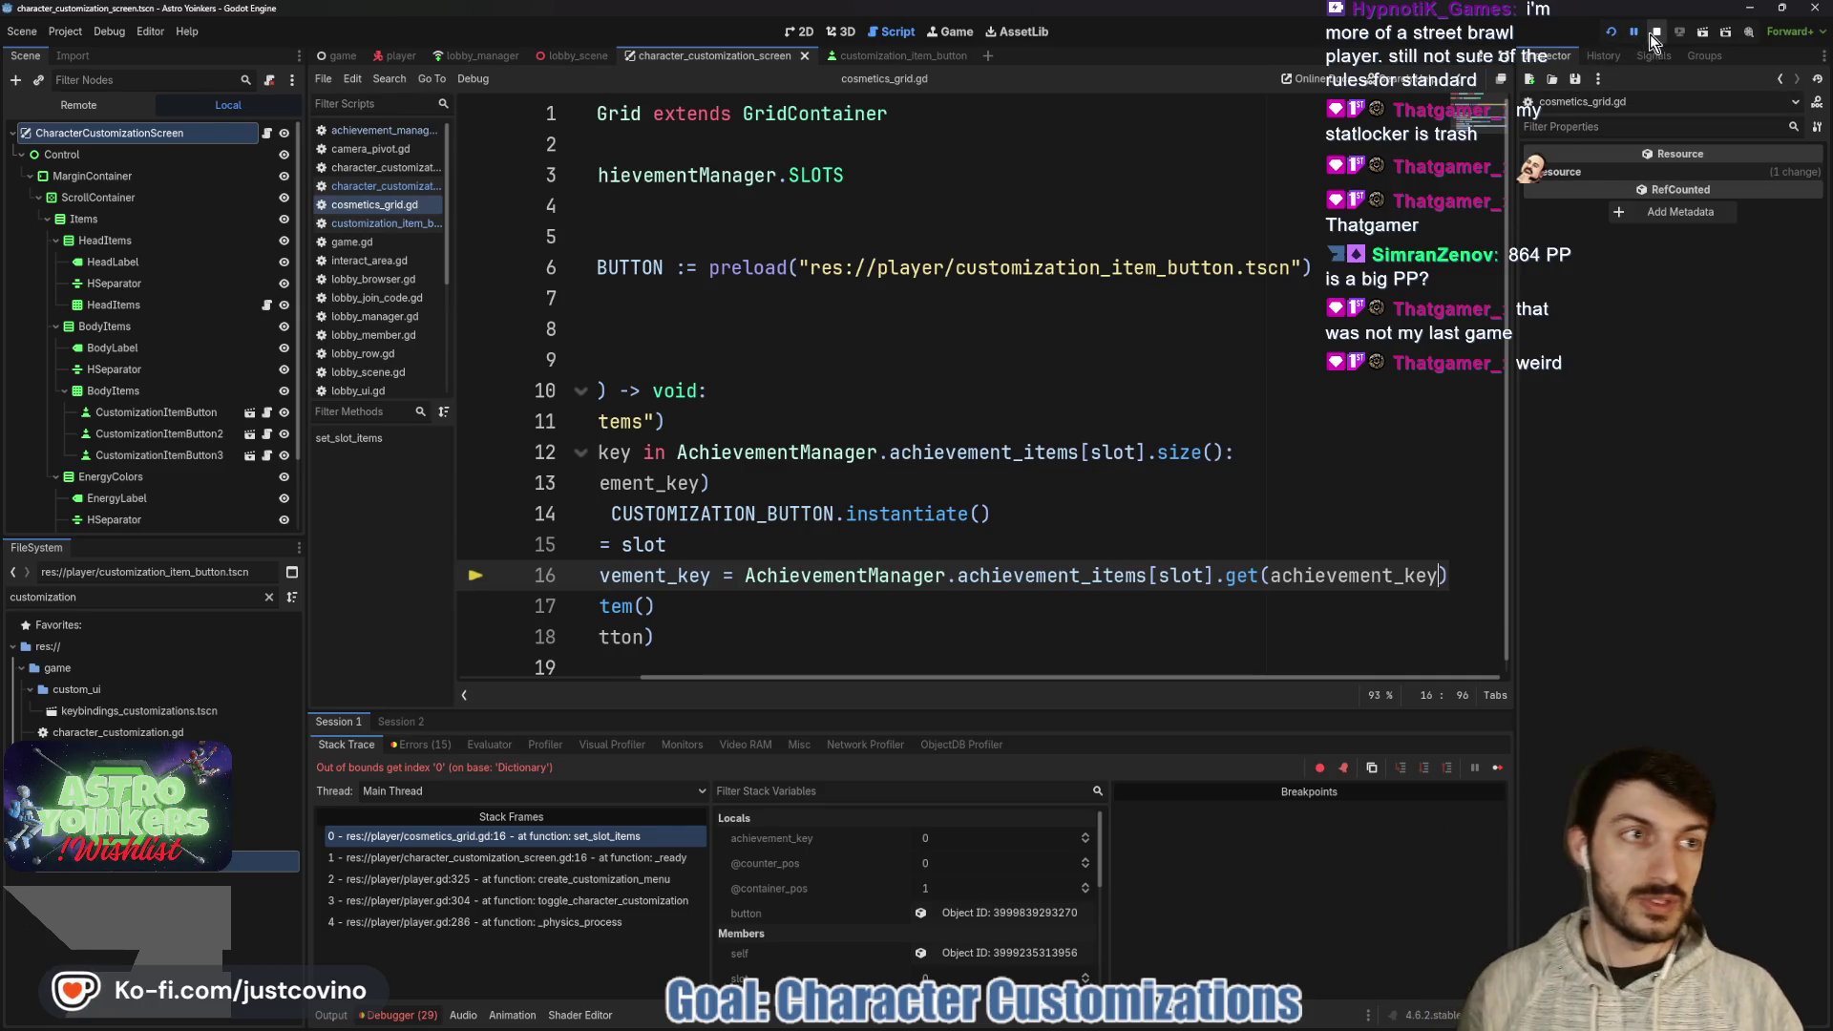
- Run the game, close the duplicate window, start a game, and press E at the locker
{"action": "left_click", "coordinate": [1618, 33]}
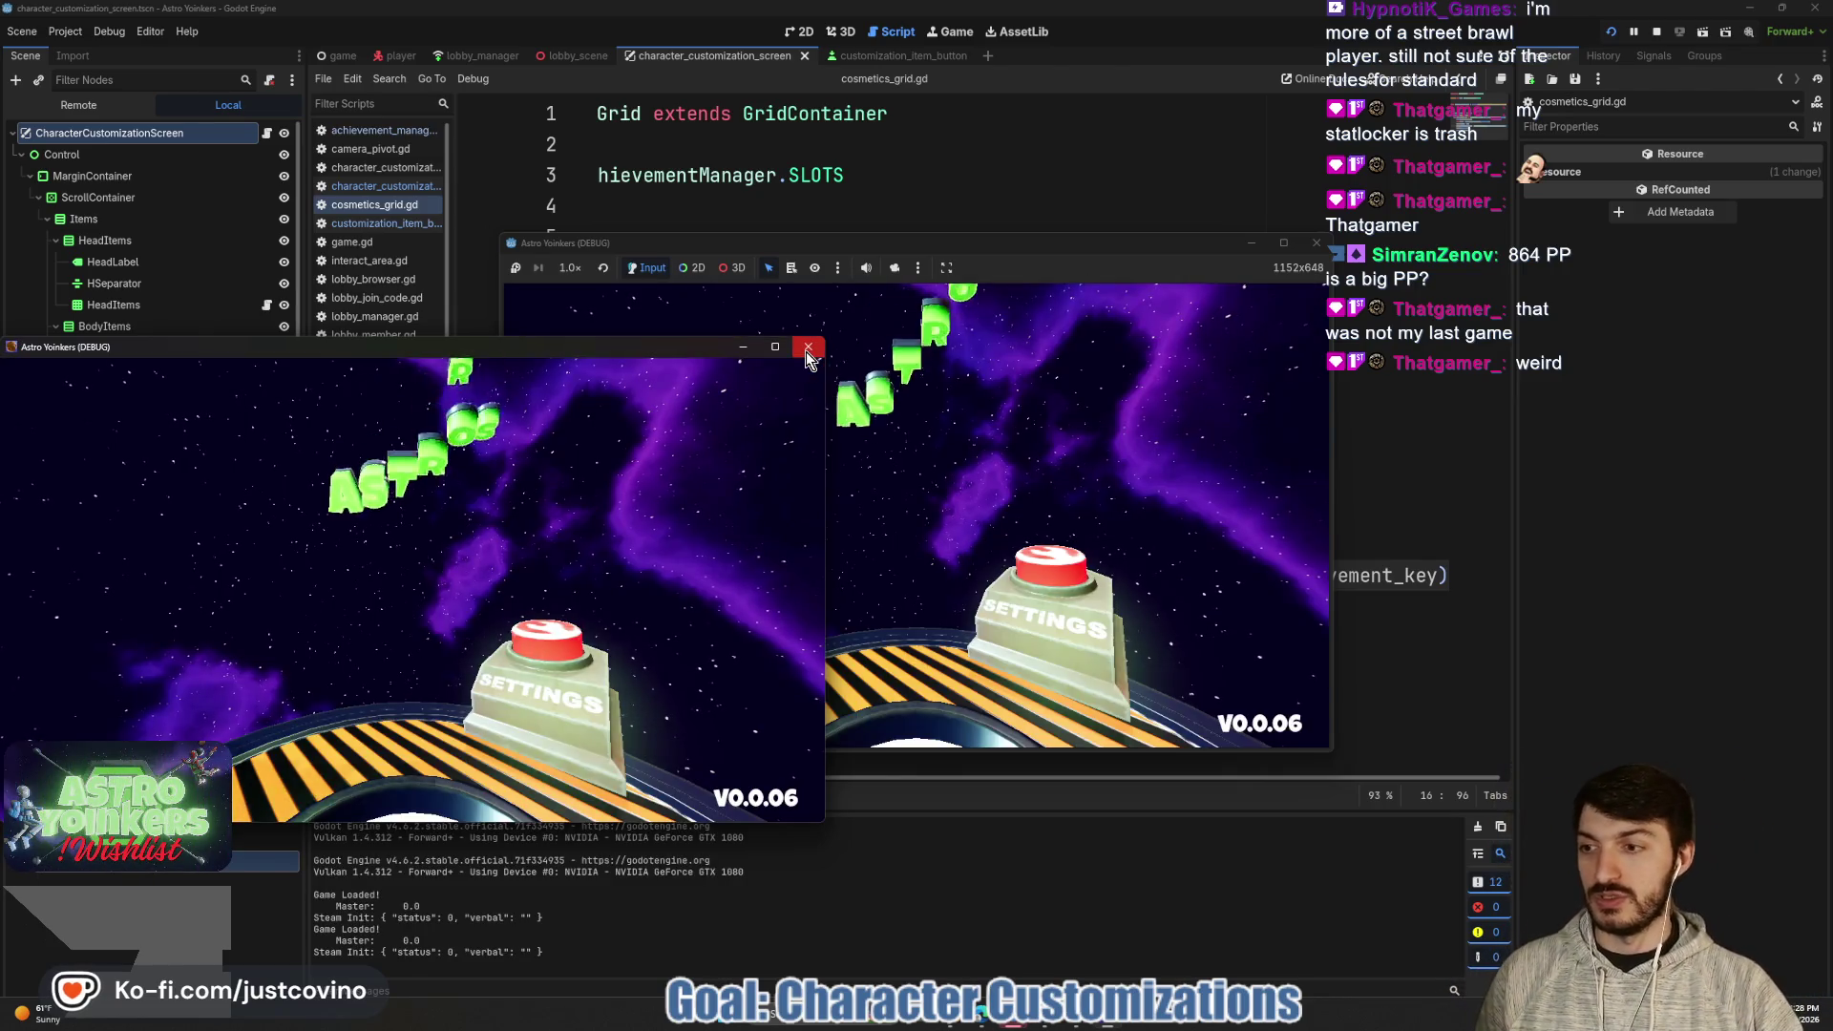
{"action": "left_click", "coordinate": [805, 351]}
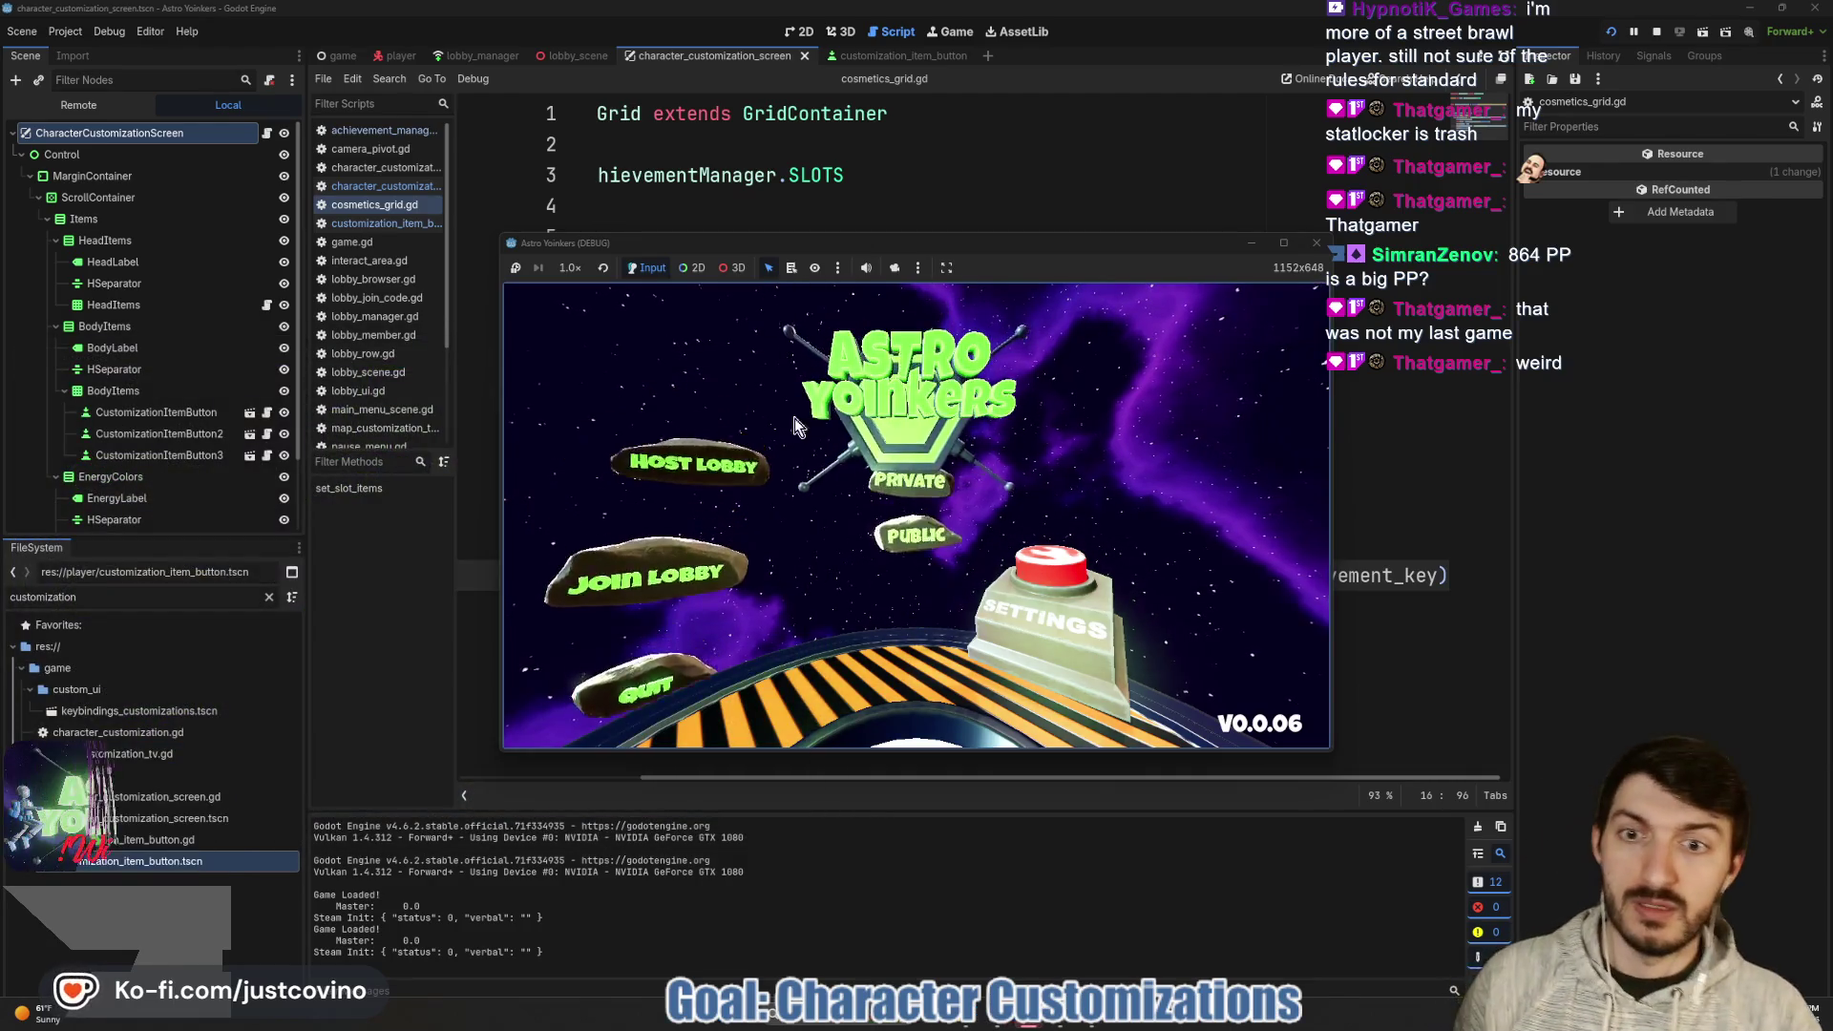
{"action": "left_click", "coordinate": [879, 460]}
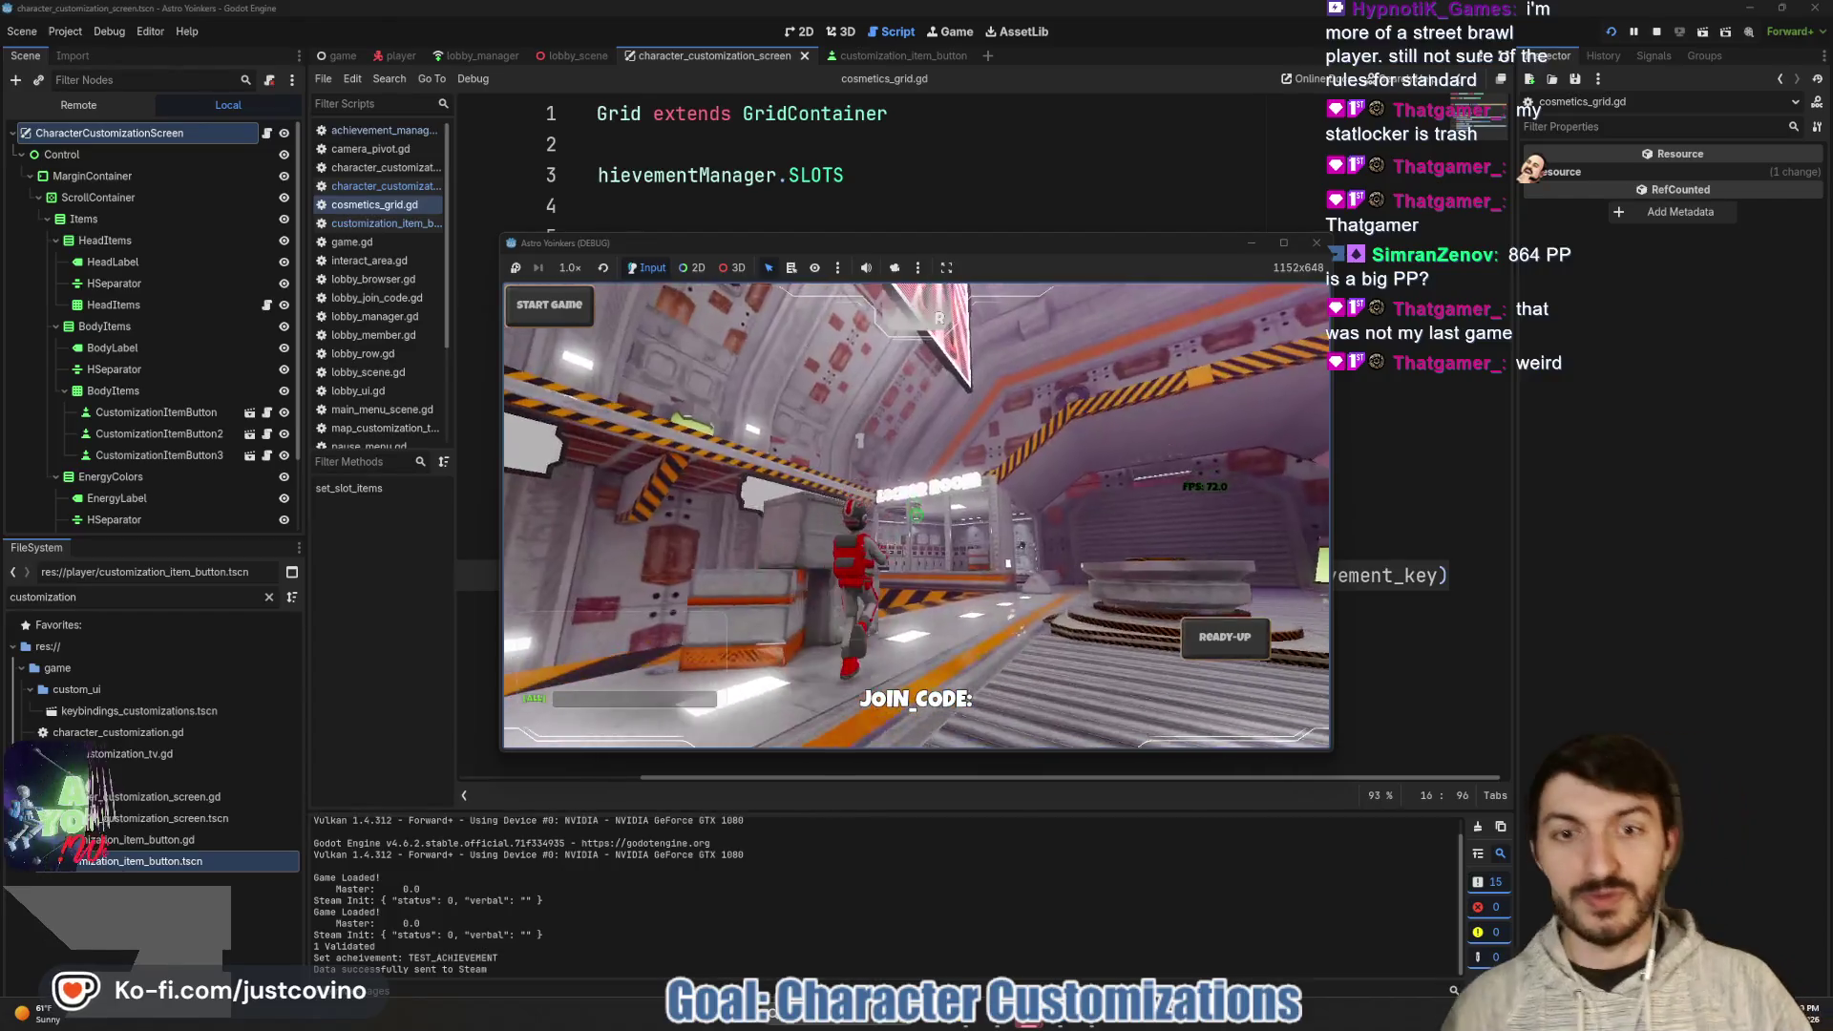
{"action": "key", "text": "w"}
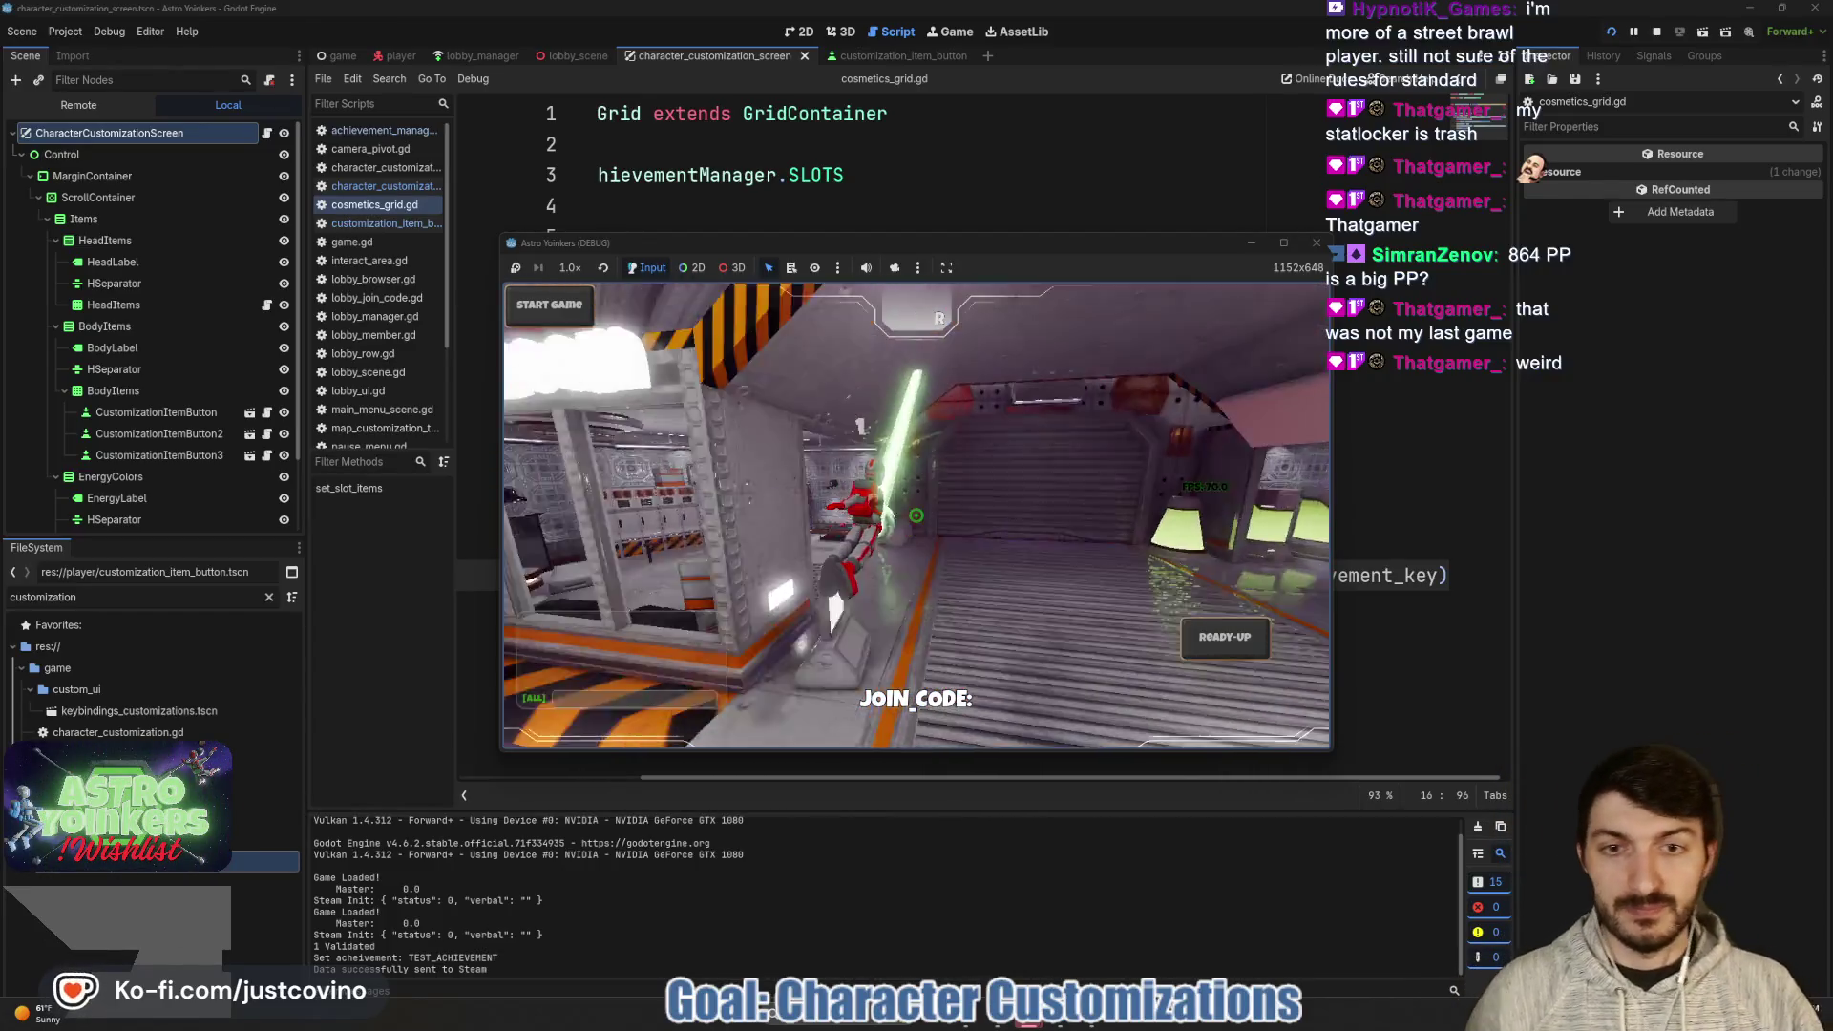
{"action": "key", "text": "e"}
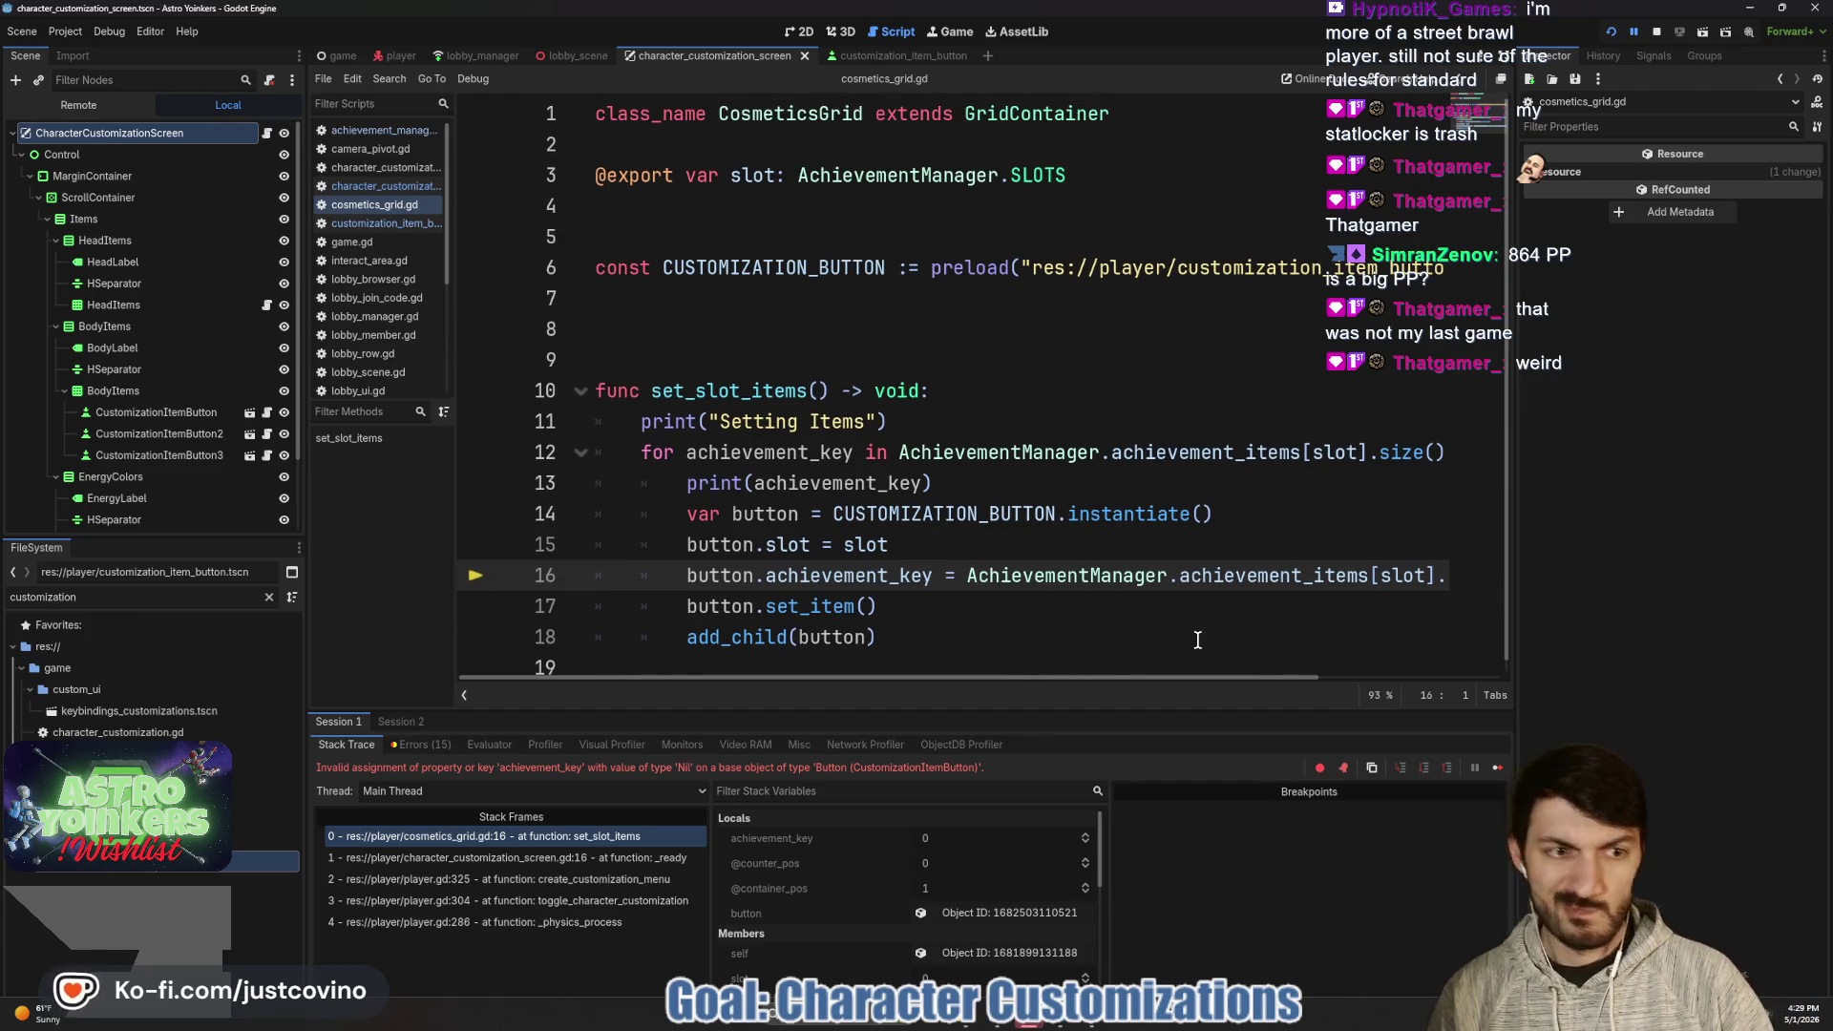
- Remove the .get(achievement_key) call so line 16 assigns AchievementManager.achievement_items[slot] directly
{"action": "scroll", "coordinate": [1191, 623], "scroll_direction": "right", "scroll_amount": 2}
{"action": "scroll", "coordinate": [1191, 623], "scroll_direction": "right", "scroll_amount": 4}
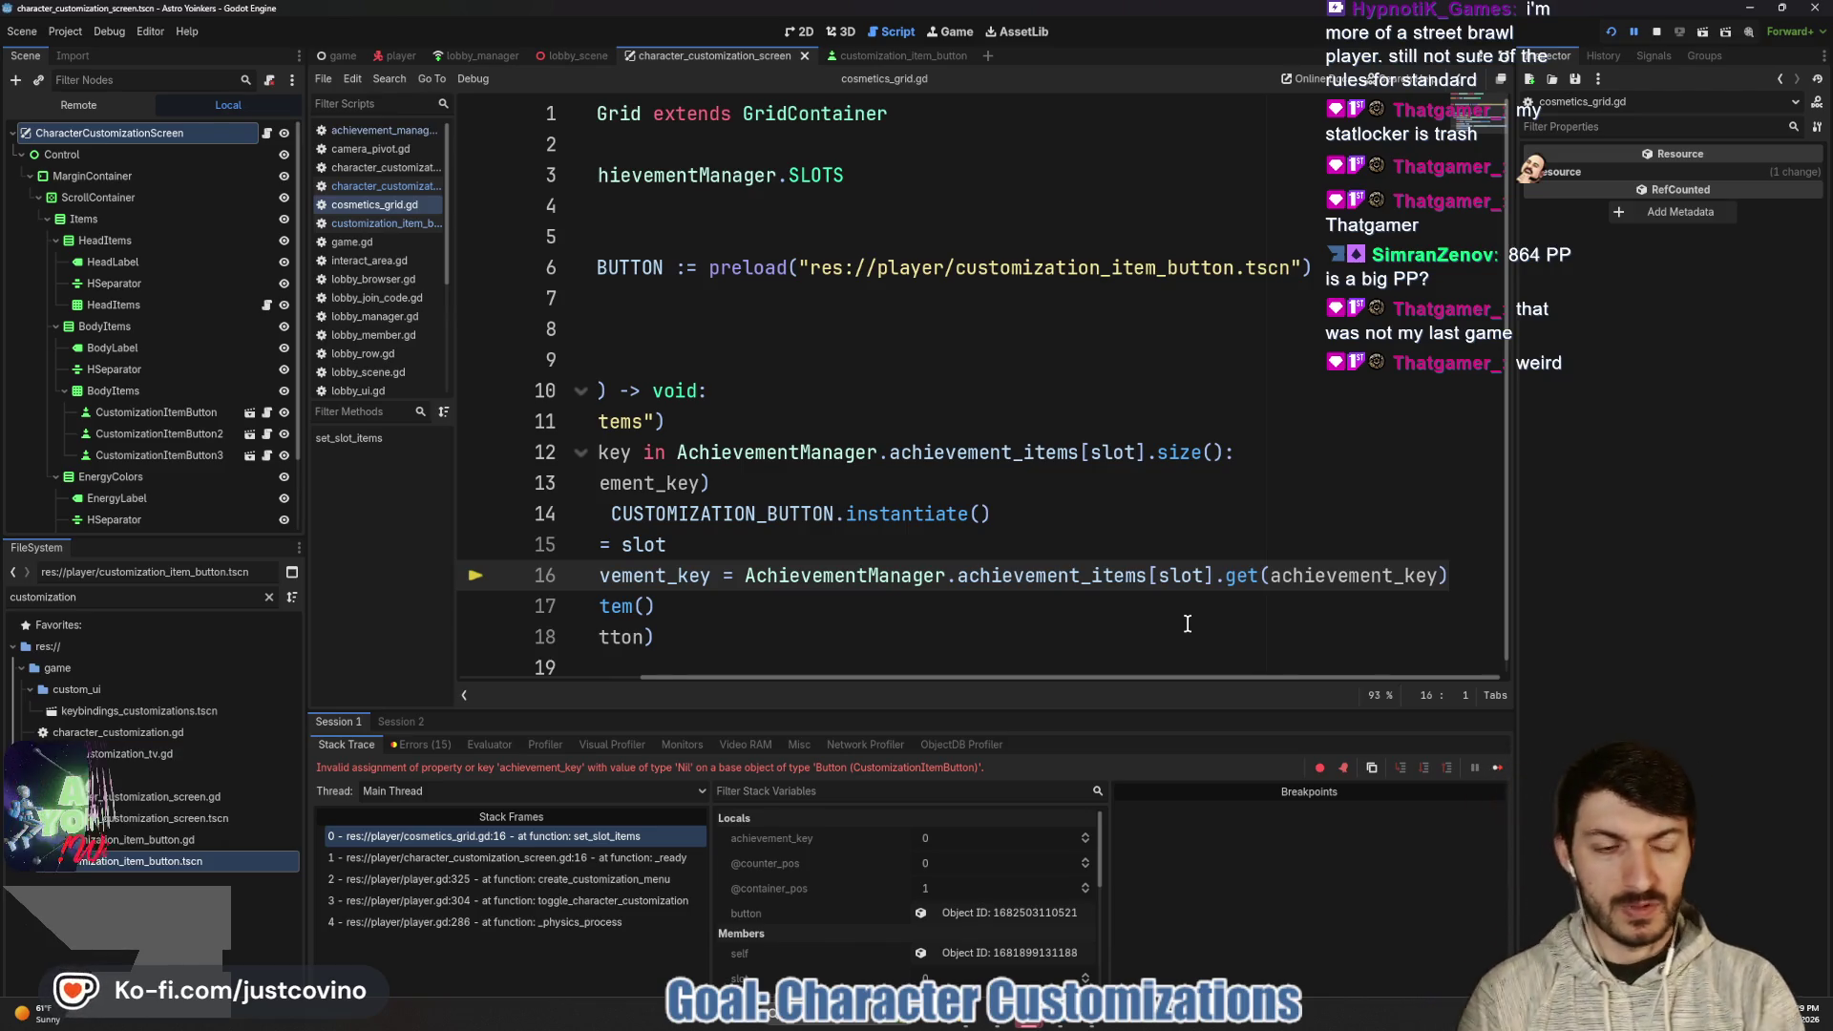
{"action": "left_click_drag", "start_coordinate": [1215, 581], "coordinate": [1442, 575]}
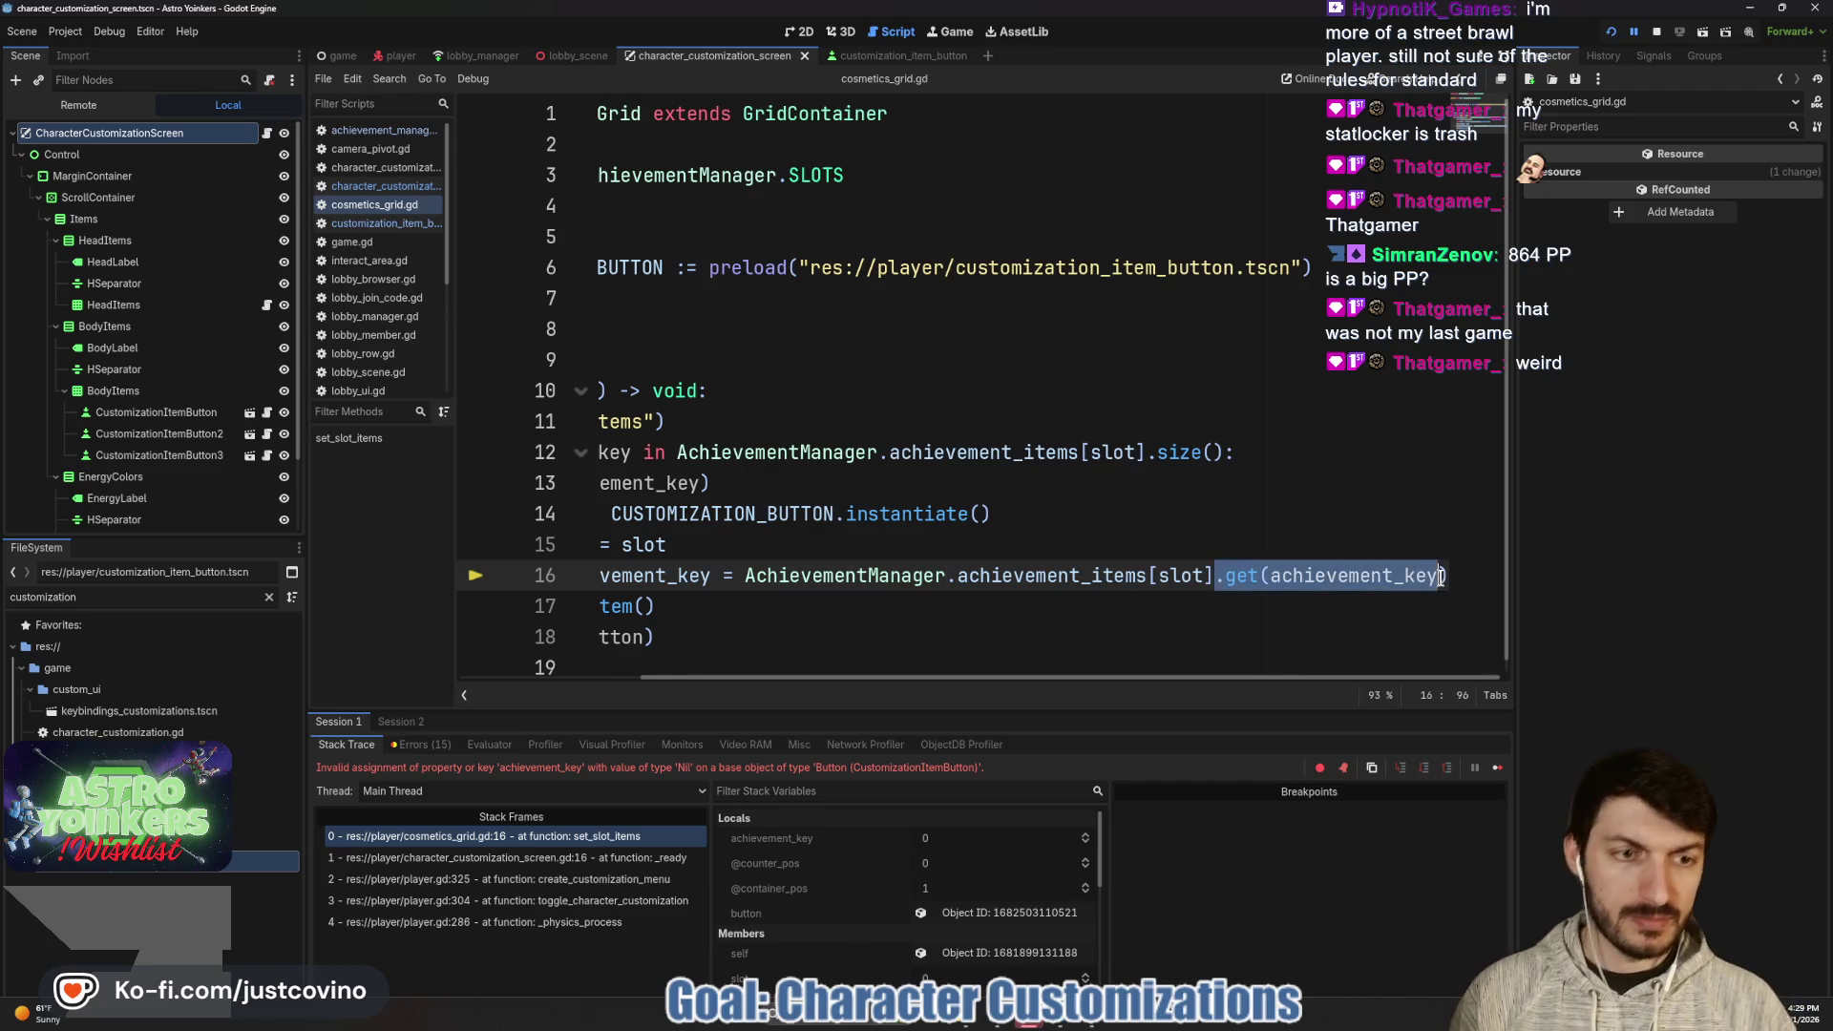
{"action": "key", "text": "BackSpace"}
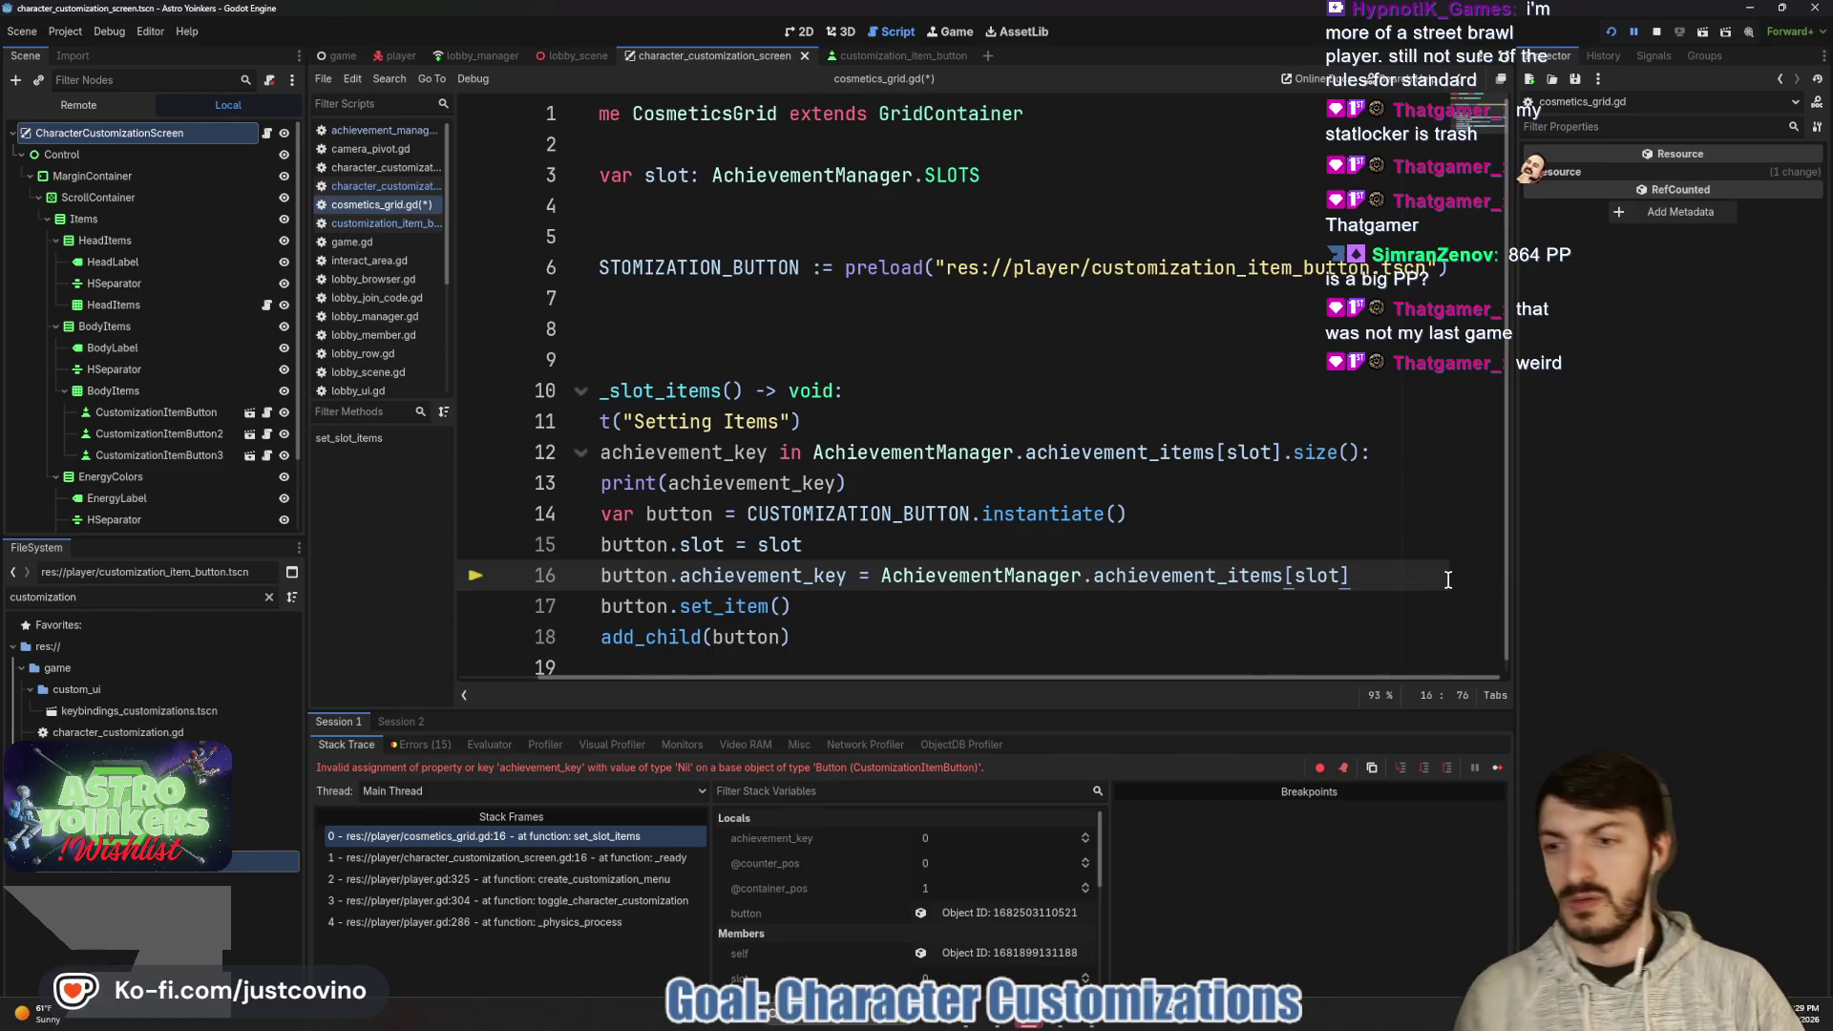
- Stop the running game, highlight slot in the line 12 loop header, and view the Output log
{"action": "left_click", "coordinate": [1658, 31]}
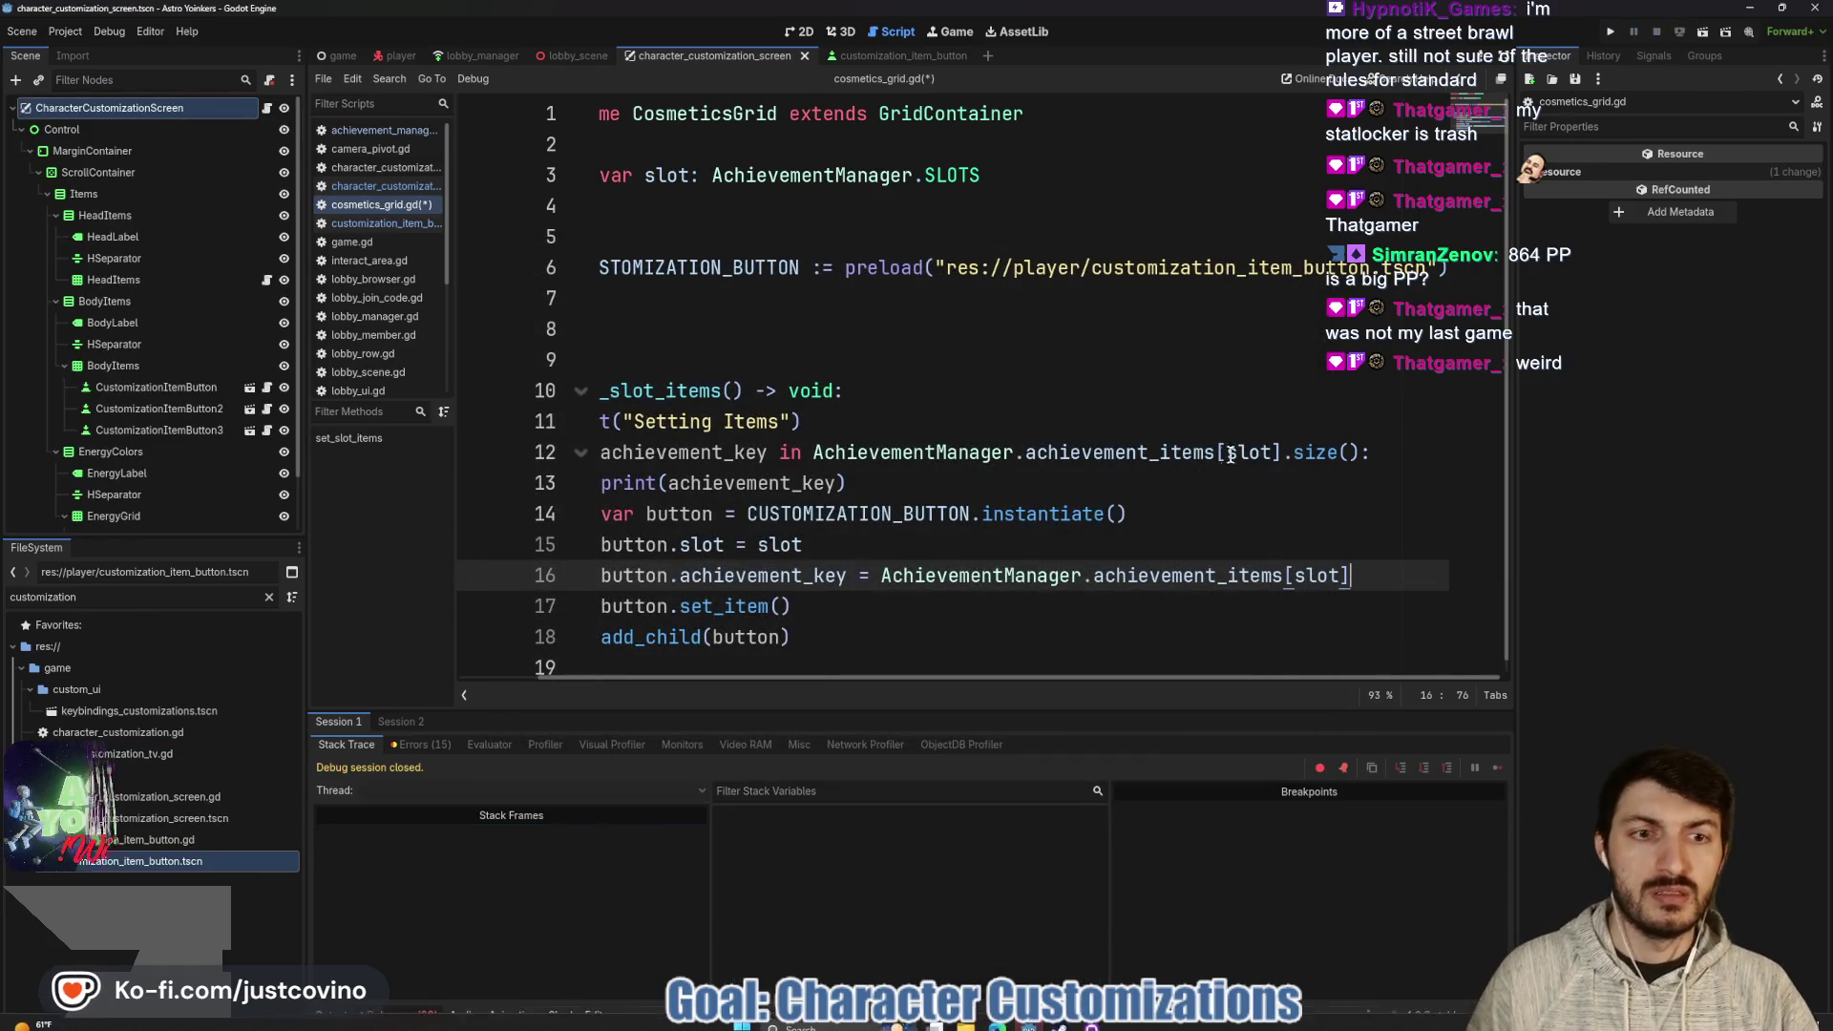
{"action": "left_click", "coordinate": [808, 453]}
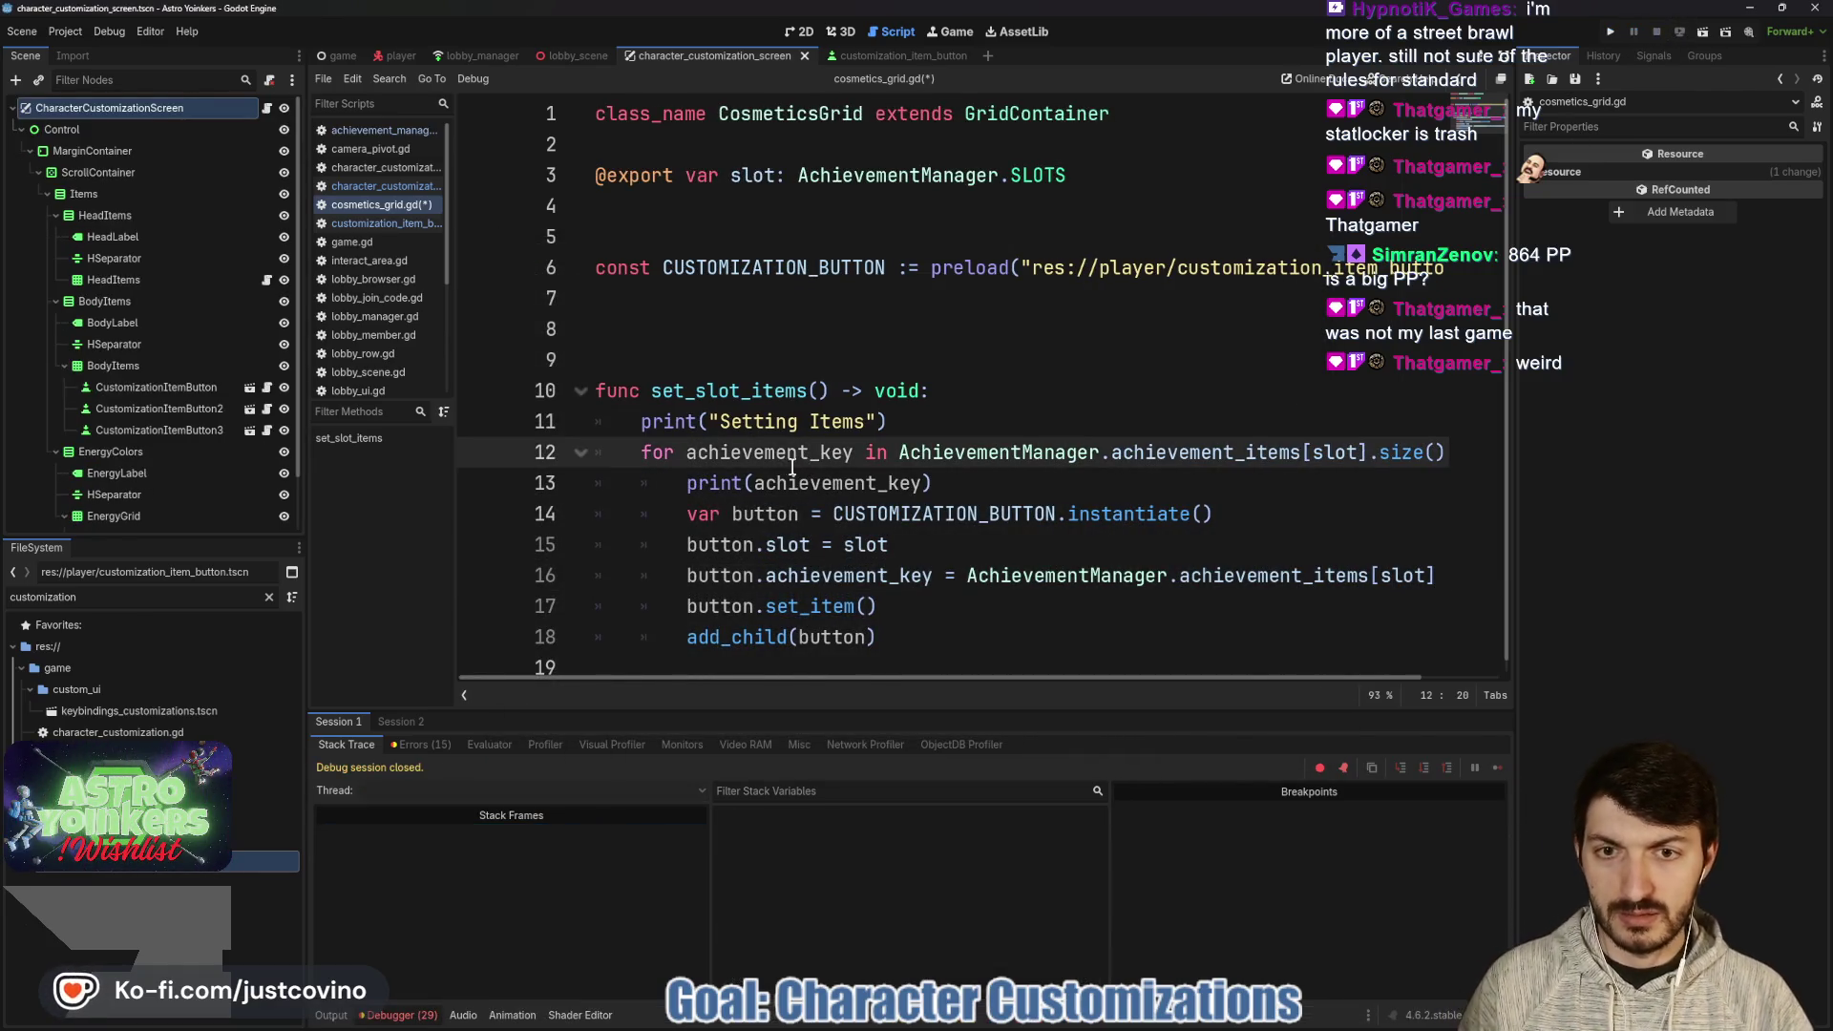
{"action": "left_click_drag", "start_coordinate": [1367, 452], "coordinate": [1311, 452]}
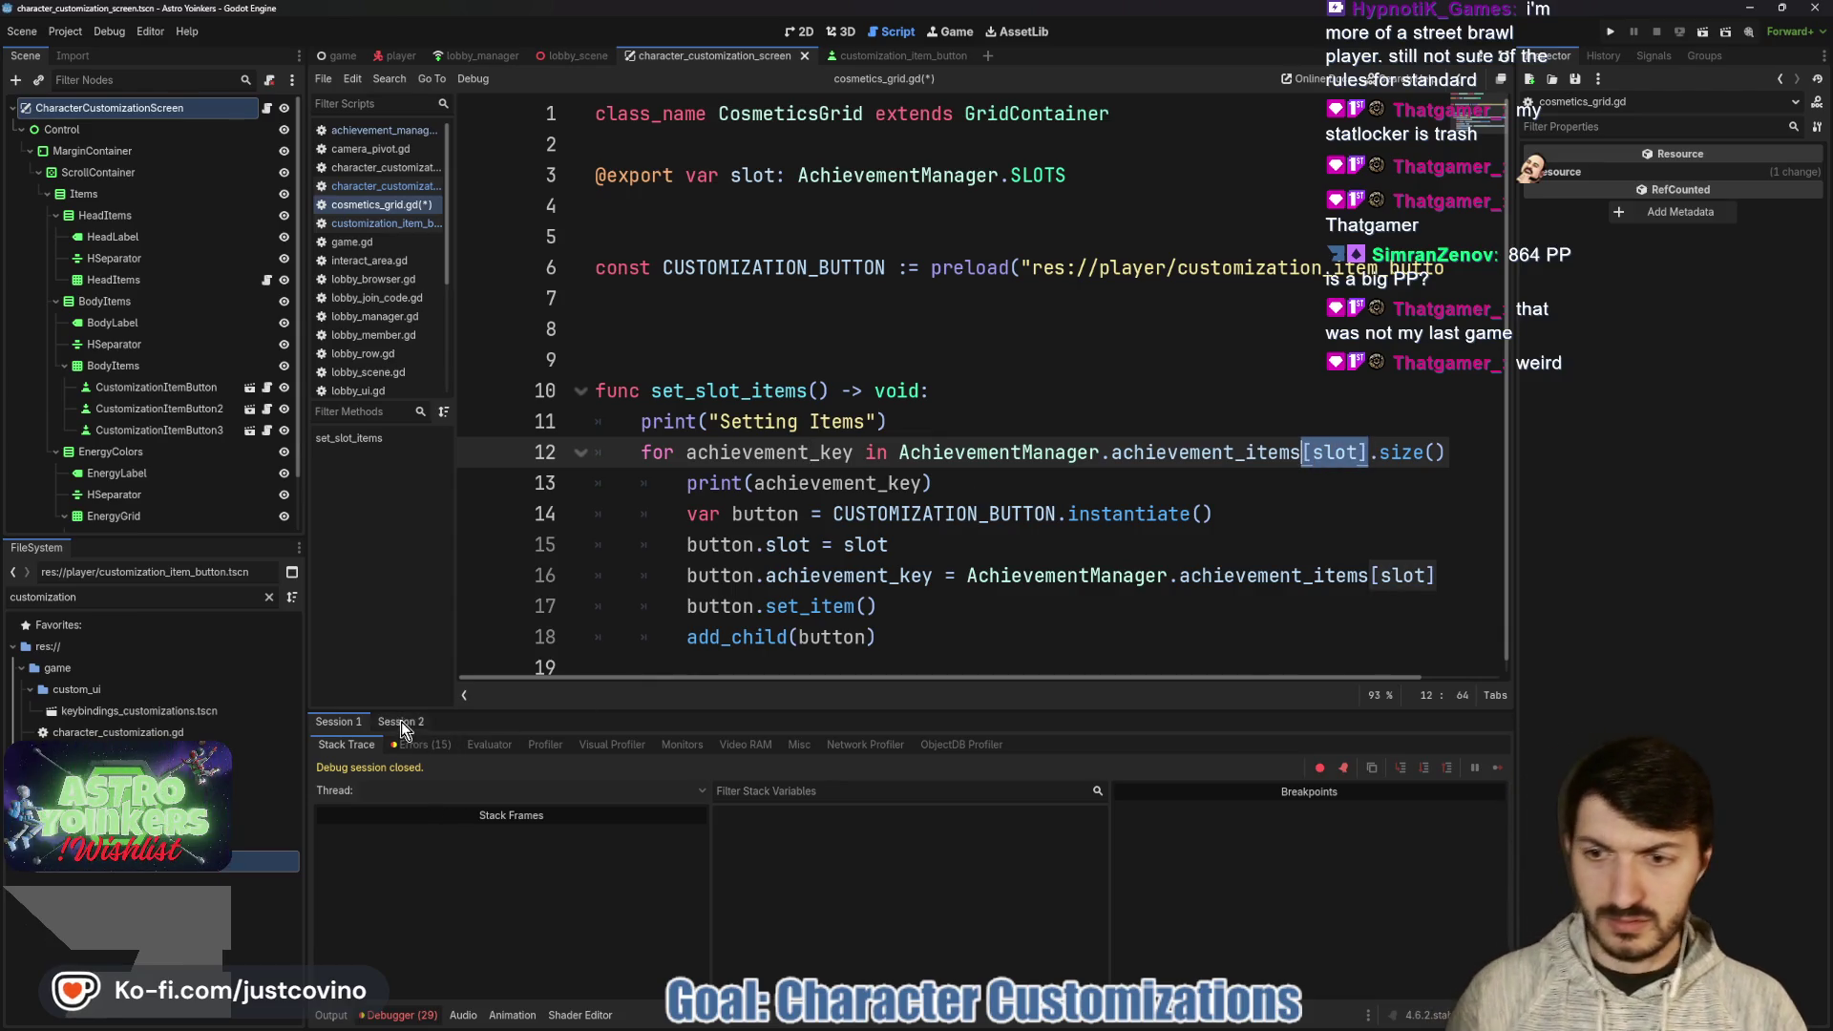
{"action": "left_click", "coordinate": [331, 1014]}
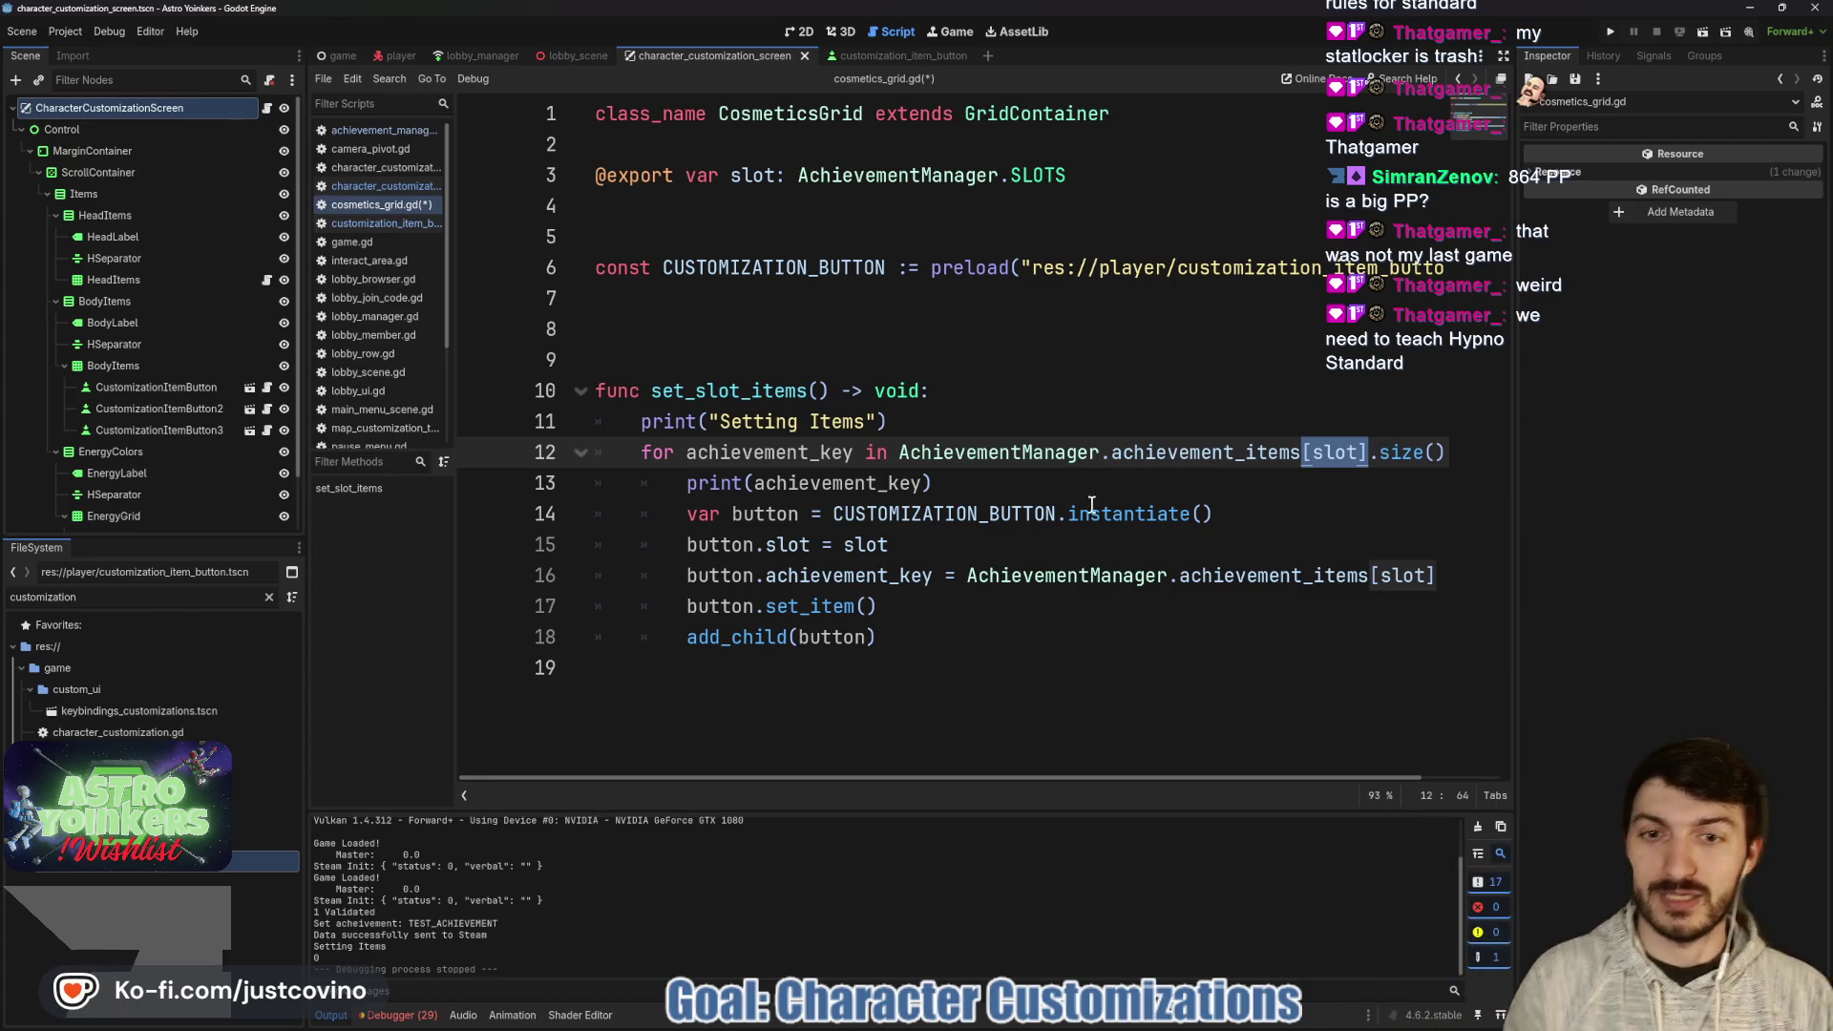
- Save cosmetics_grid.gd with Ctrl+S, cursor placed at the end of line 13
{"action": "left_click", "coordinate": [1017, 478]}
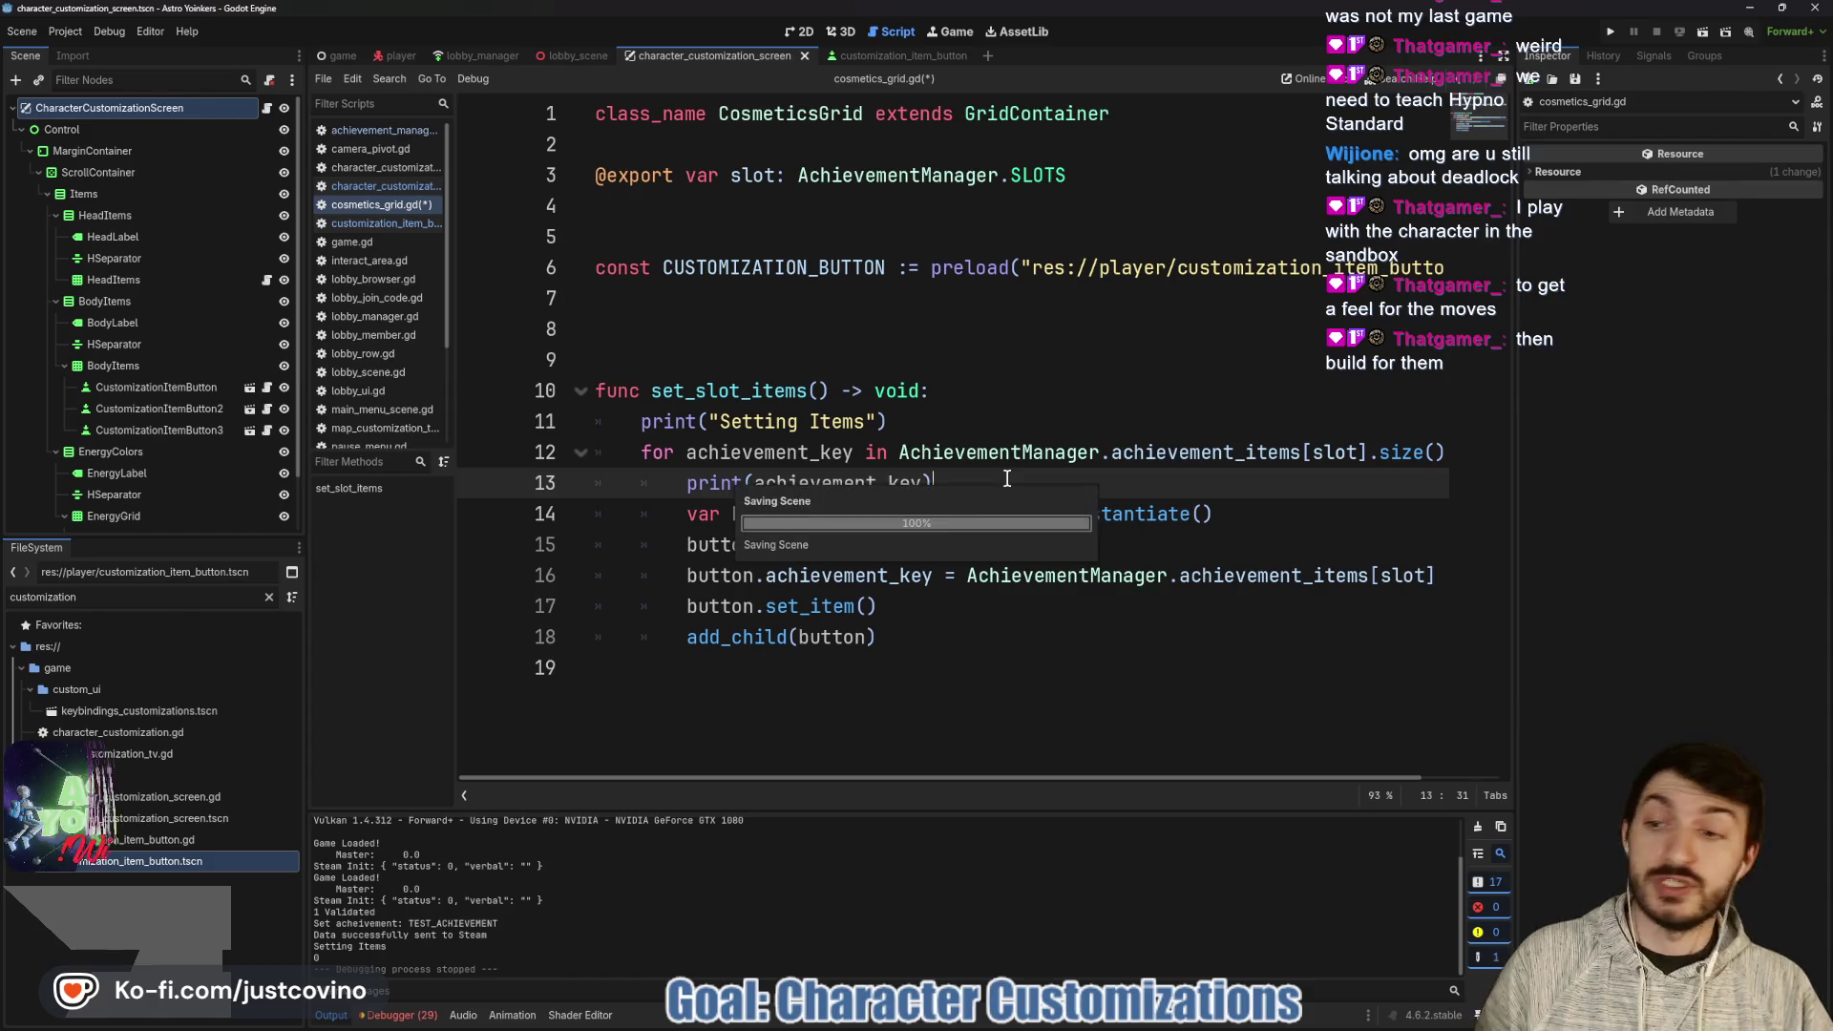
{"action": "key", "text": "ctrl+s"}
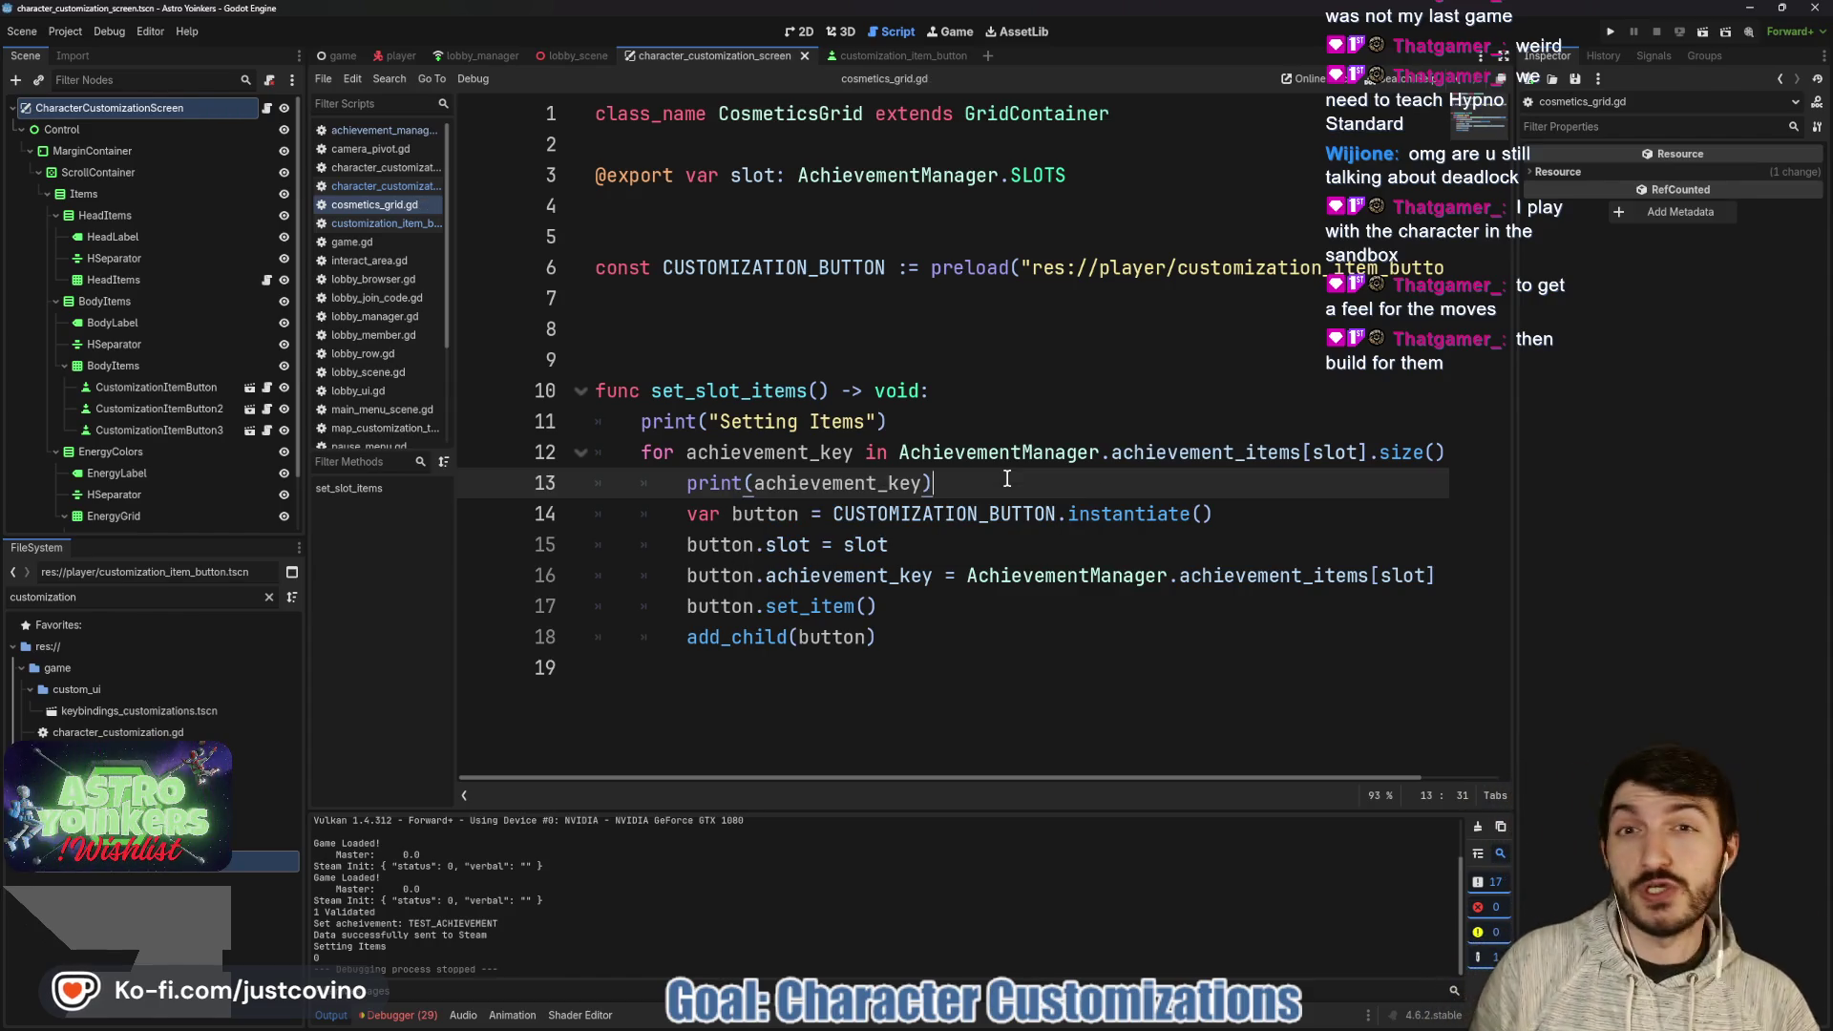
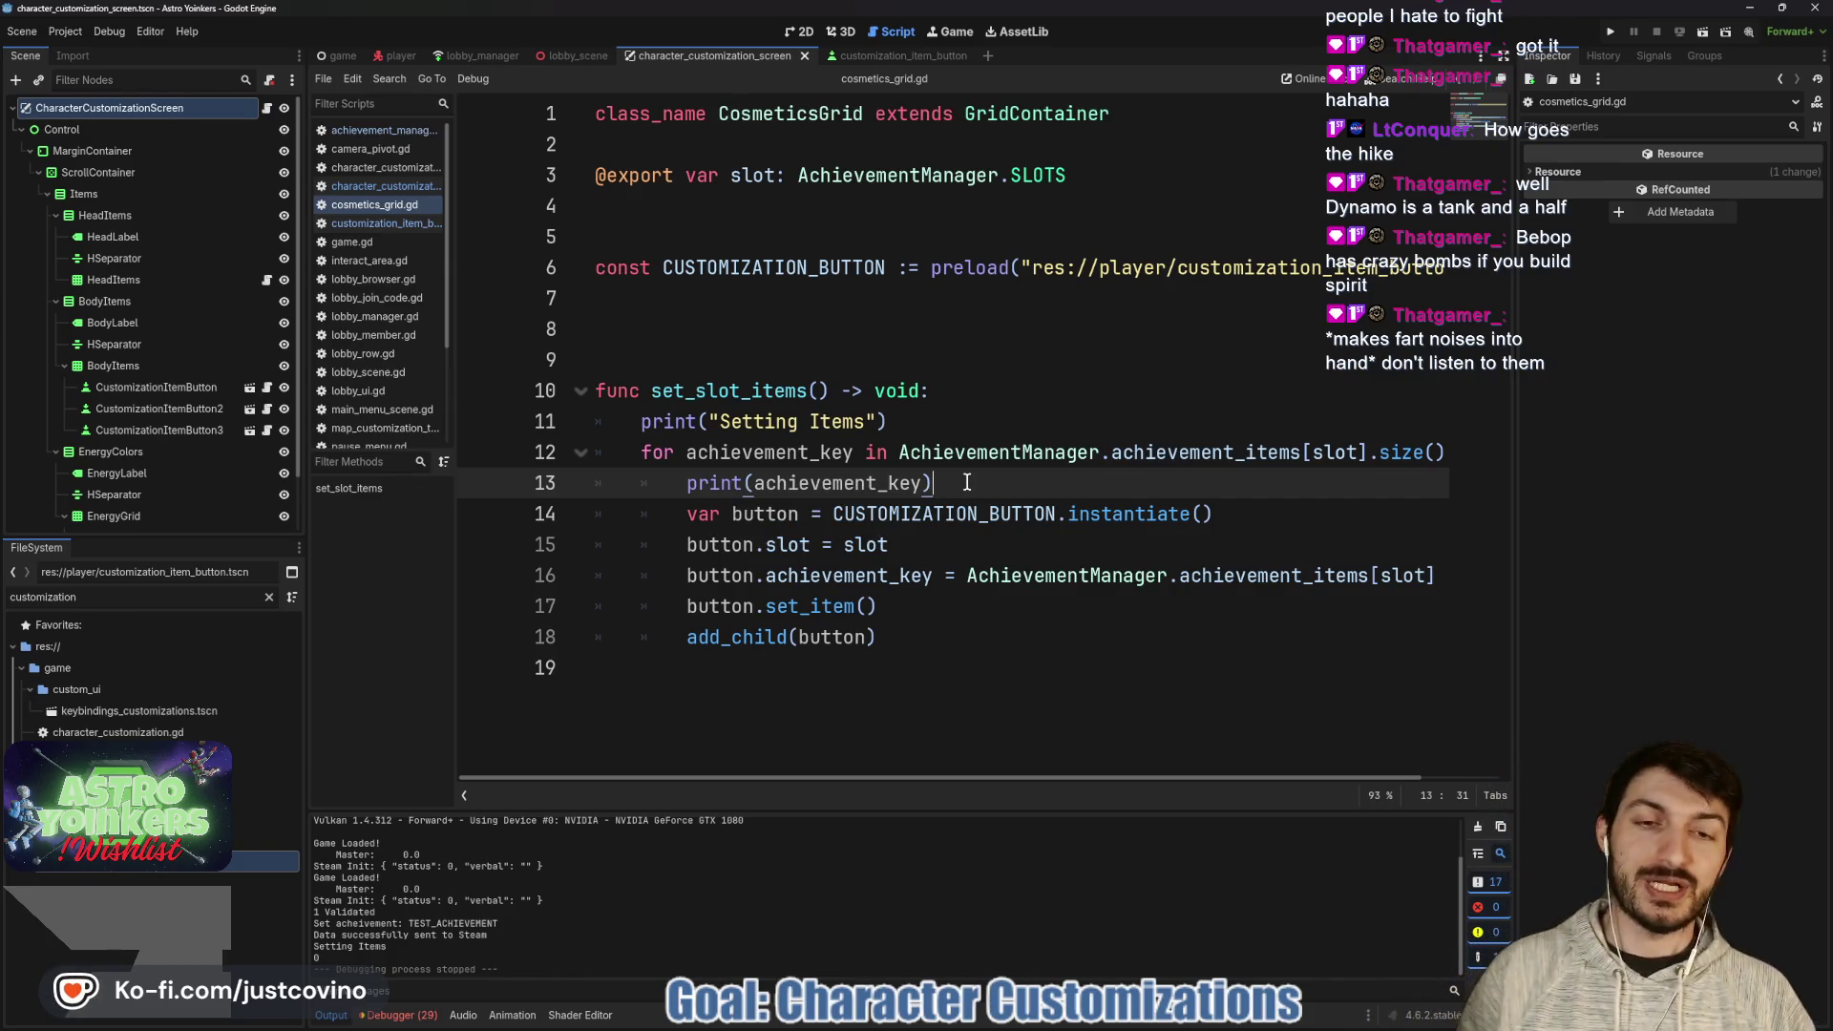
- Save the scene and script twice, then select achievement_key on line 12
{"action": "key", "text": "ctrl+s"}
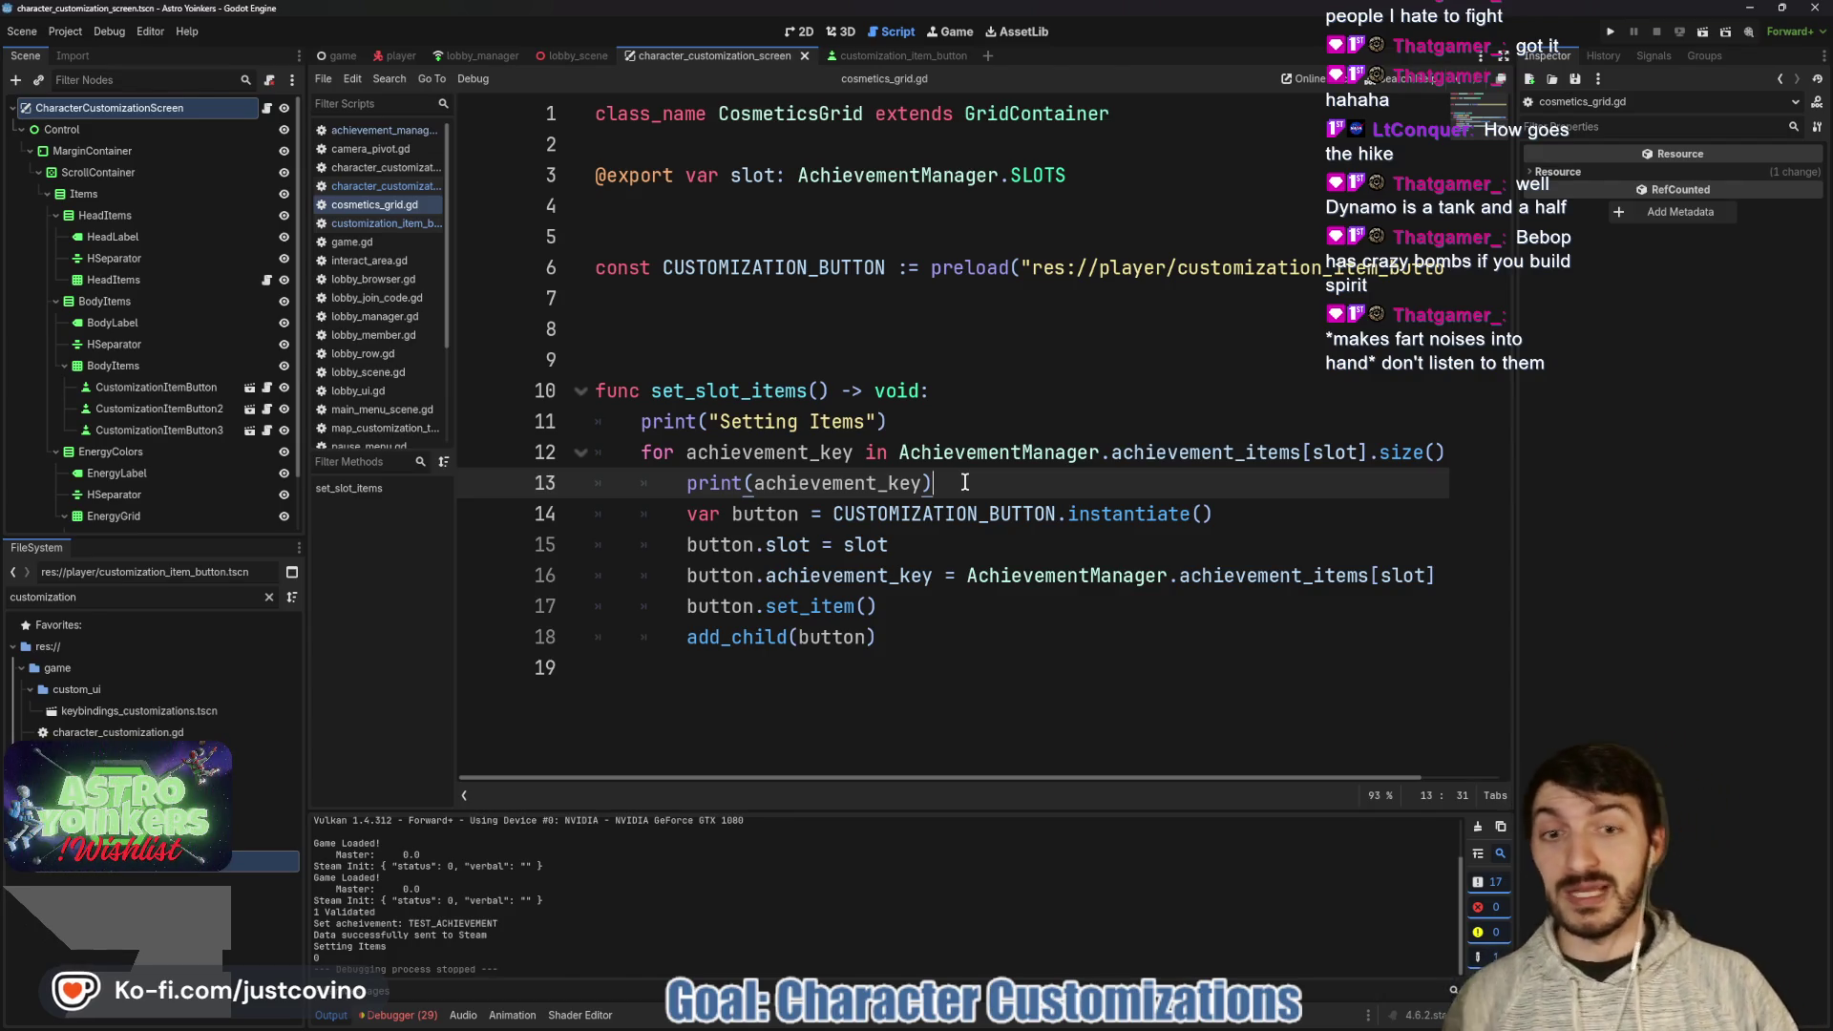
{"action": "key", "text": "ctrl+s"}
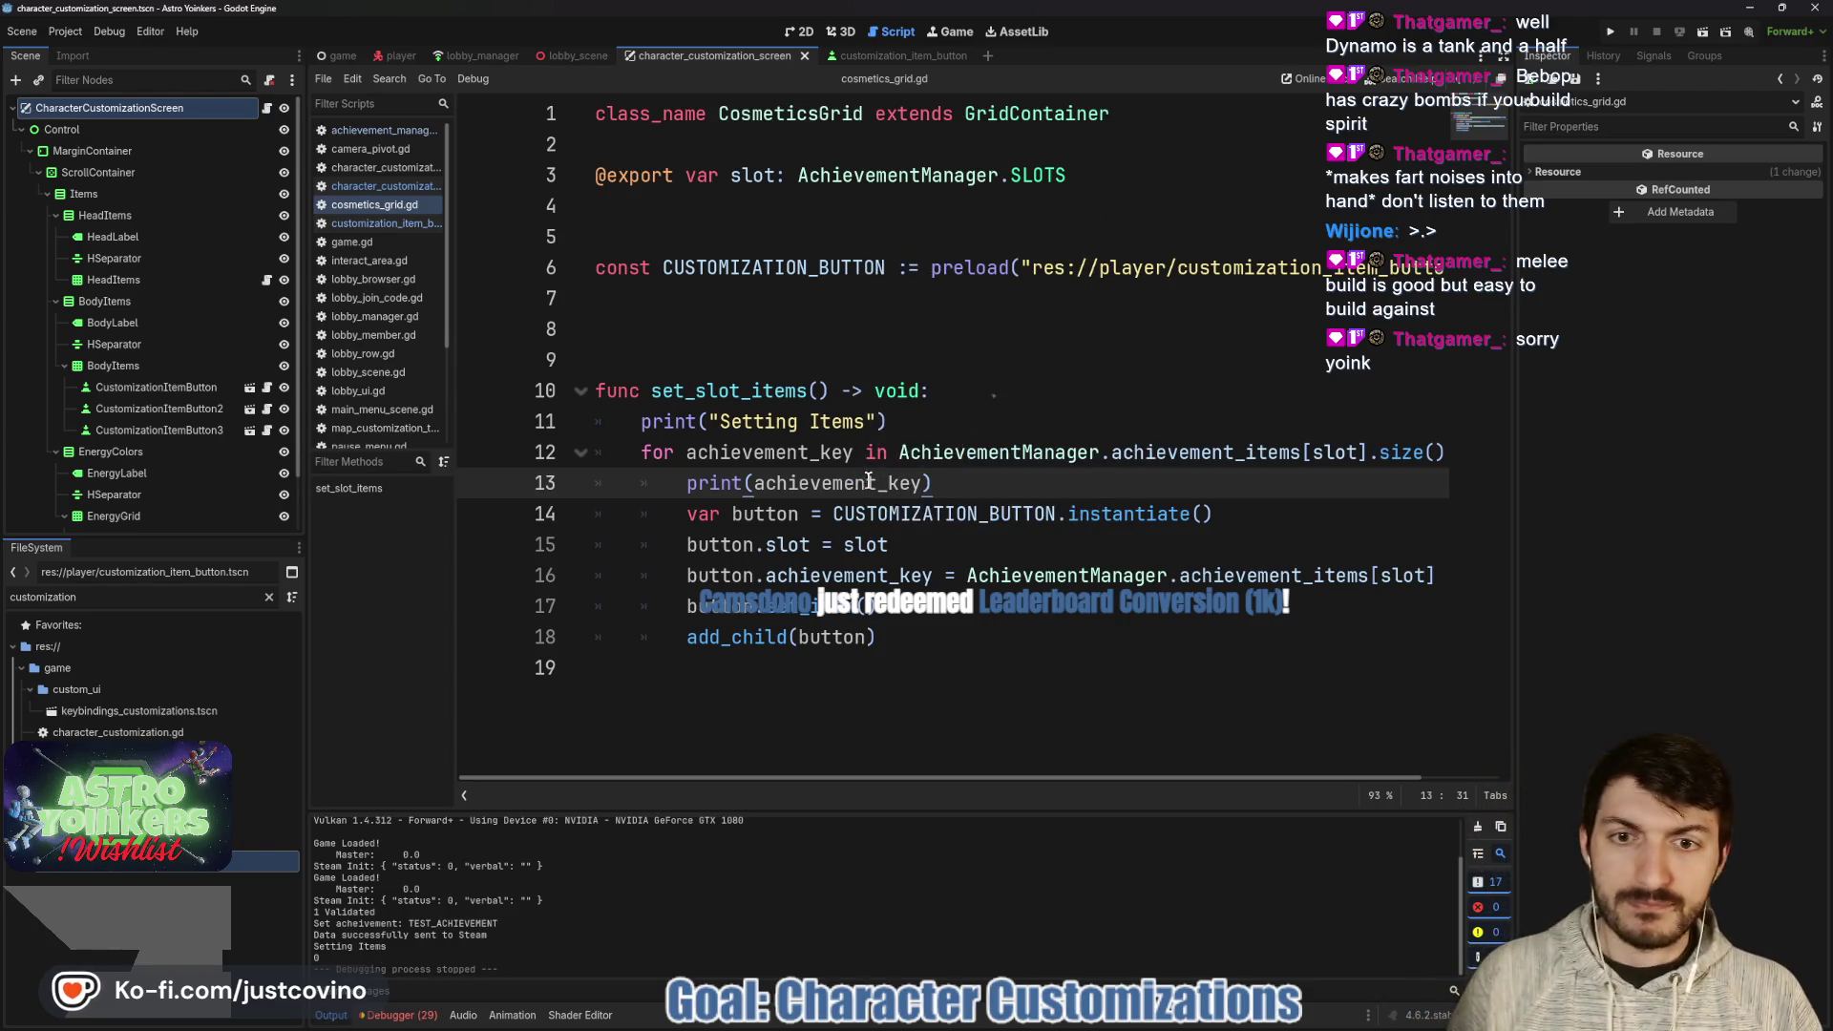
{"action": "double_click", "coordinate": [768, 453]}
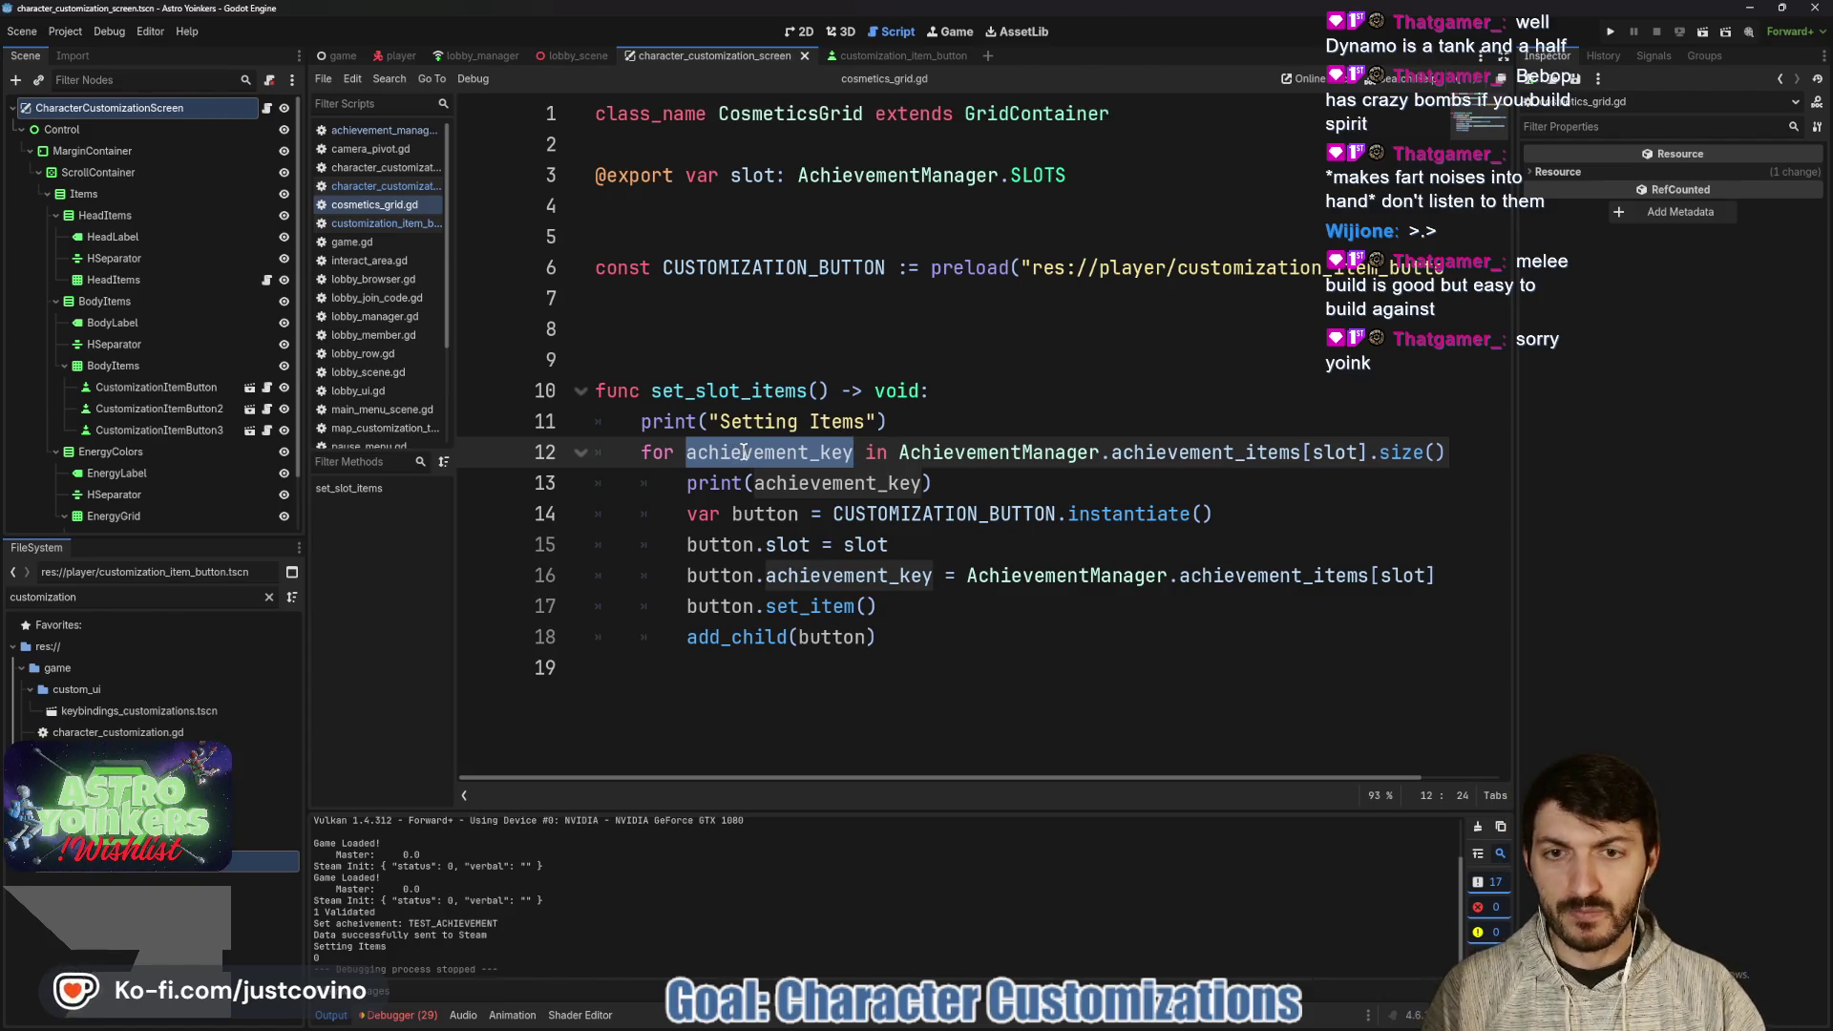
{"action": "scroll", "coordinate": [1158, 494], "scroll_direction": "right", "scroll_amount": 2}
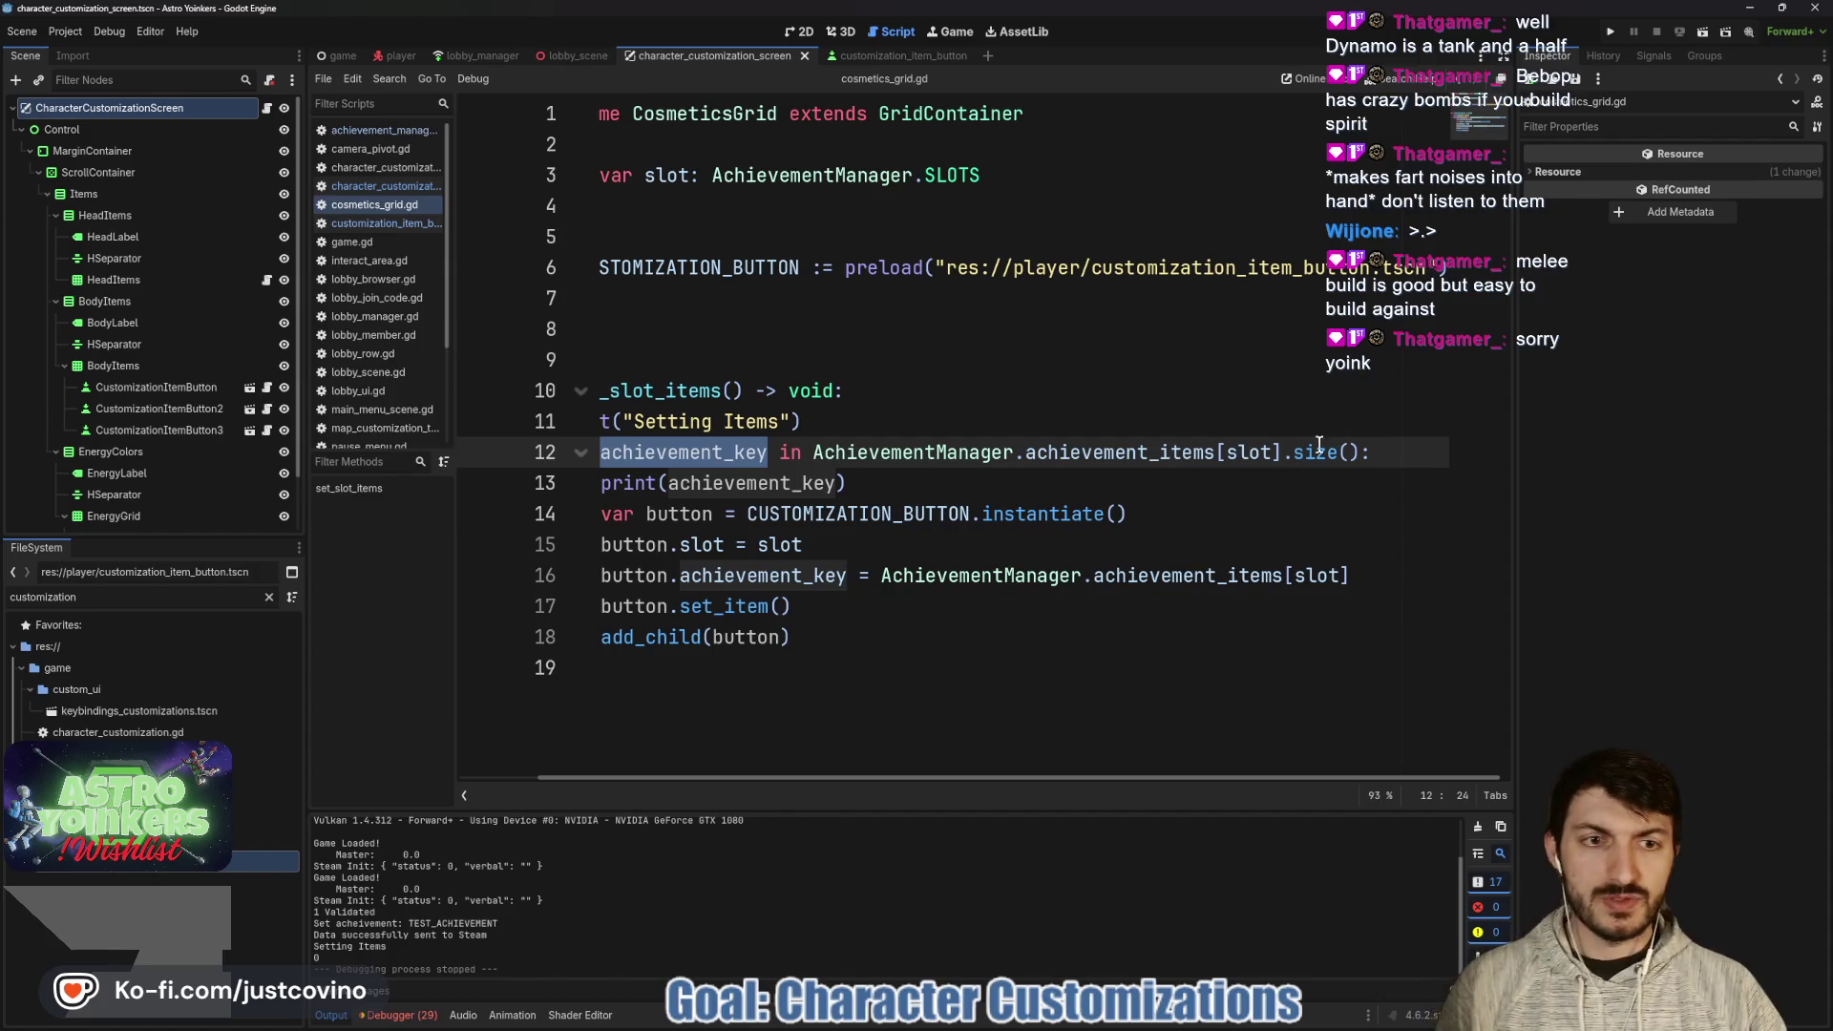
{"action": "scroll", "coordinate": [828, 480], "scroll_direction": "left", "scroll_amount": 2}
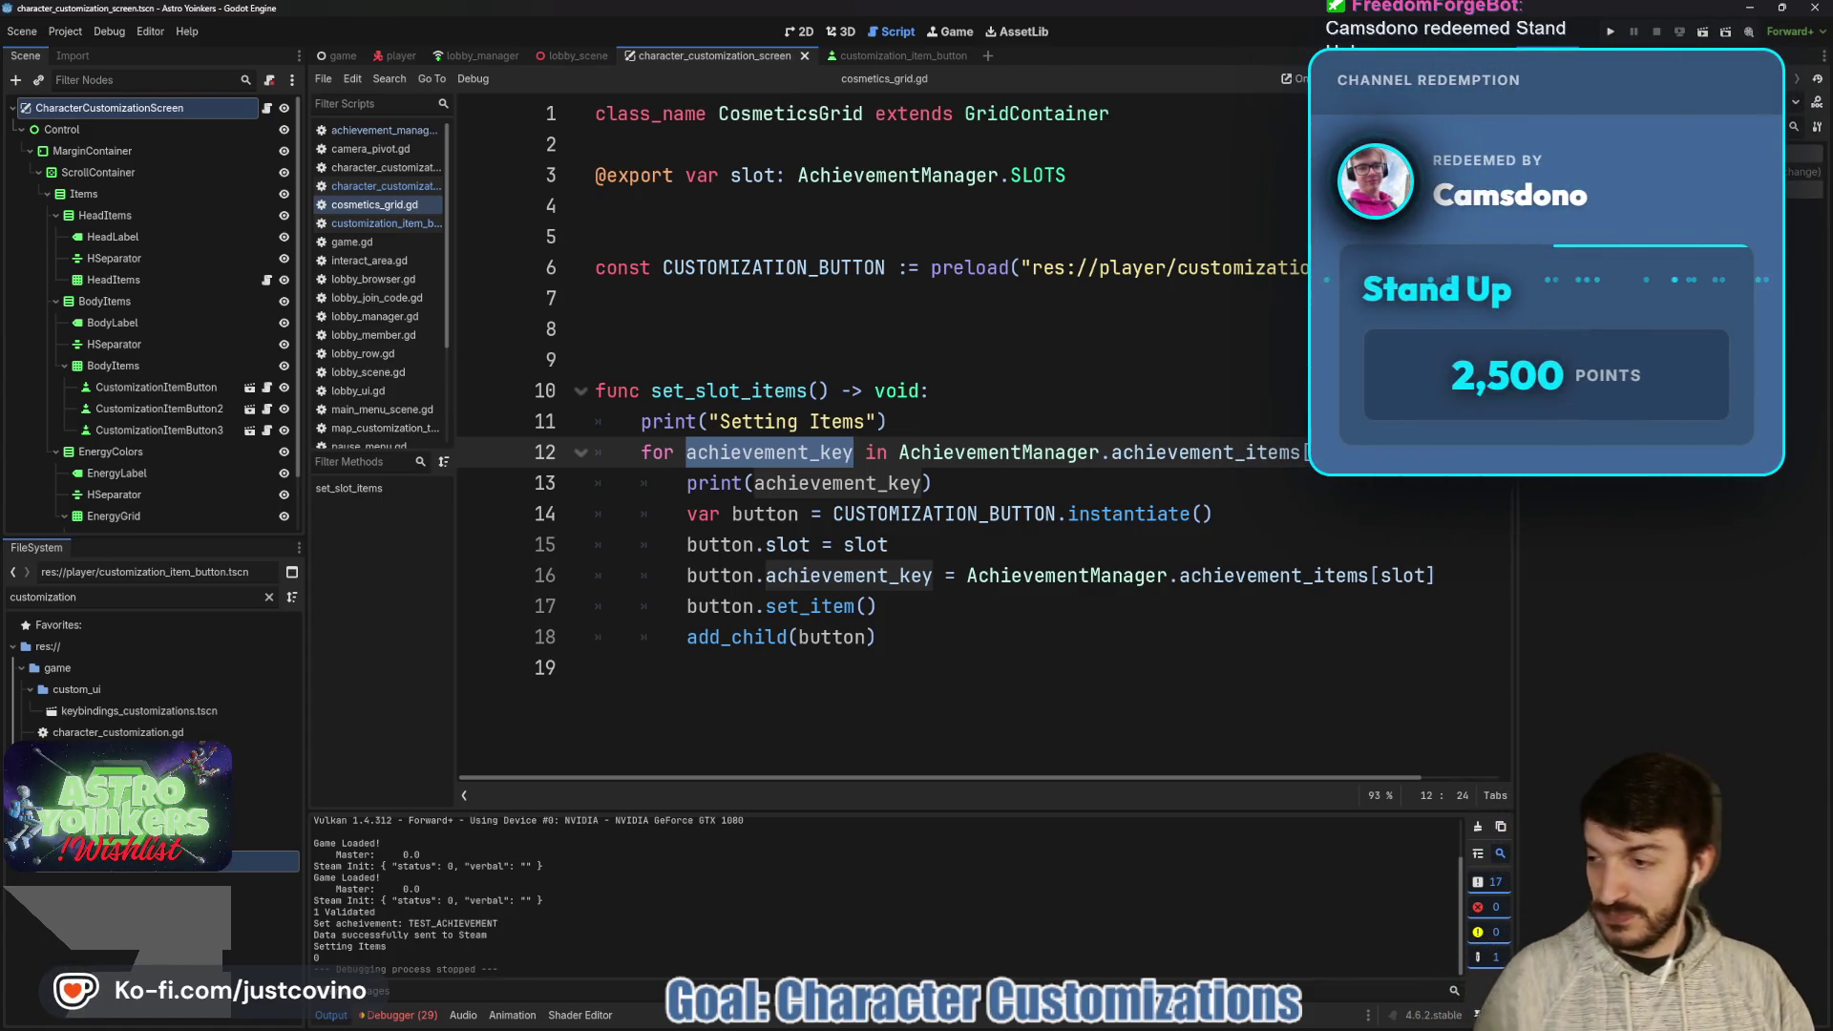
{"action": "left_click", "coordinate": [1005, 490]}
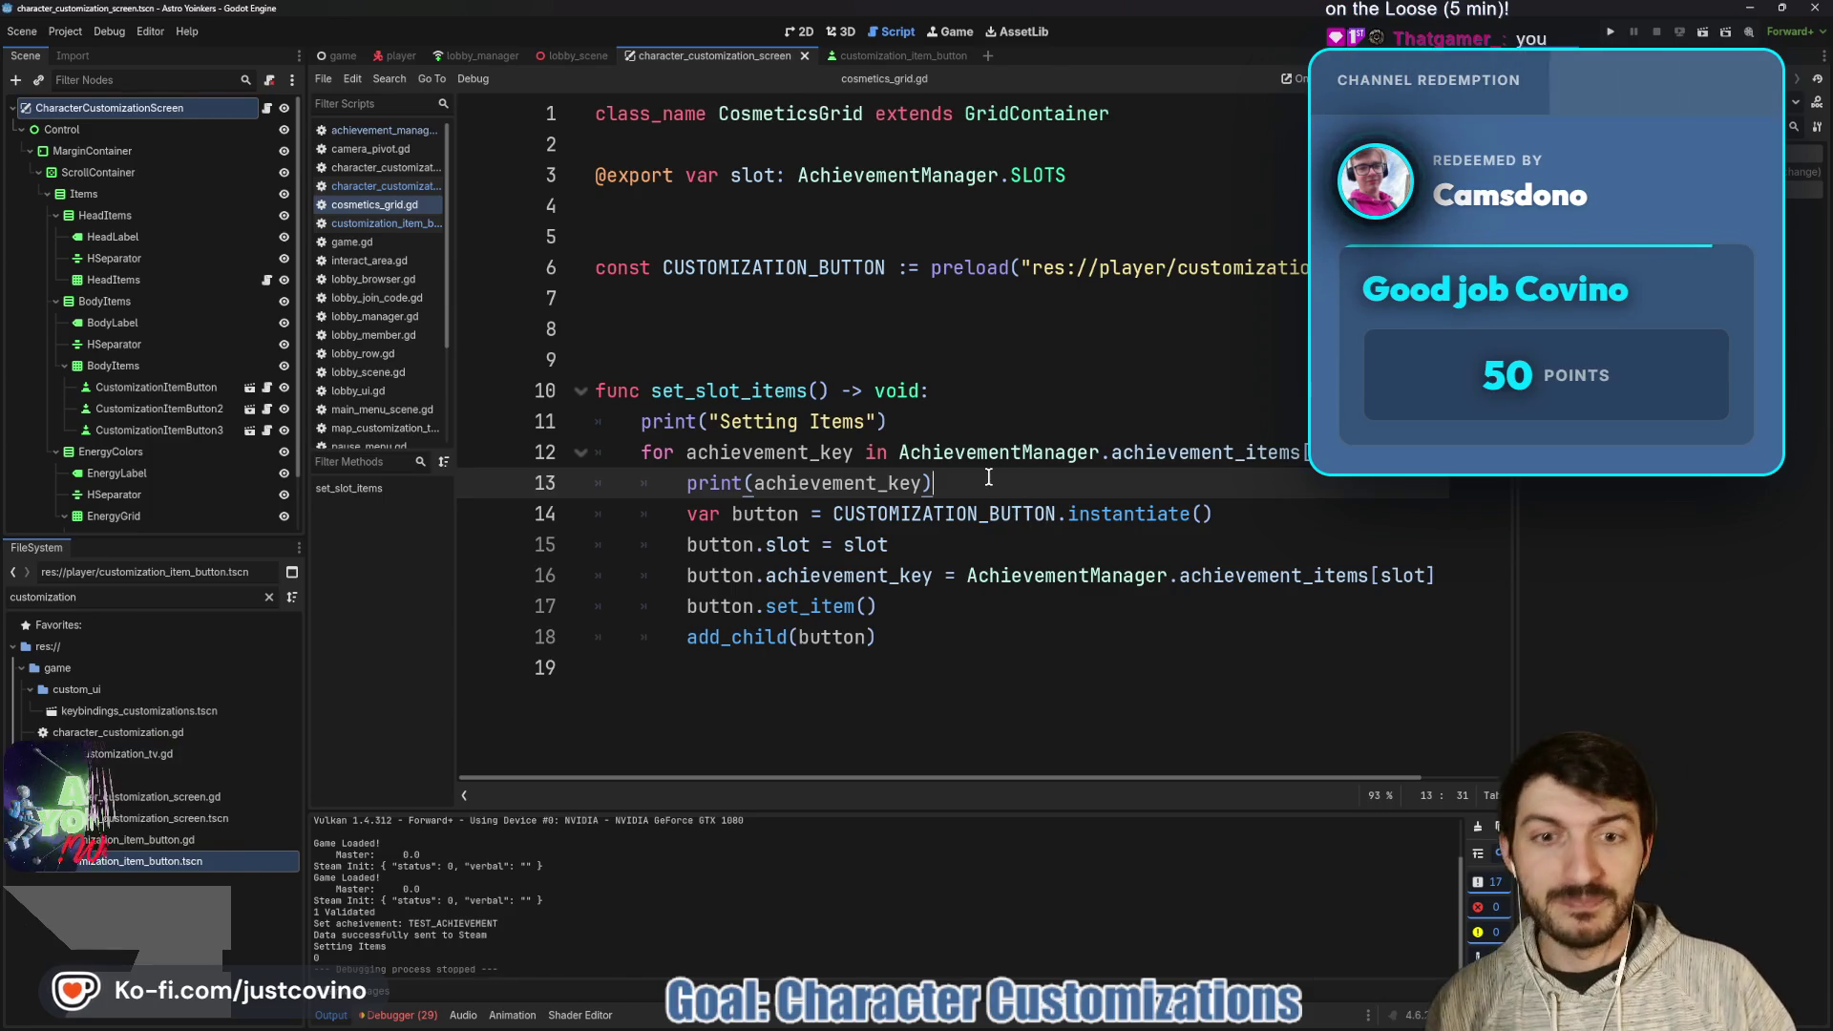
{"action": "key", "text": "ctrl+s"}
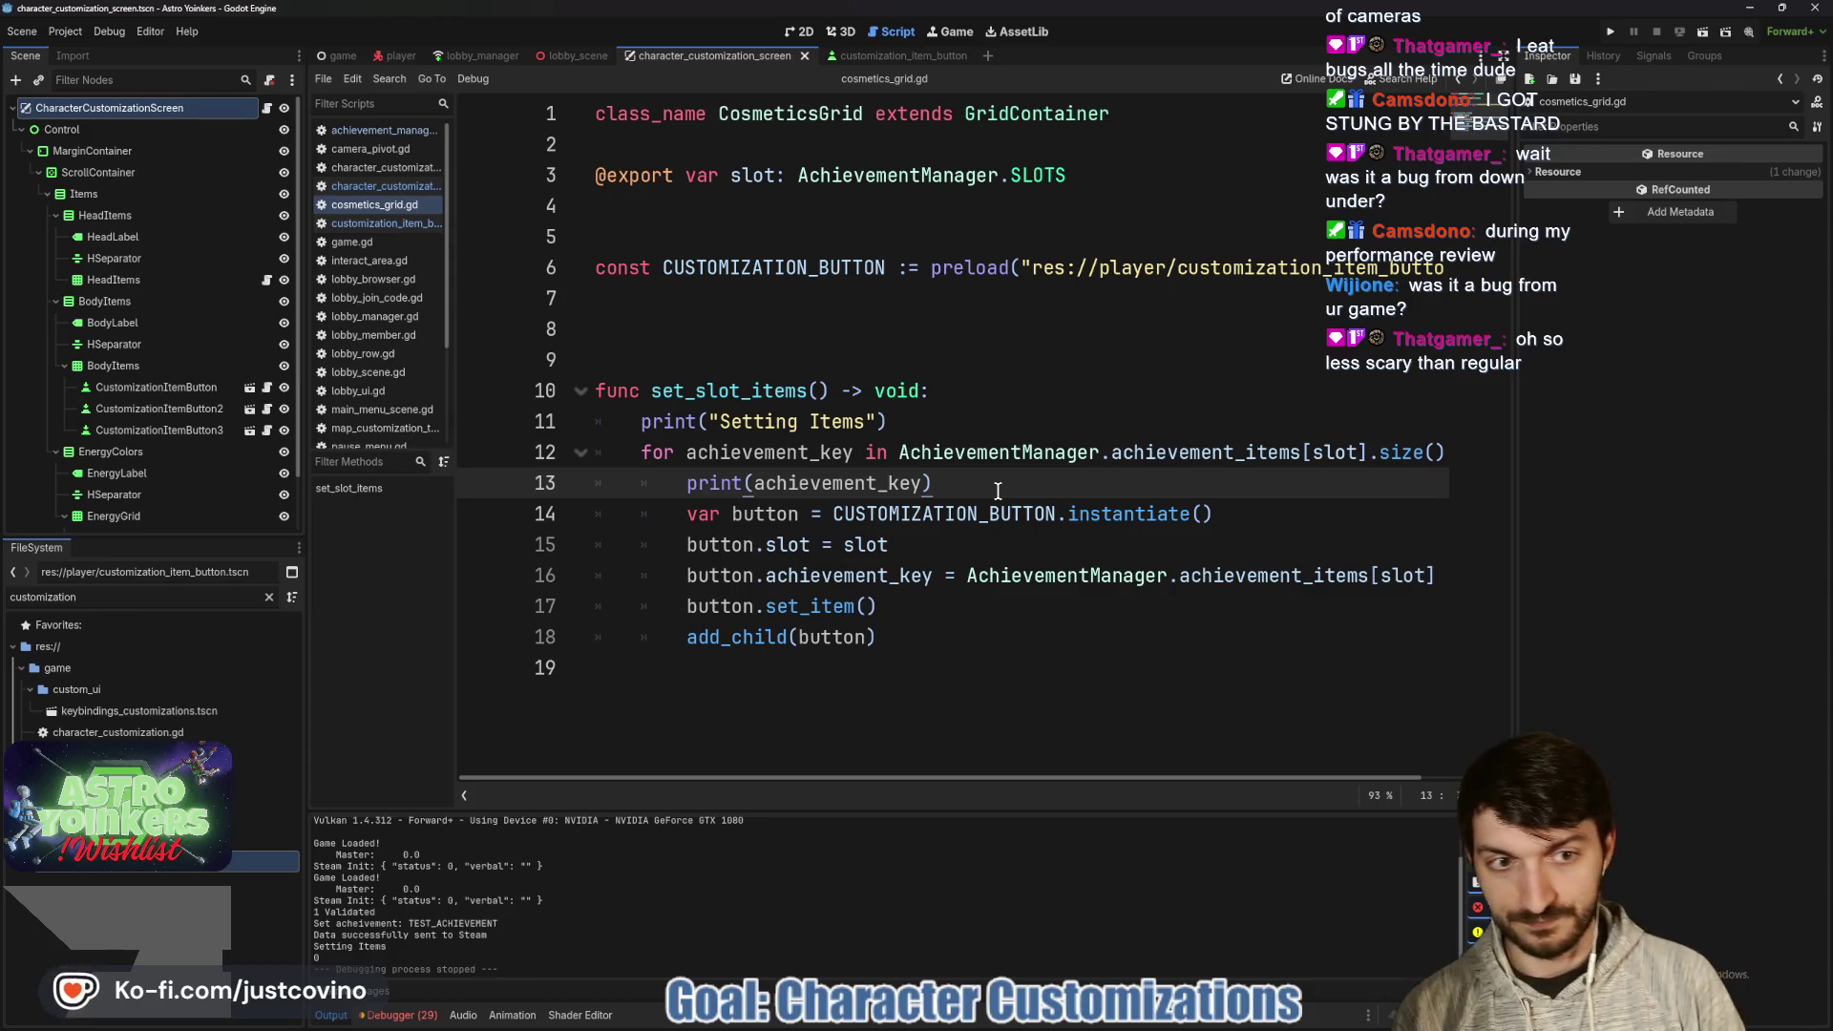
{"action": "double_click", "coordinate": [779, 455]}
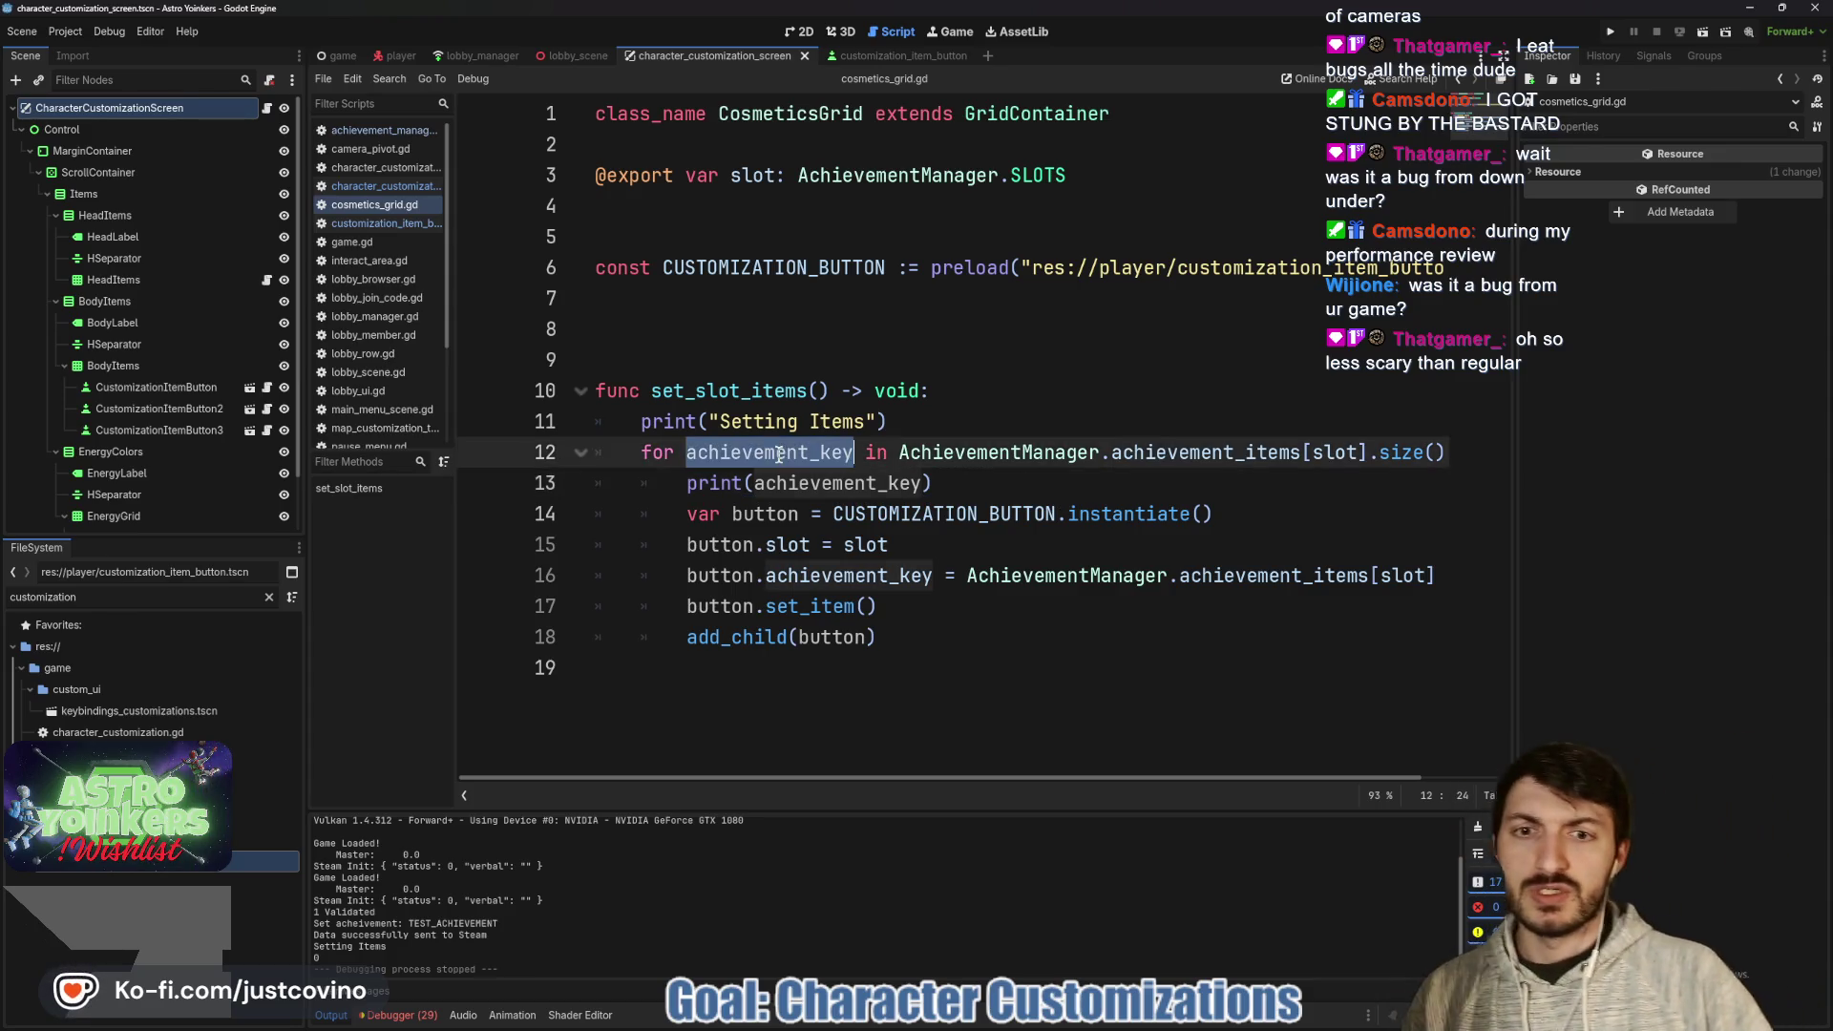
- Select slot in achievement_items[slot] on line 12 and move the hornet photo window right
{"action": "scroll", "coordinate": [1068, 468], "scroll_direction": "right", "scroll_amount": 2}
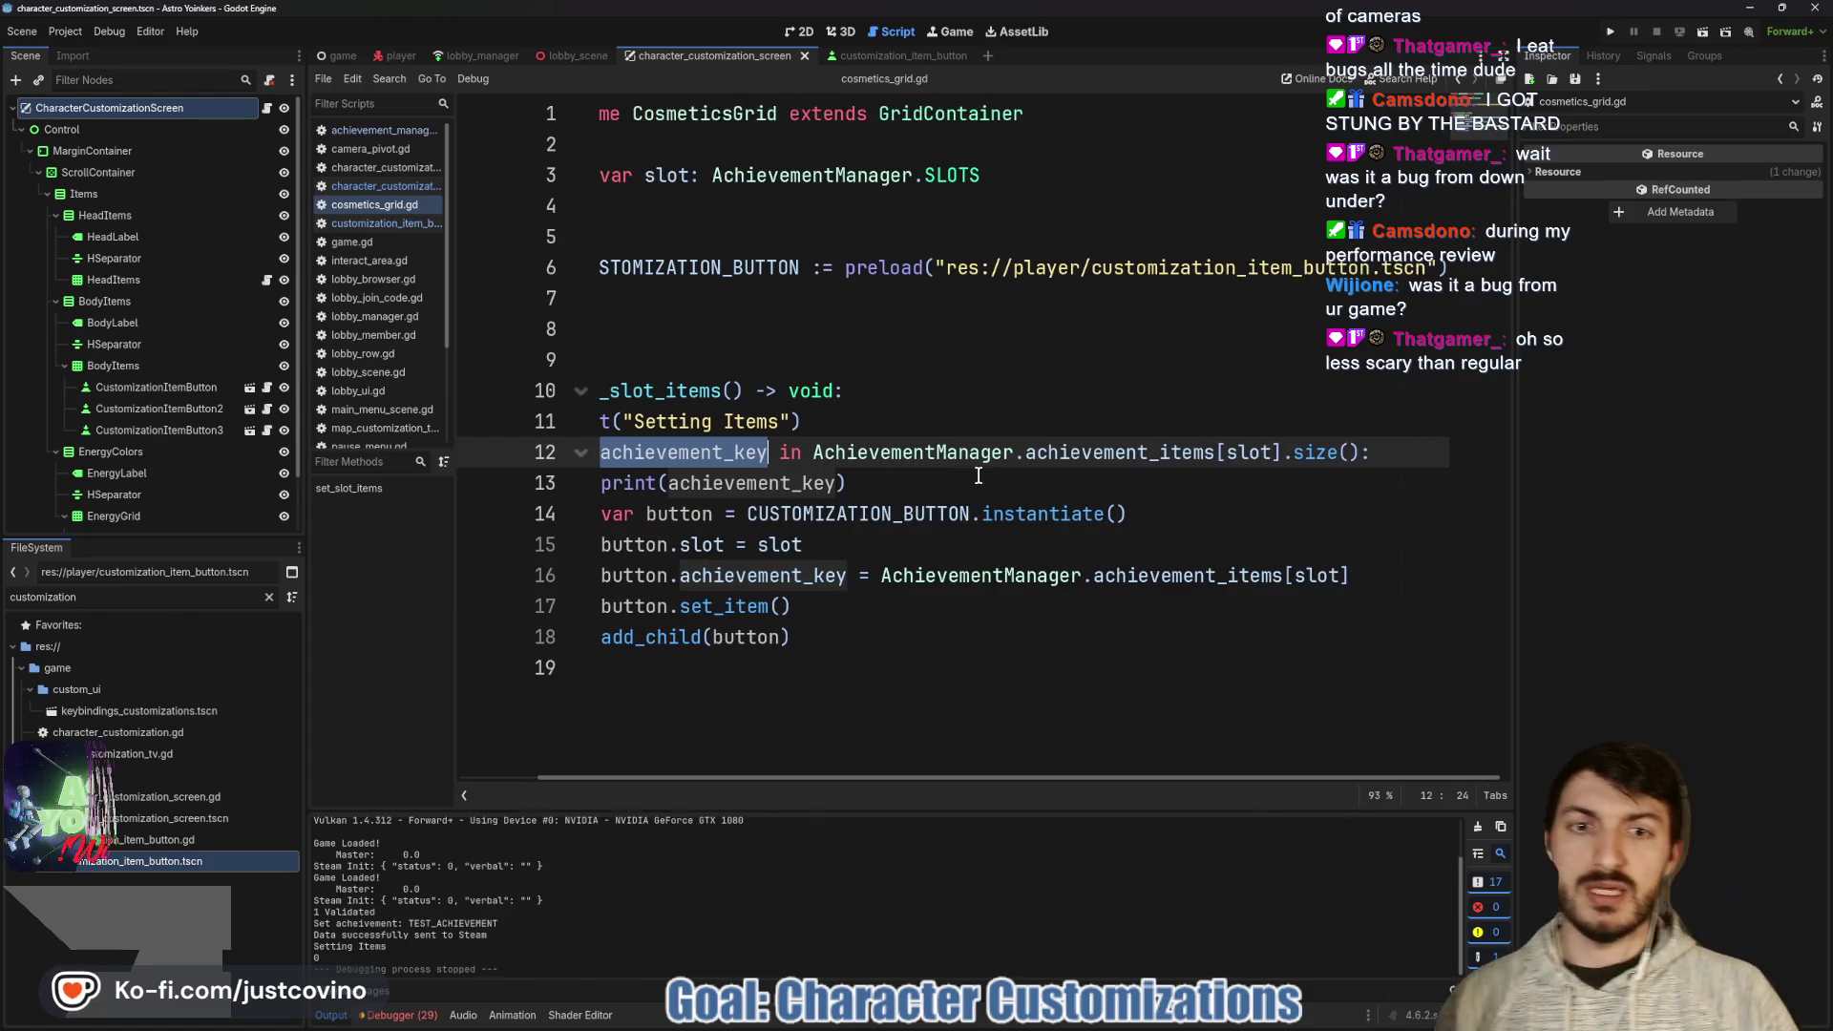
{"action": "left_click", "coordinate": [933, 456]}
{"action": "left_click", "coordinate": [1079, 456]}
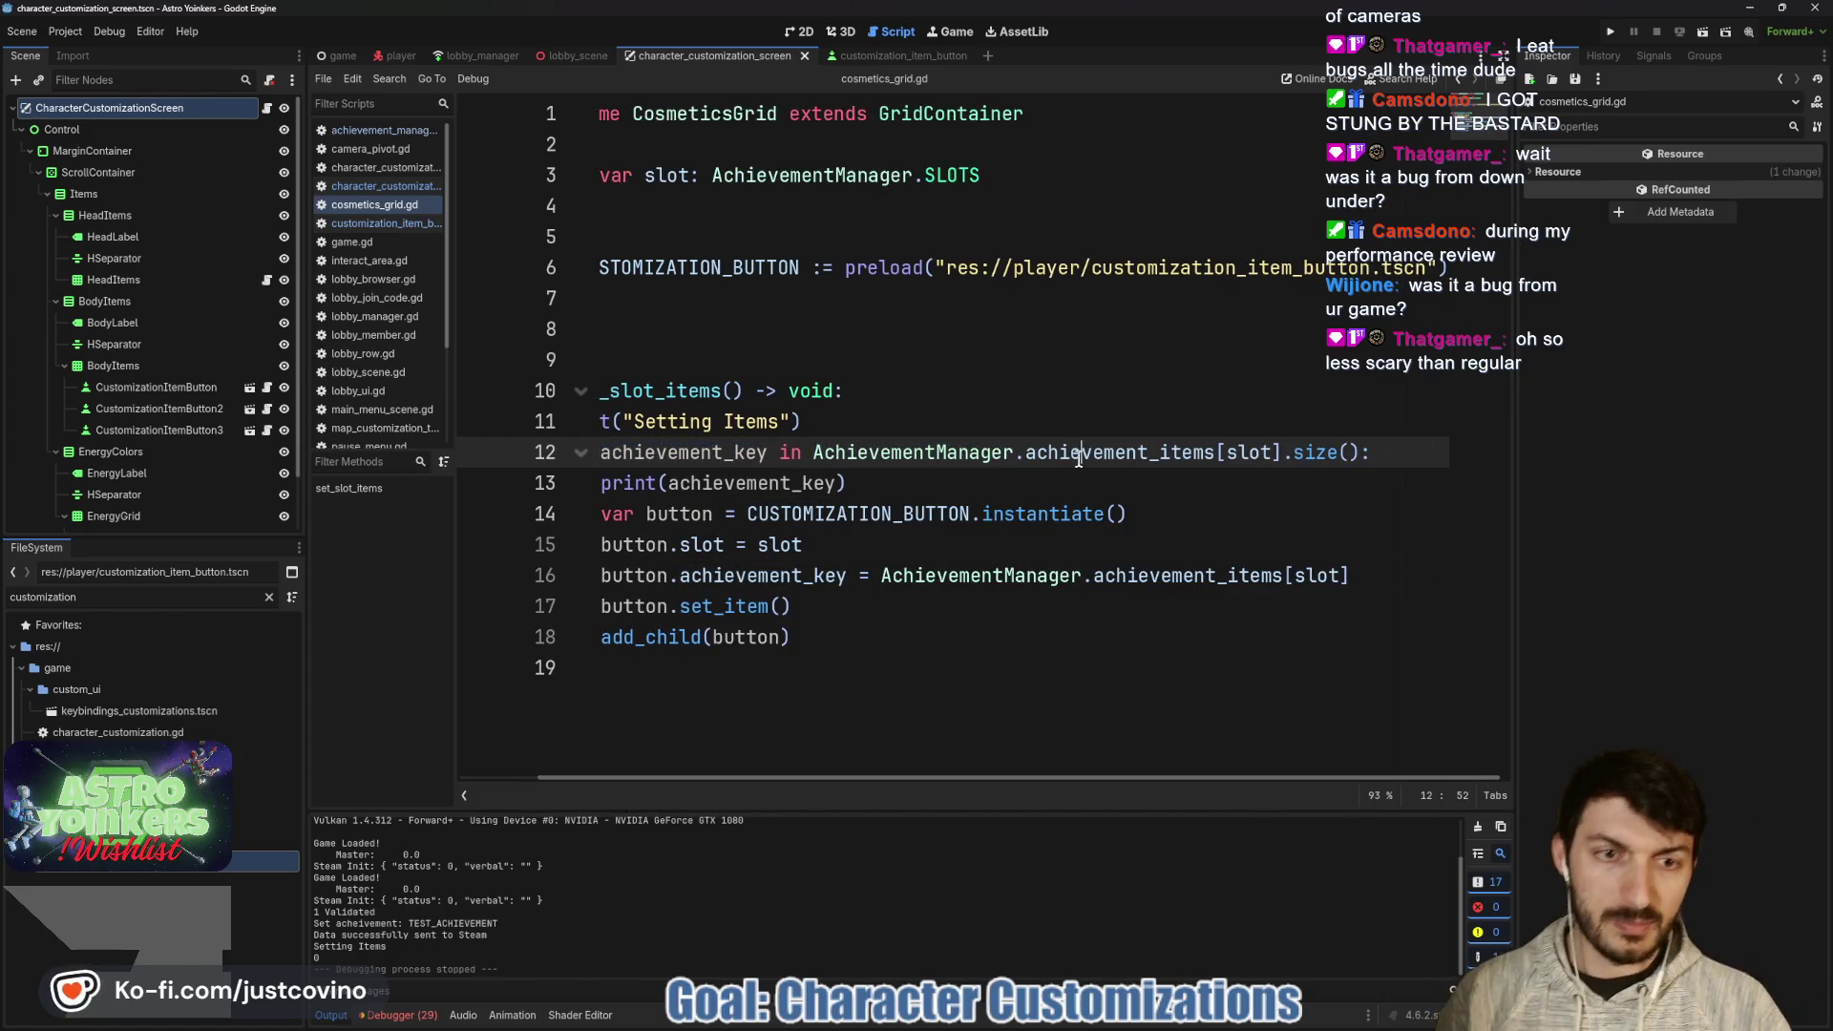
{"action": "double_click", "coordinate": [1247, 452]}
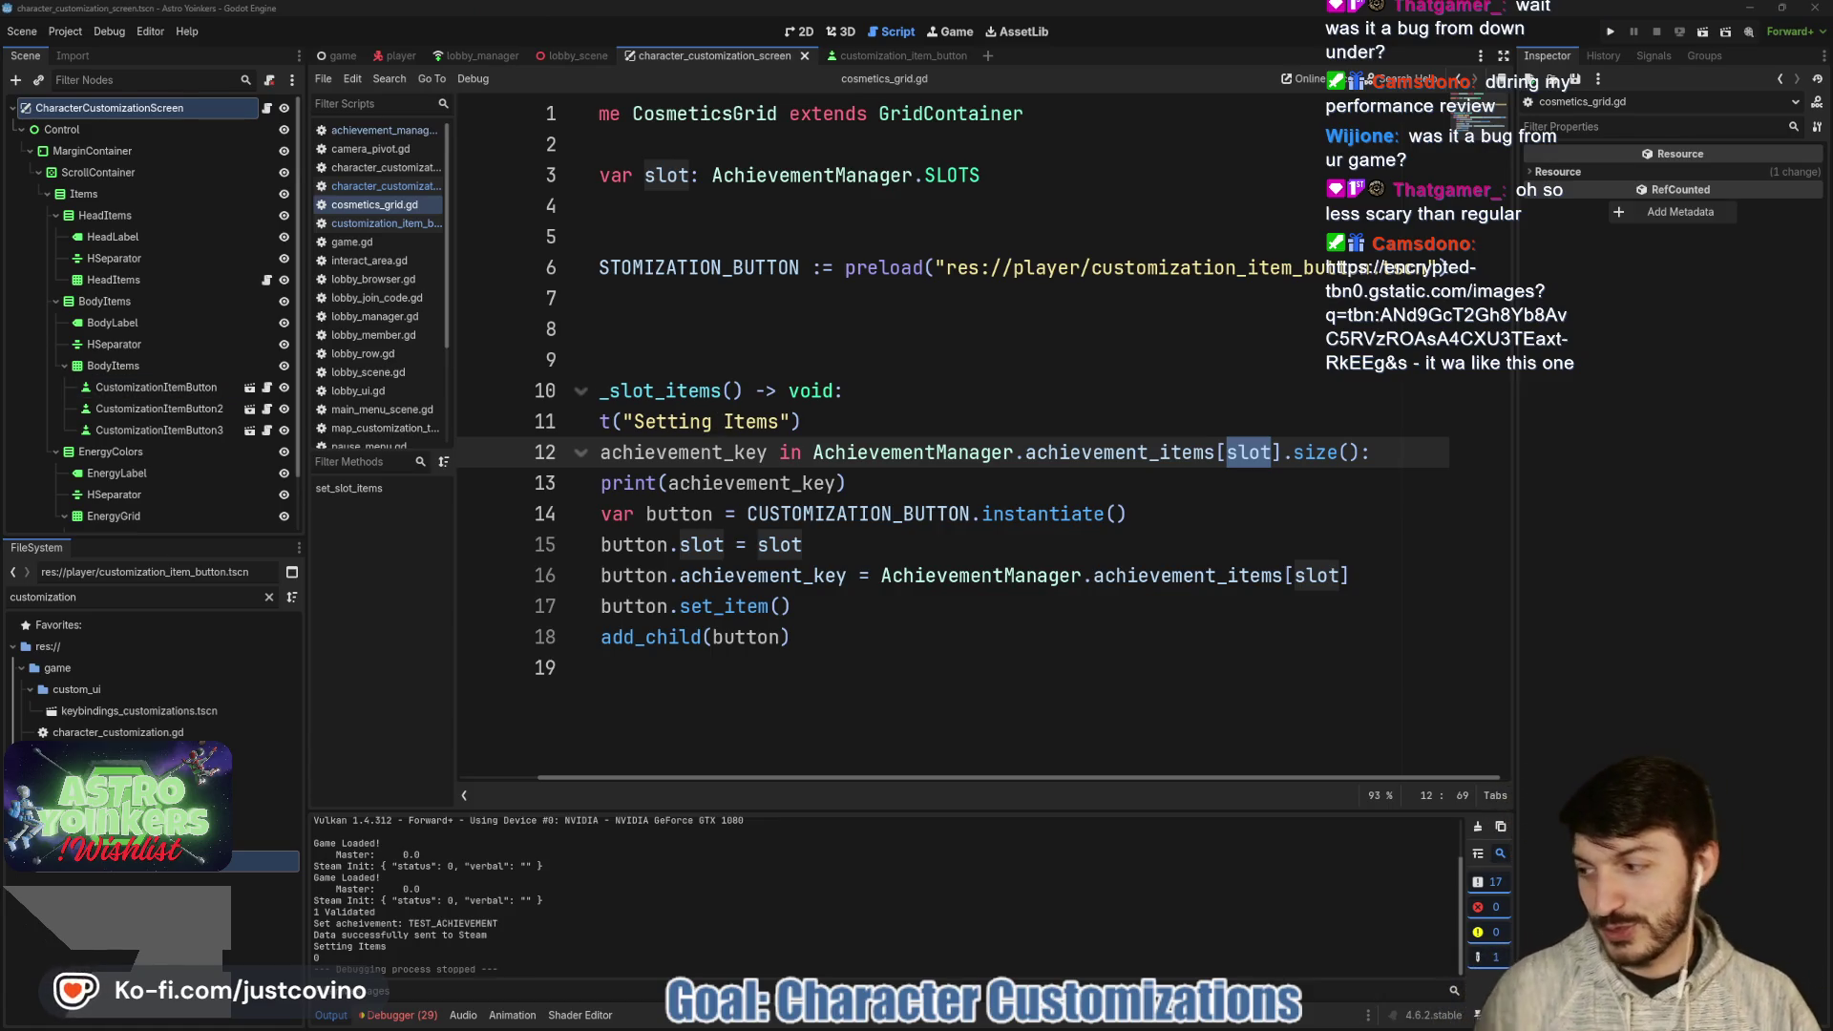
{"action": "left_click_drag", "start_coordinate": [362, 225], "coordinate": [800, 215]}
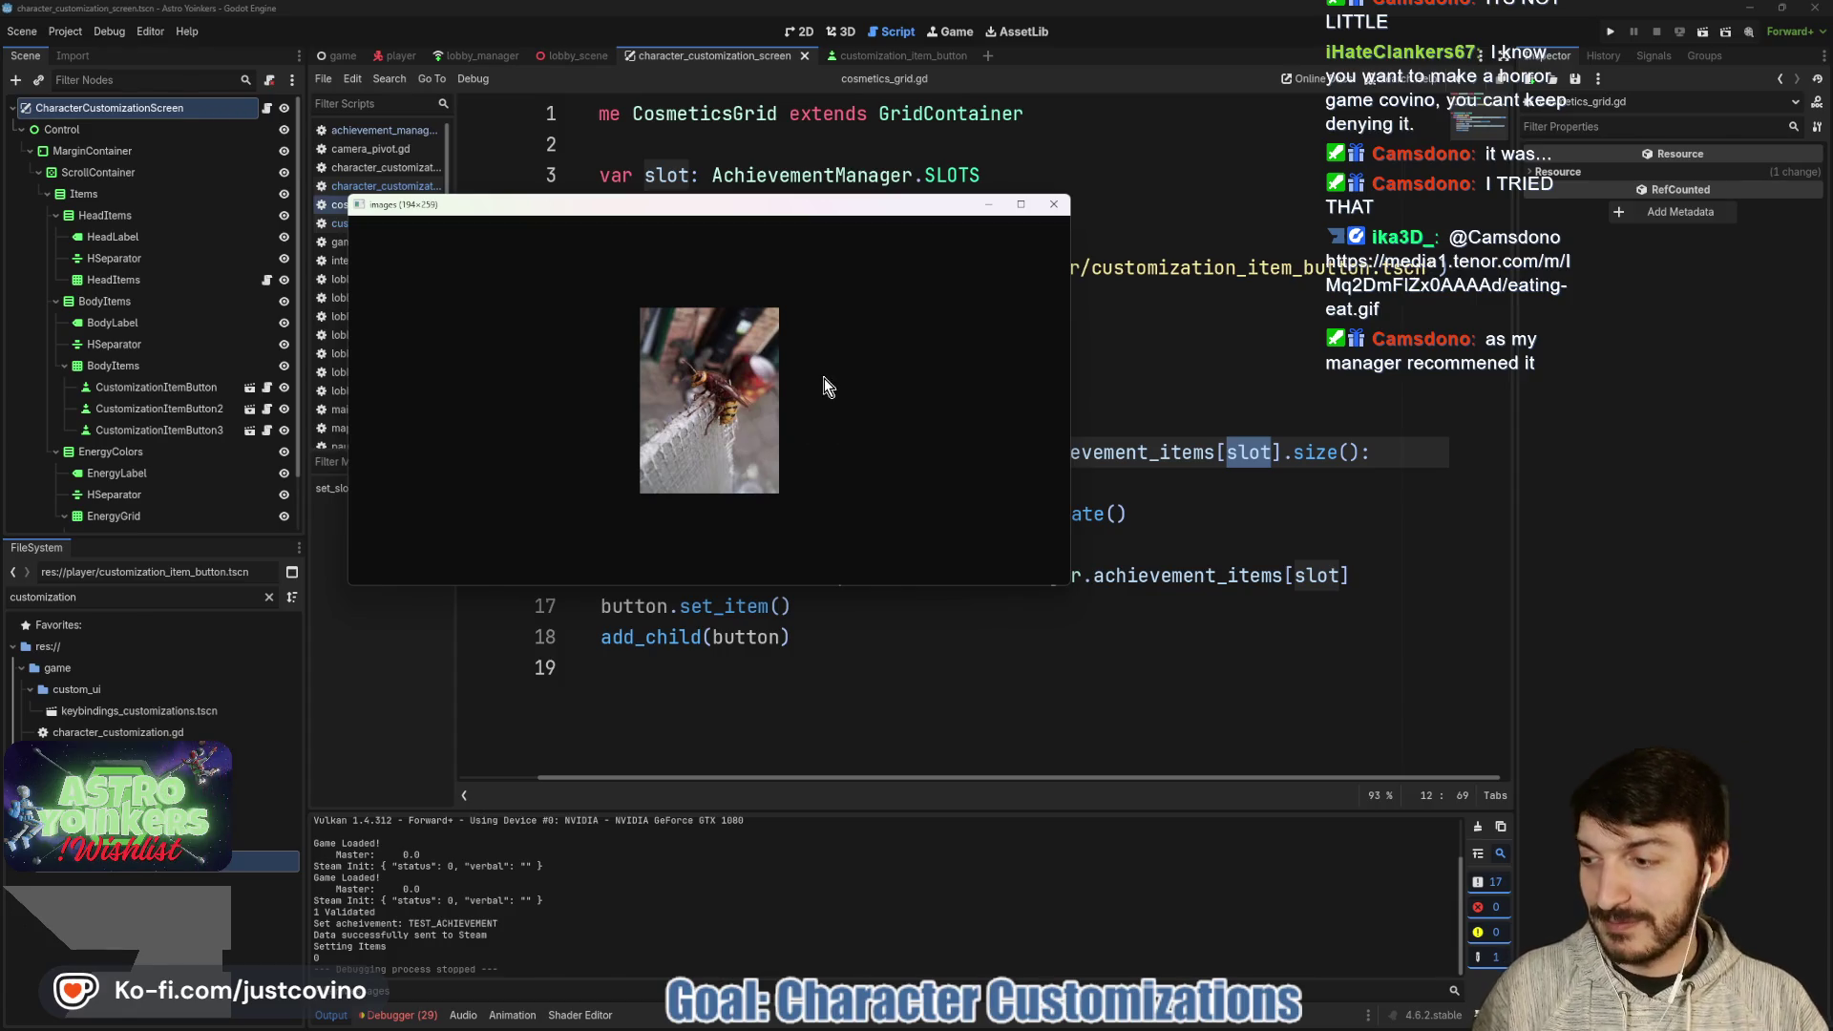
- Close the hornet photo window, then shift and close the eating GIF window
{"action": "left_click", "coordinate": [1054, 204]}
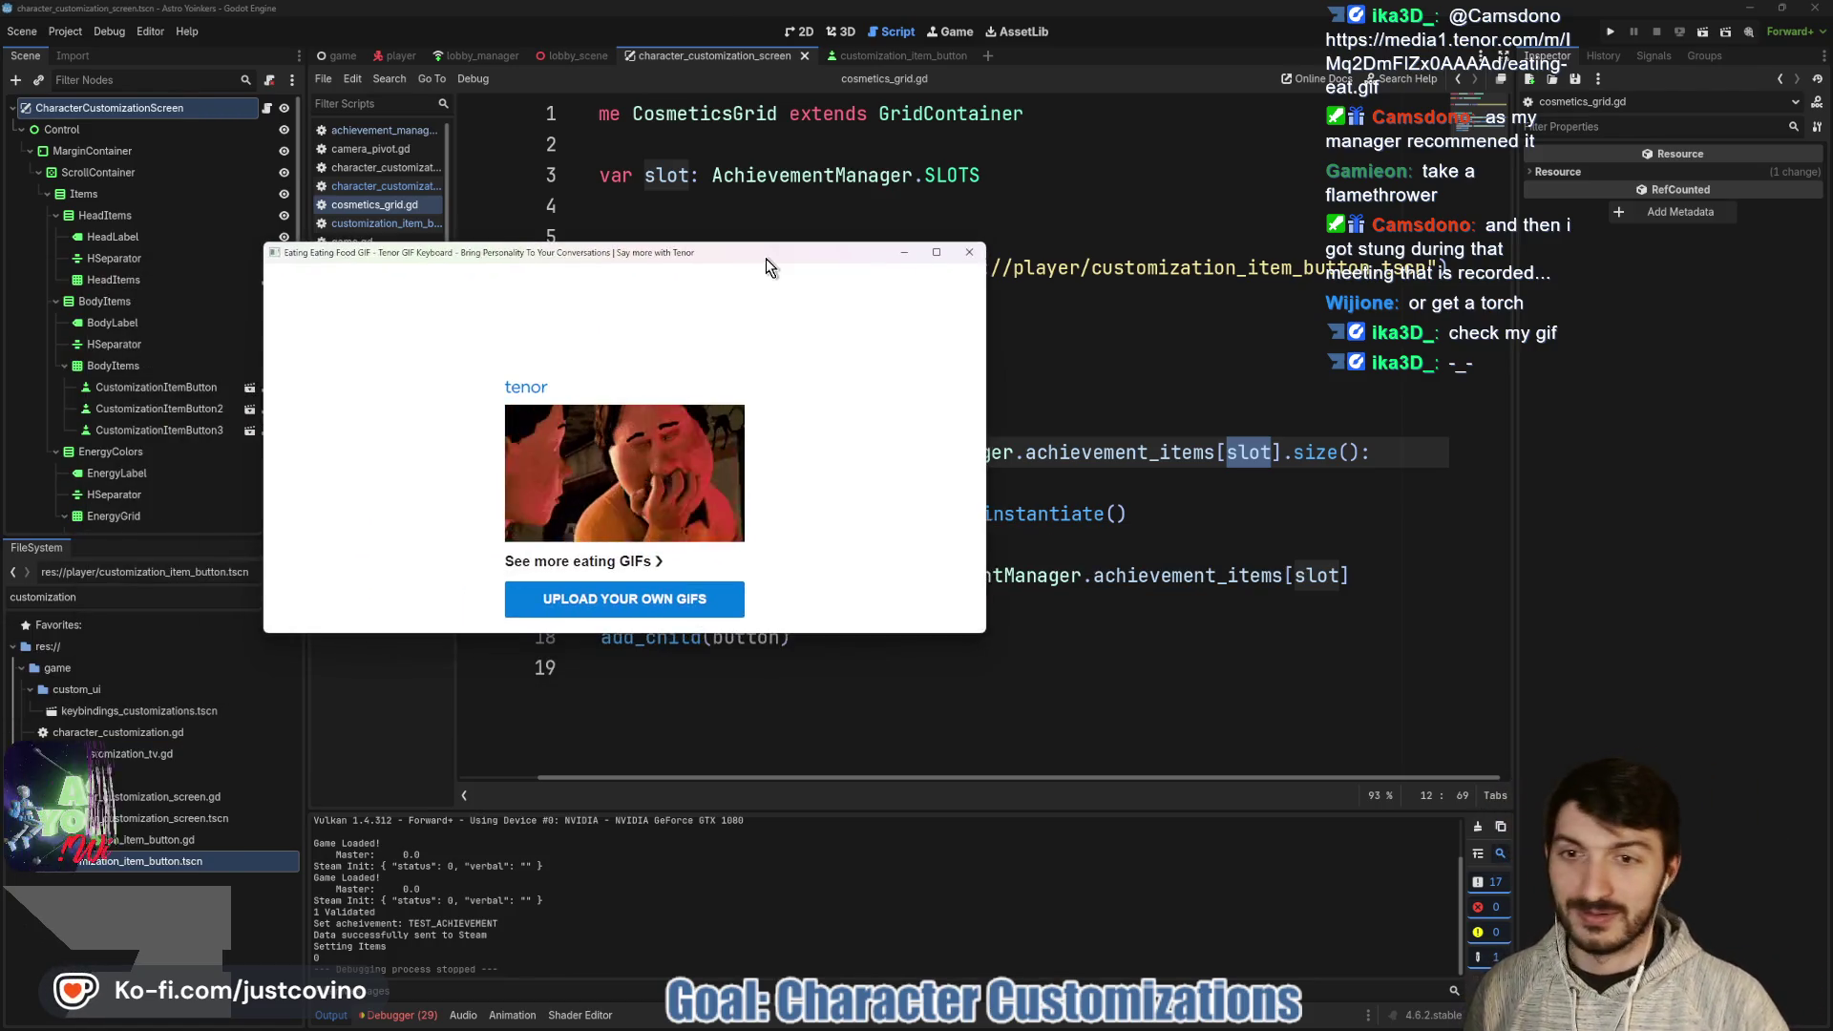
{"action": "left_click_drag", "start_coordinate": [765, 258], "coordinate": [815, 238]}
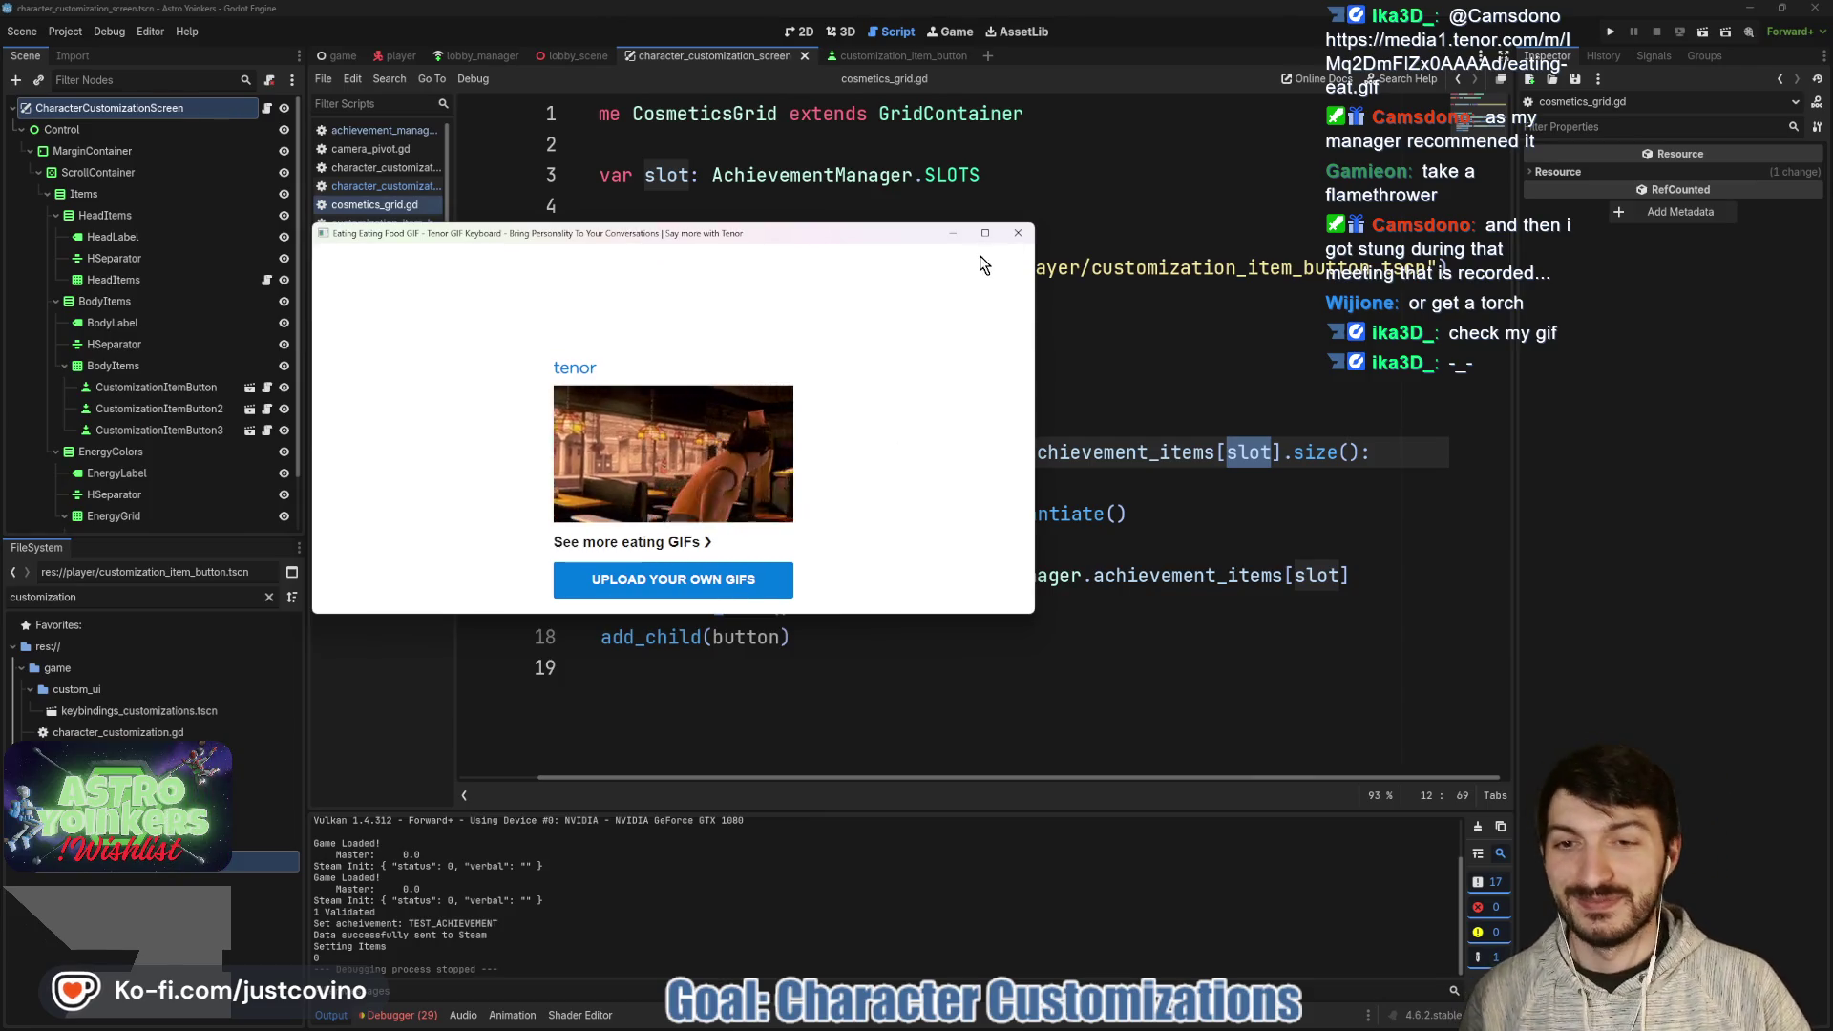
{"action": "left_click", "coordinate": [1017, 232]}
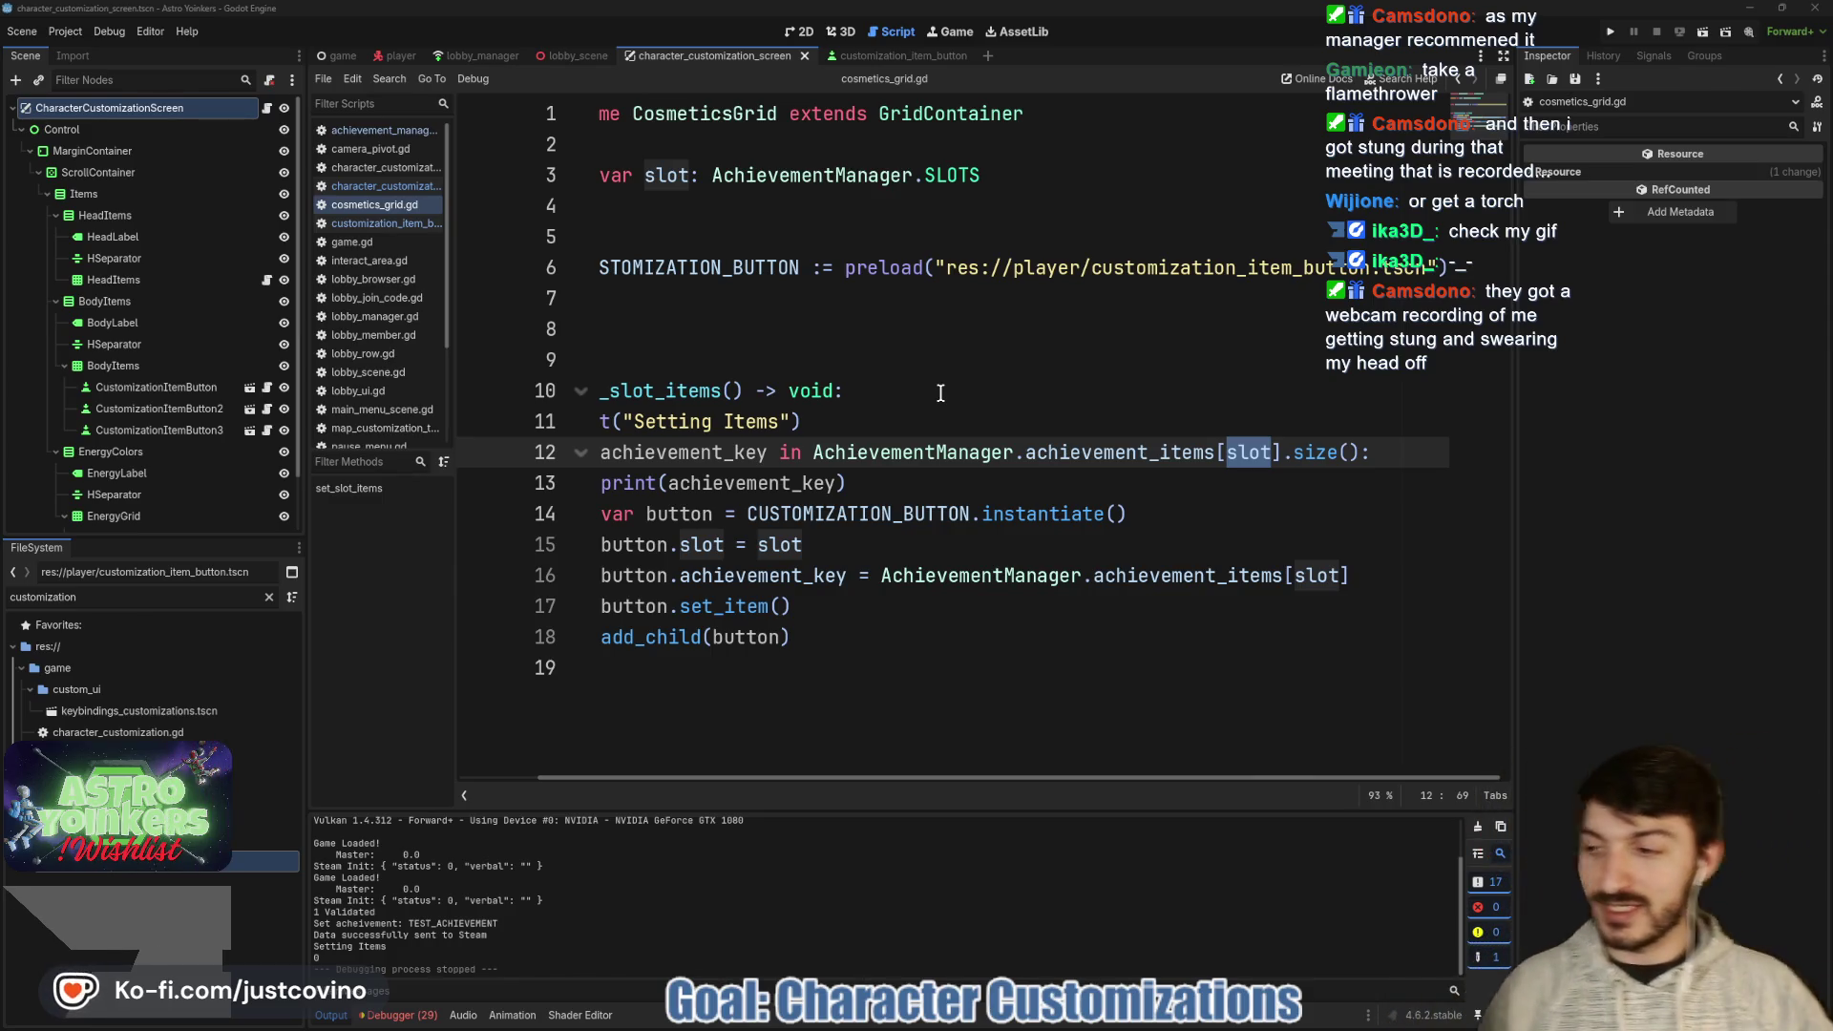
- Review lines 12–16 of set_slot_items, placing the caret near size on line 12
{"action": "left_click", "coordinate": [942, 515]}
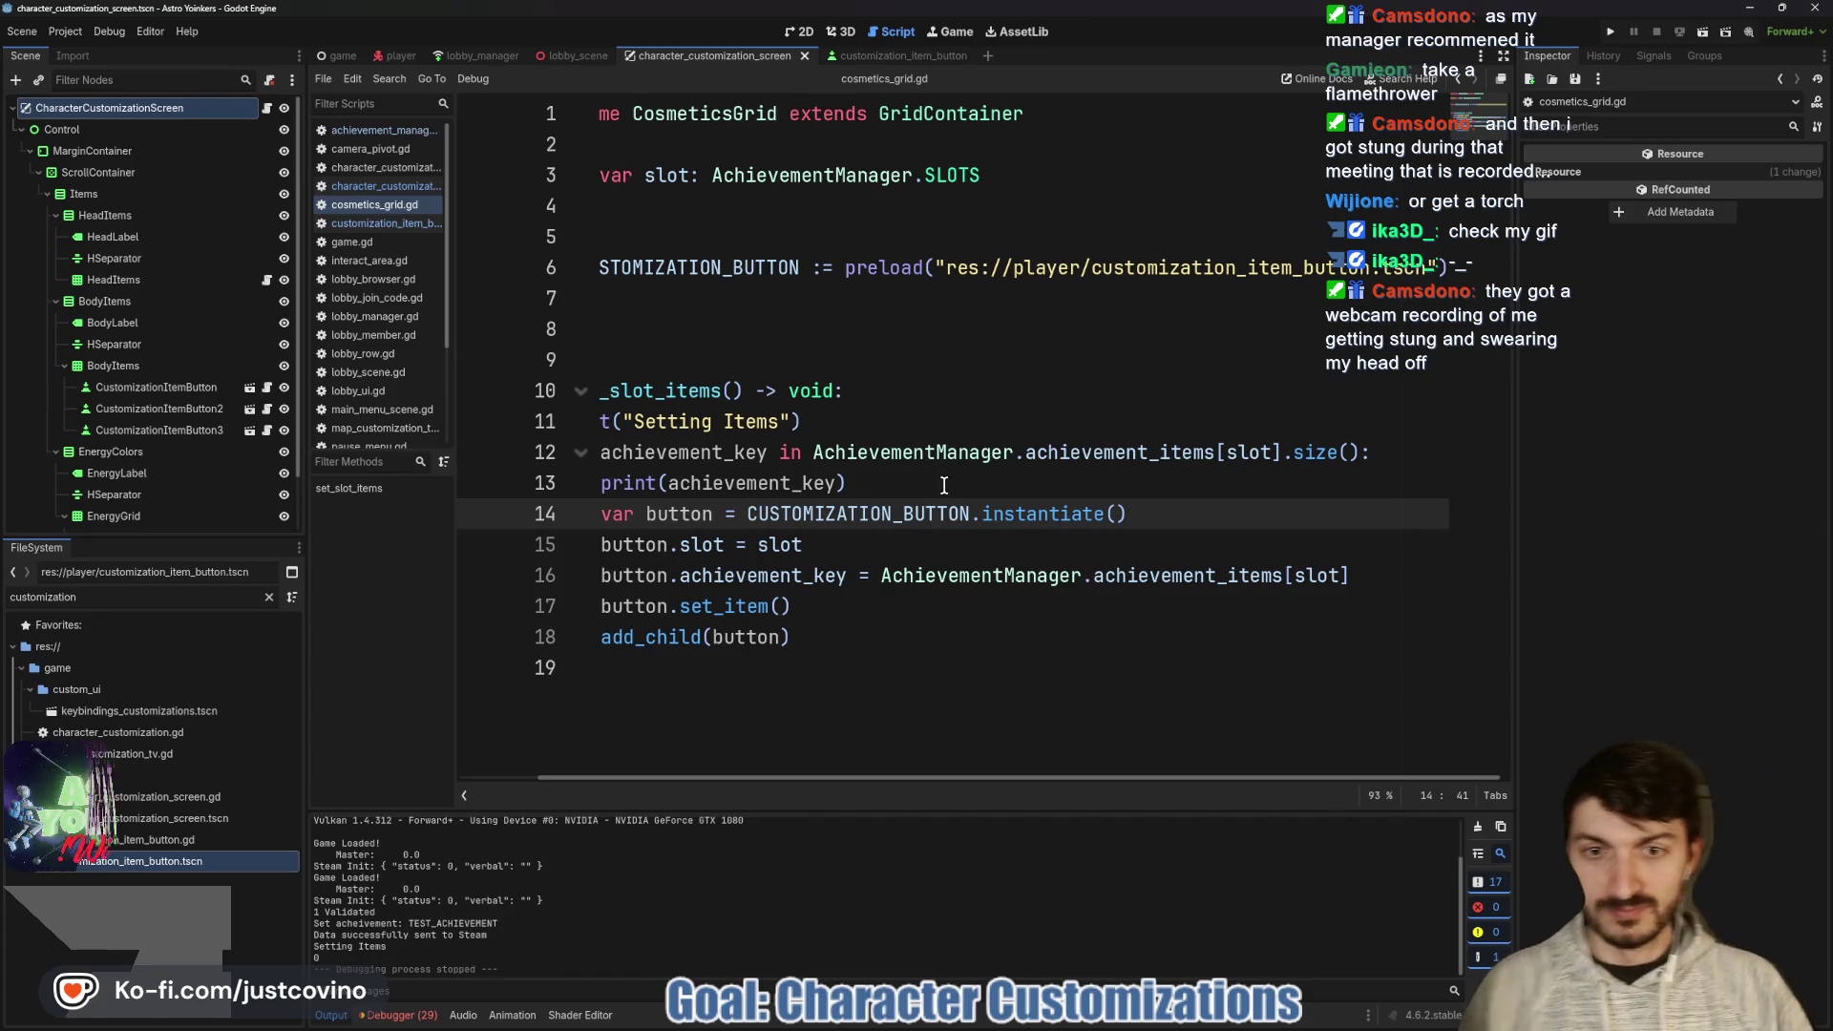
{"action": "left_click", "coordinate": [943, 485]}
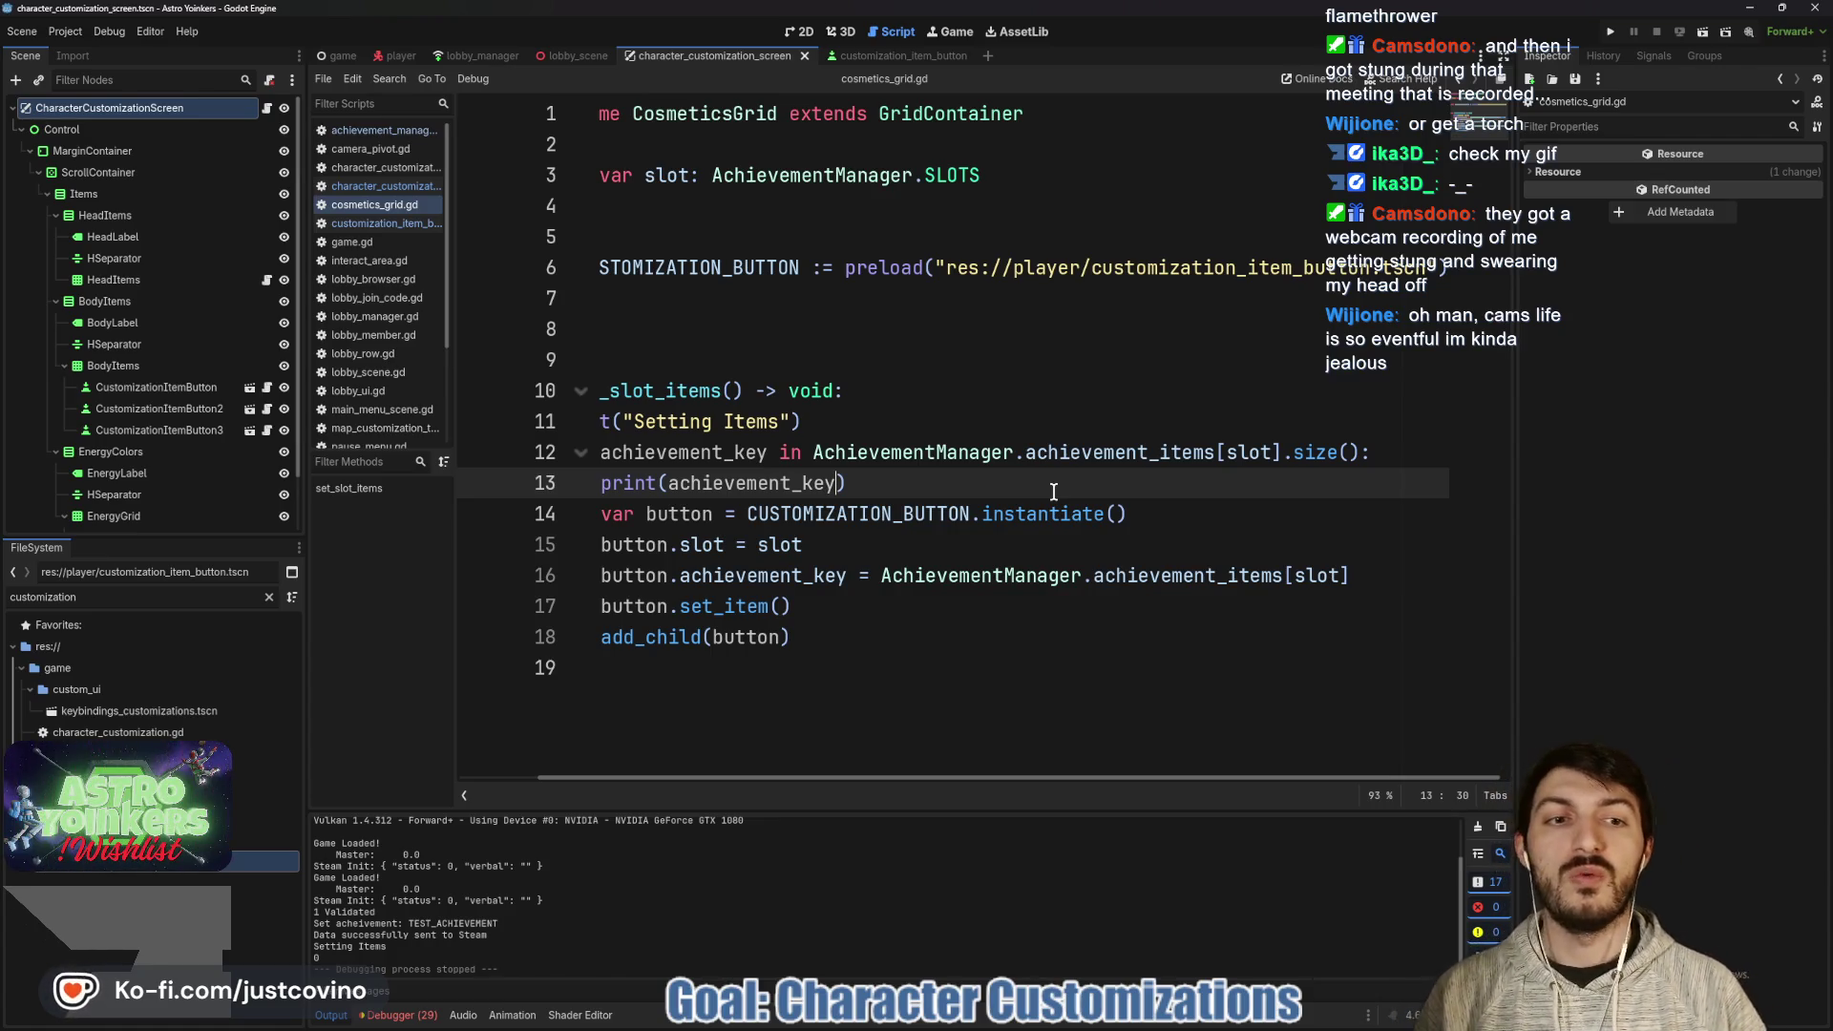
{"action": "left_click", "coordinate": [1304, 454]}
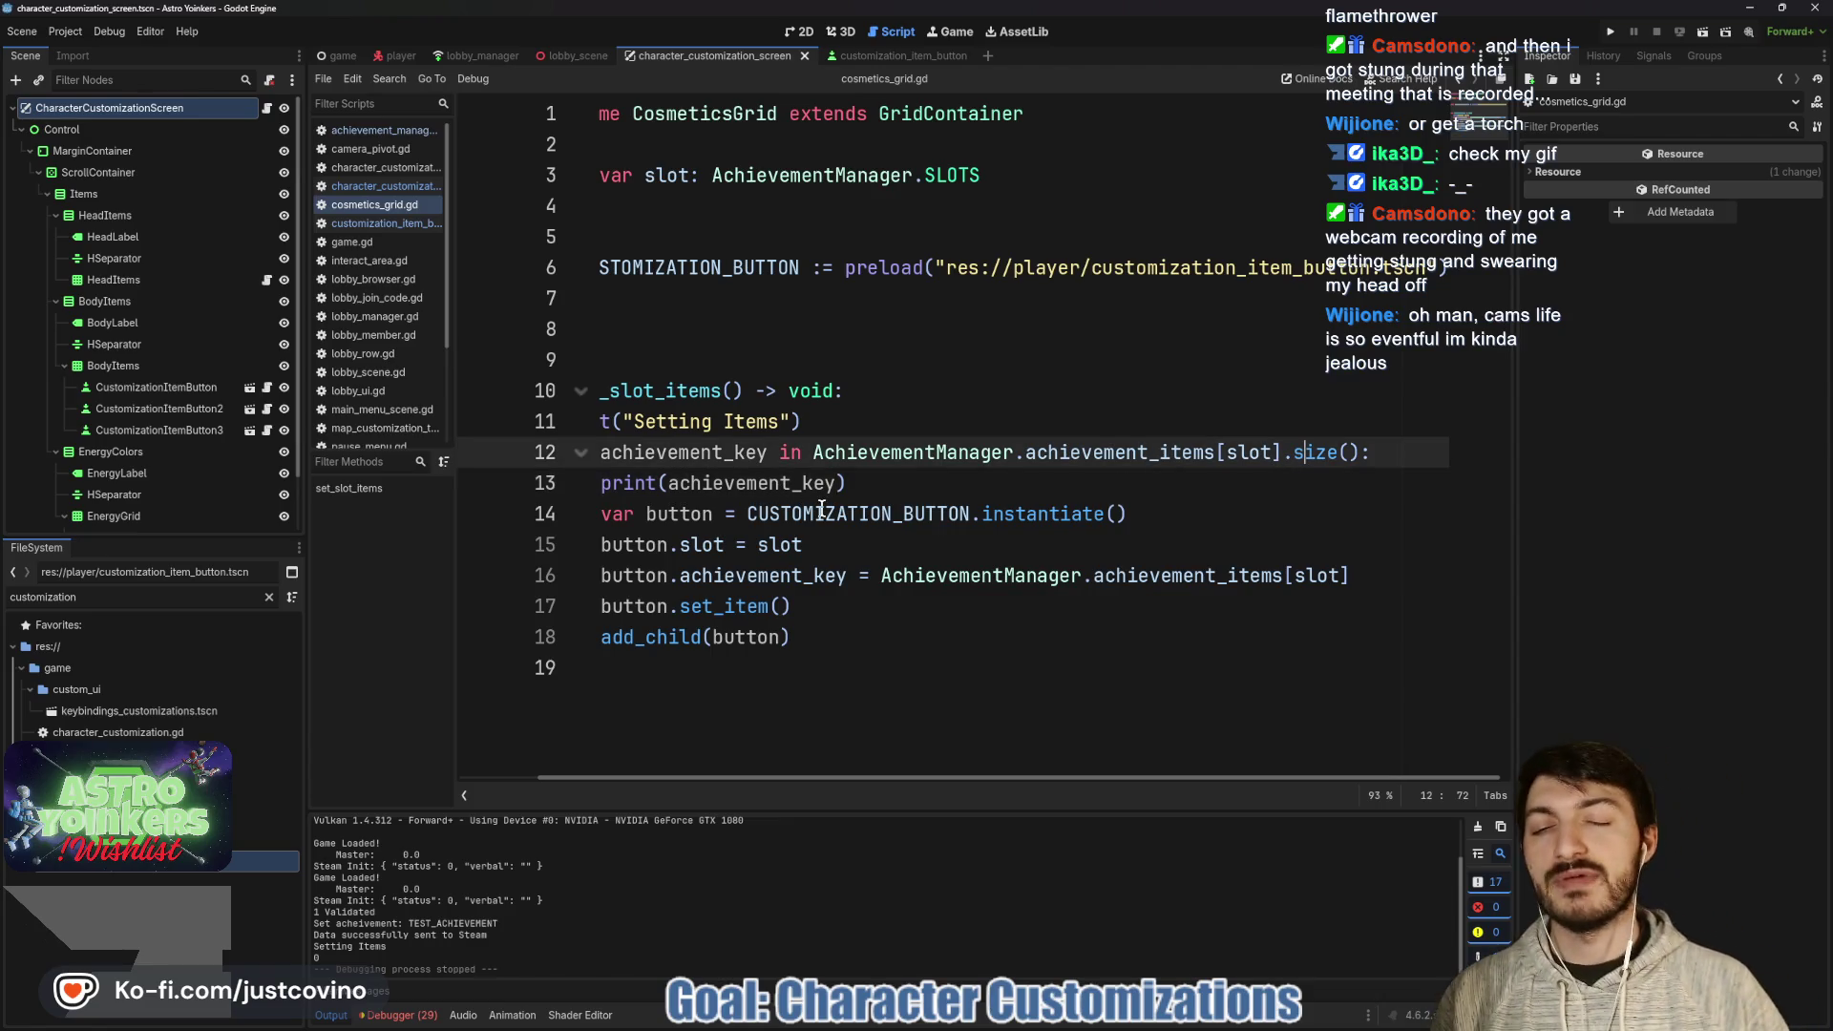
{"action": "scroll", "coordinate": [850, 485], "scroll_direction": "left", "scroll_amount": 2}
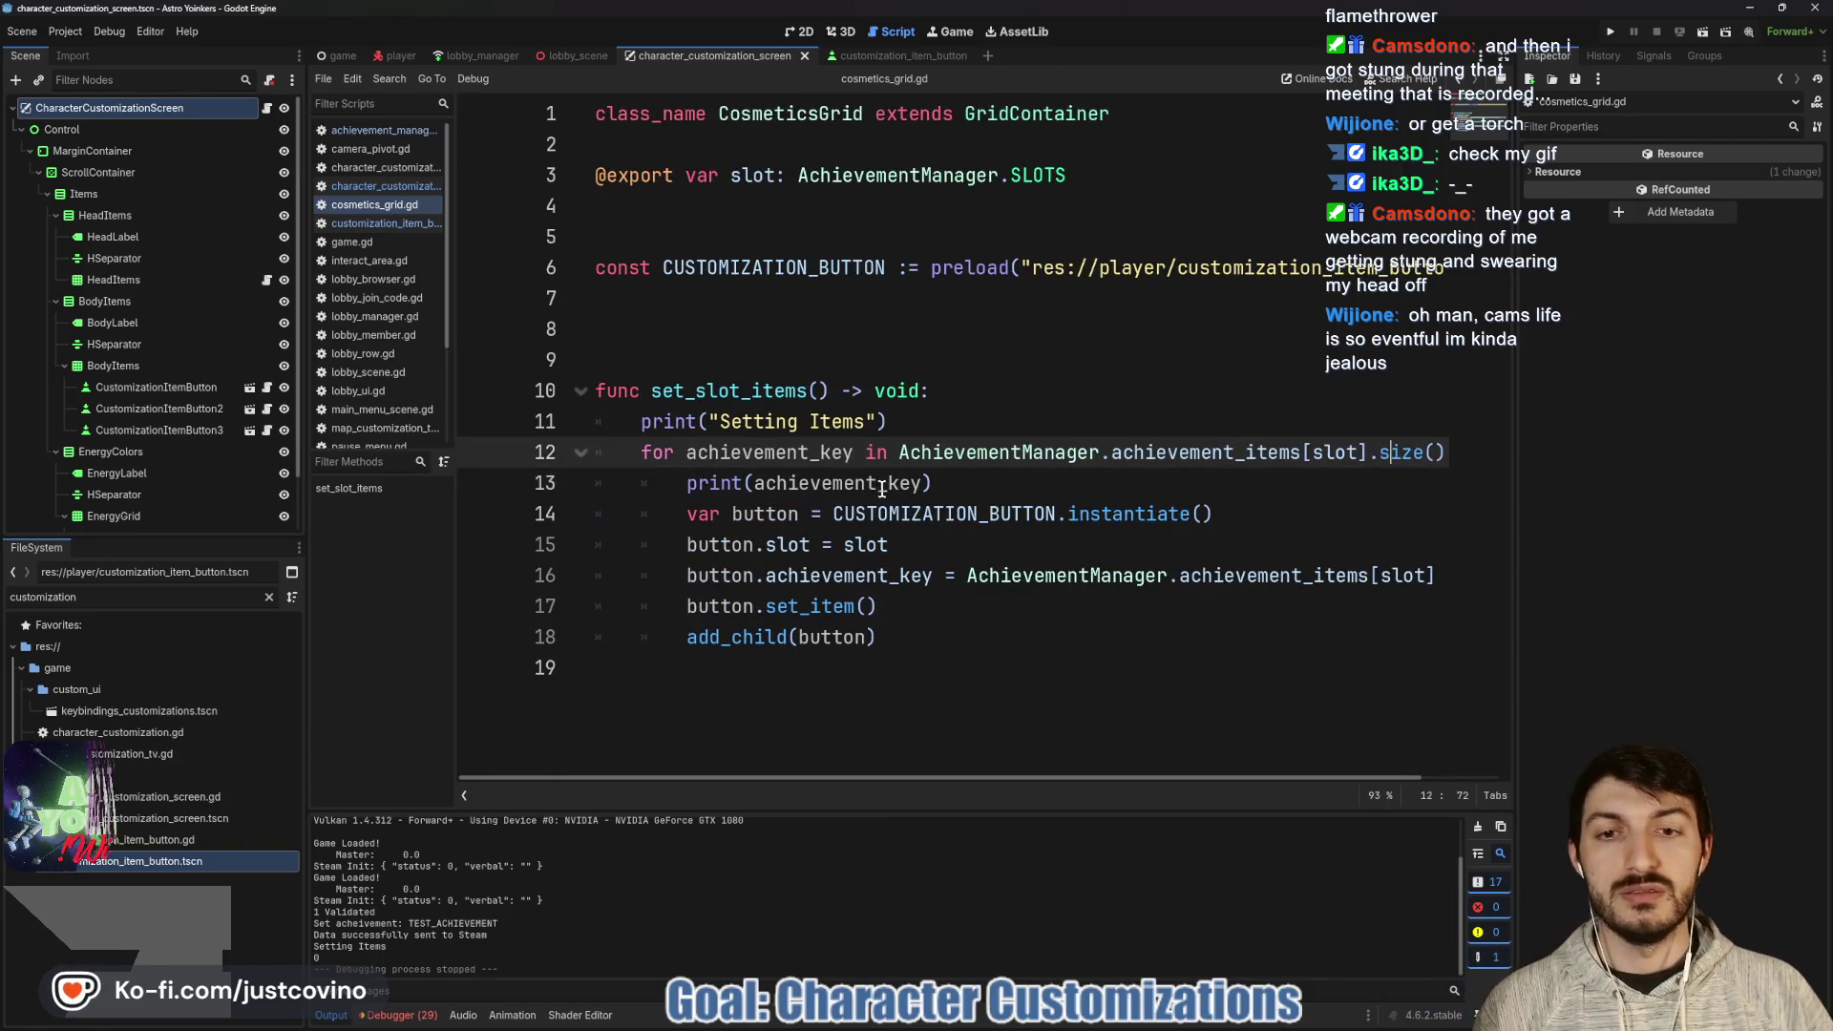
{"action": "scroll", "coordinate": [1063, 534], "scroll_direction": "right", "scroll_amount": 2}
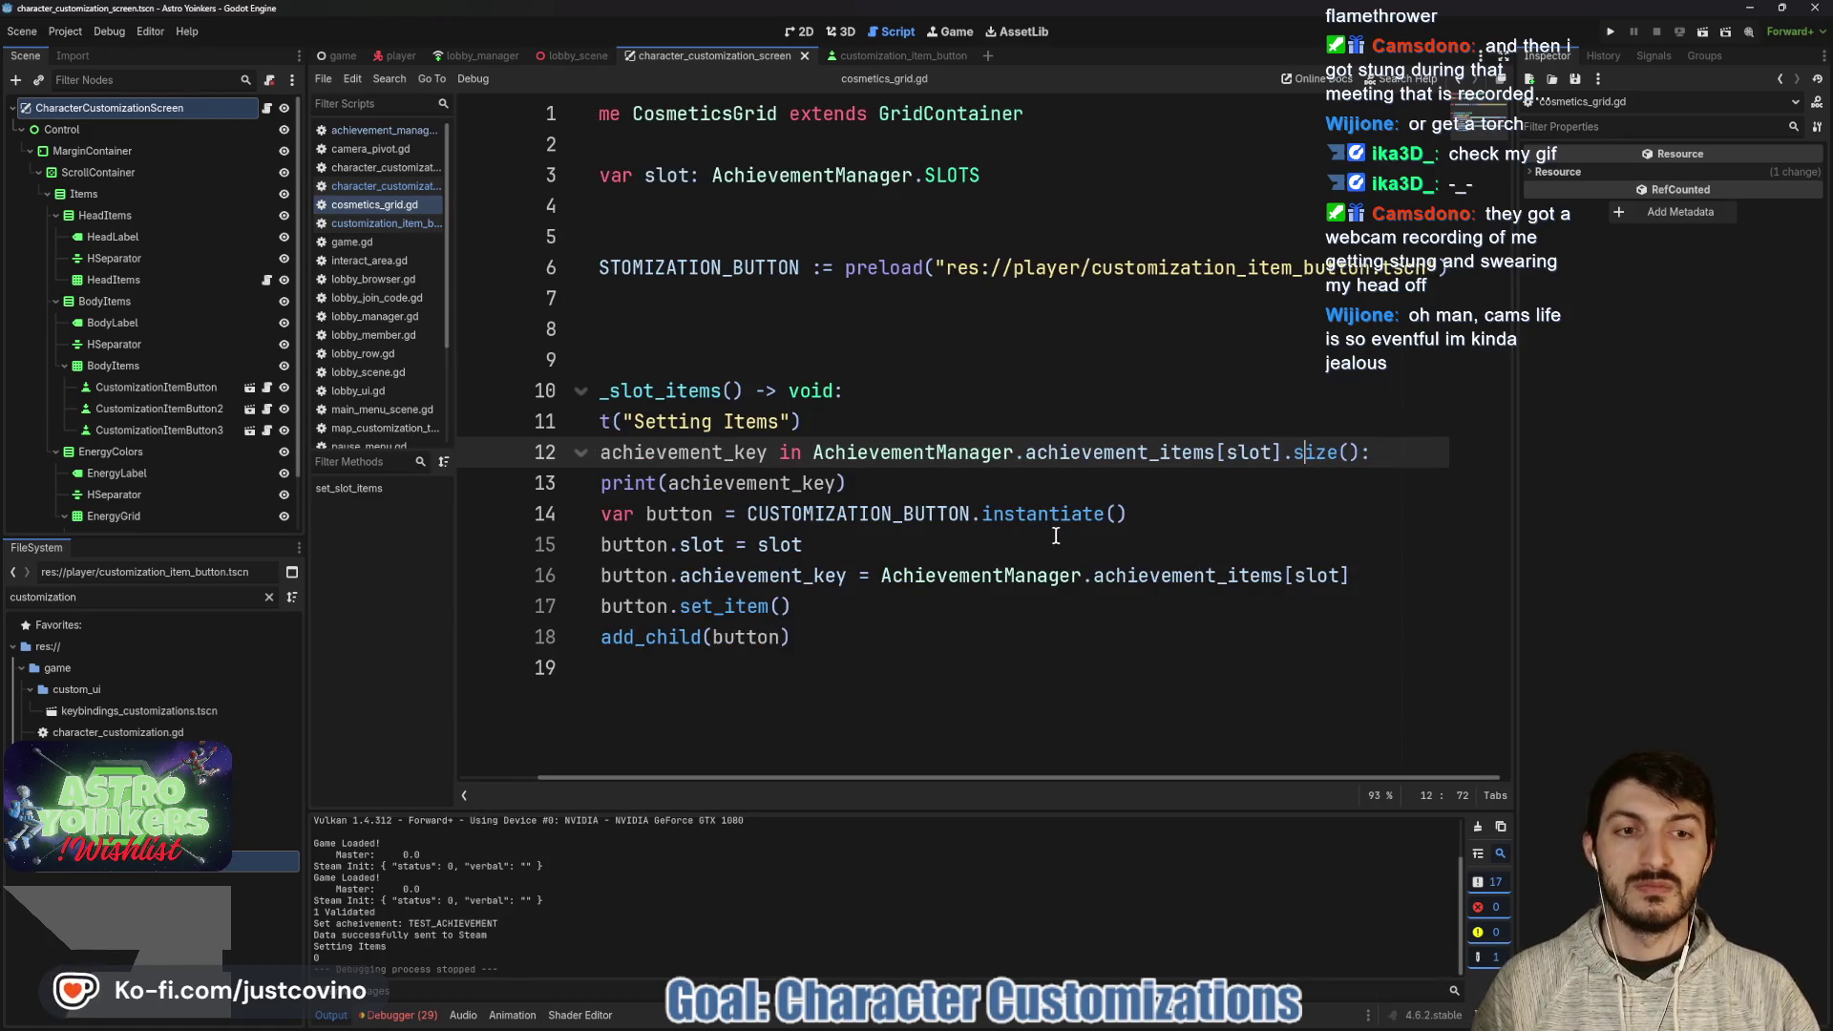
{"action": "left_click", "coordinate": [1351, 576]}
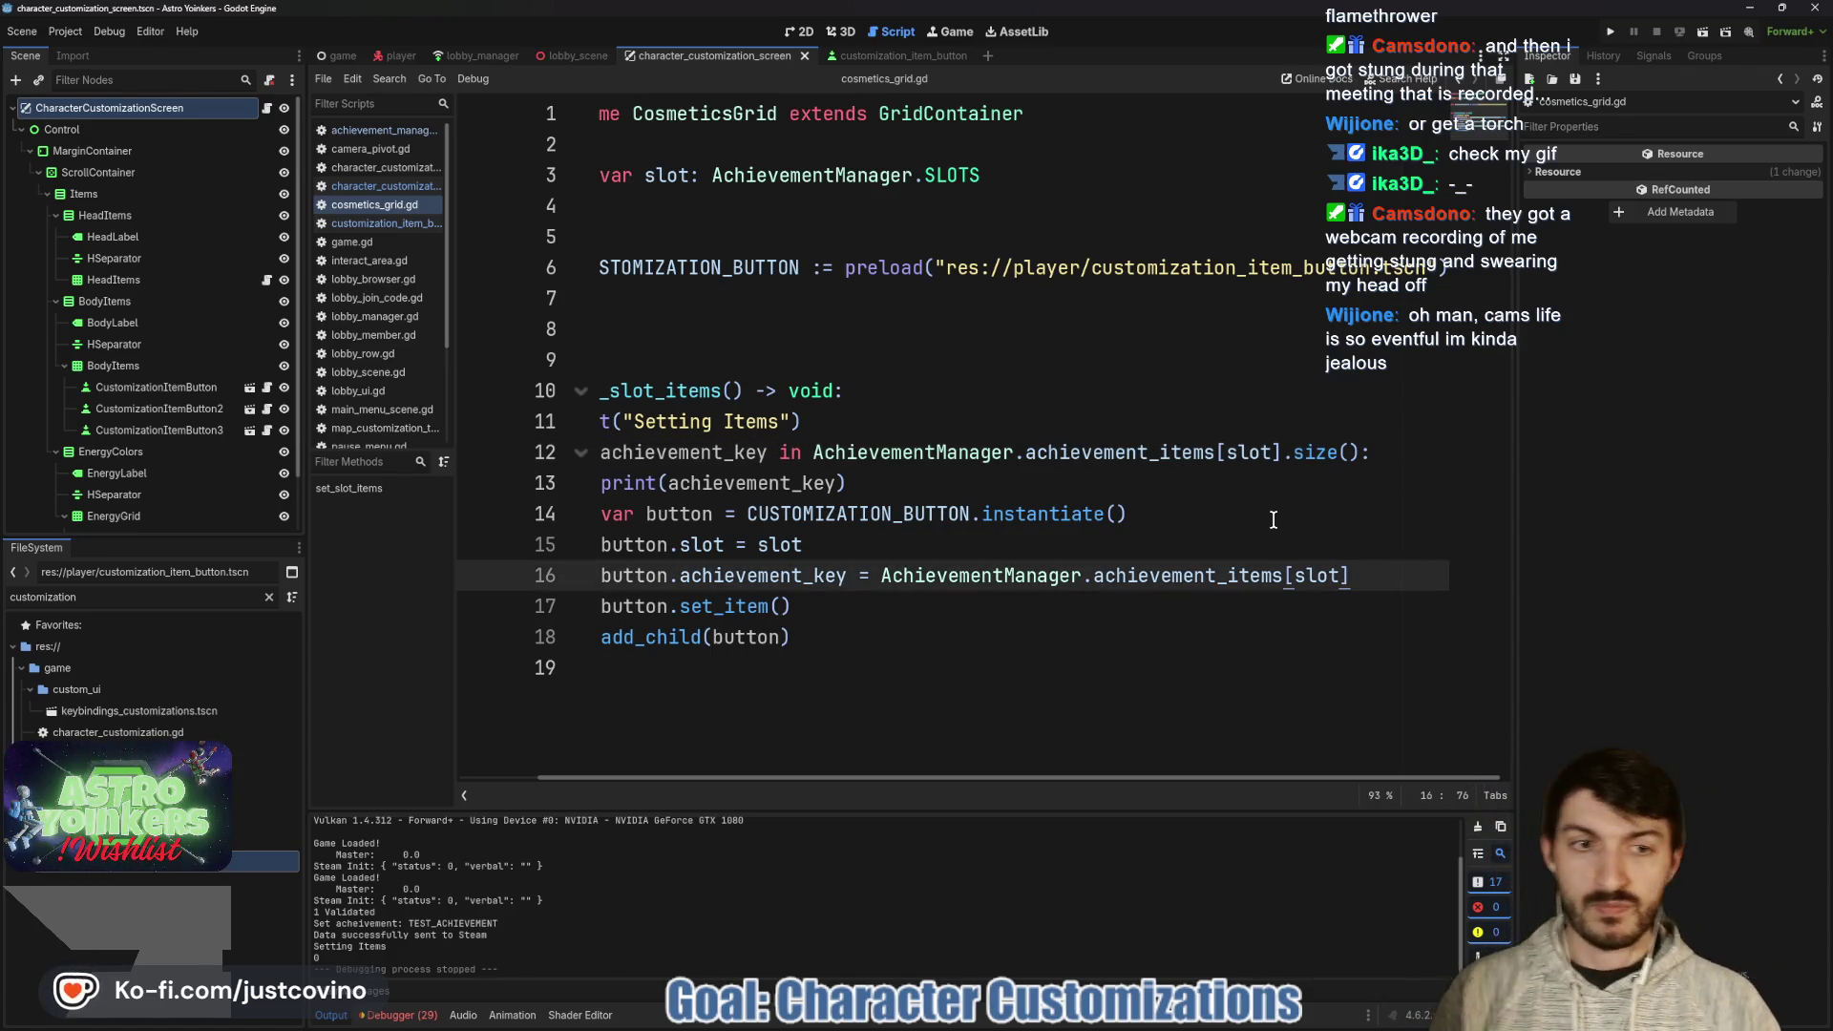
{"action": "scroll", "coordinate": [1280, 520], "scroll_direction": "left", "scroll_amount": 2}
{"action": "scroll", "coordinate": [1125, 535], "scroll_direction": "right", "scroll_amount": 2}
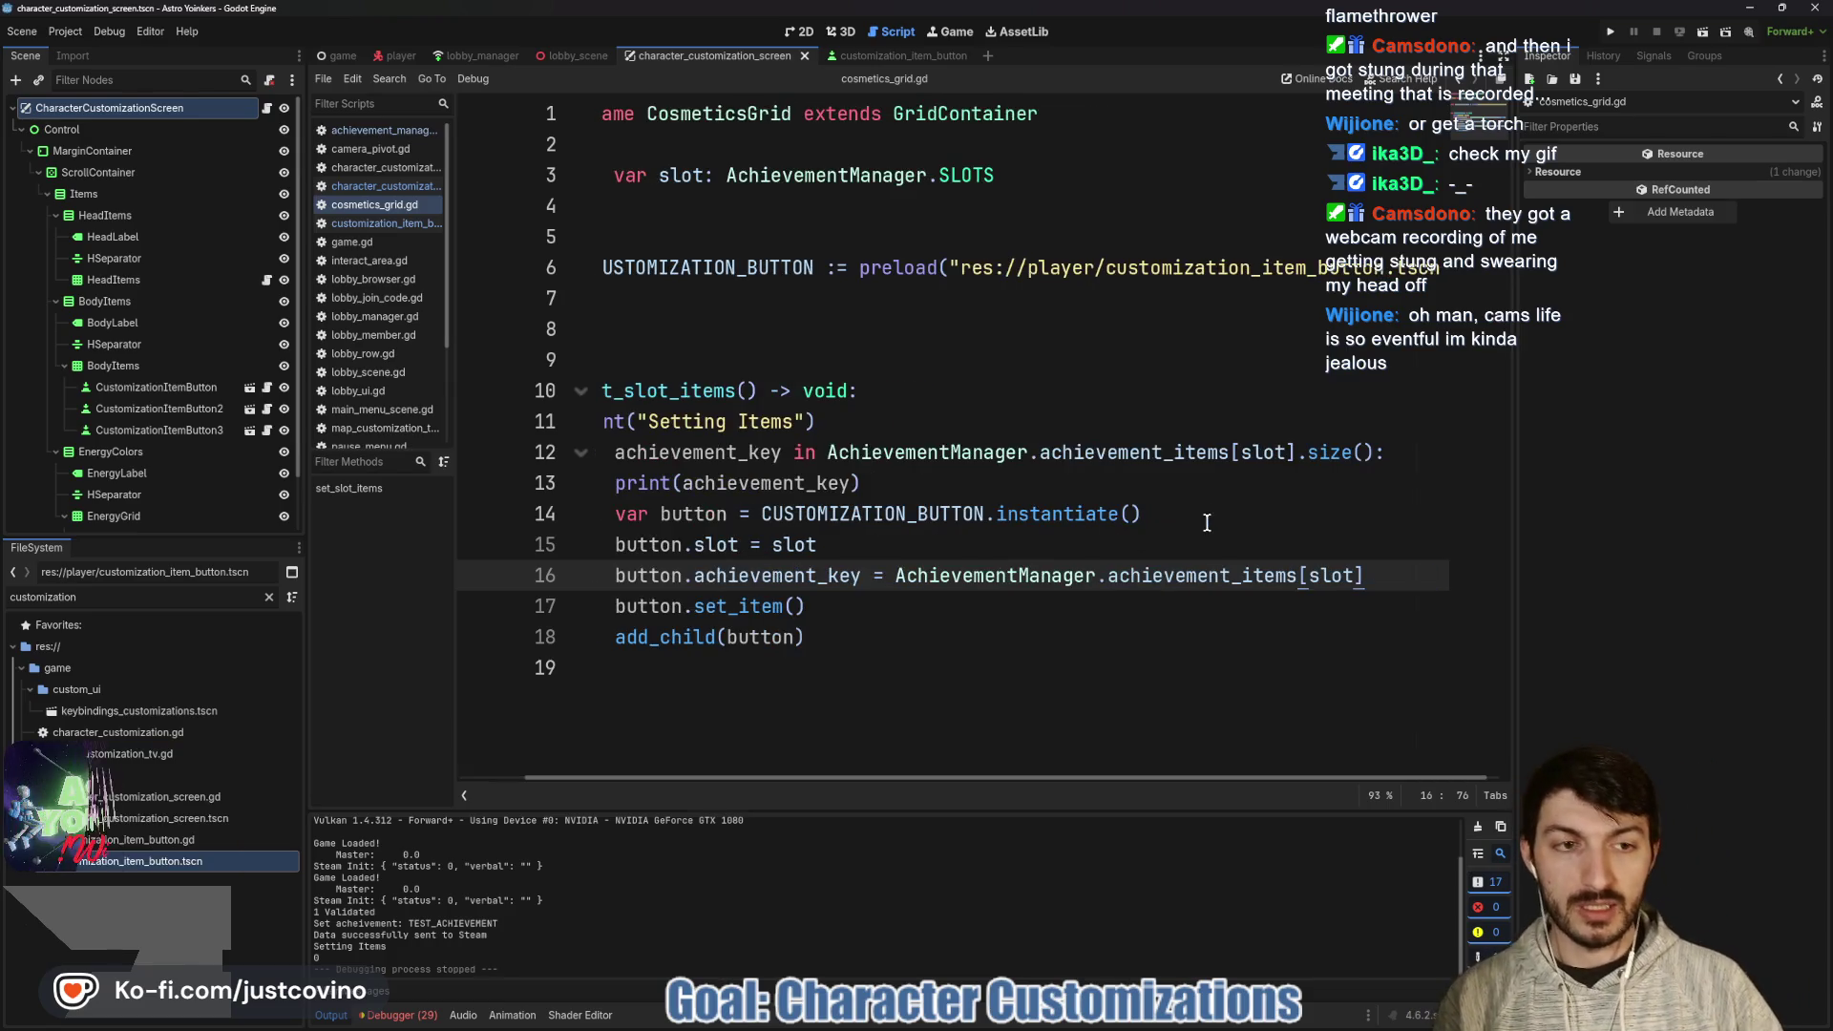
- Replace size() with keys() in the line 12 loop, save, and run the game
{"action": "double_click", "coordinate": [1345, 458]}
{"action": "key", "text": "BackSpace"}
{"action": "type", "text": "k"}
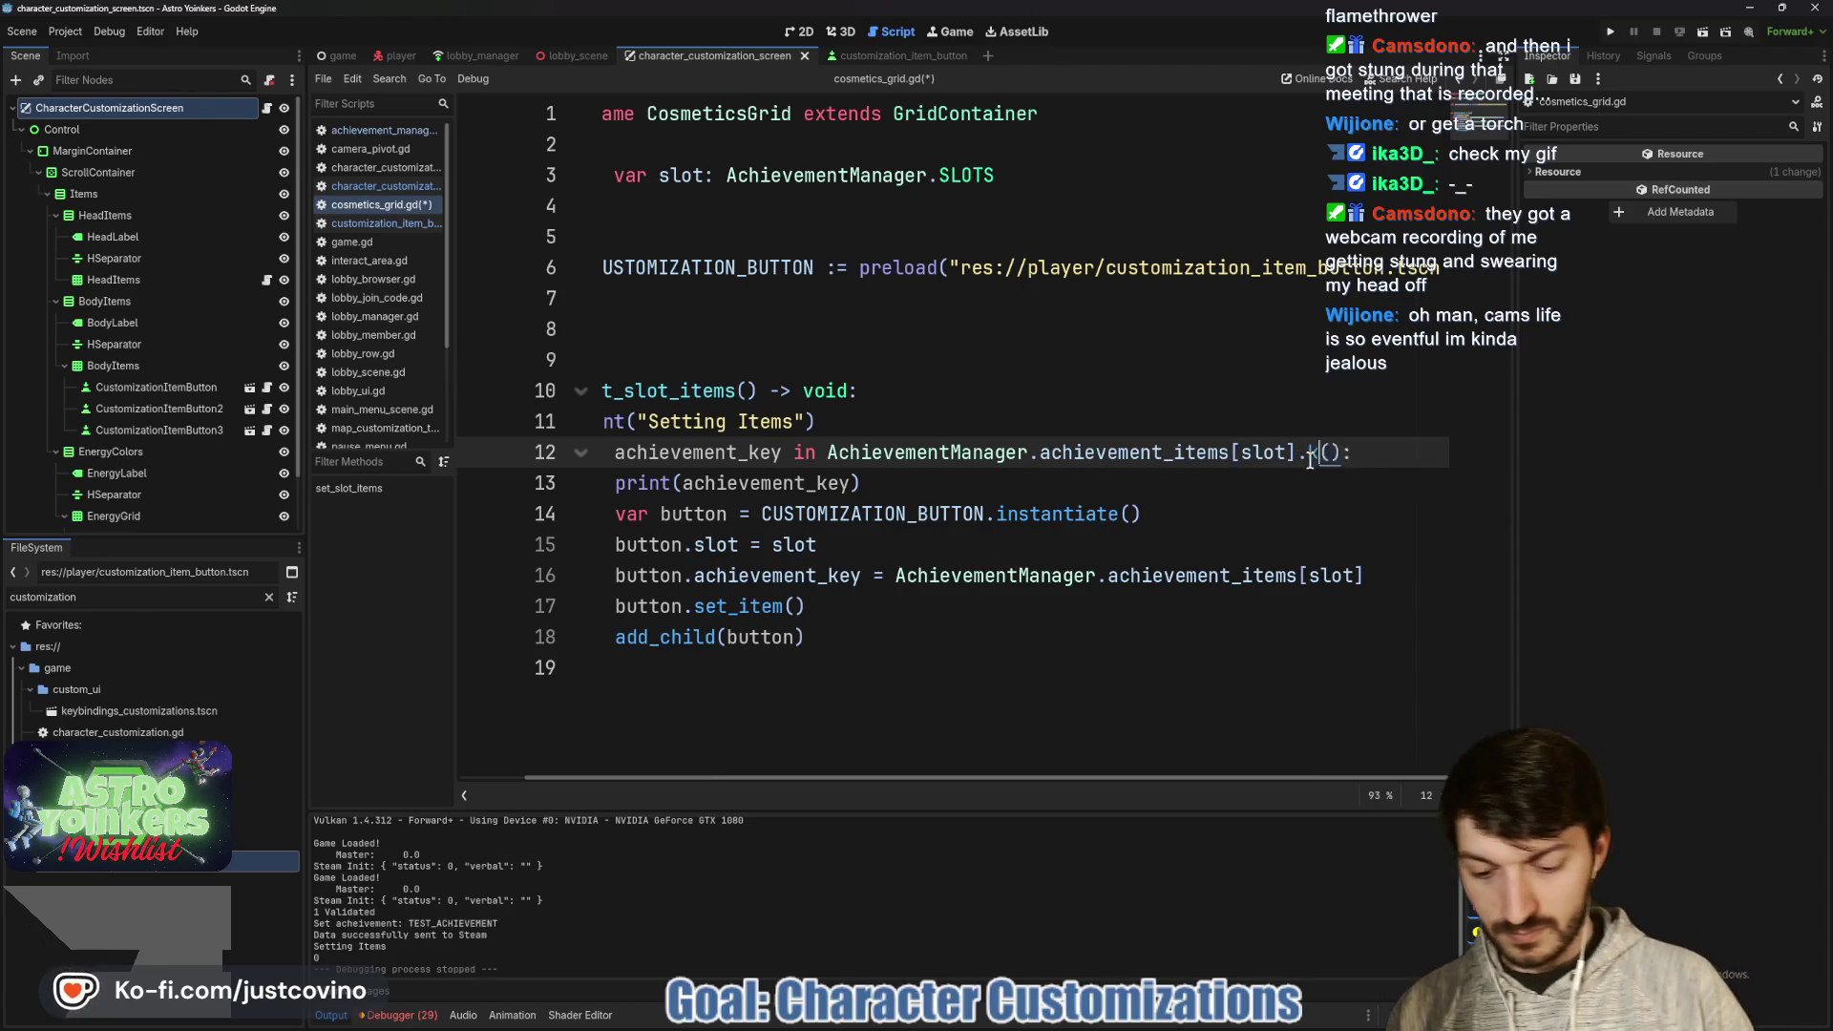
{"action": "type", "text": "eys"}
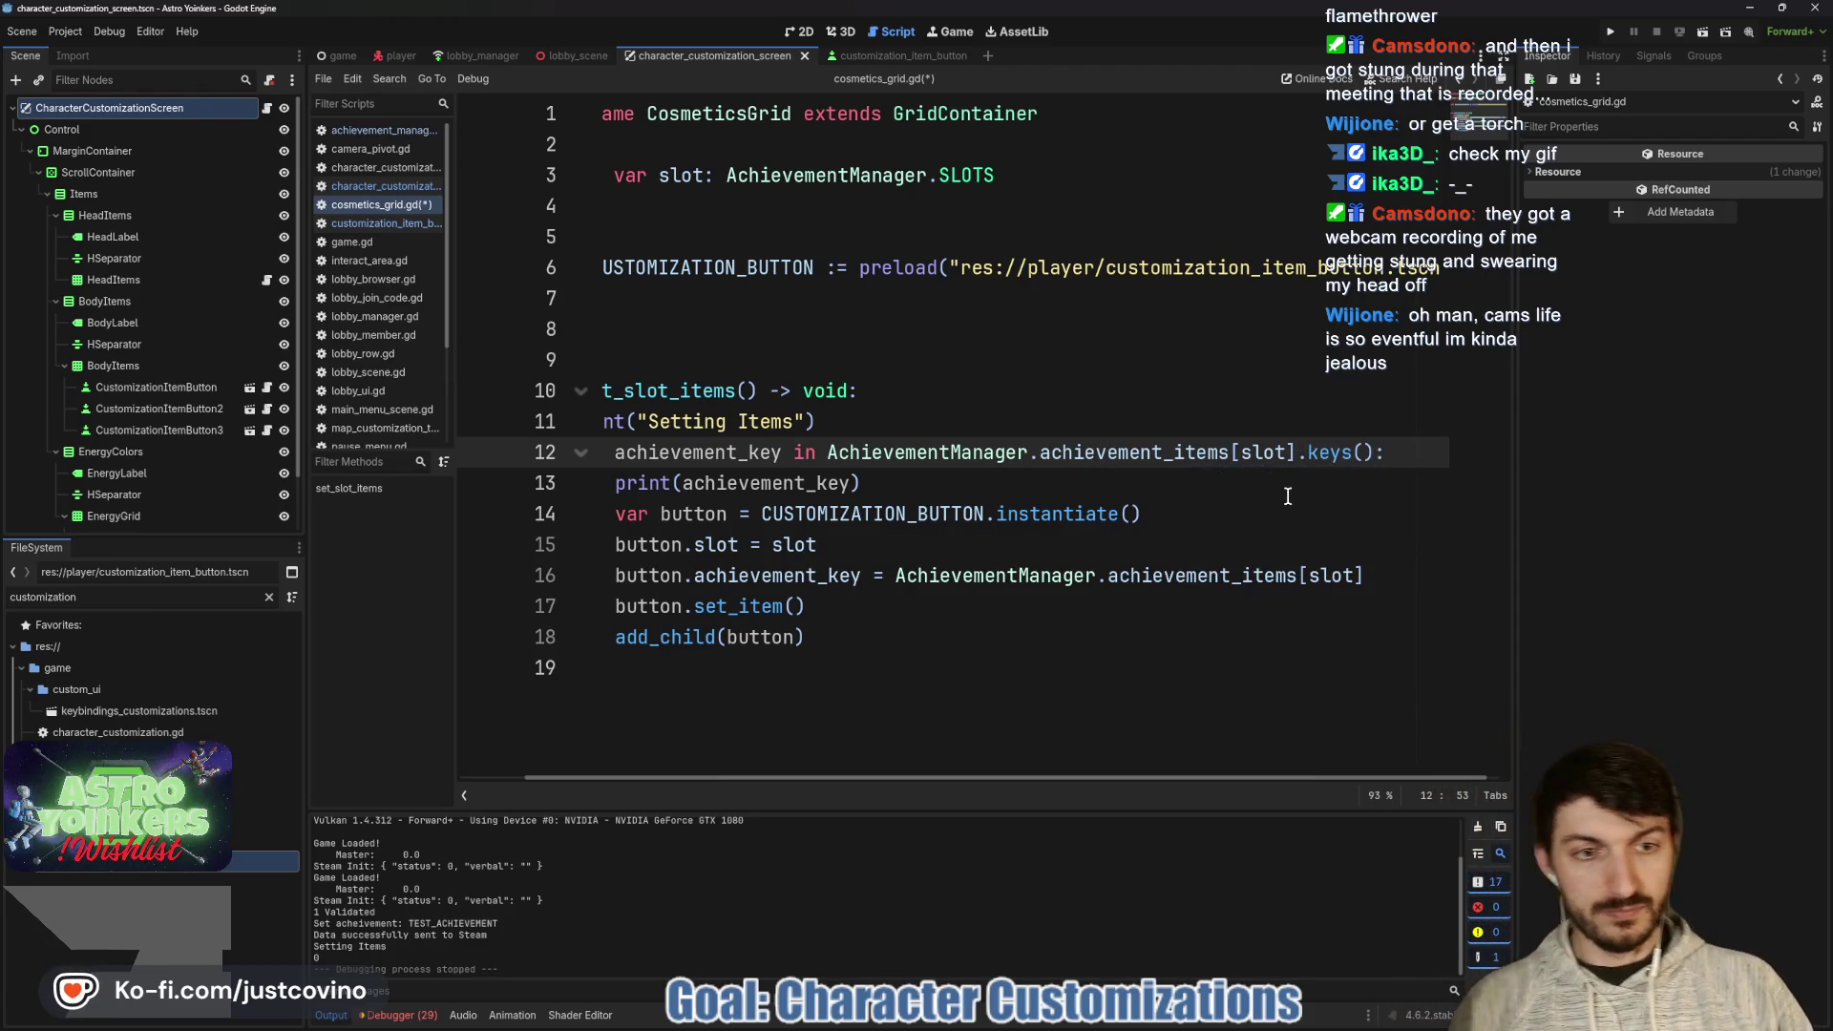
{"action": "key", "text": "ctrl+s"}
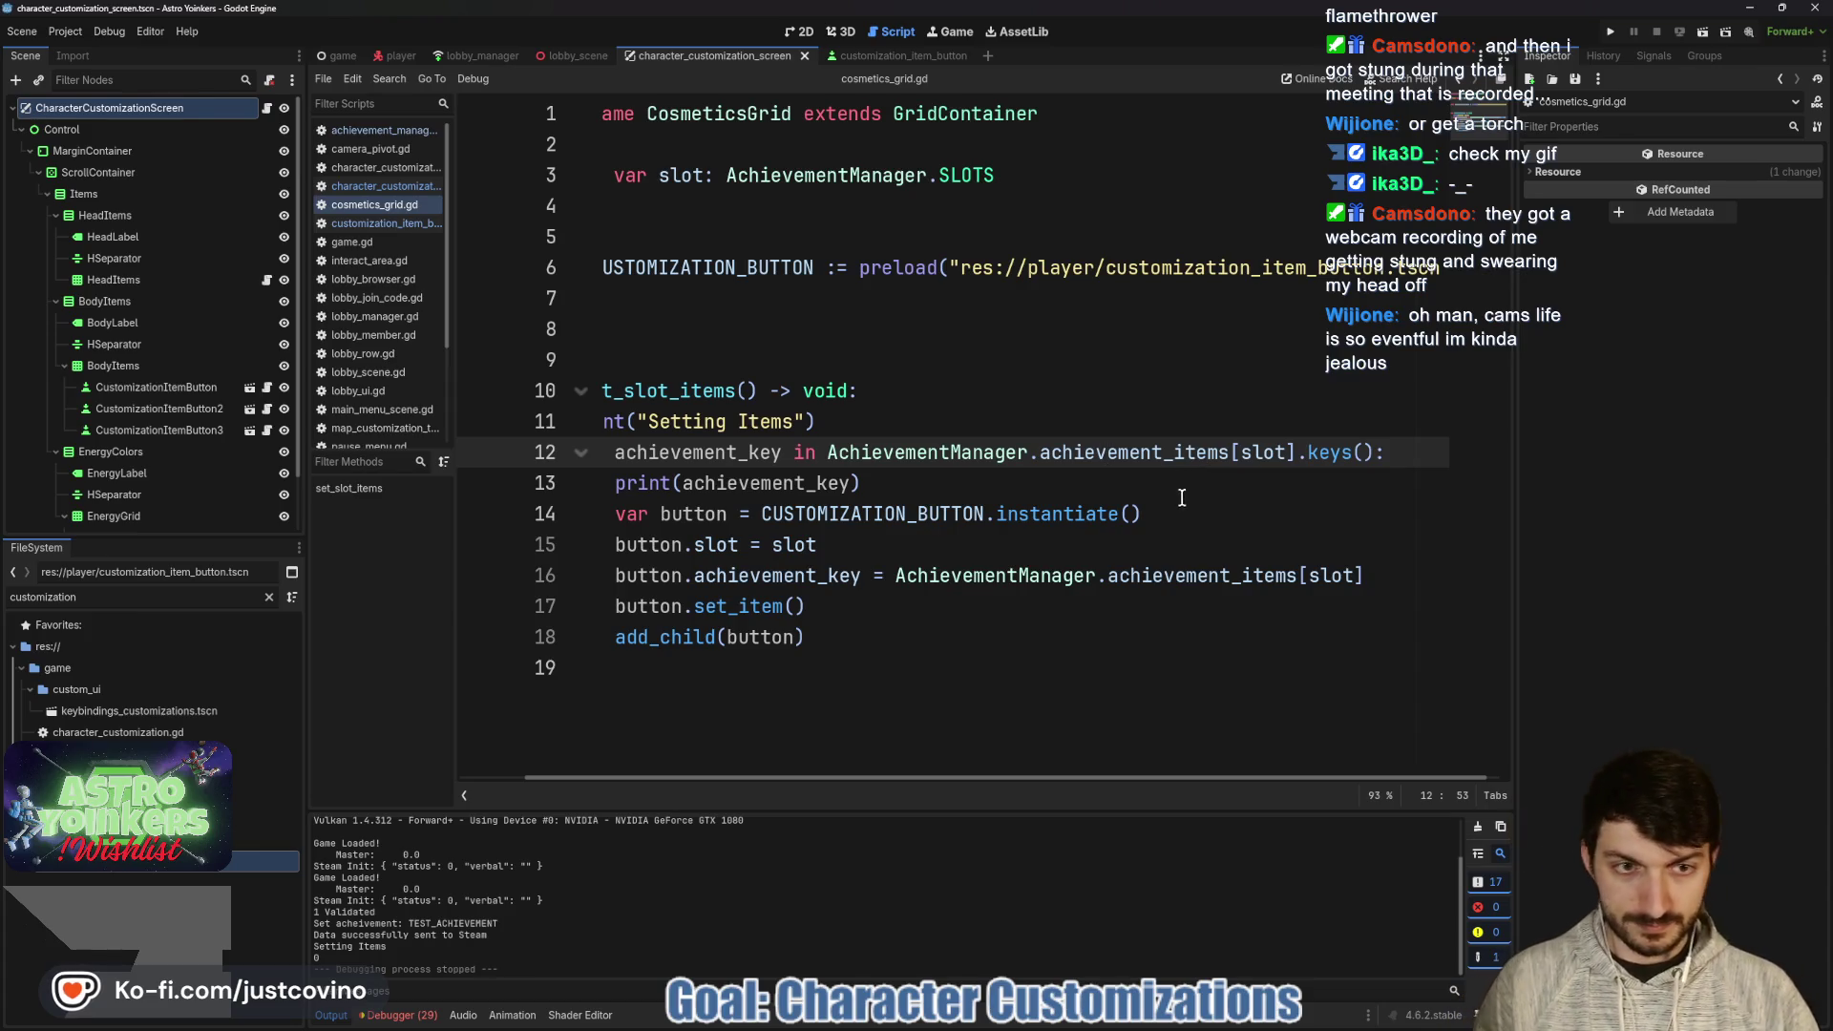
{"action": "left_click", "coordinate": [1607, 30]}
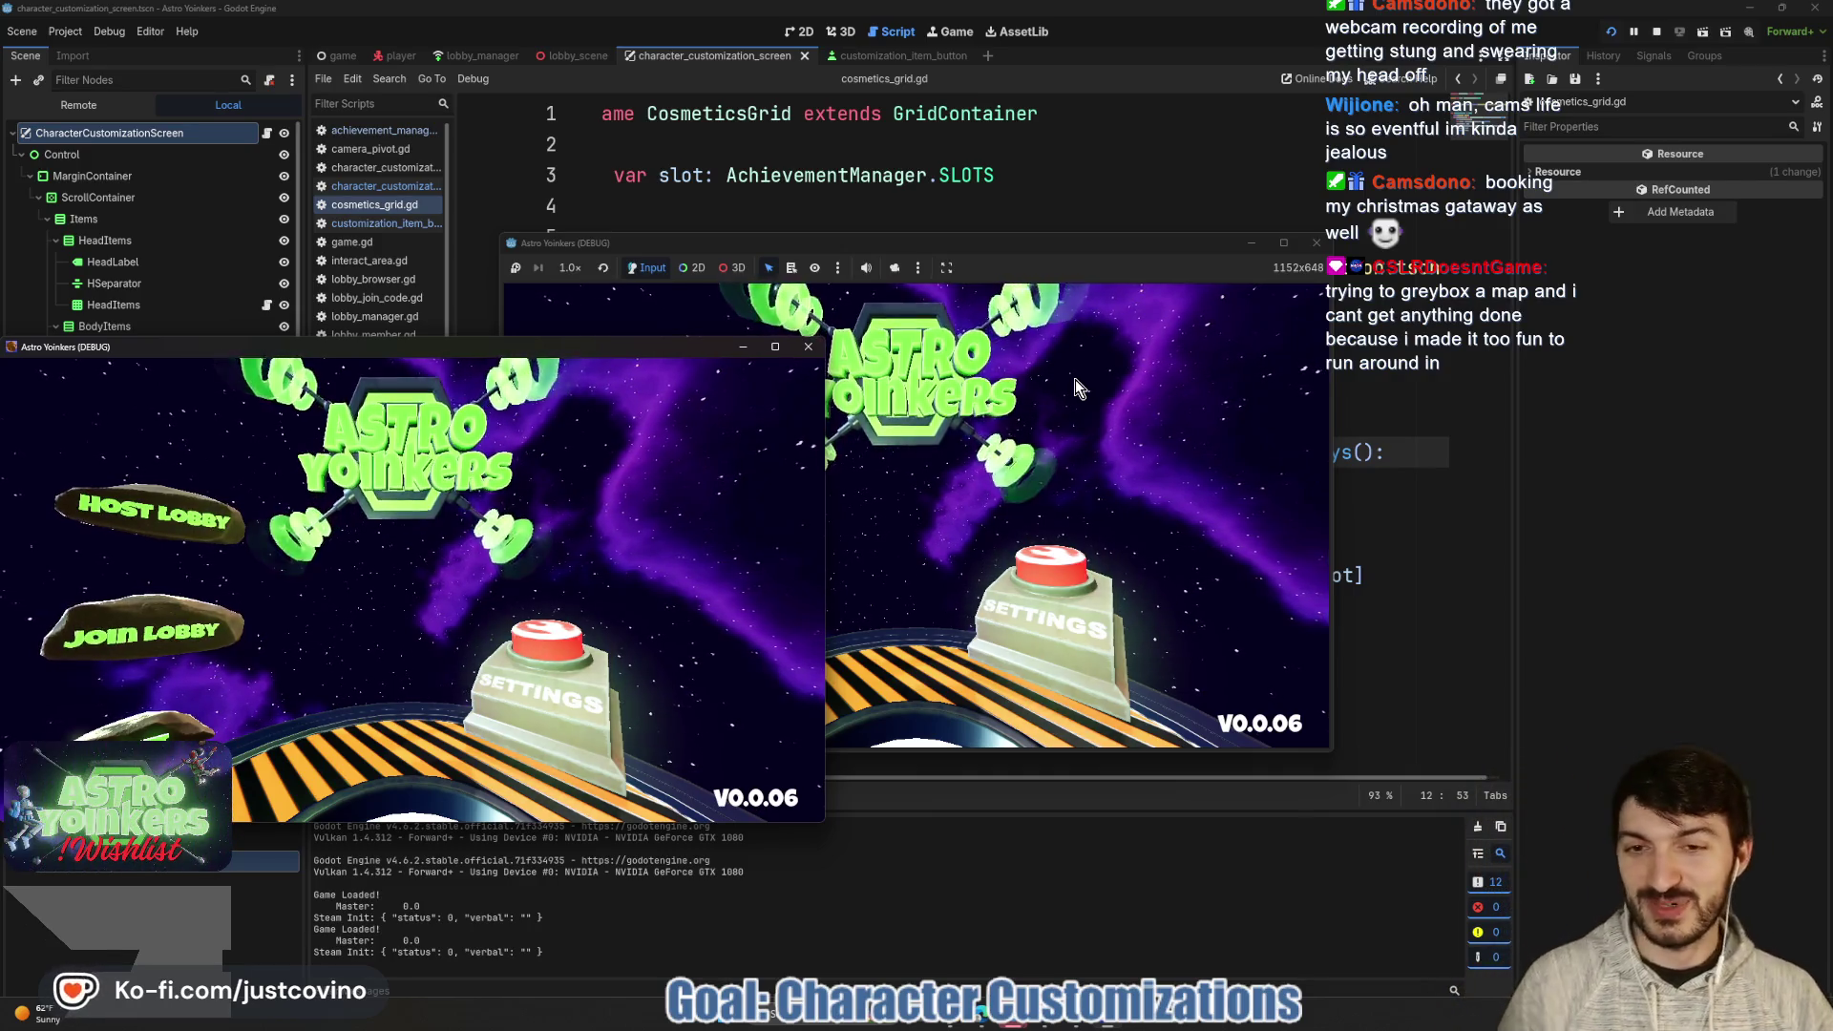
- Close the extra game window and host a lobby with a chosen lobby type
{"action": "left_click", "coordinate": [809, 346]}
{"action": "left_click", "coordinate": [700, 458]}
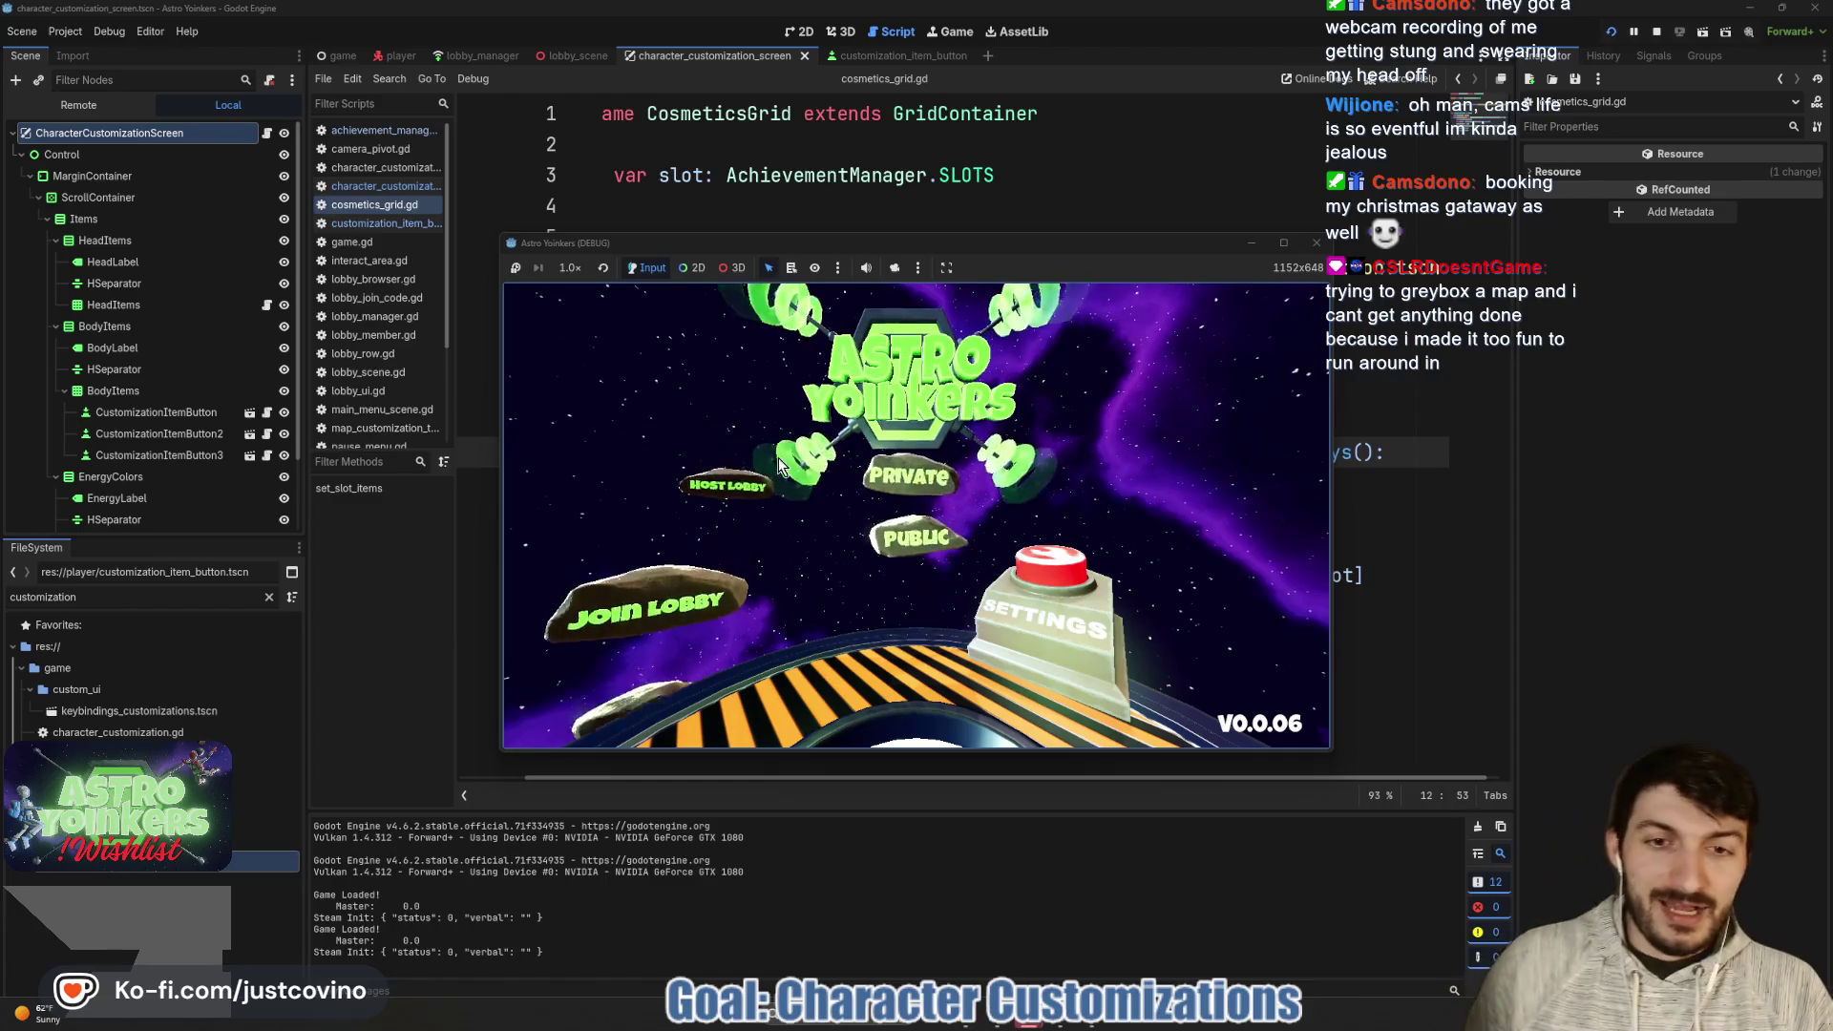
{"action": "left_click", "coordinate": [879, 465]}
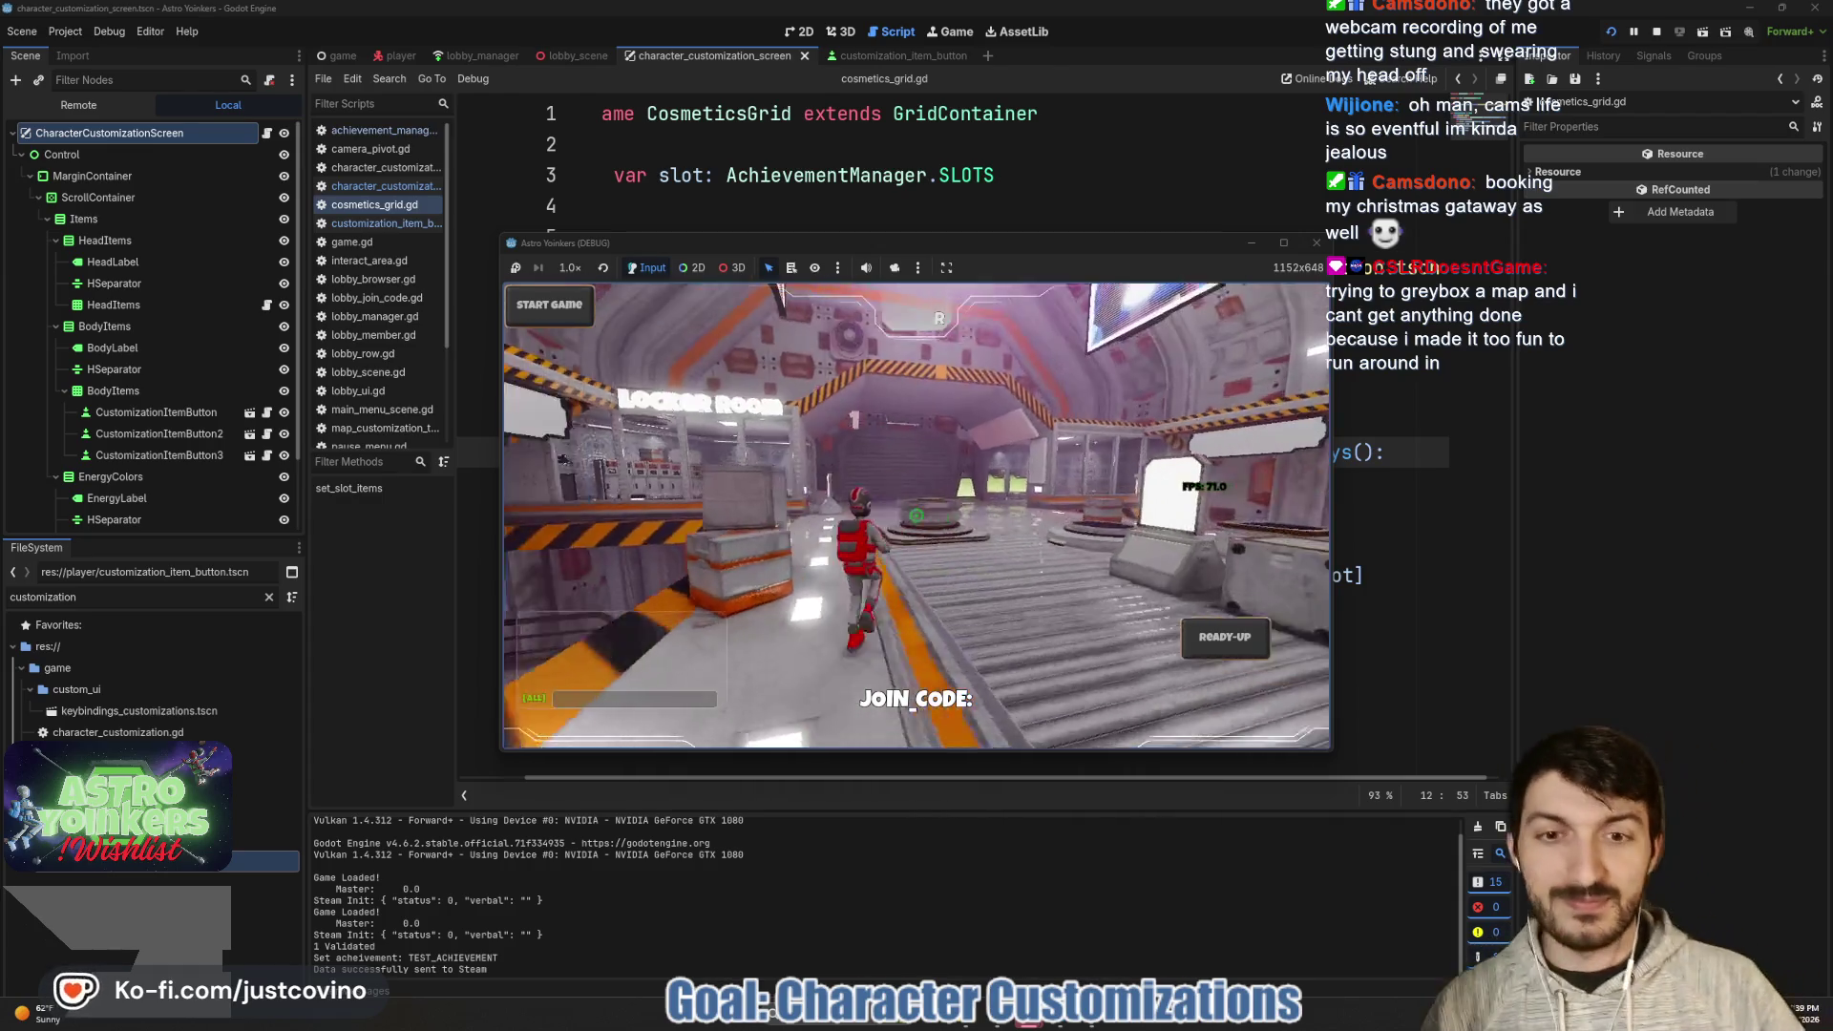
- Run the character into the locker room and open character customization
{"action": "key", "text": "space"}
{"action": "key", "text": "w"}
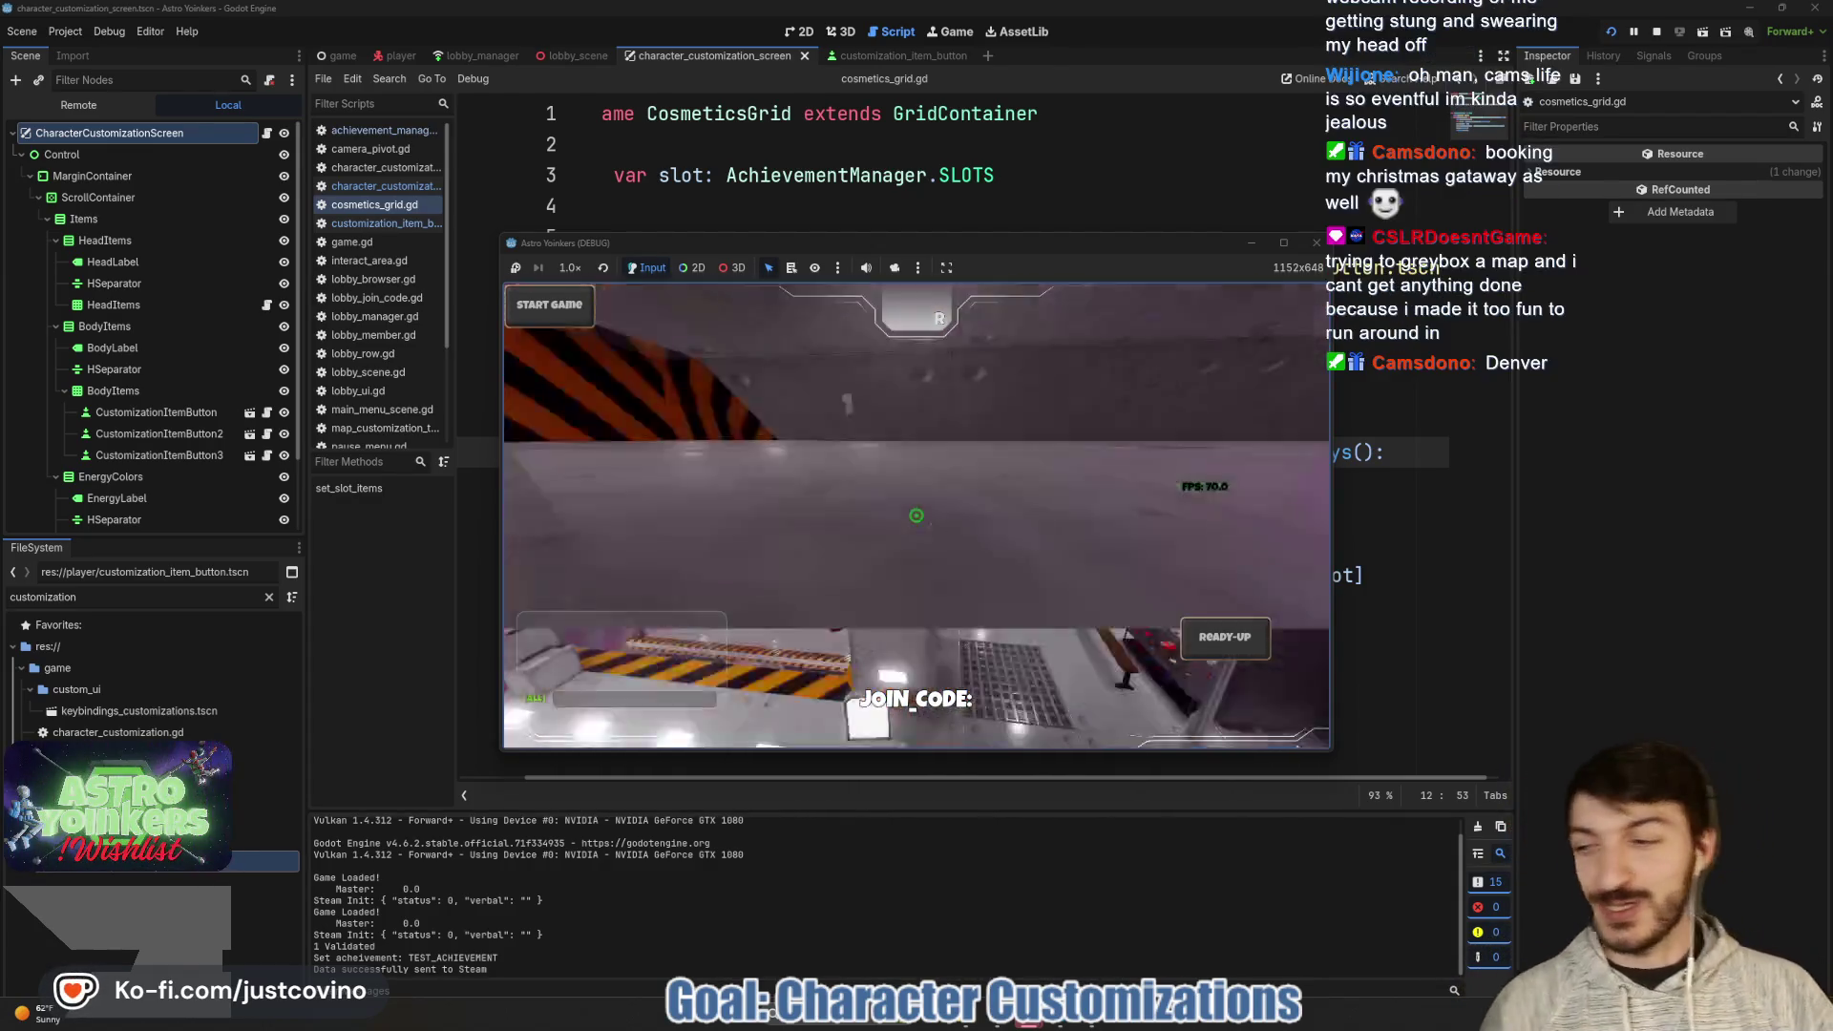
{"action": "key", "text": "w"}
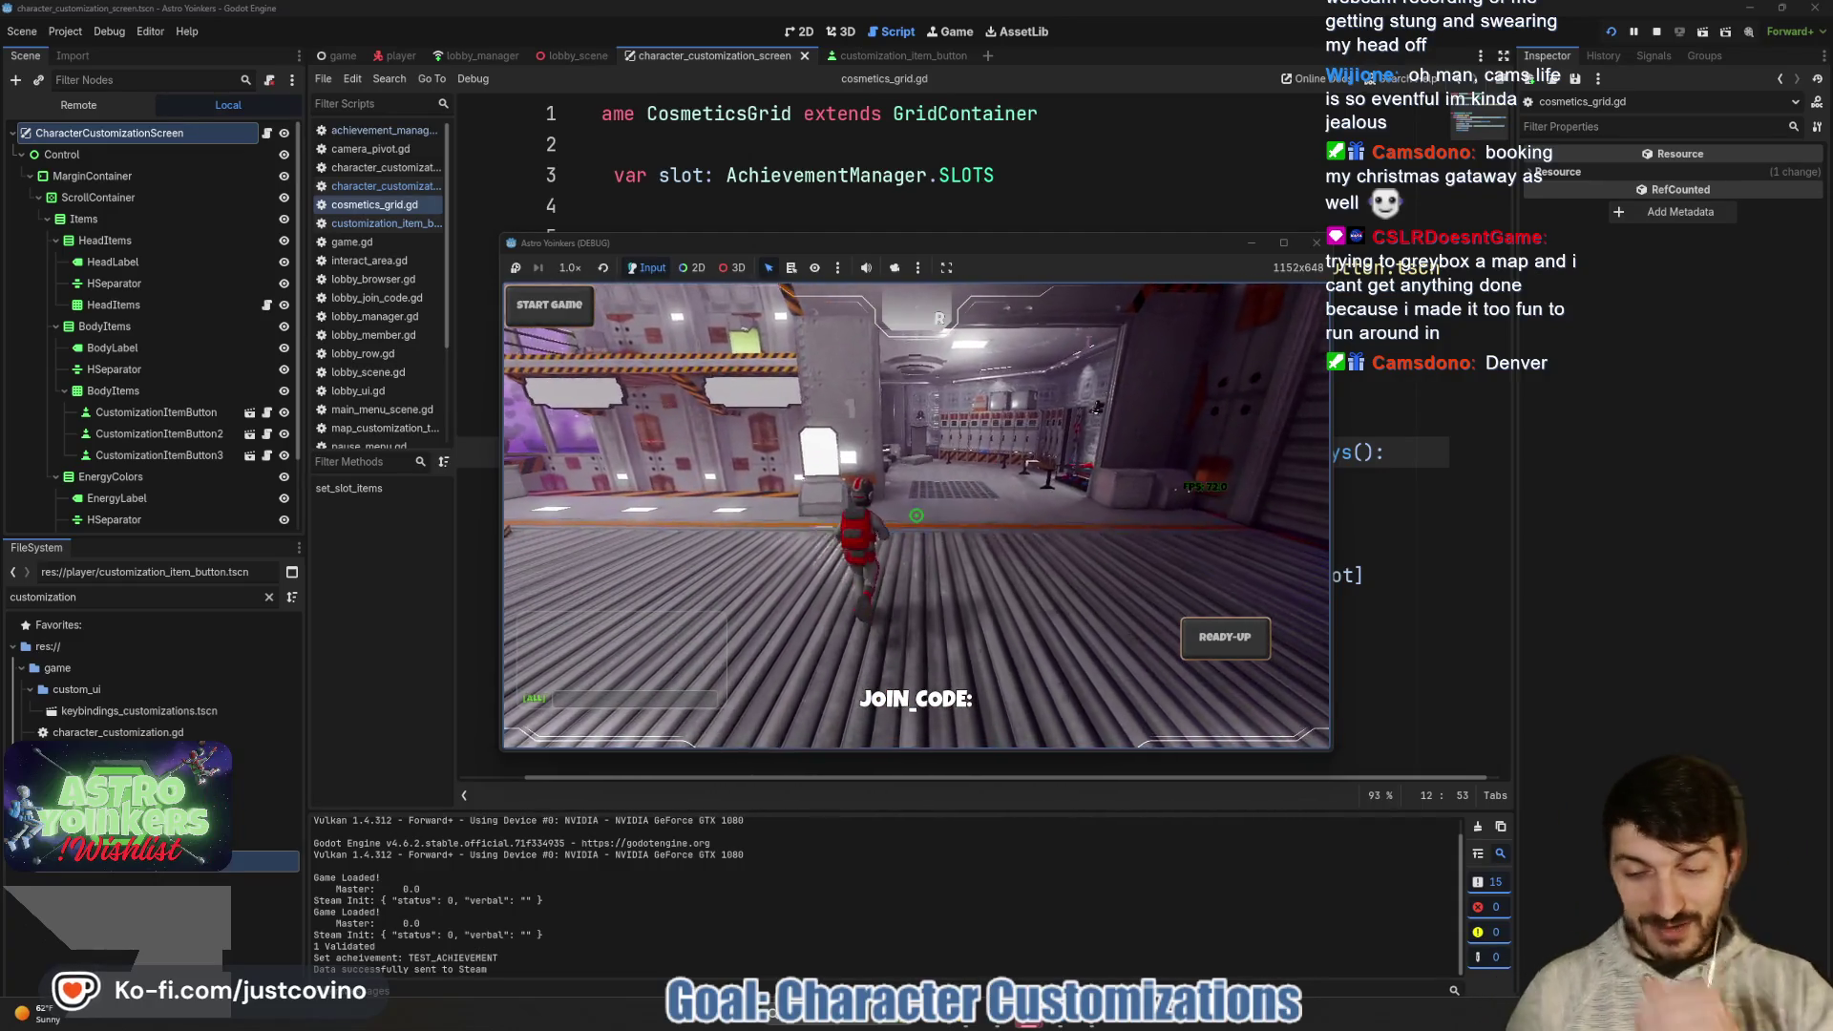
{"action": "key", "text": "w"}
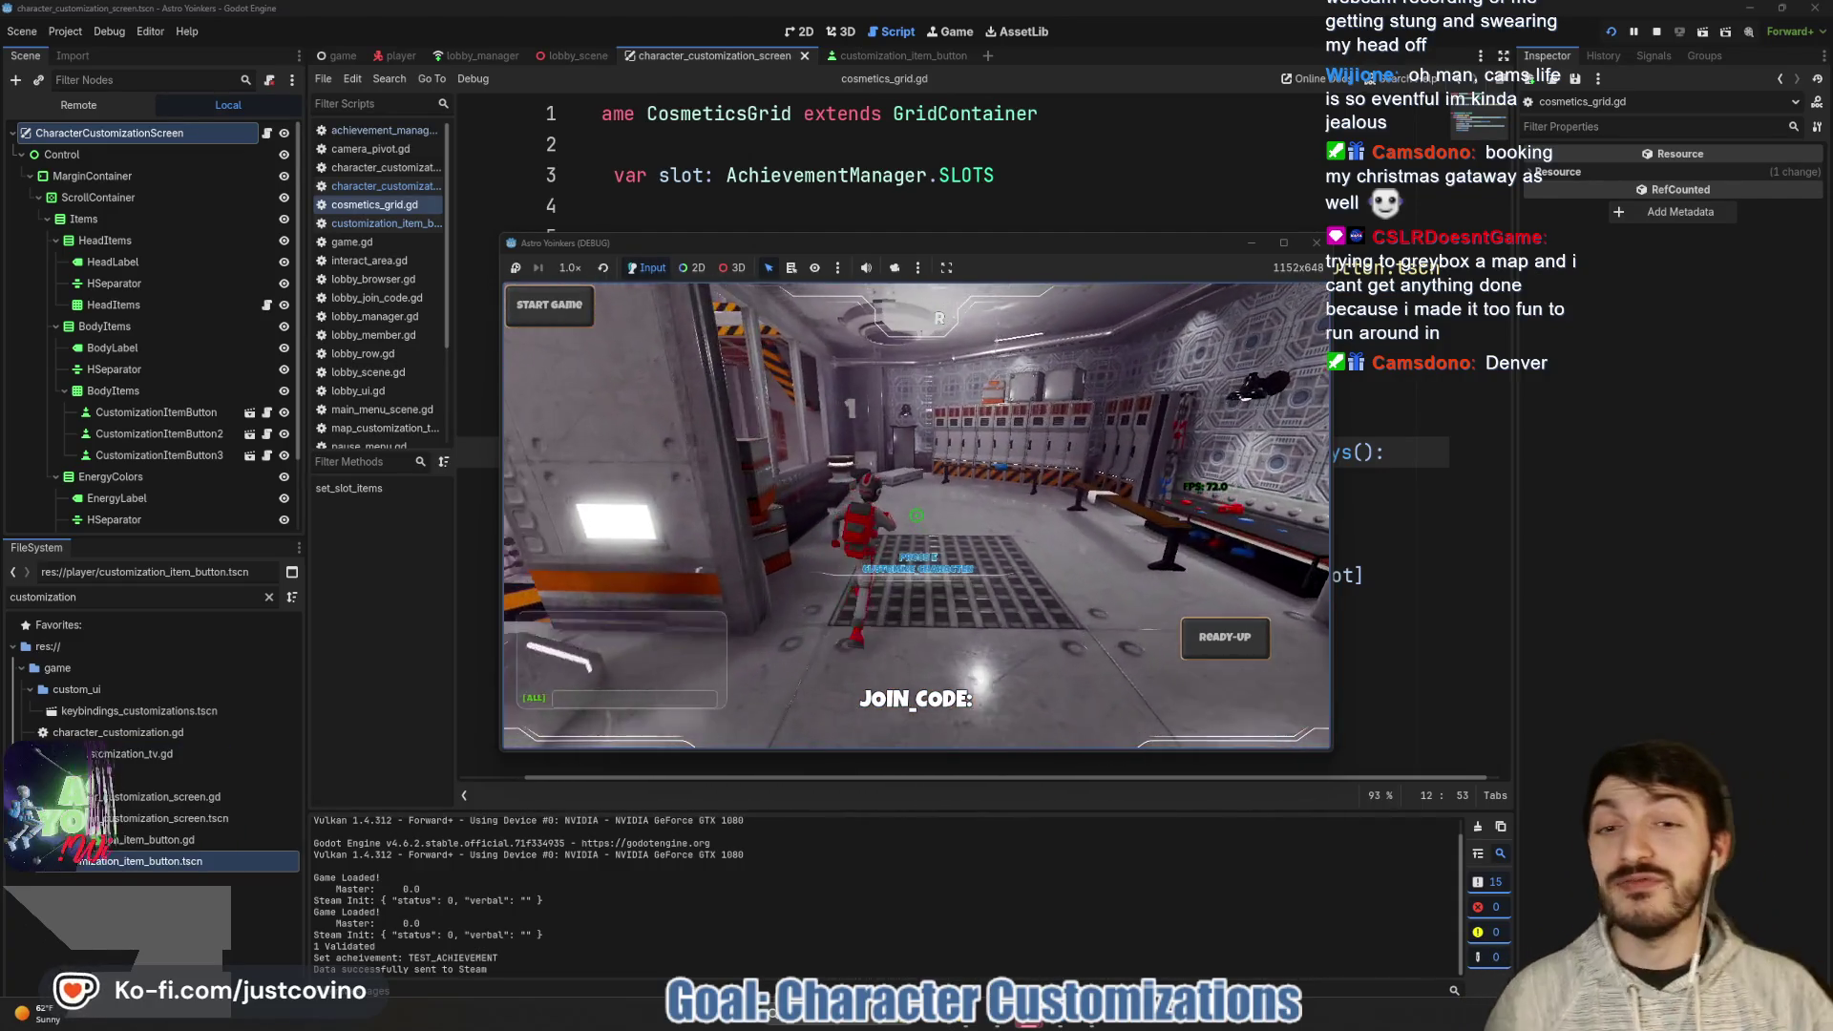
{"action": "key", "text": "e"}
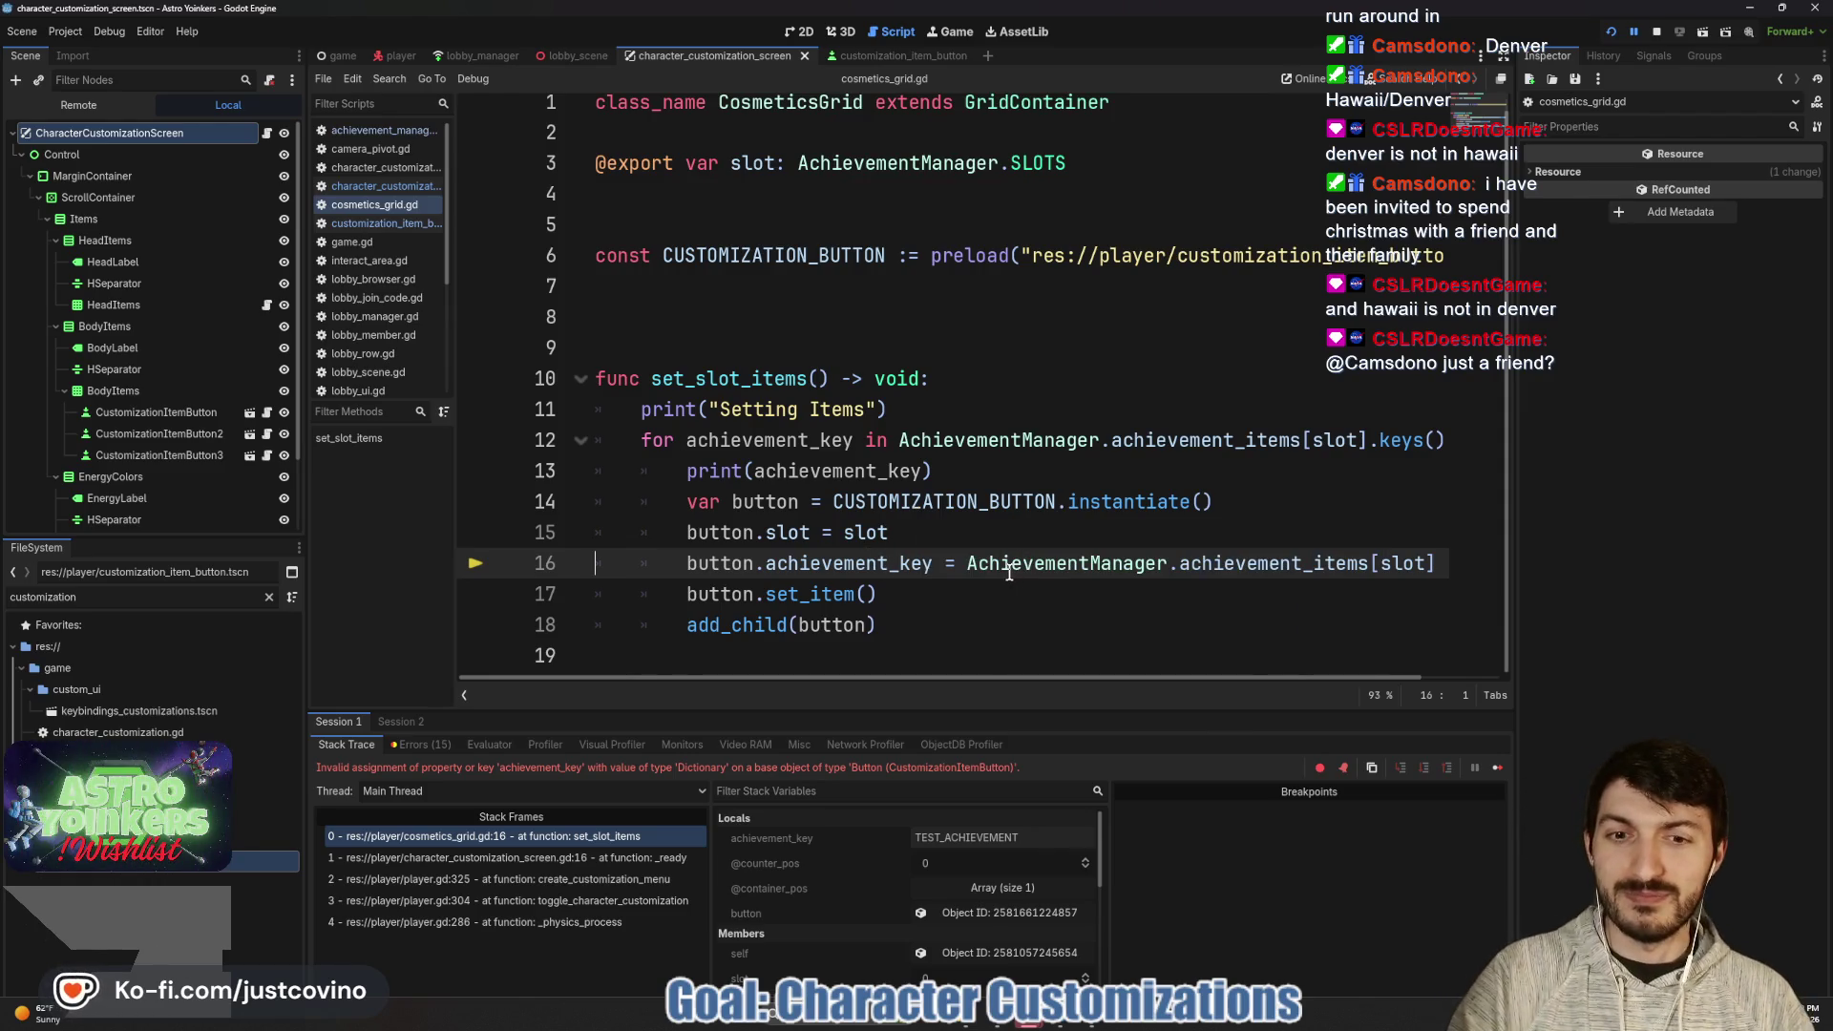
- Inspect AchievementManager and achievement_key values on the failing line, then stop debugging
{"action": "mouse_move", "coordinate": [1009, 571]}
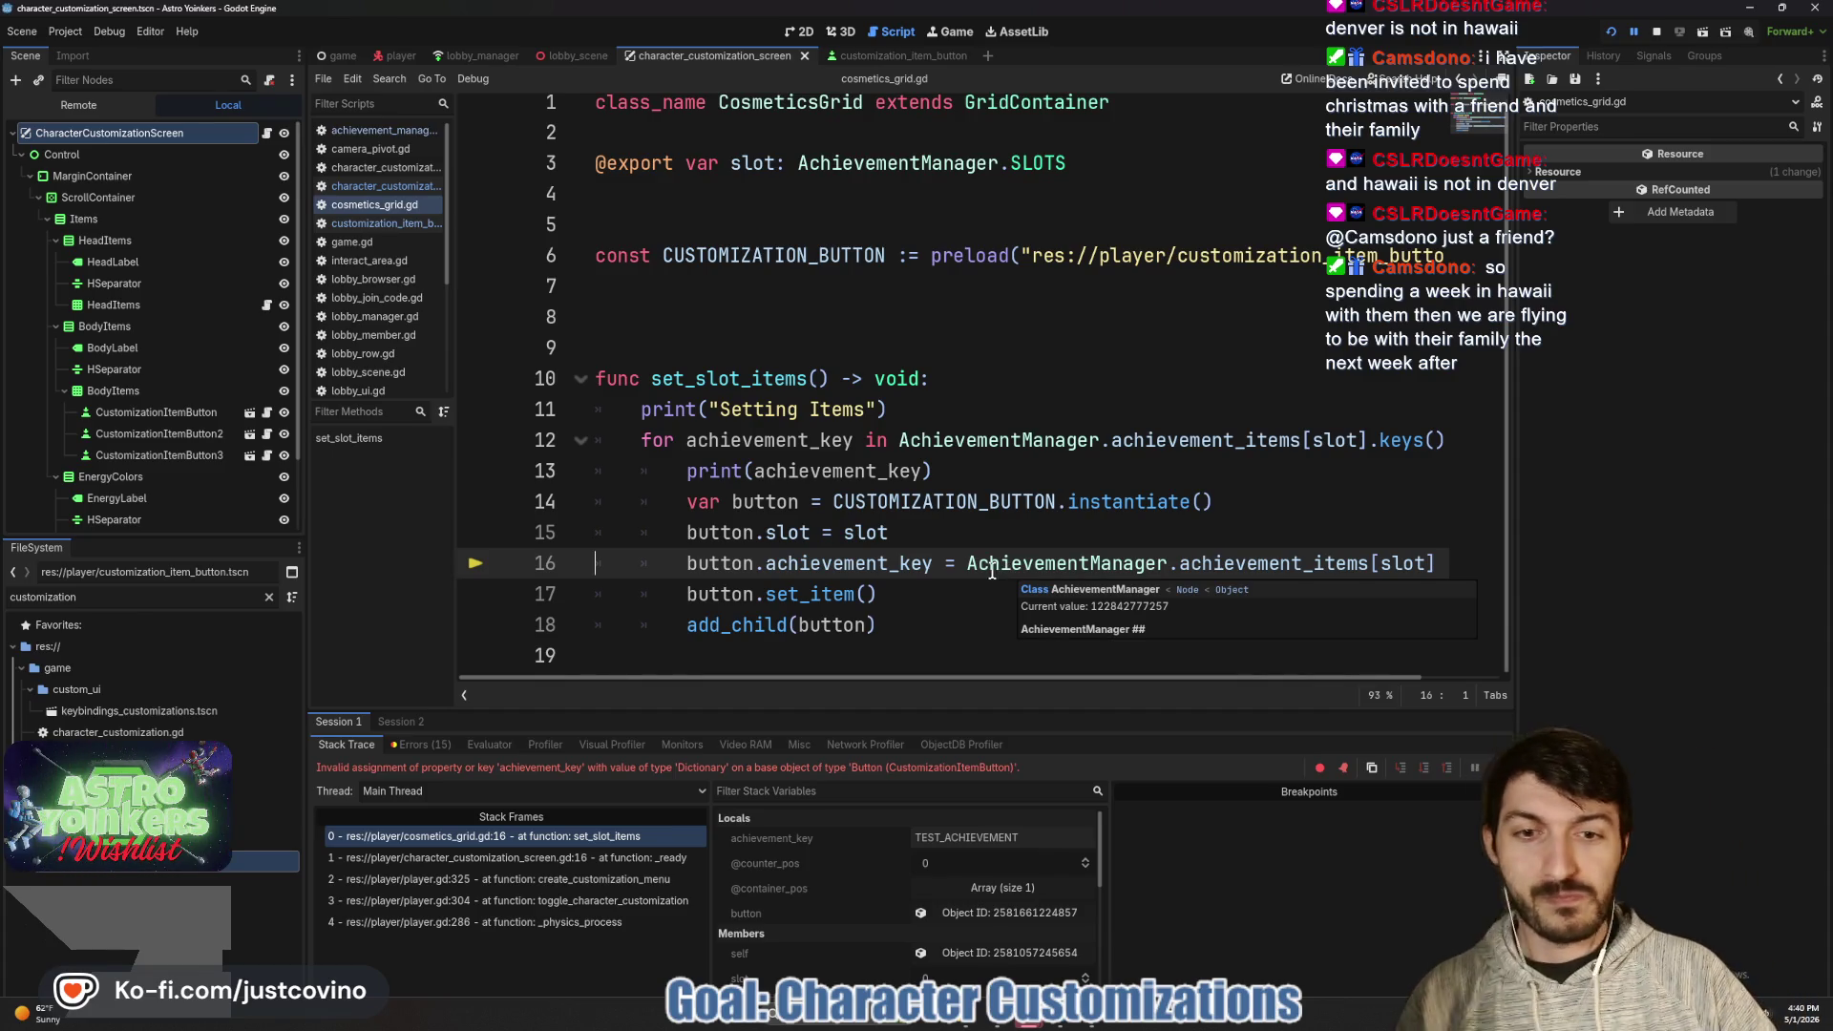
{"action": "left_click", "coordinate": [968, 563]}
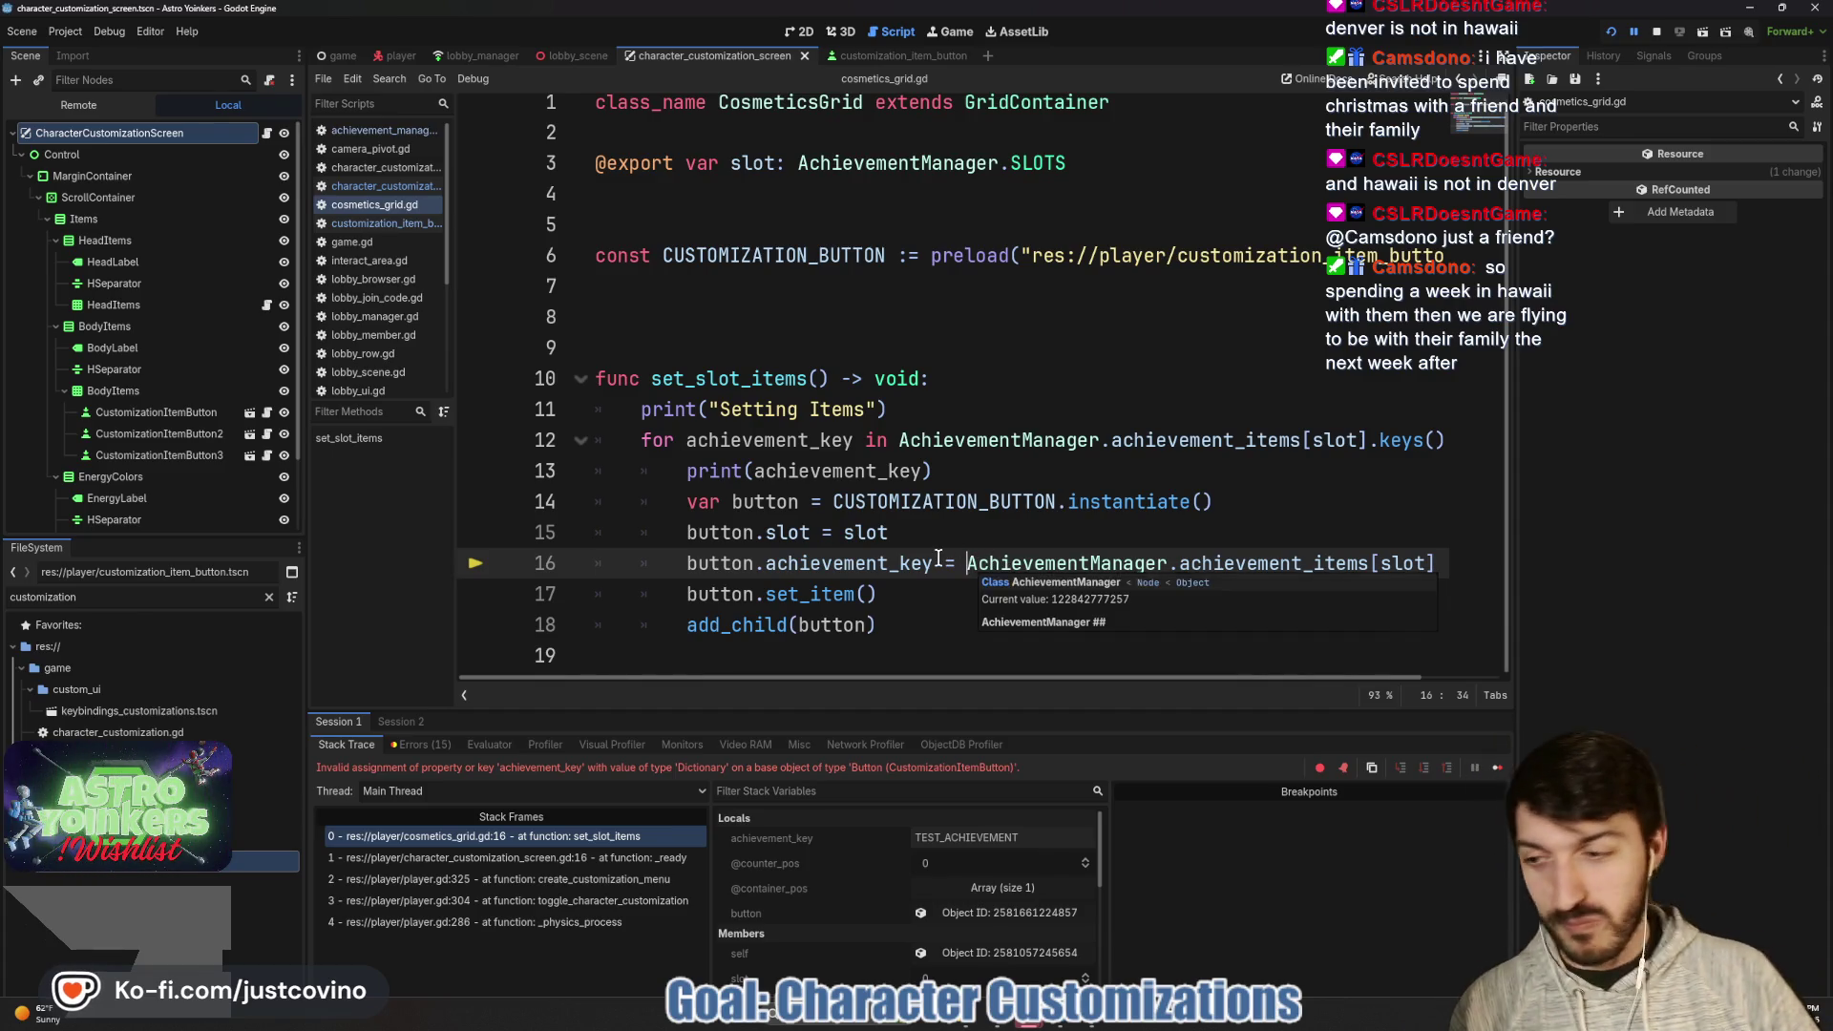
{"action": "scroll", "coordinate": [938, 558], "scroll_direction": "up", "scroll_amount": 1}
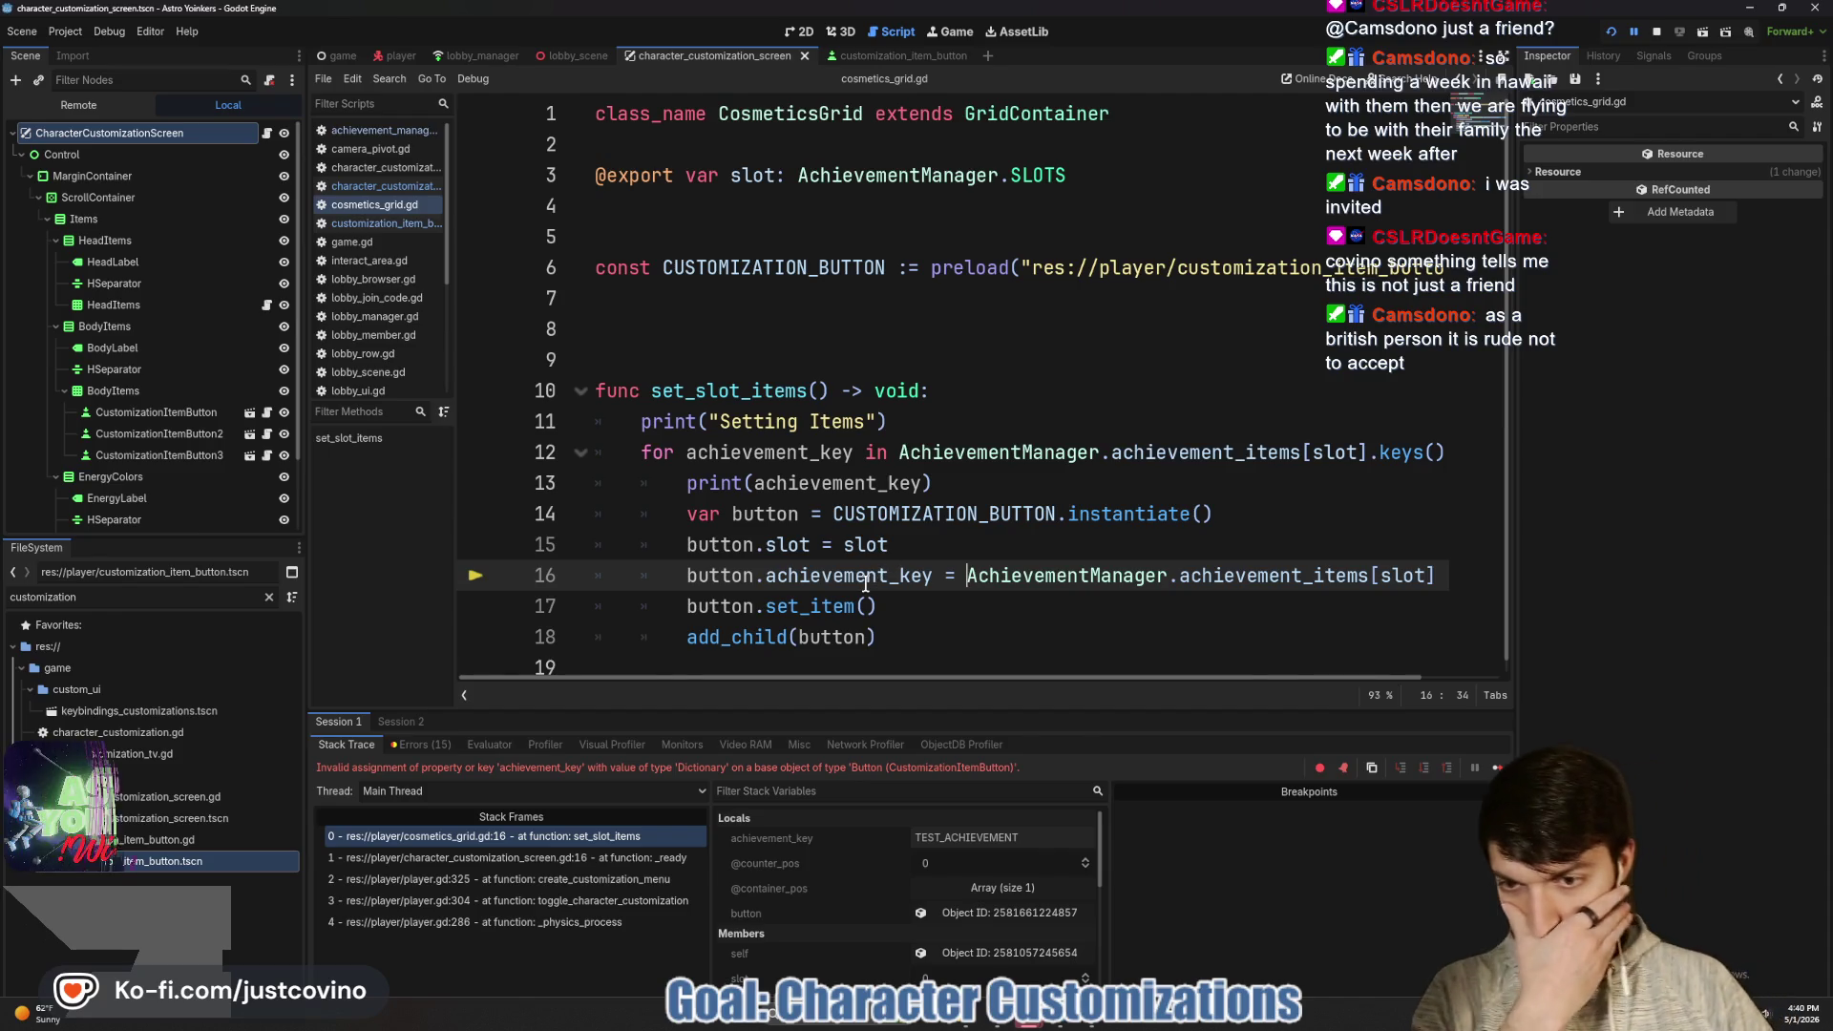
{"action": "mouse_move", "coordinate": [860, 577]}
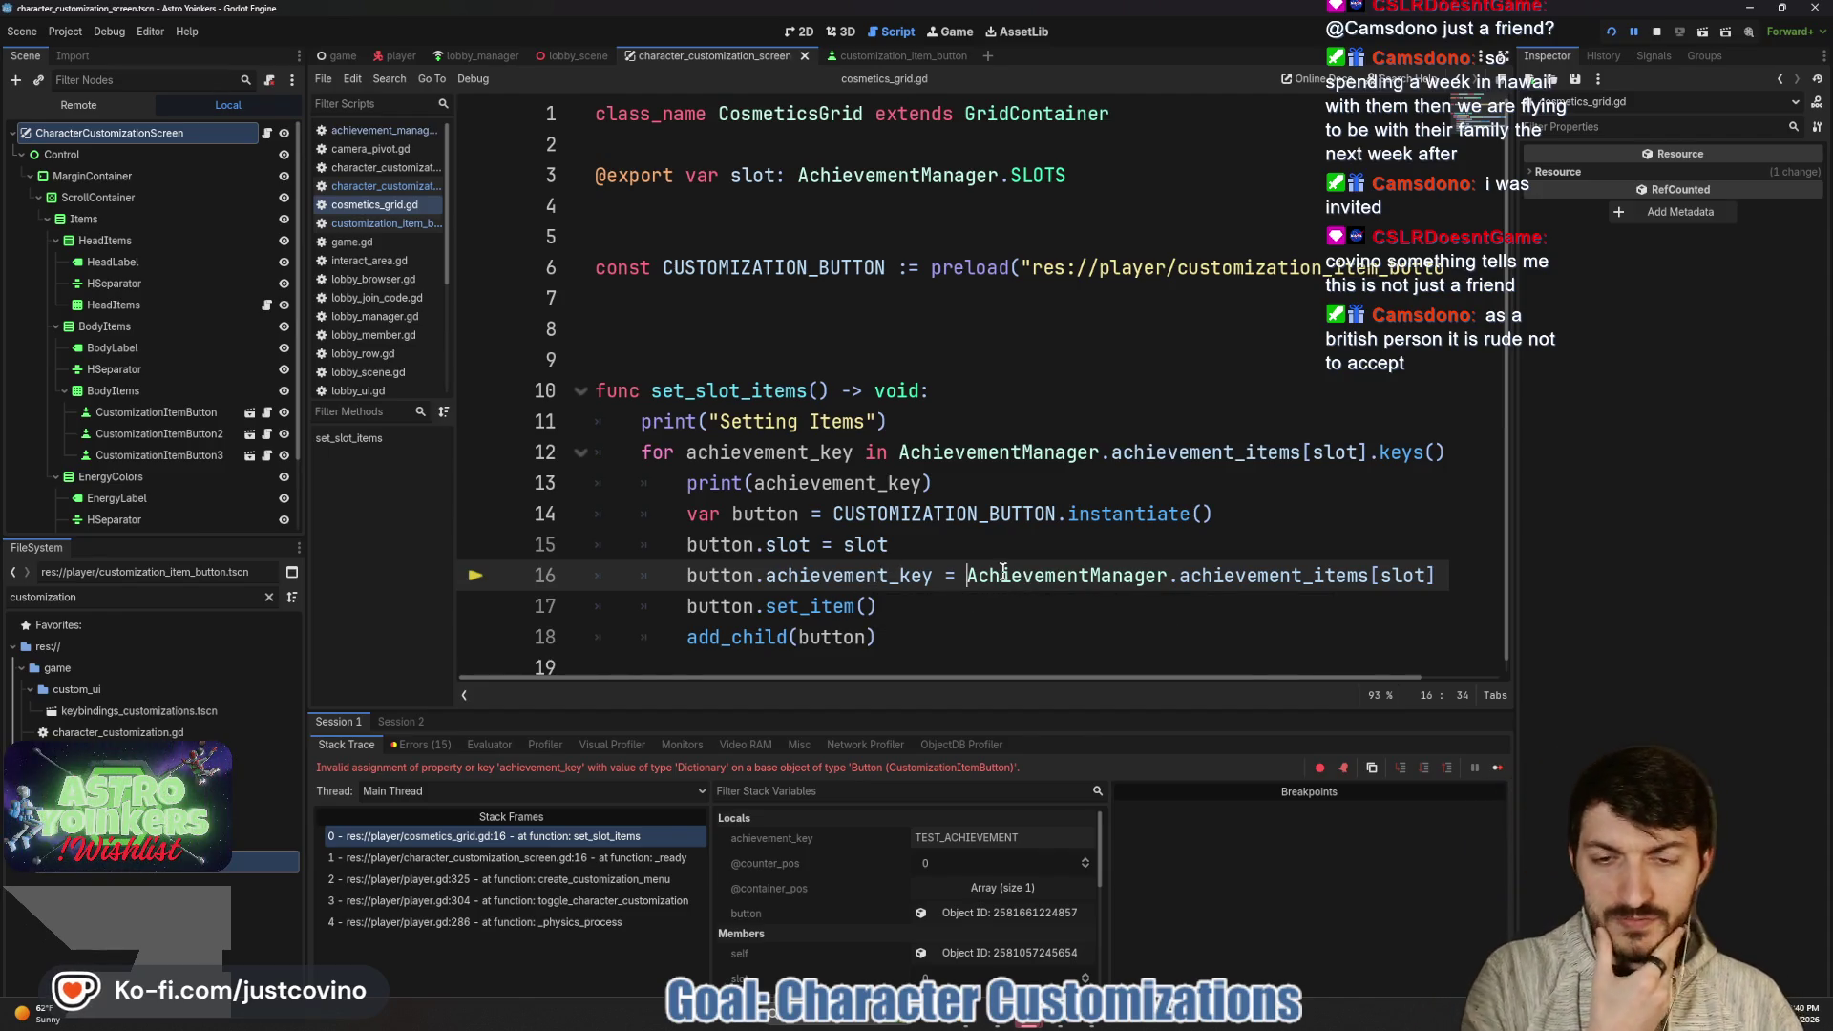
{"action": "left_click", "coordinate": [854, 485]}
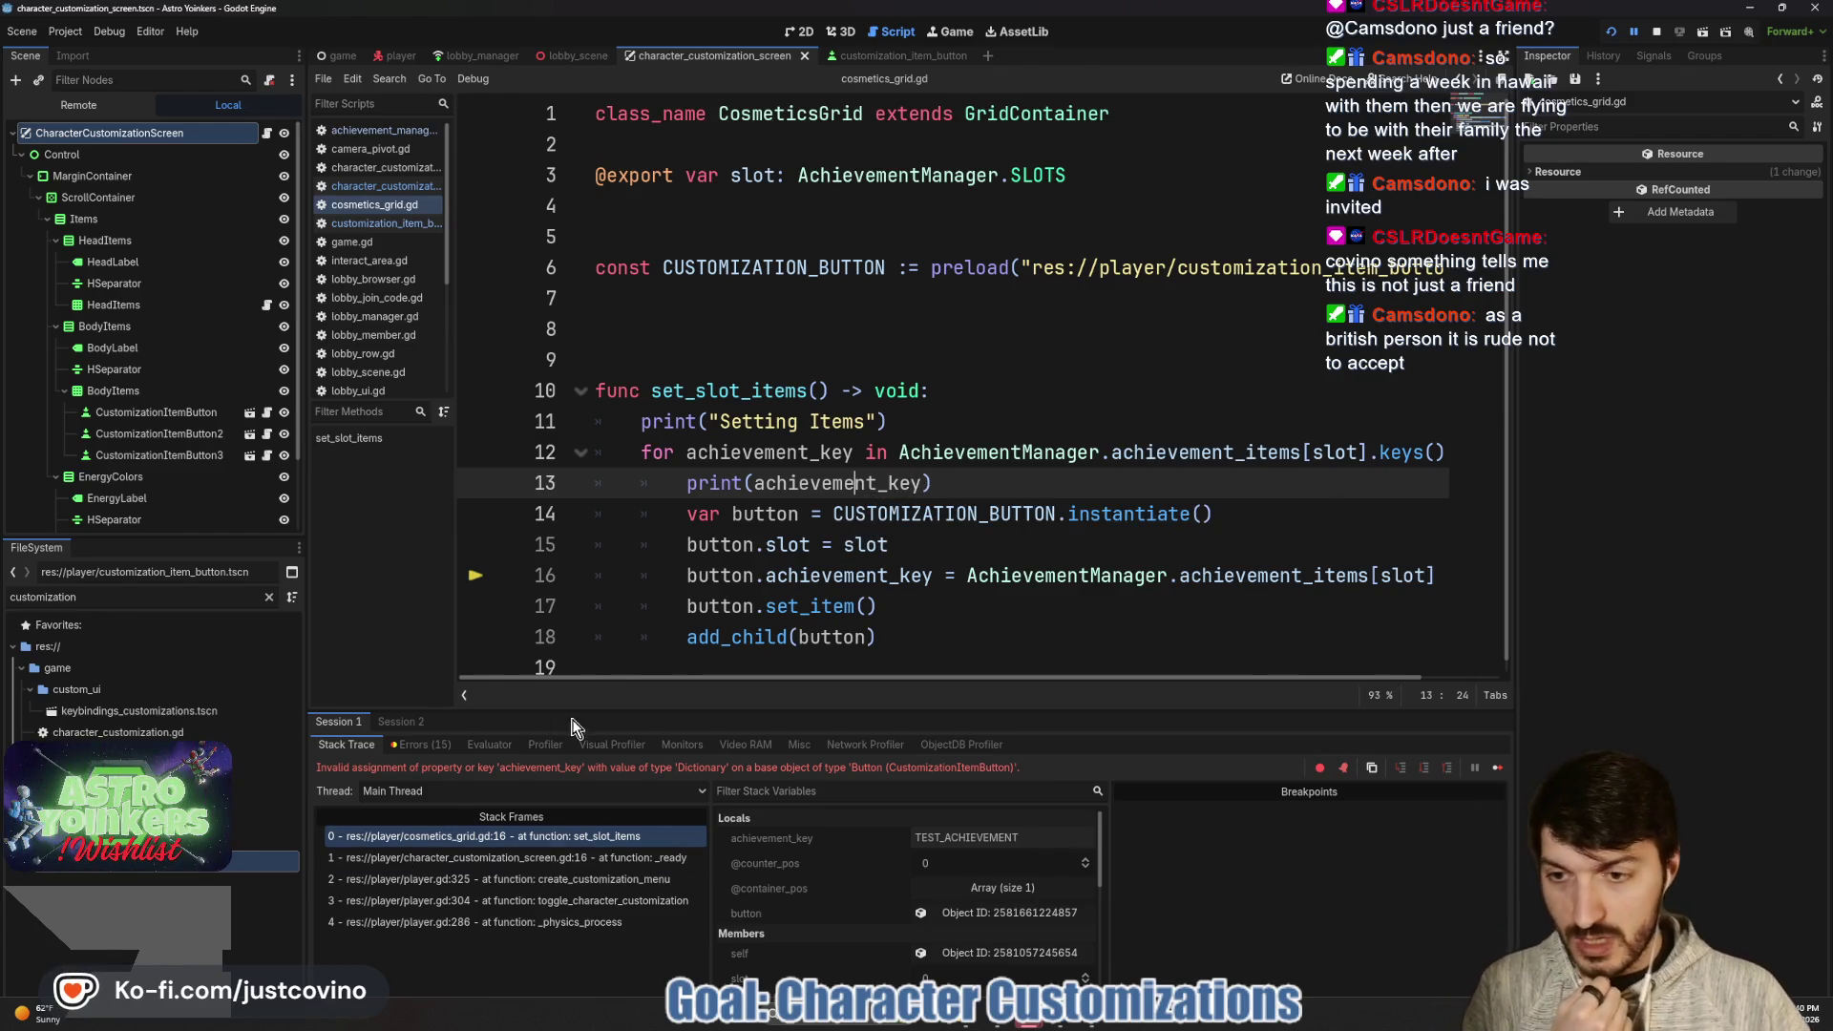
{"action": "left_click", "coordinate": [1658, 33]}
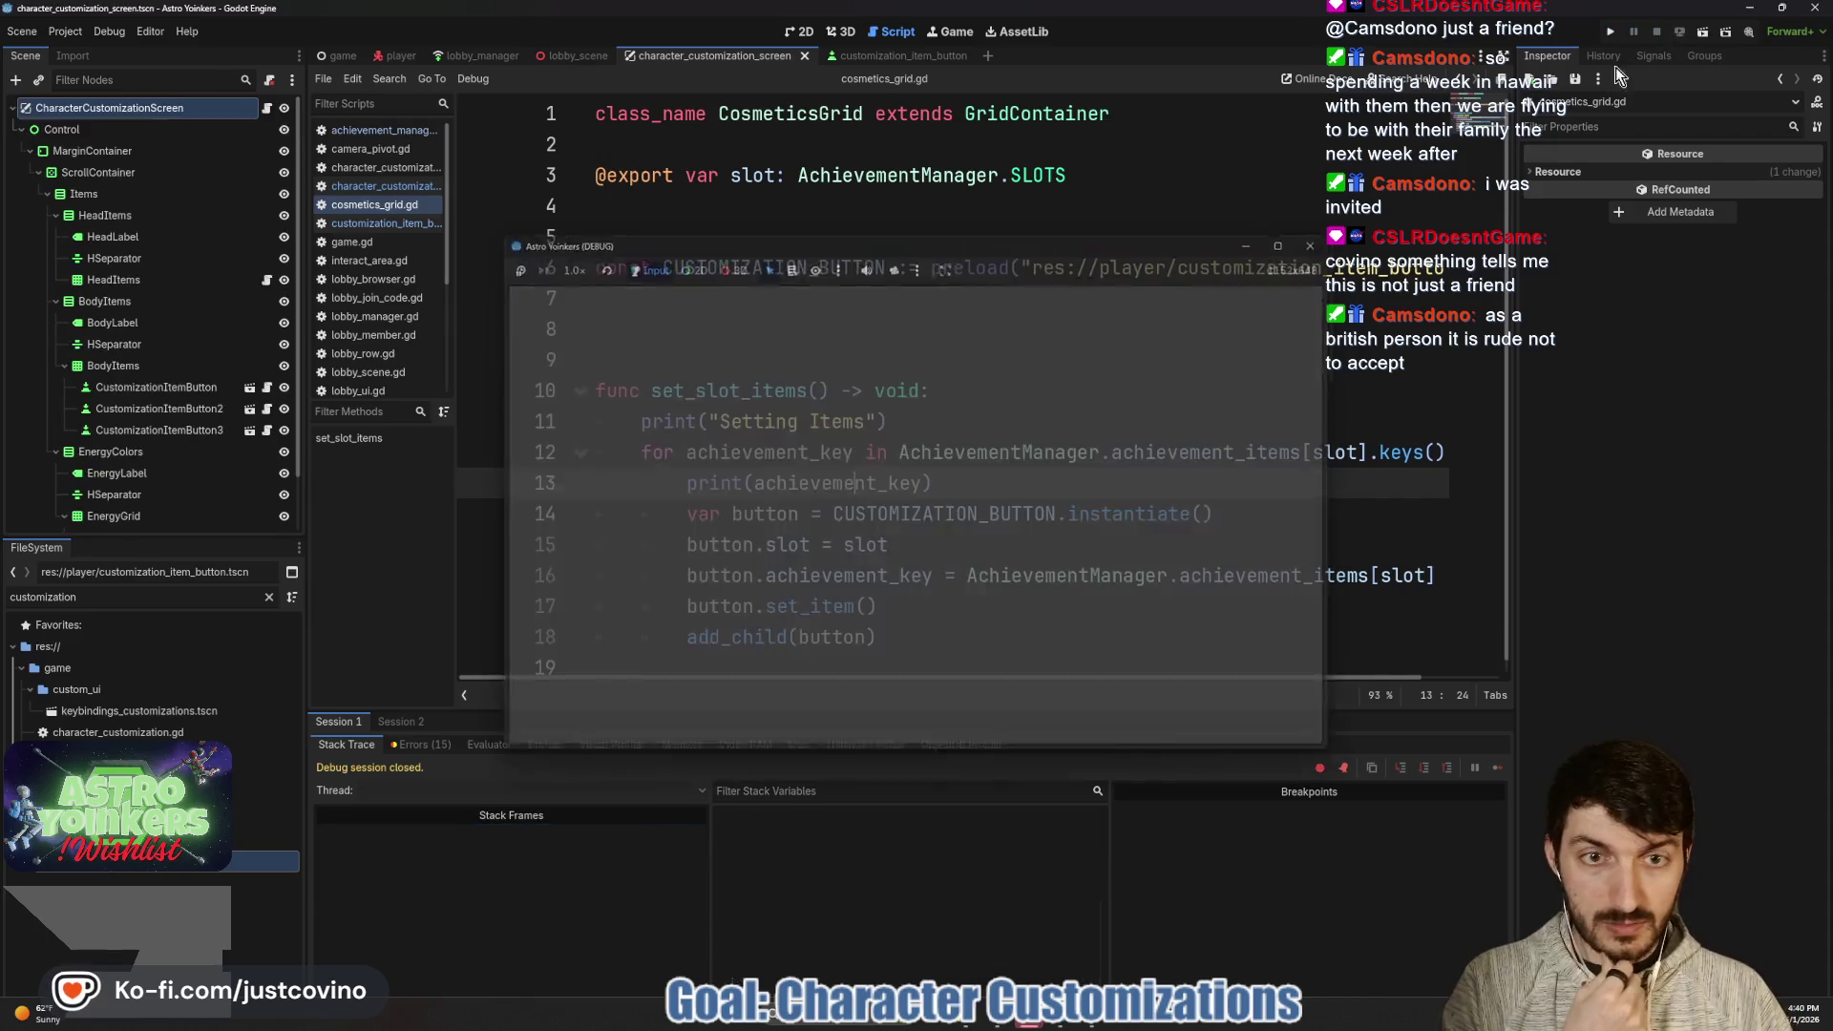
- Append .keys()[achievement_key] to the end of line 16
{"action": "scroll", "coordinate": [1256, 570], "scroll_direction": "right", "scroll_amount": 2}
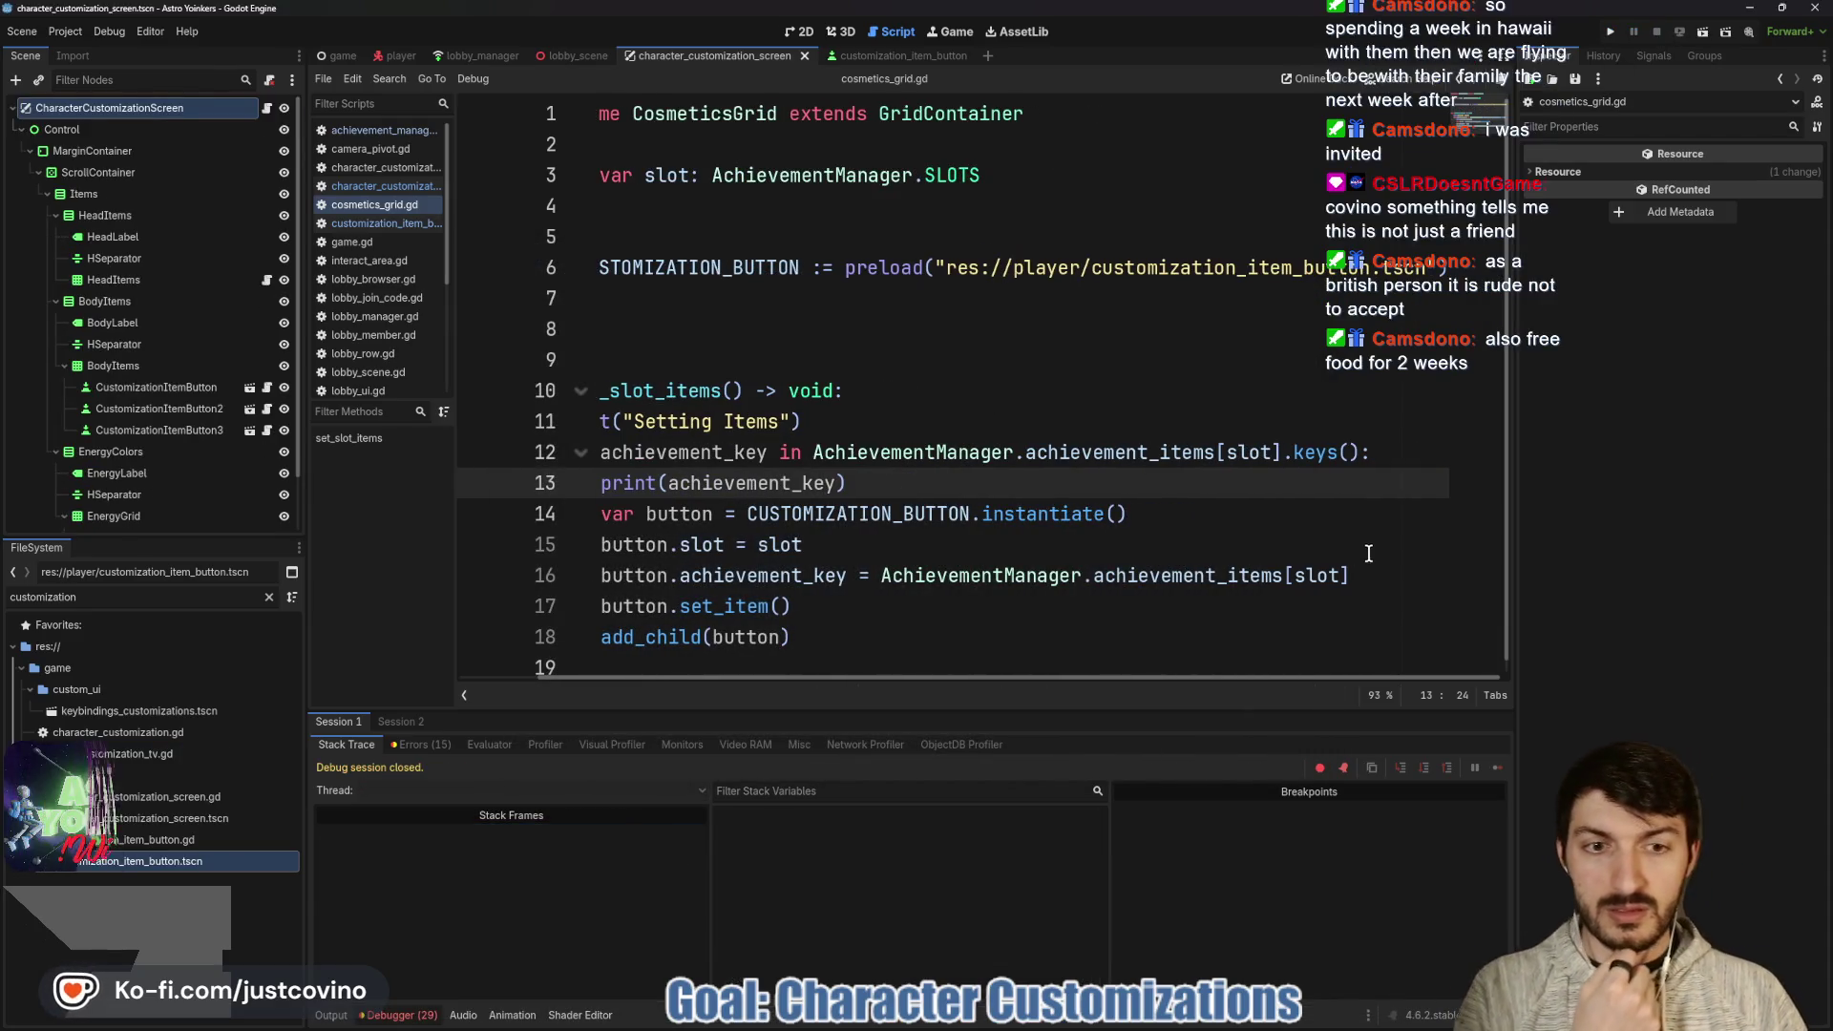
{"action": "scroll", "coordinate": [1222, 514], "scroll_direction": "left", "scroll_amount": 2}
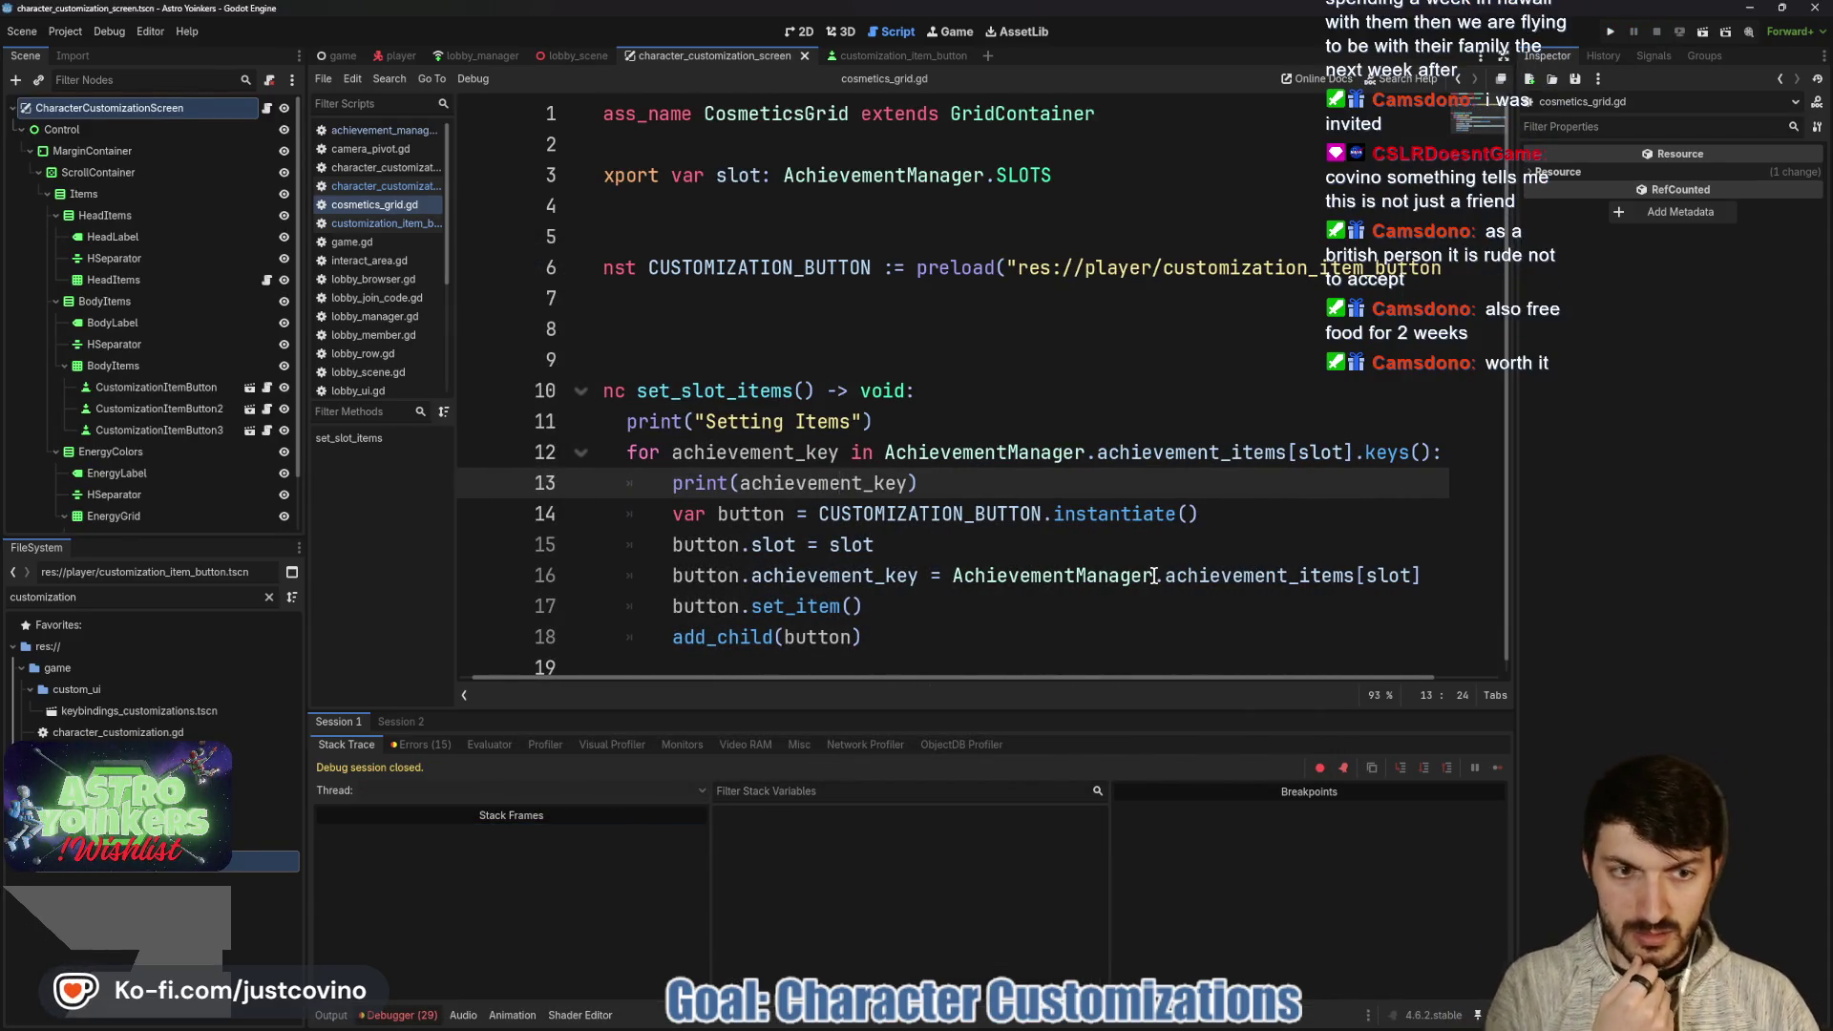
{"action": "scroll", "coordinate": [1190, 589], "scroll_direction": "right", "scroll_amount": 2}
{"action": "left_click", "coordinate": [1352, 574]}
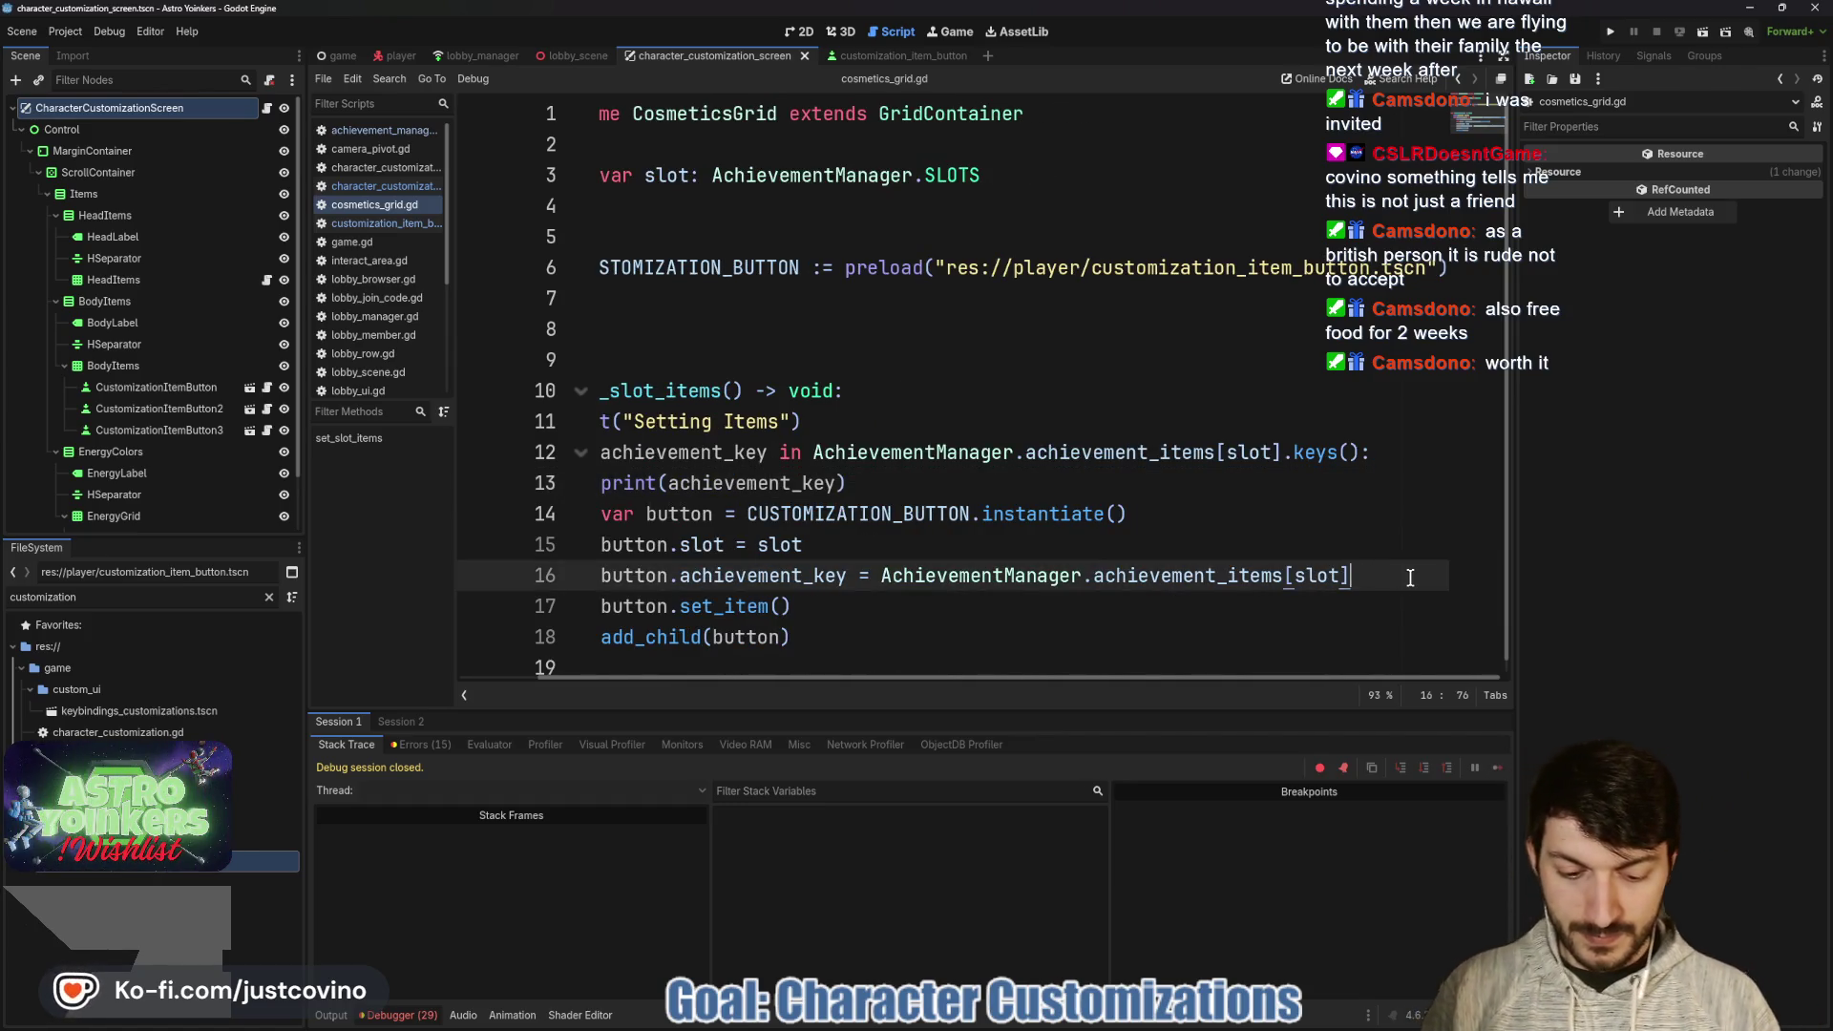
{"action": "type", "text": ".key"}
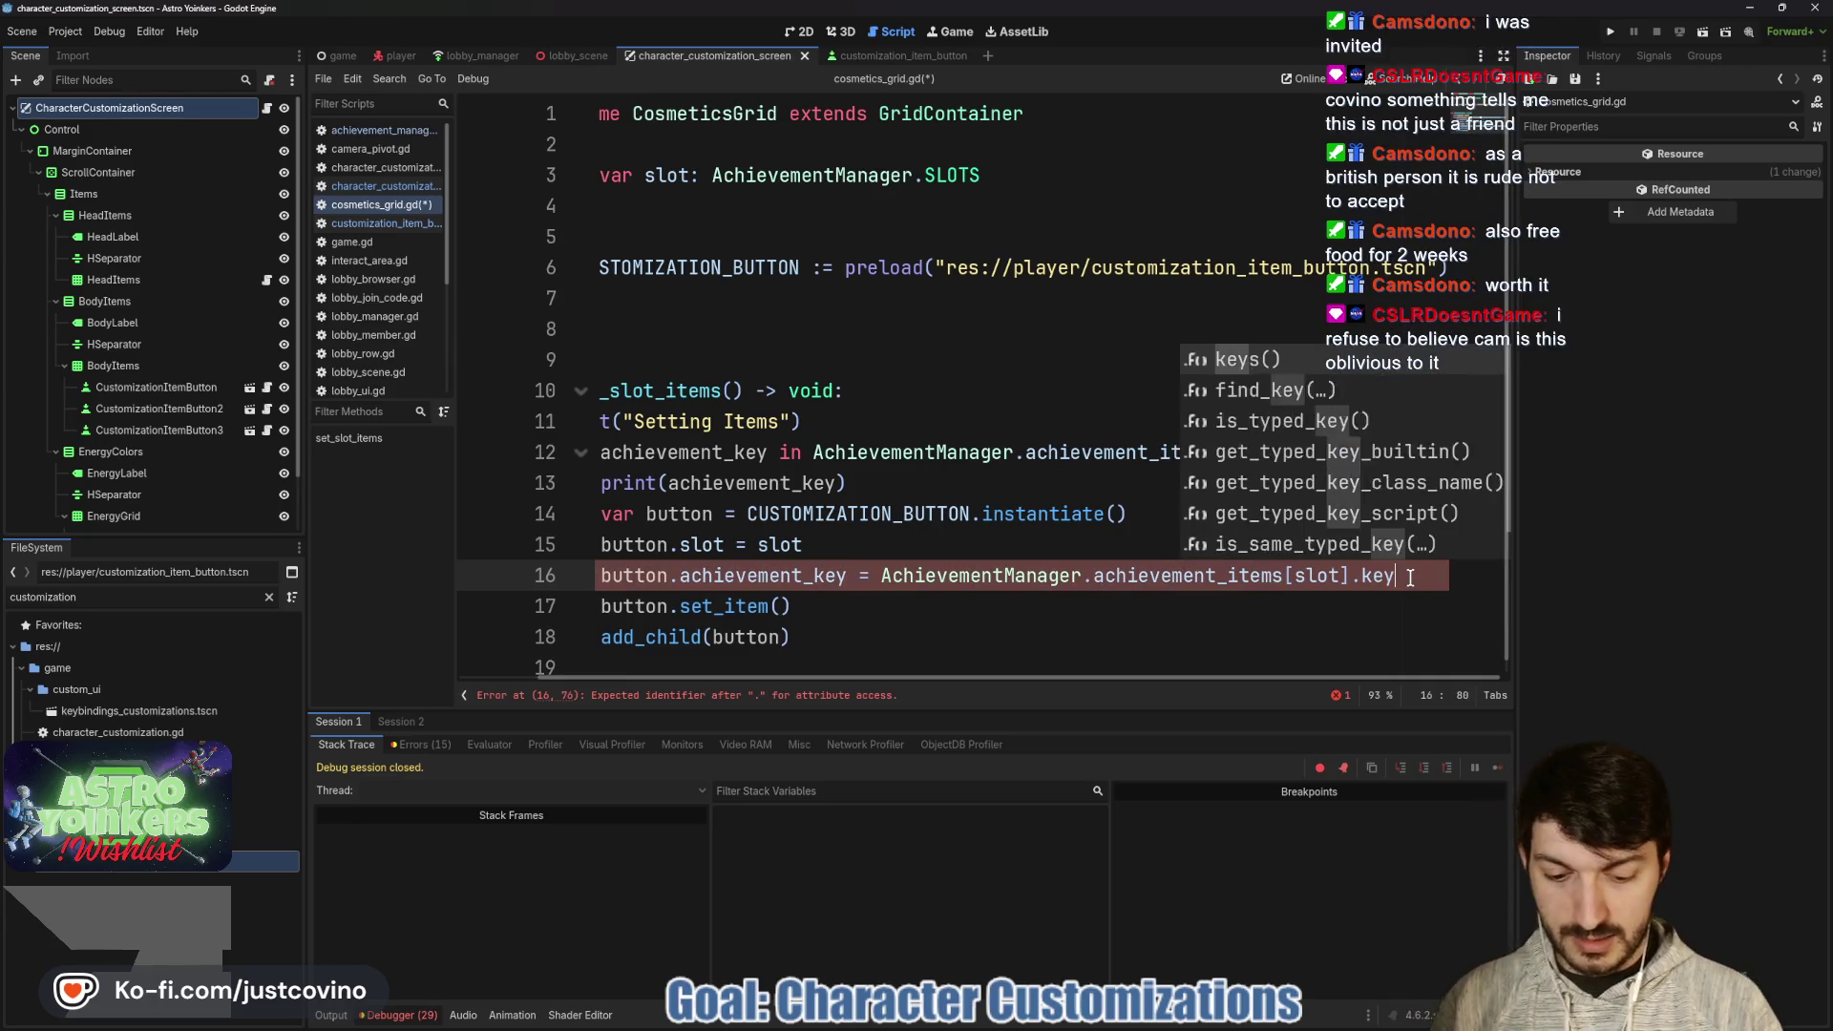
{"action": "key", "text": "Return"}
{"action": "type", "text": "["}
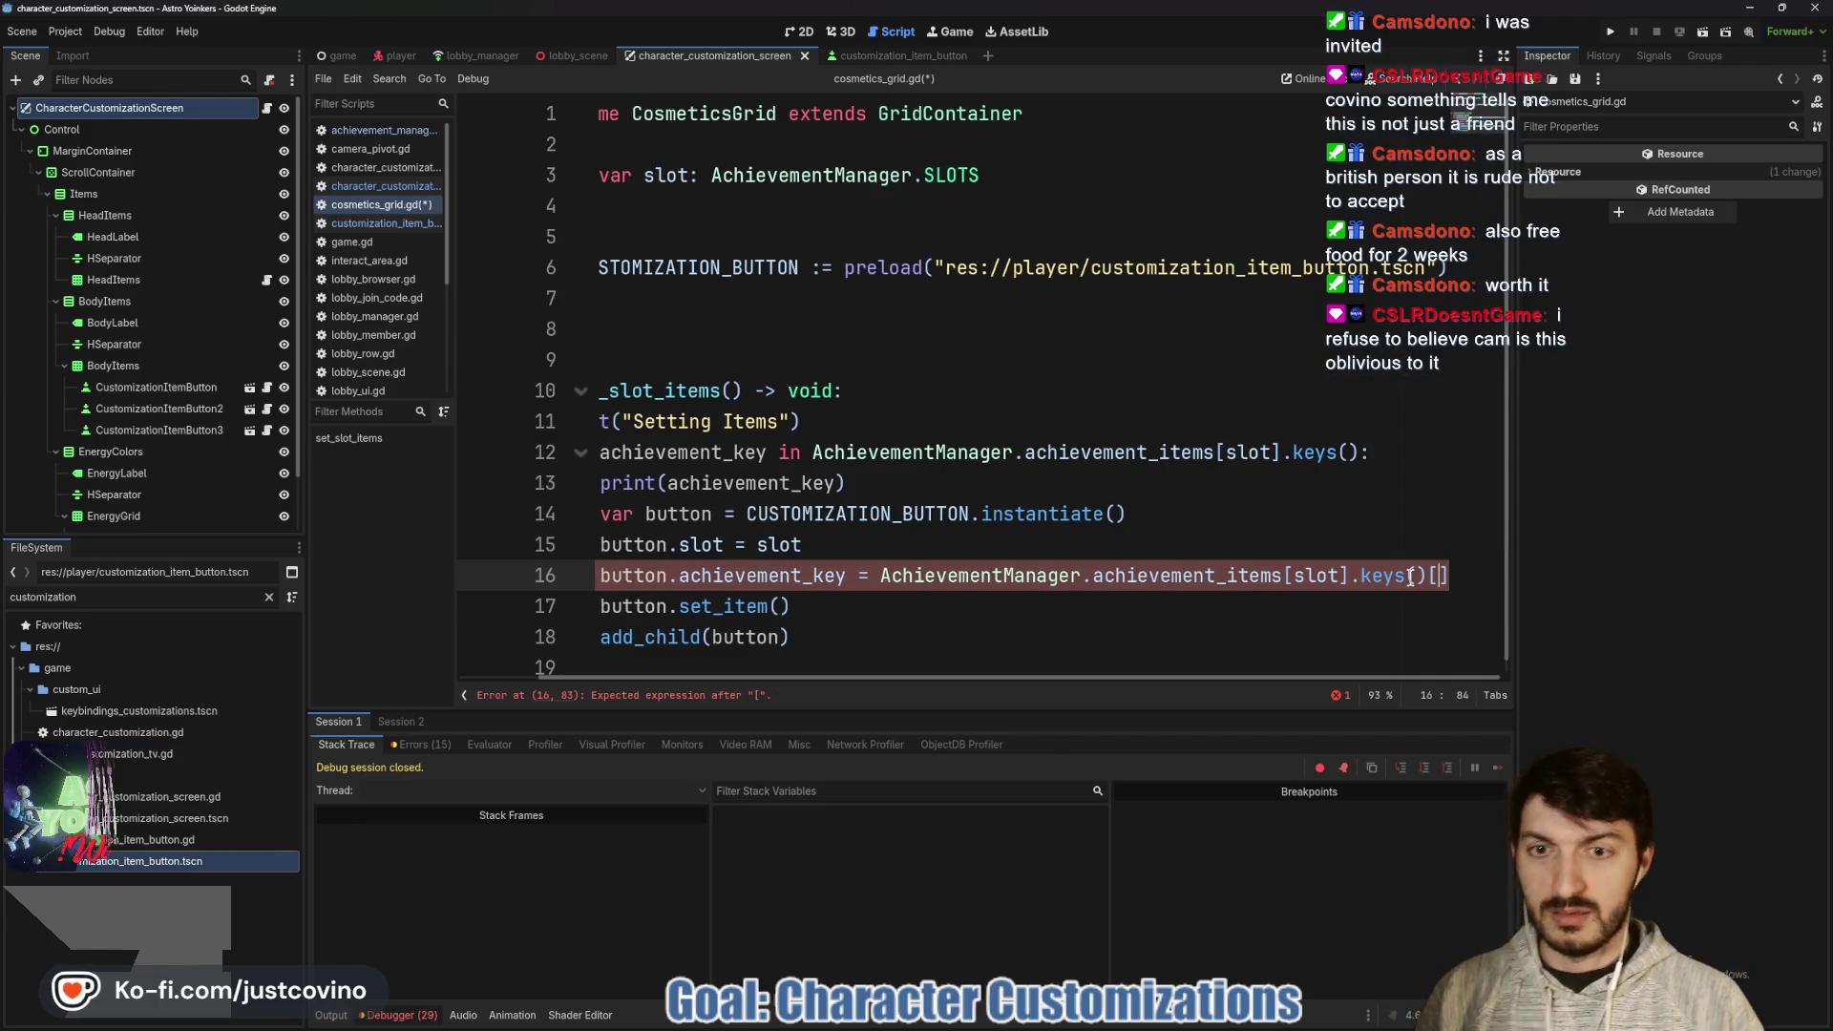
{"action": "type", "text": "achie"}
{"action": "key", "text": "Return"}
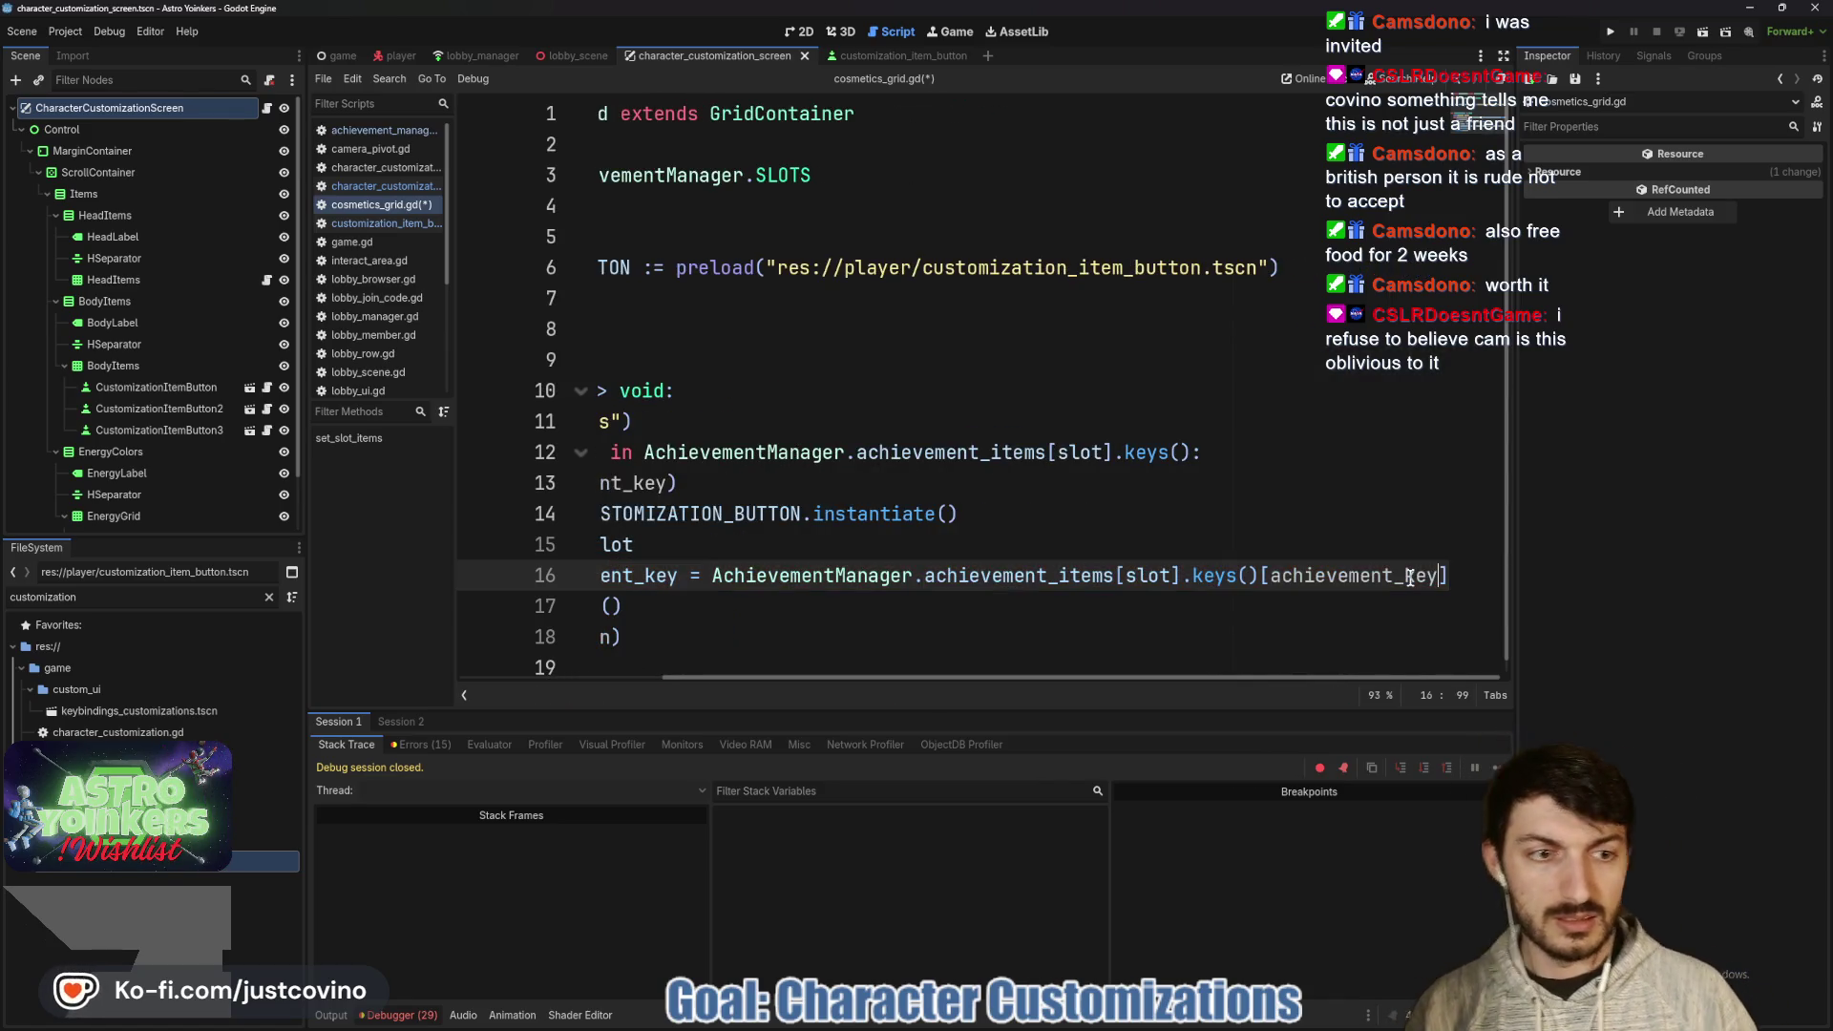
- Comment out print(achievement_key) on line 13, save the script, and rerun the project
{"action": "scroll", "coordinate": [1221, 603], "scroll_direction": "left", "scroll_amount": 5}
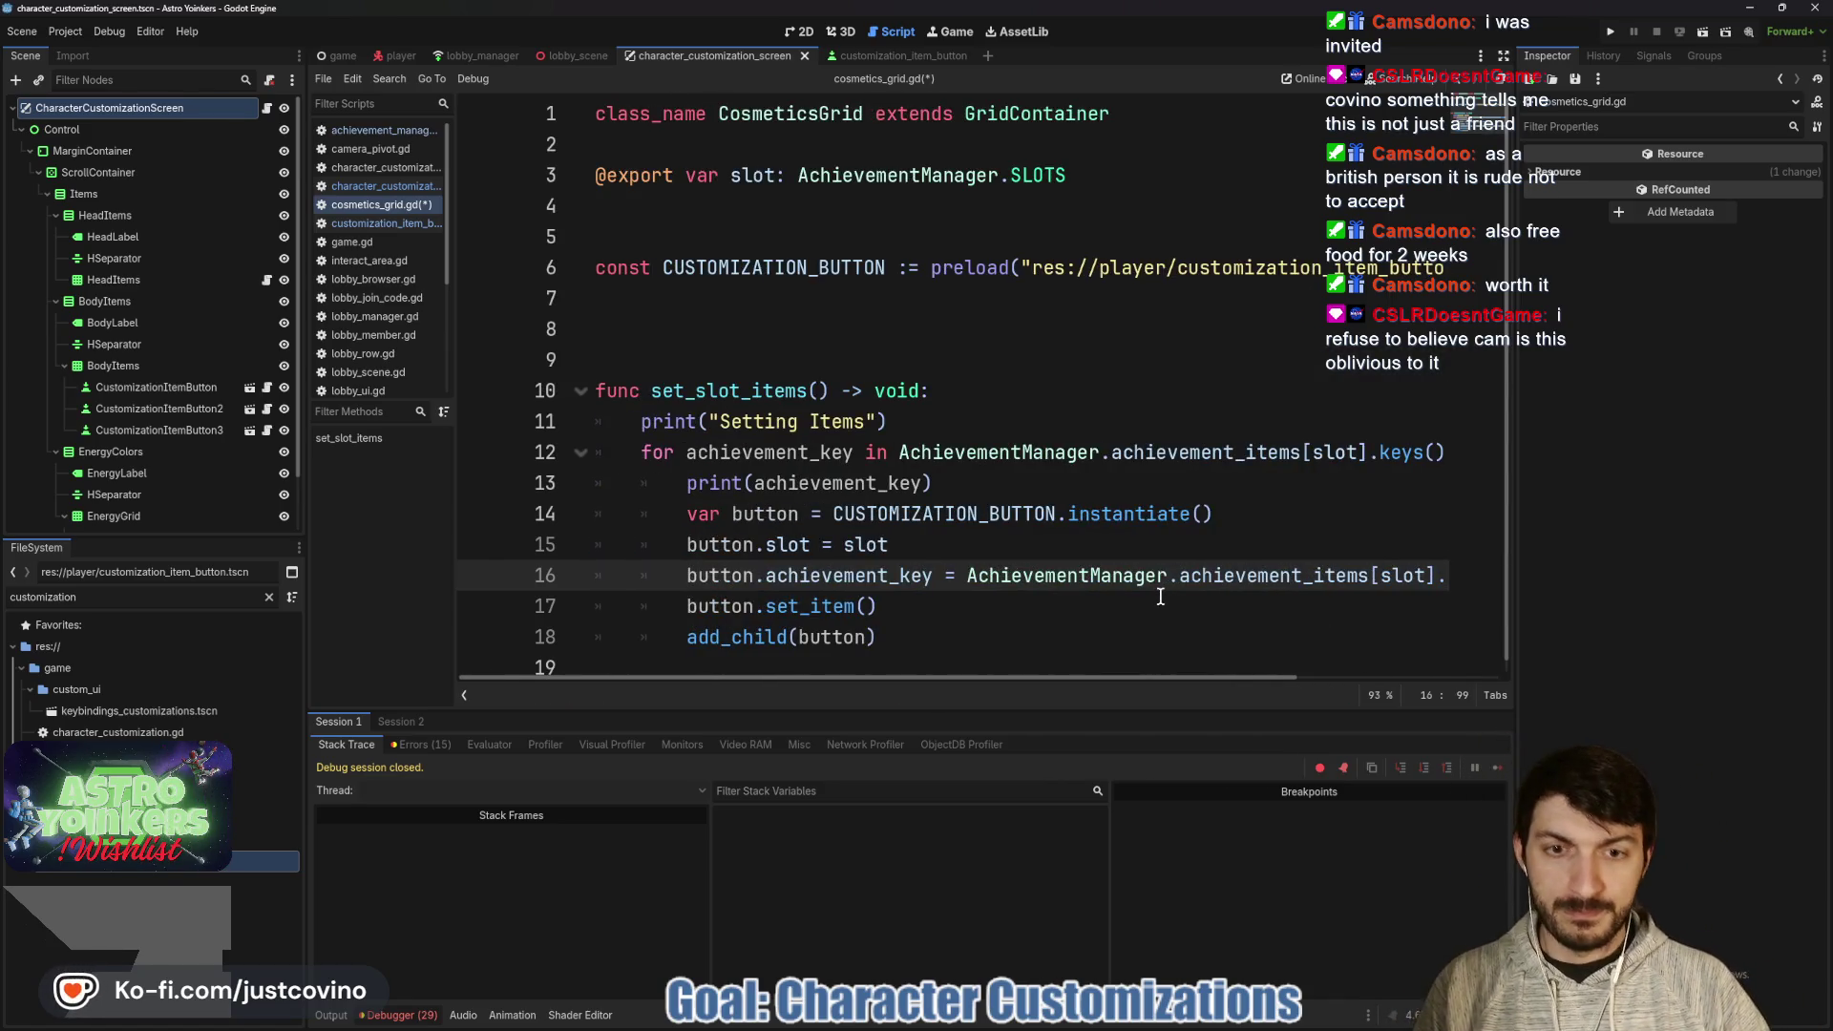
{"action": "scroll", "coordinate": [1049, 571], "scroll_direction": "right", "scroll_amount": 4}
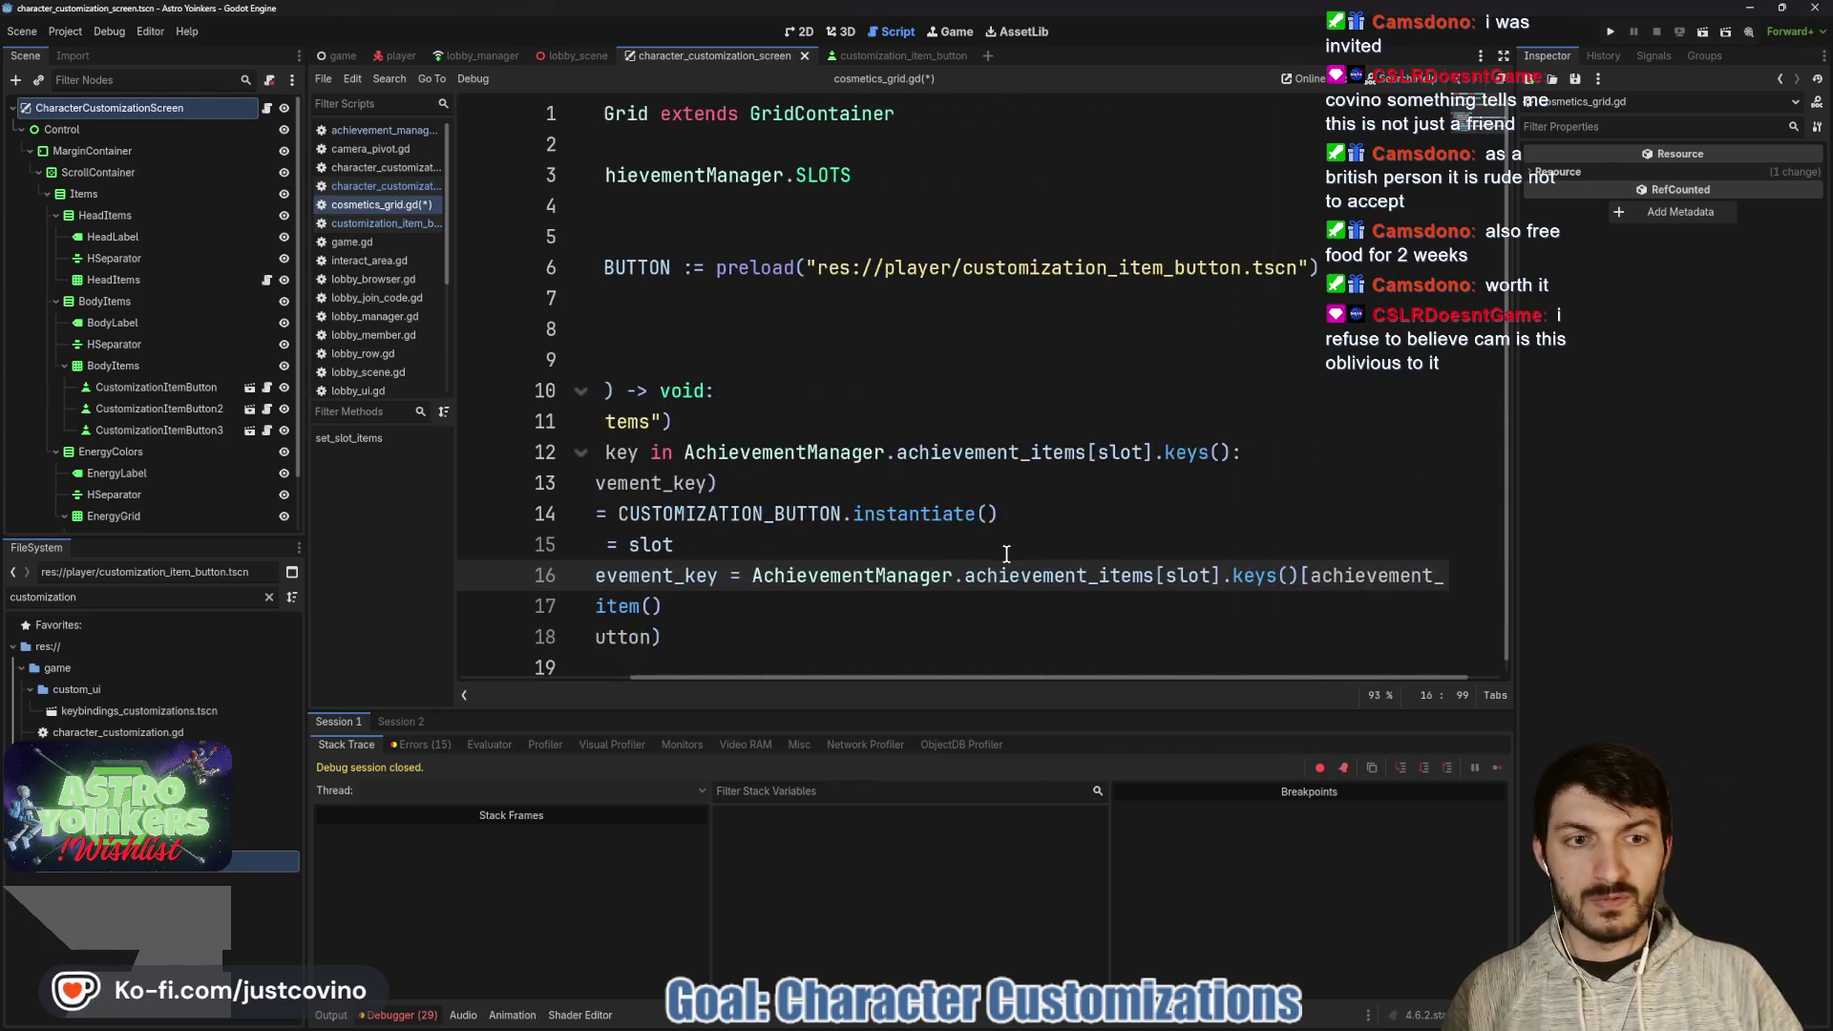
{"action": "scroll", "coordinate": [1015, 531], "scroll_direction": "left", "scroll_amount": 3}
{"action": "scroll", "coordinate": [1014, 531], "scroll_direction": "left", "scroll_amount": 2}
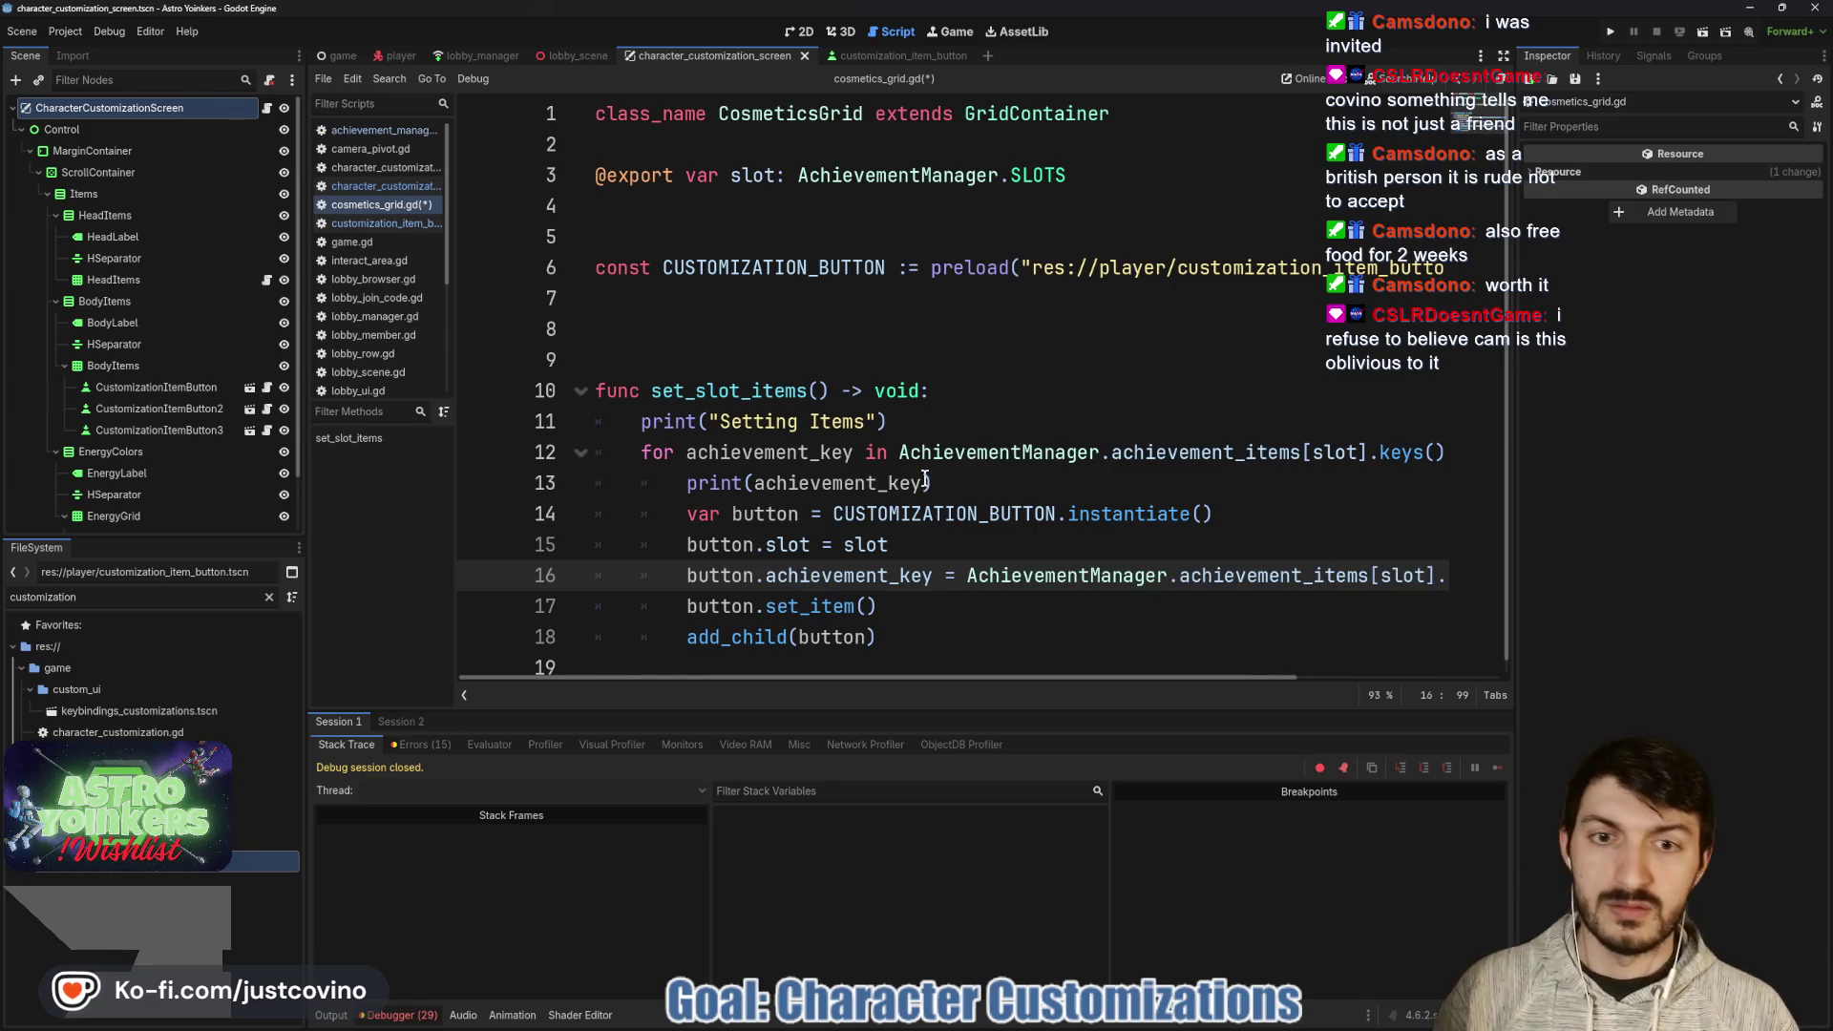
{"action": "left_click", "coordinate": [688, 483]}
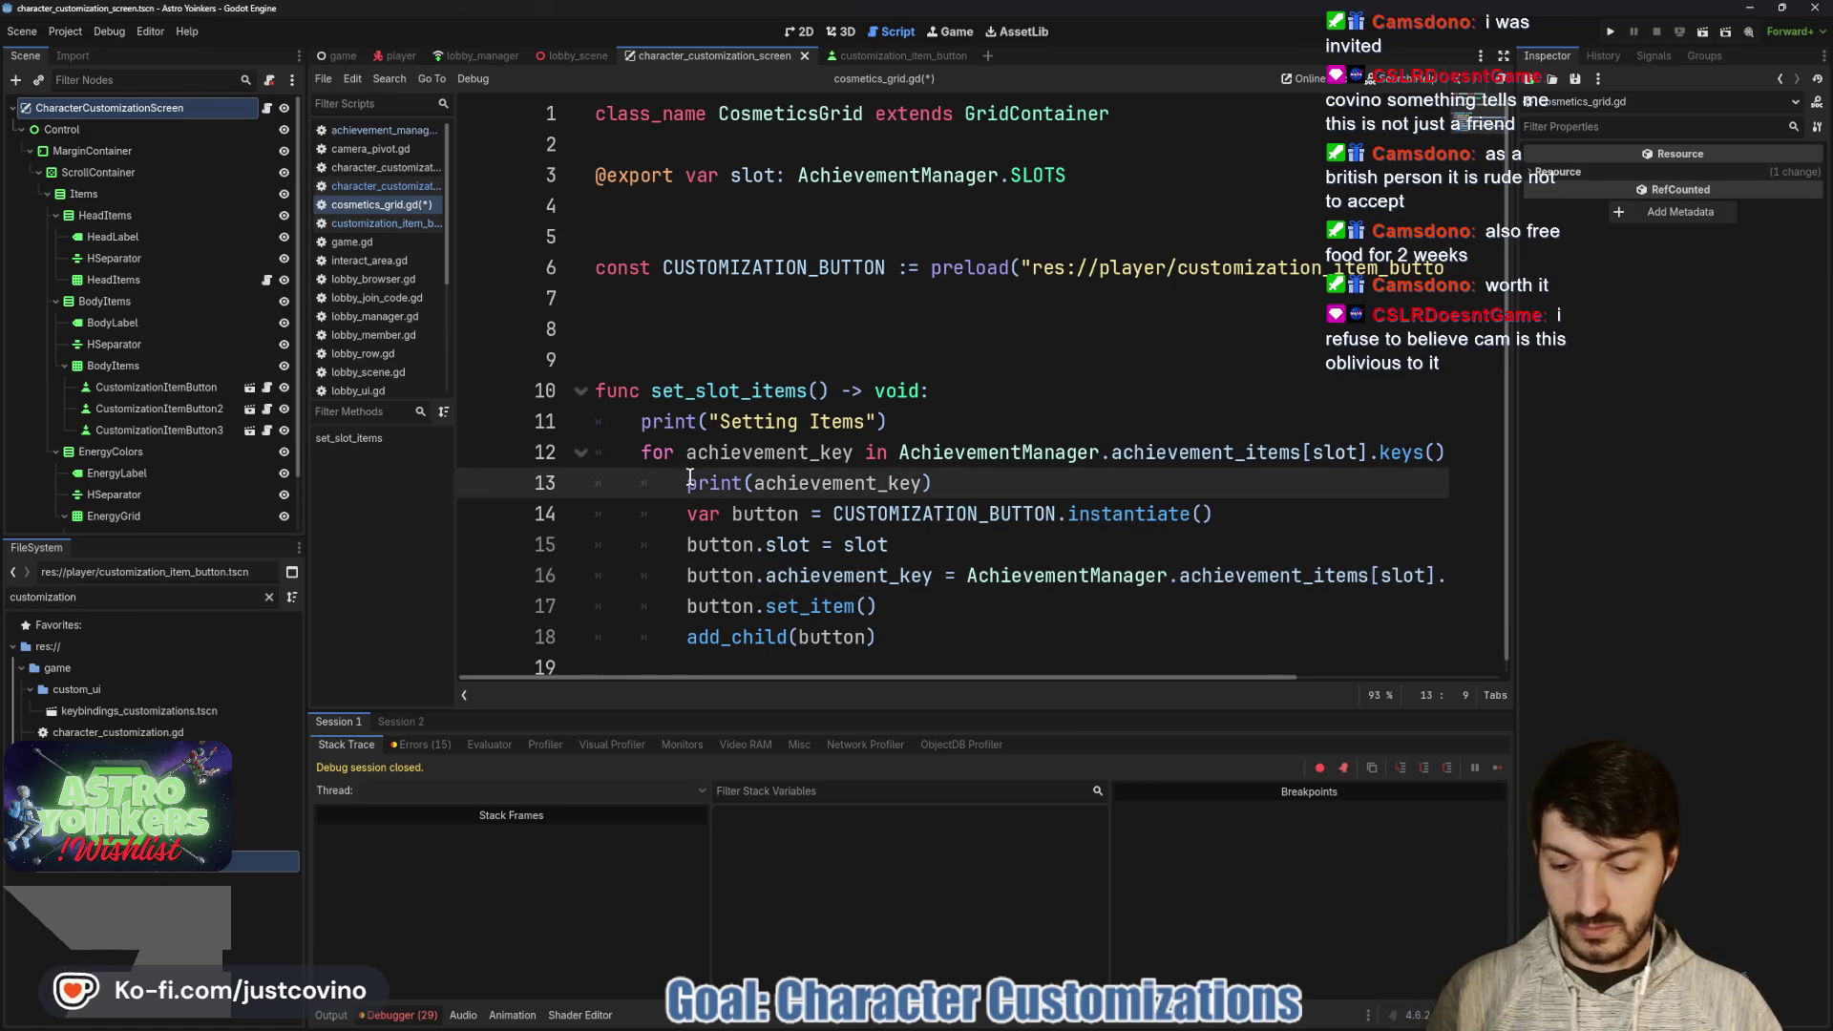
{"action": "type", "text": "#"}
{"action": "left_click", "coordinate": [1048, 483]}
{"action": "key", "text": "ctrl+s"}
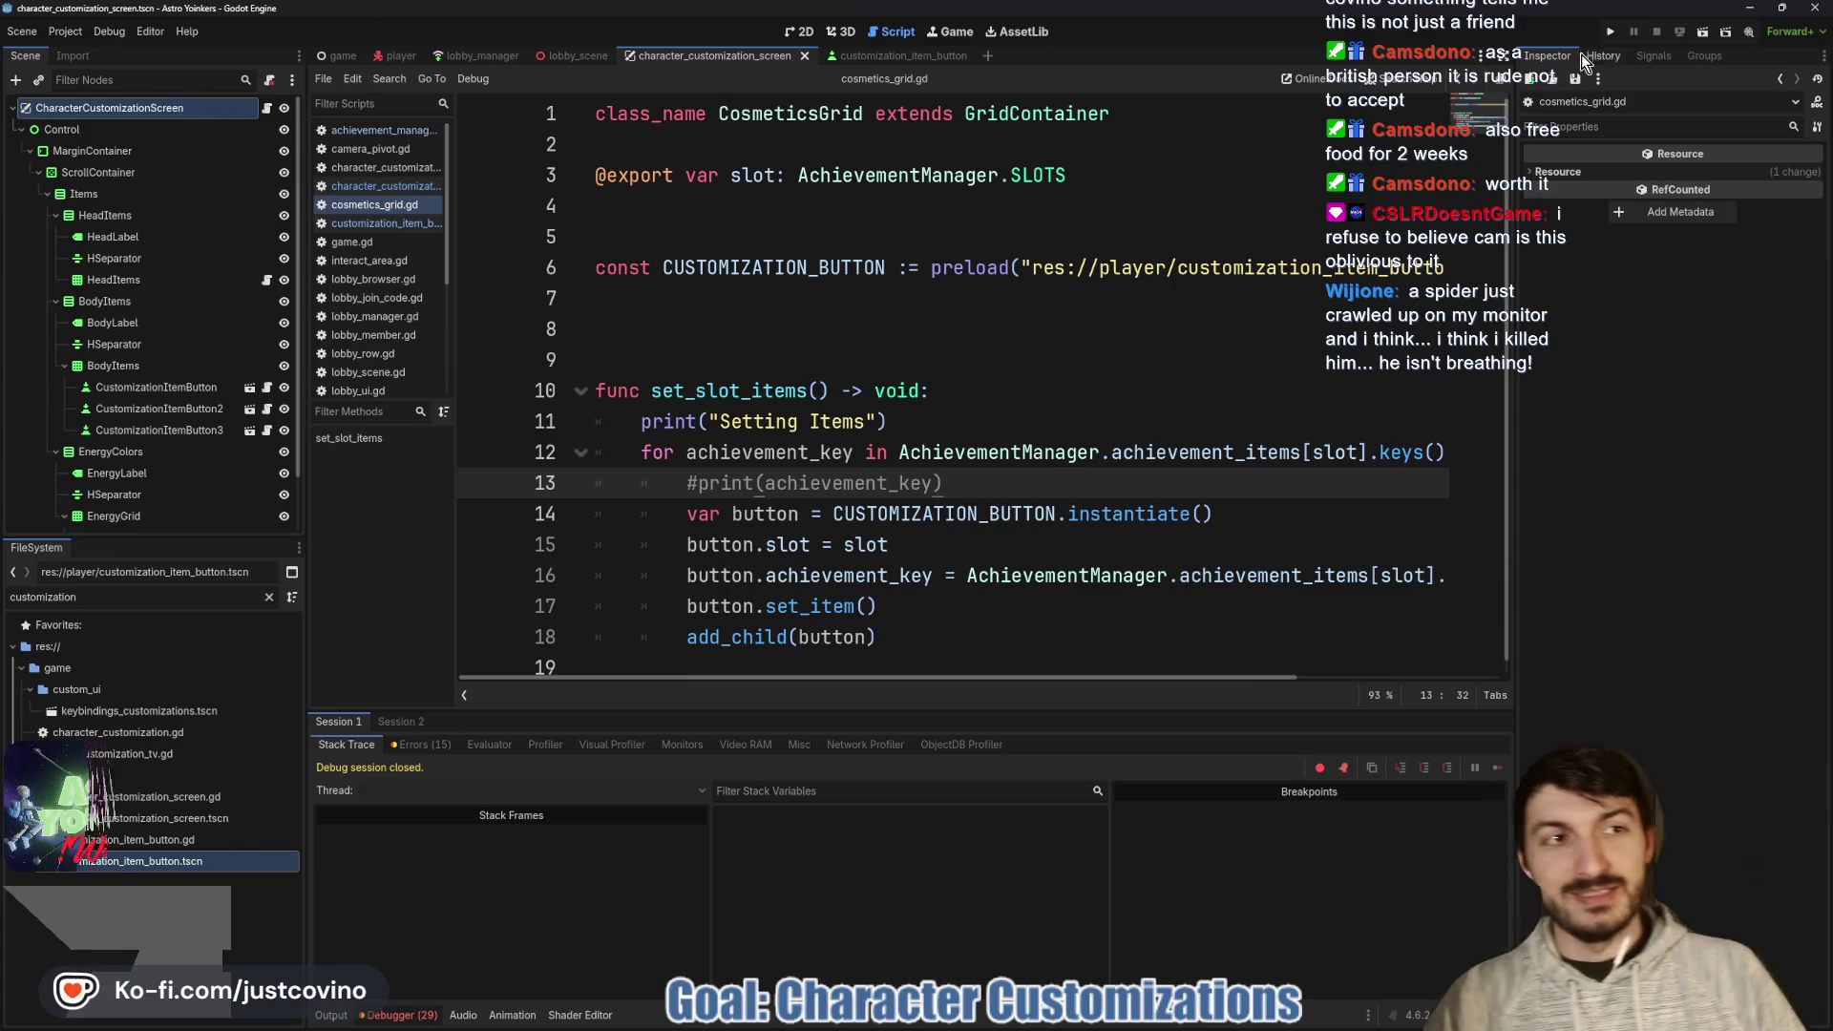
{"action": "left_click", "coordinate": [1612, 30]}
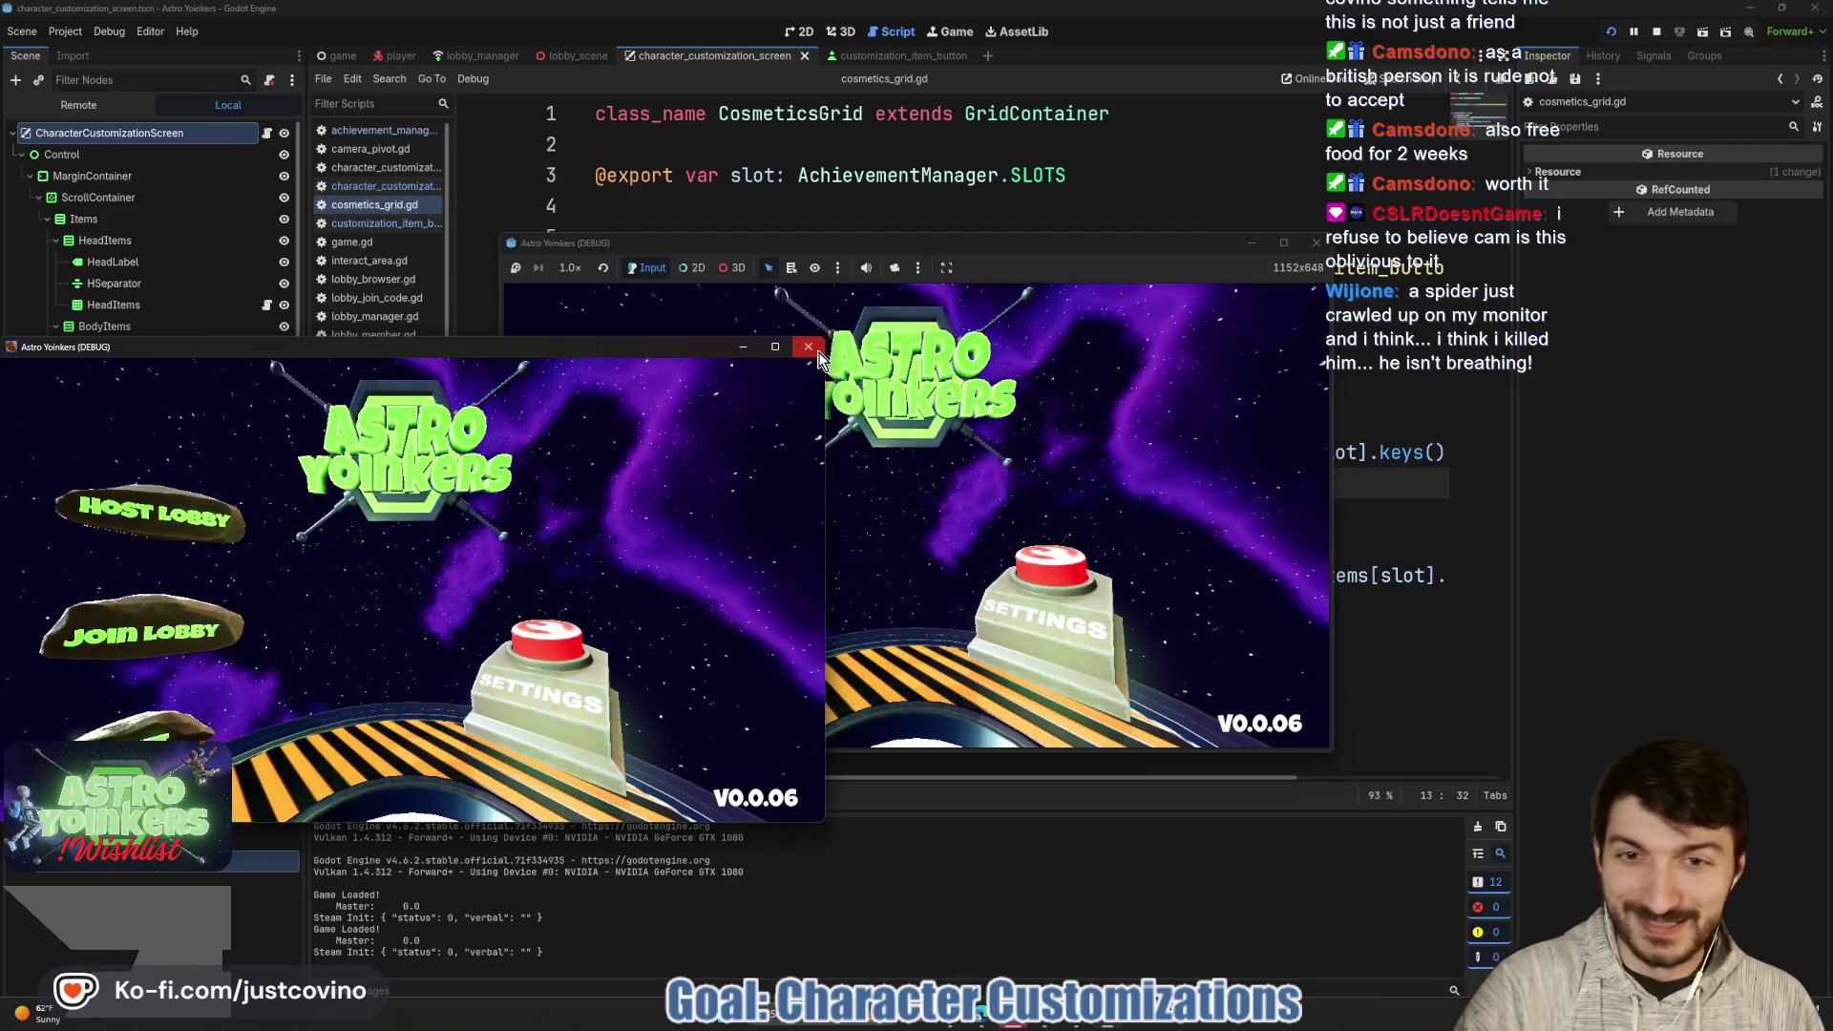
- Close the separate game window and host a lobby with a chosen lobby type
{"action": "left_click", "coordinate": [807, 355]}
{"action": "left_click", "coordinate": [678, 430]}
{"action": "left_click", "coordinate": [844, 455]}
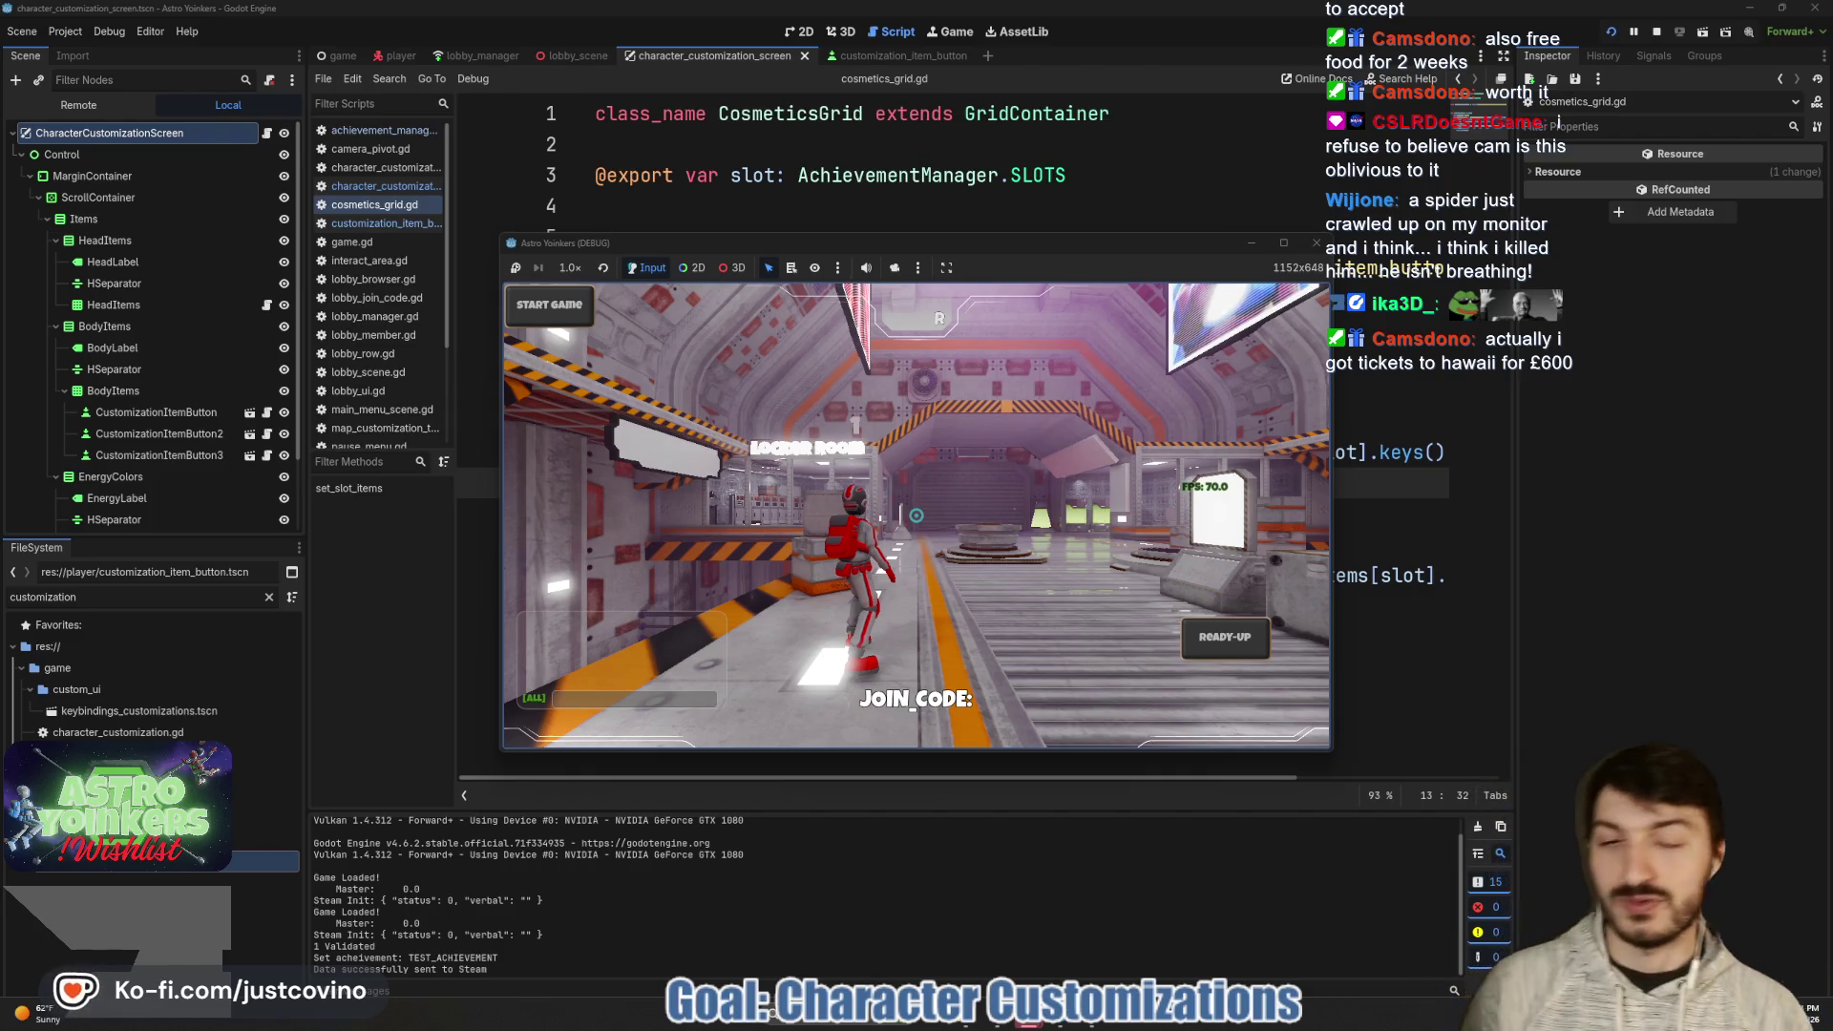
- Run the character forward through the corridor into the locker room
{"action": "key", "text": "w"}
{"action": "key", "text": "w"}
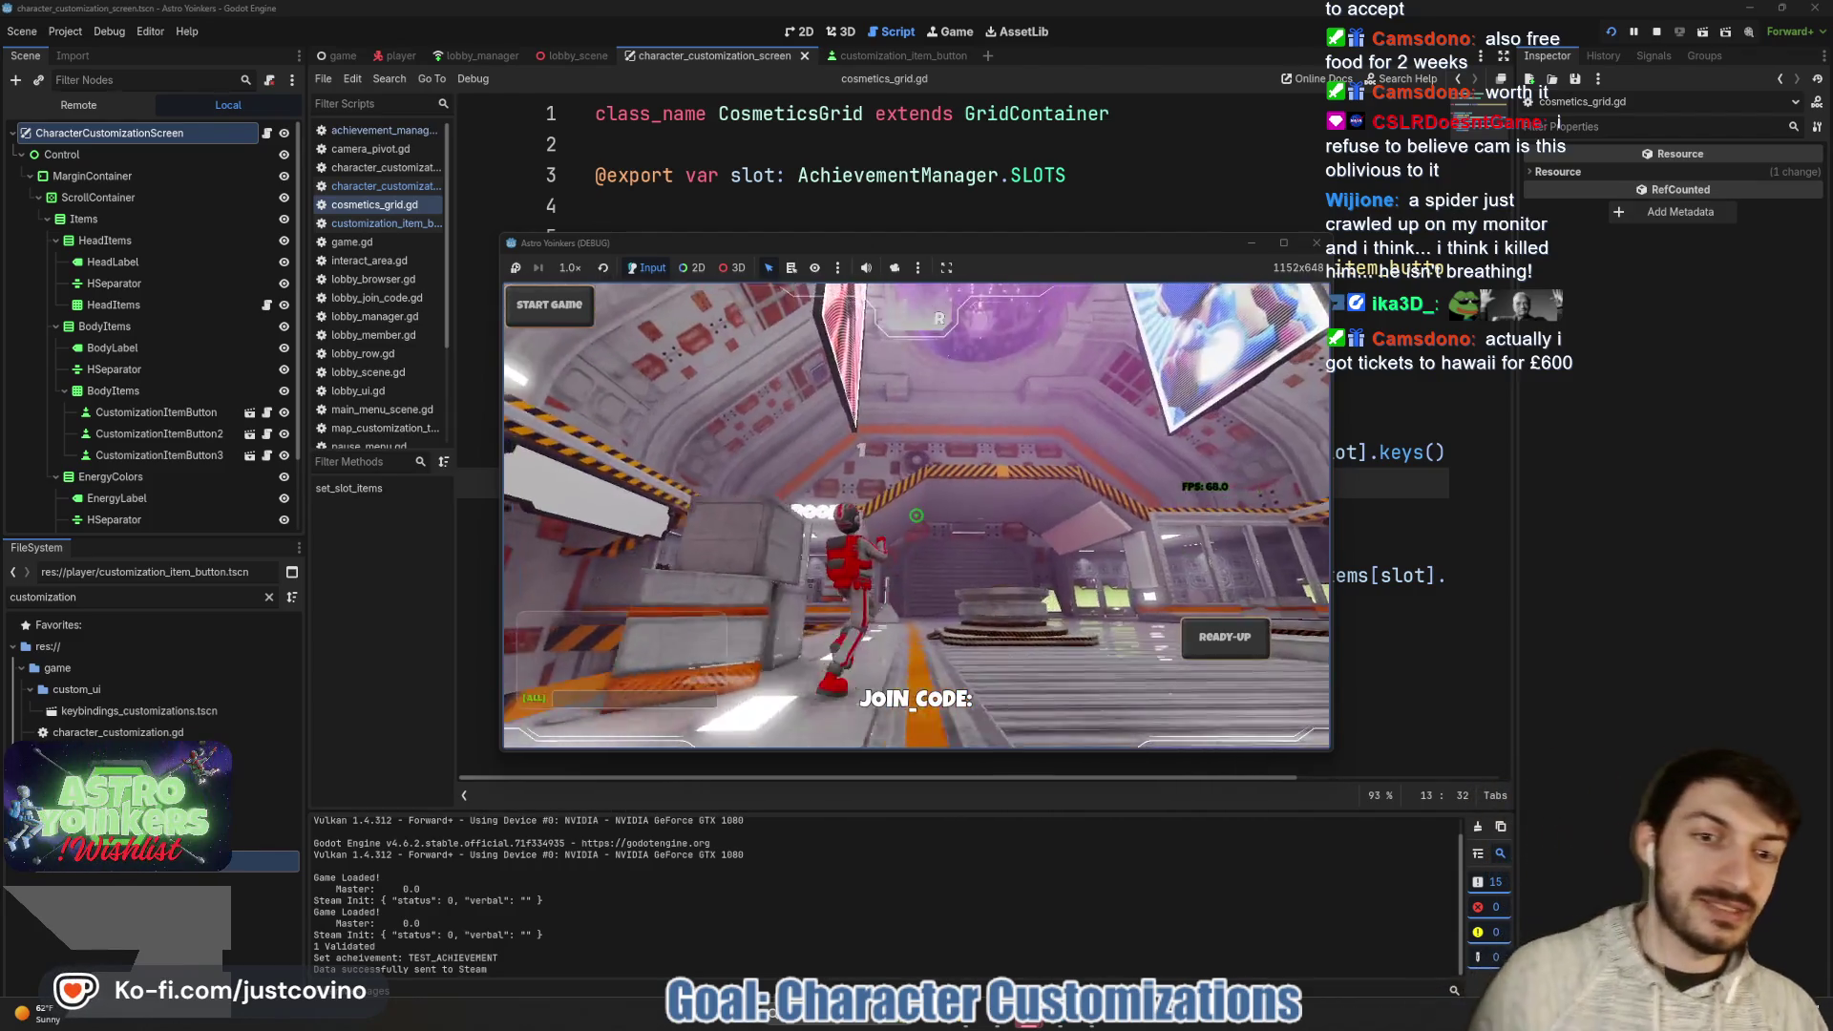
{"action": "key", "text": "w"}
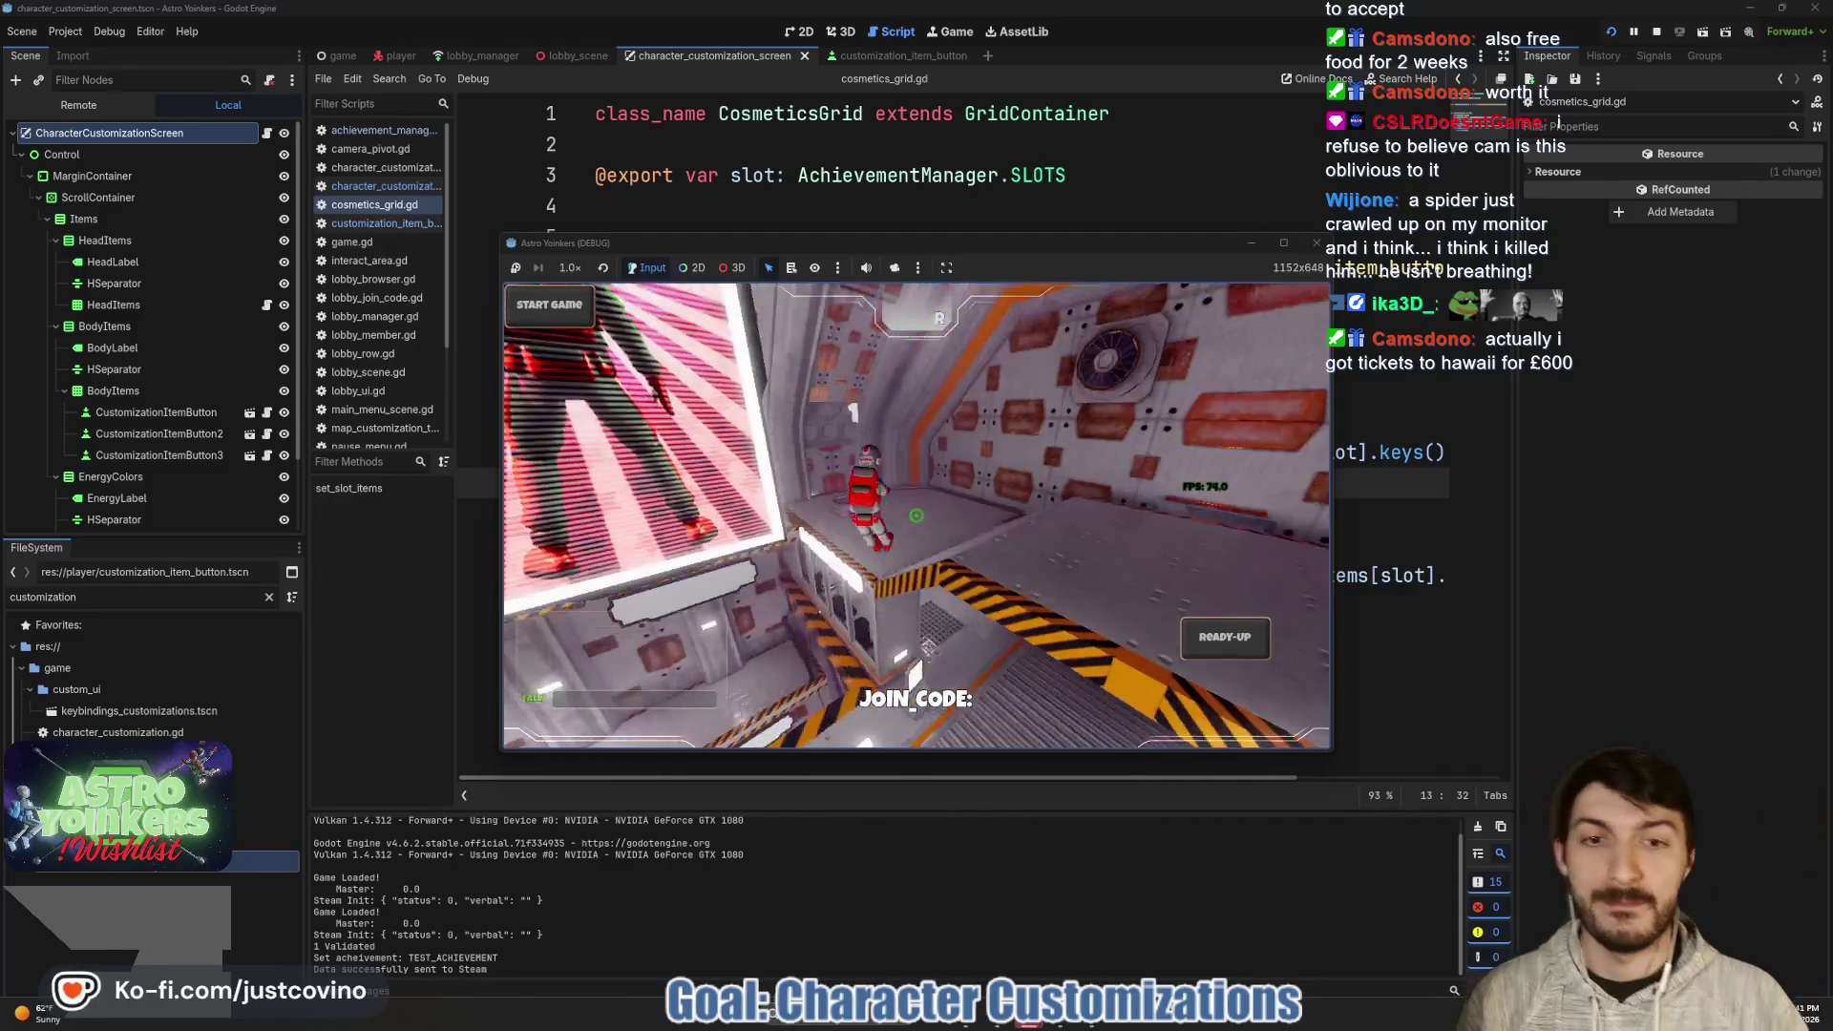
{"action": "key", "text": "w"}
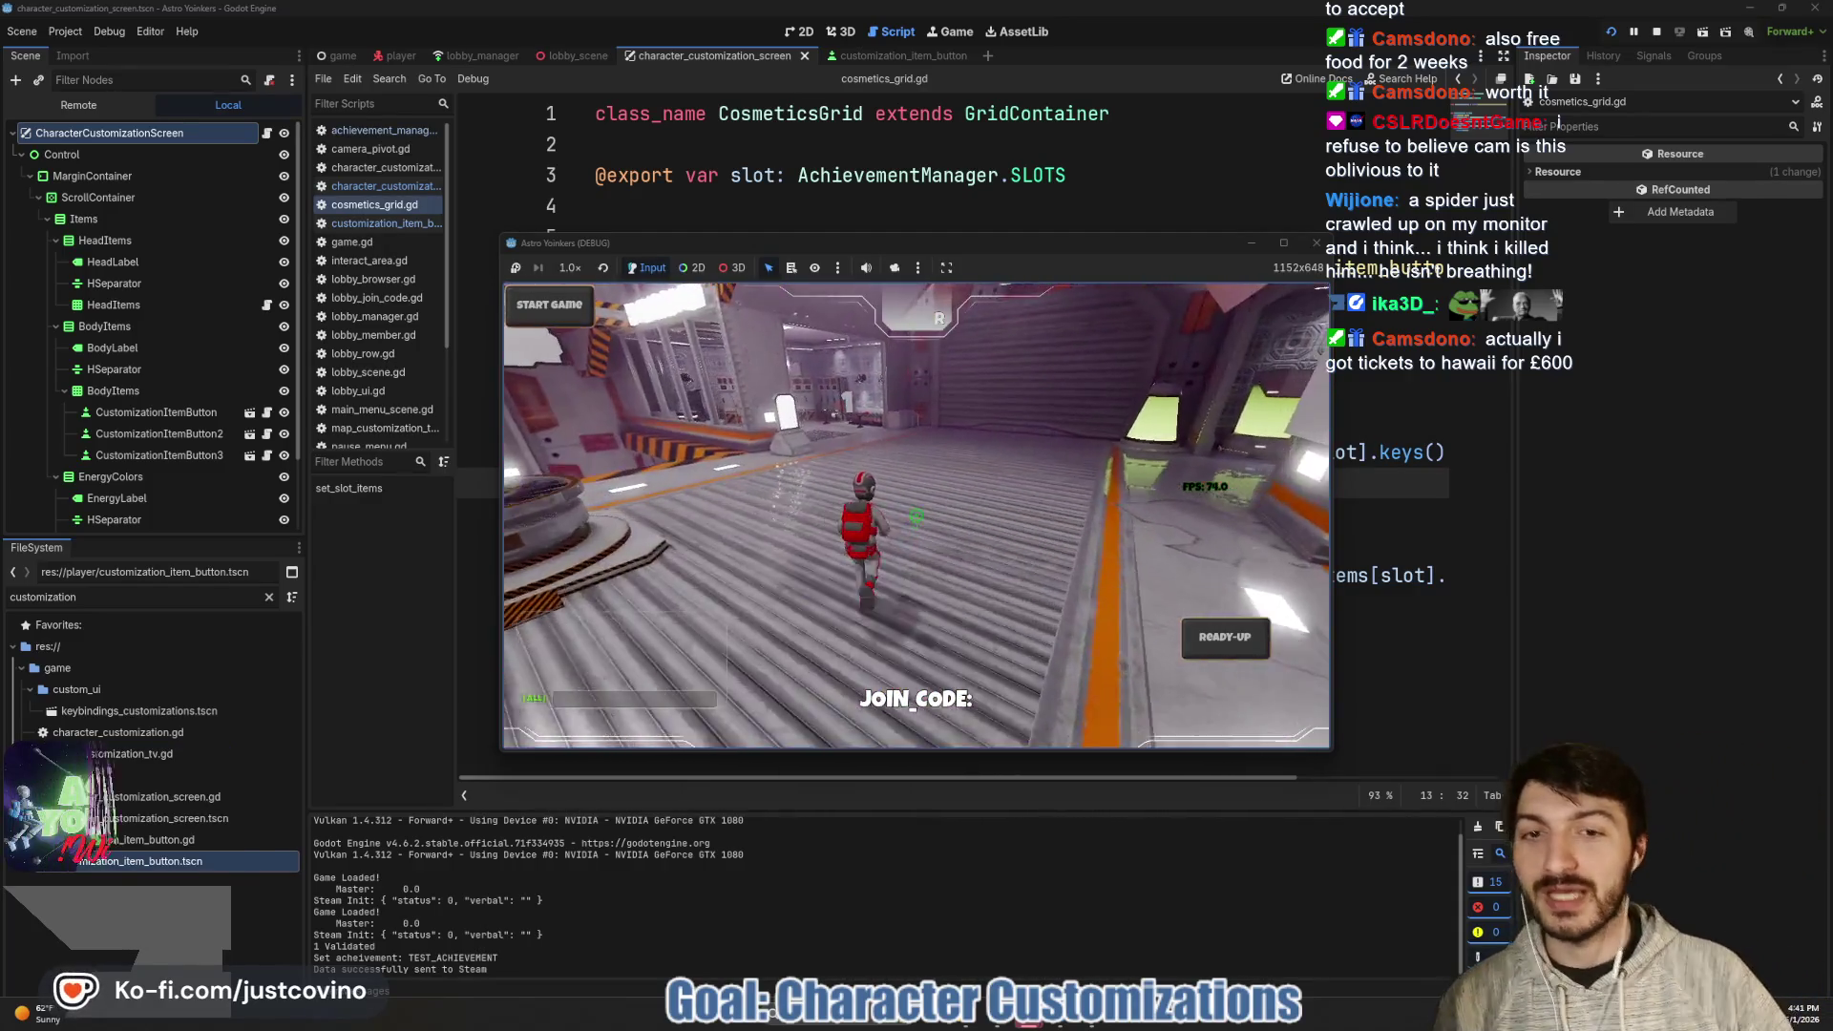
{"action": "key", "text": "w"}
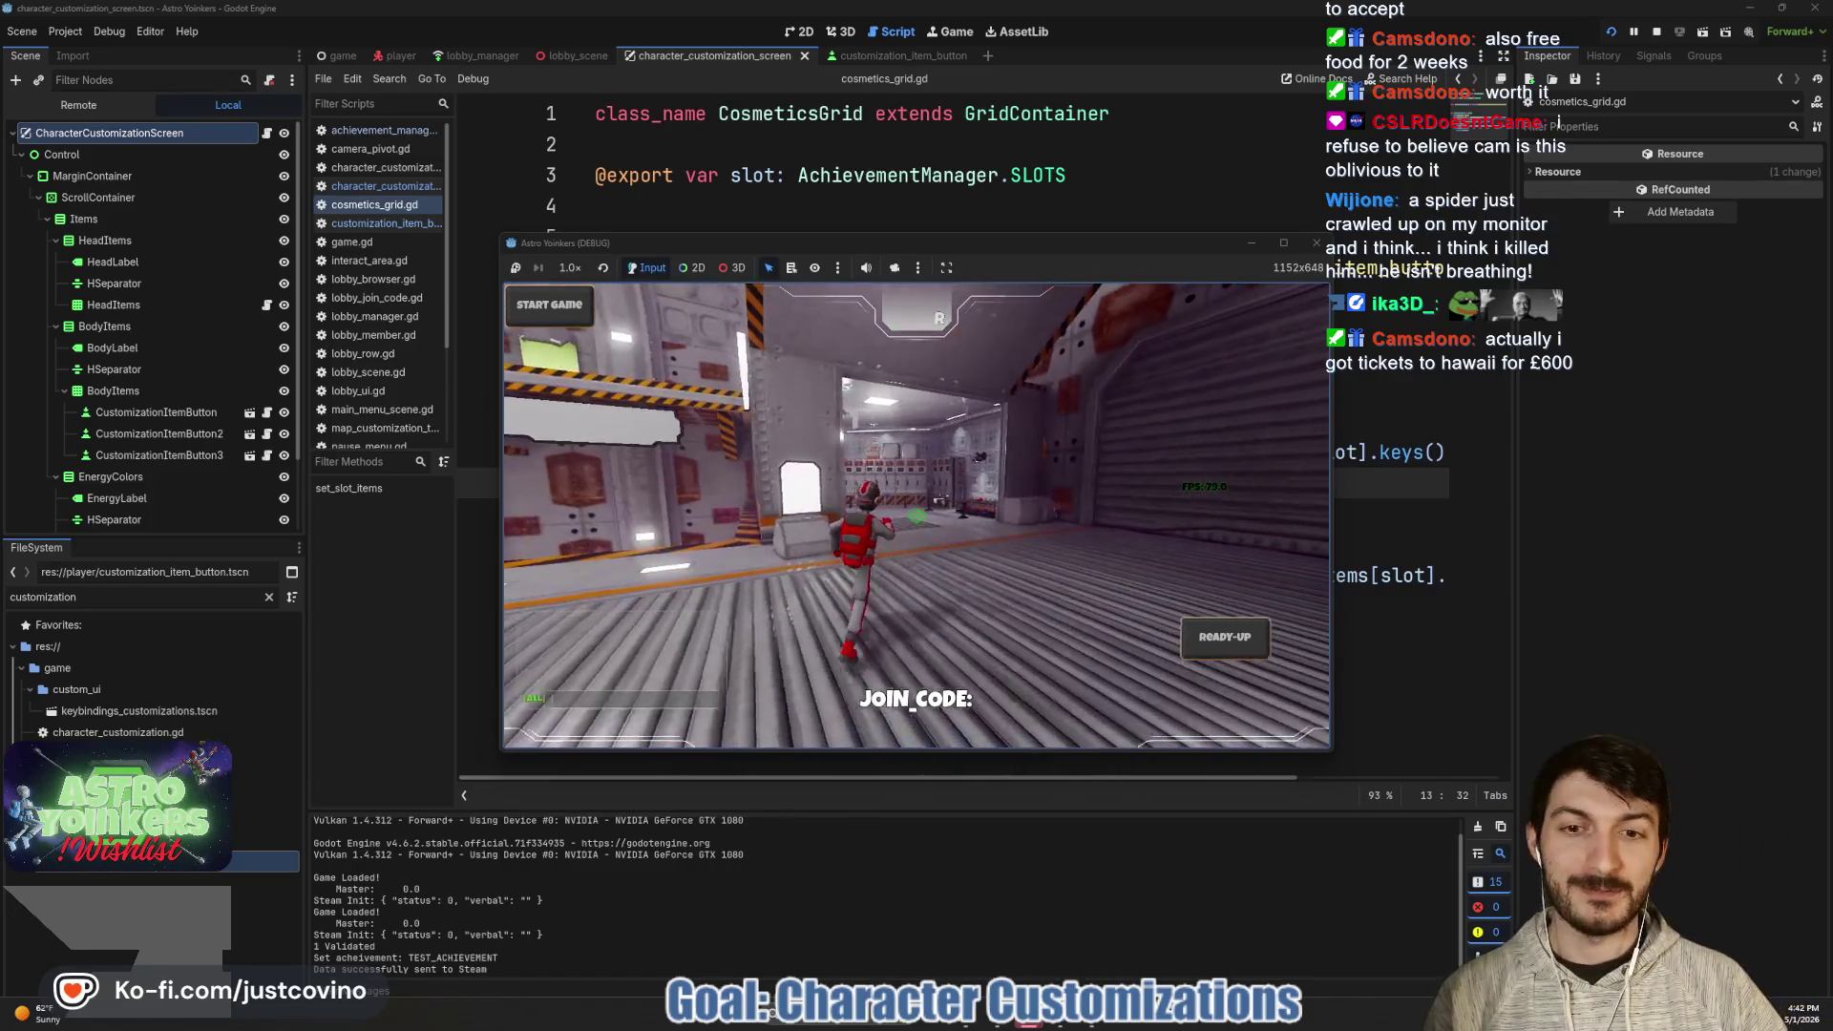
{"action": "key", "text": "w"}
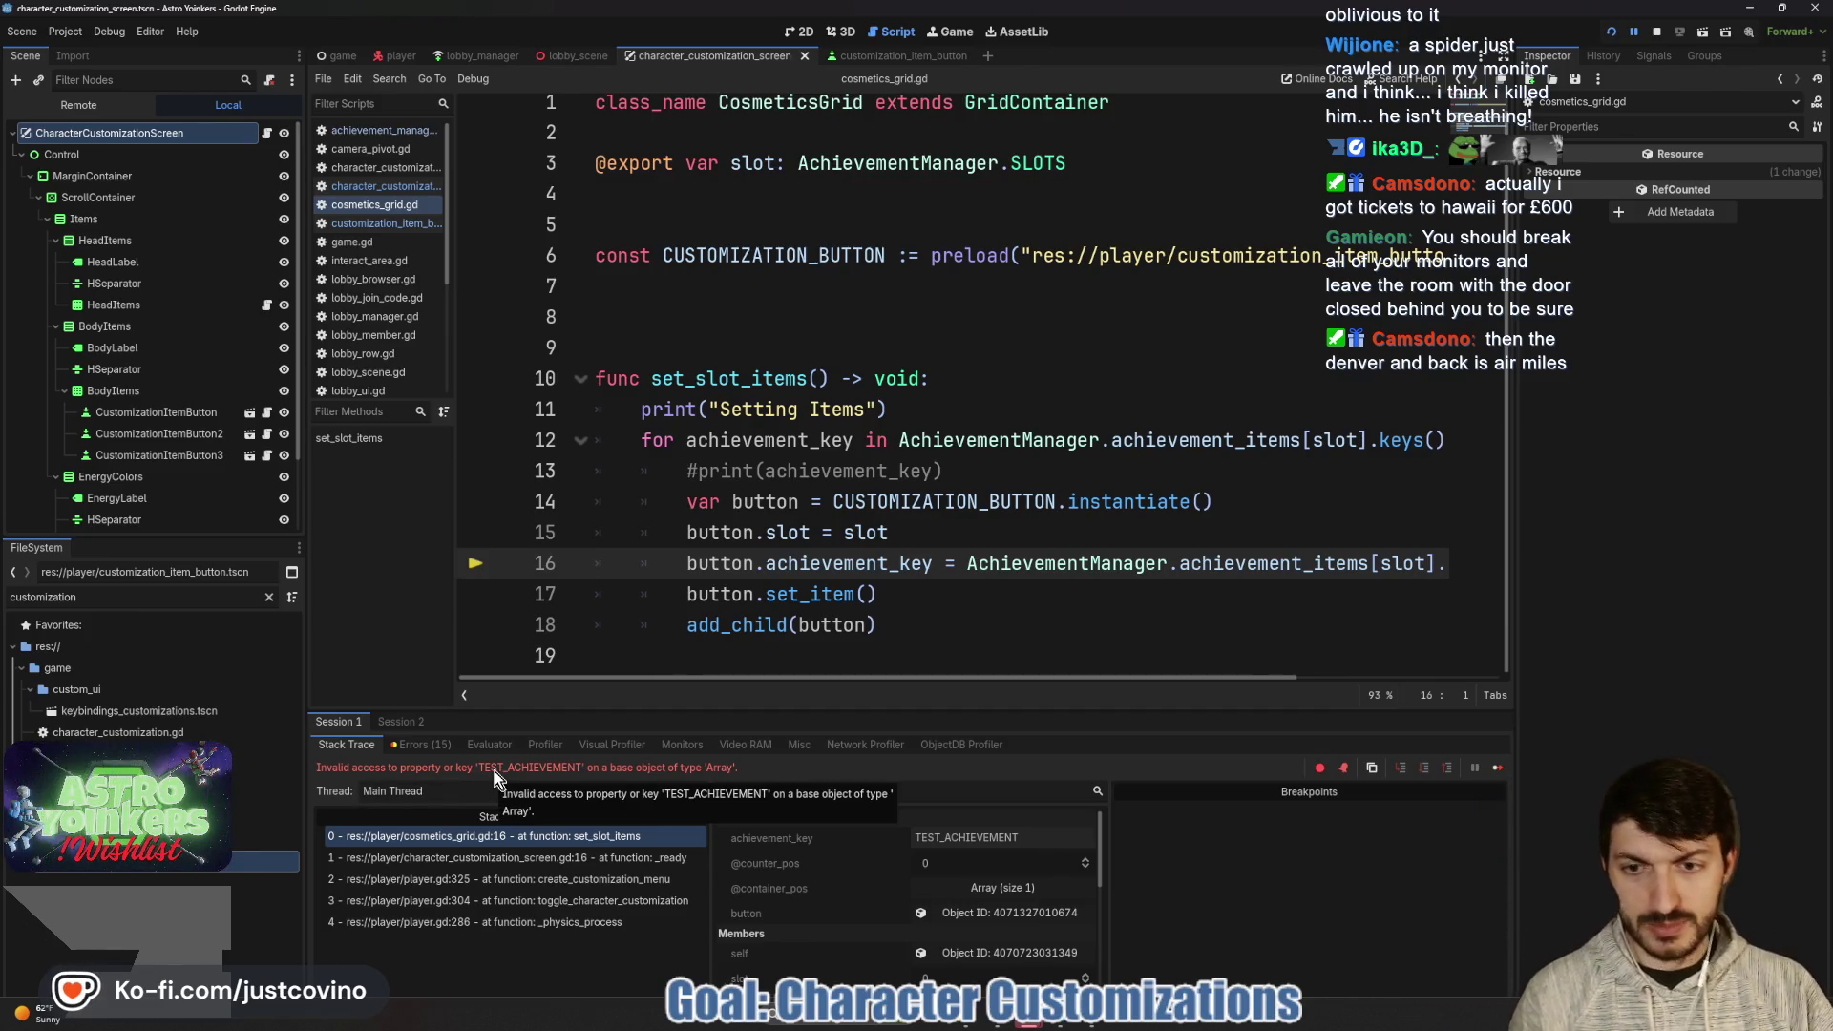
- Add keys()[achievement_key] after achievement_items[slot]. on line 16, then bring up the 7TV emote page
{"action": "mouse_move", "coordinate": [962, 604]}
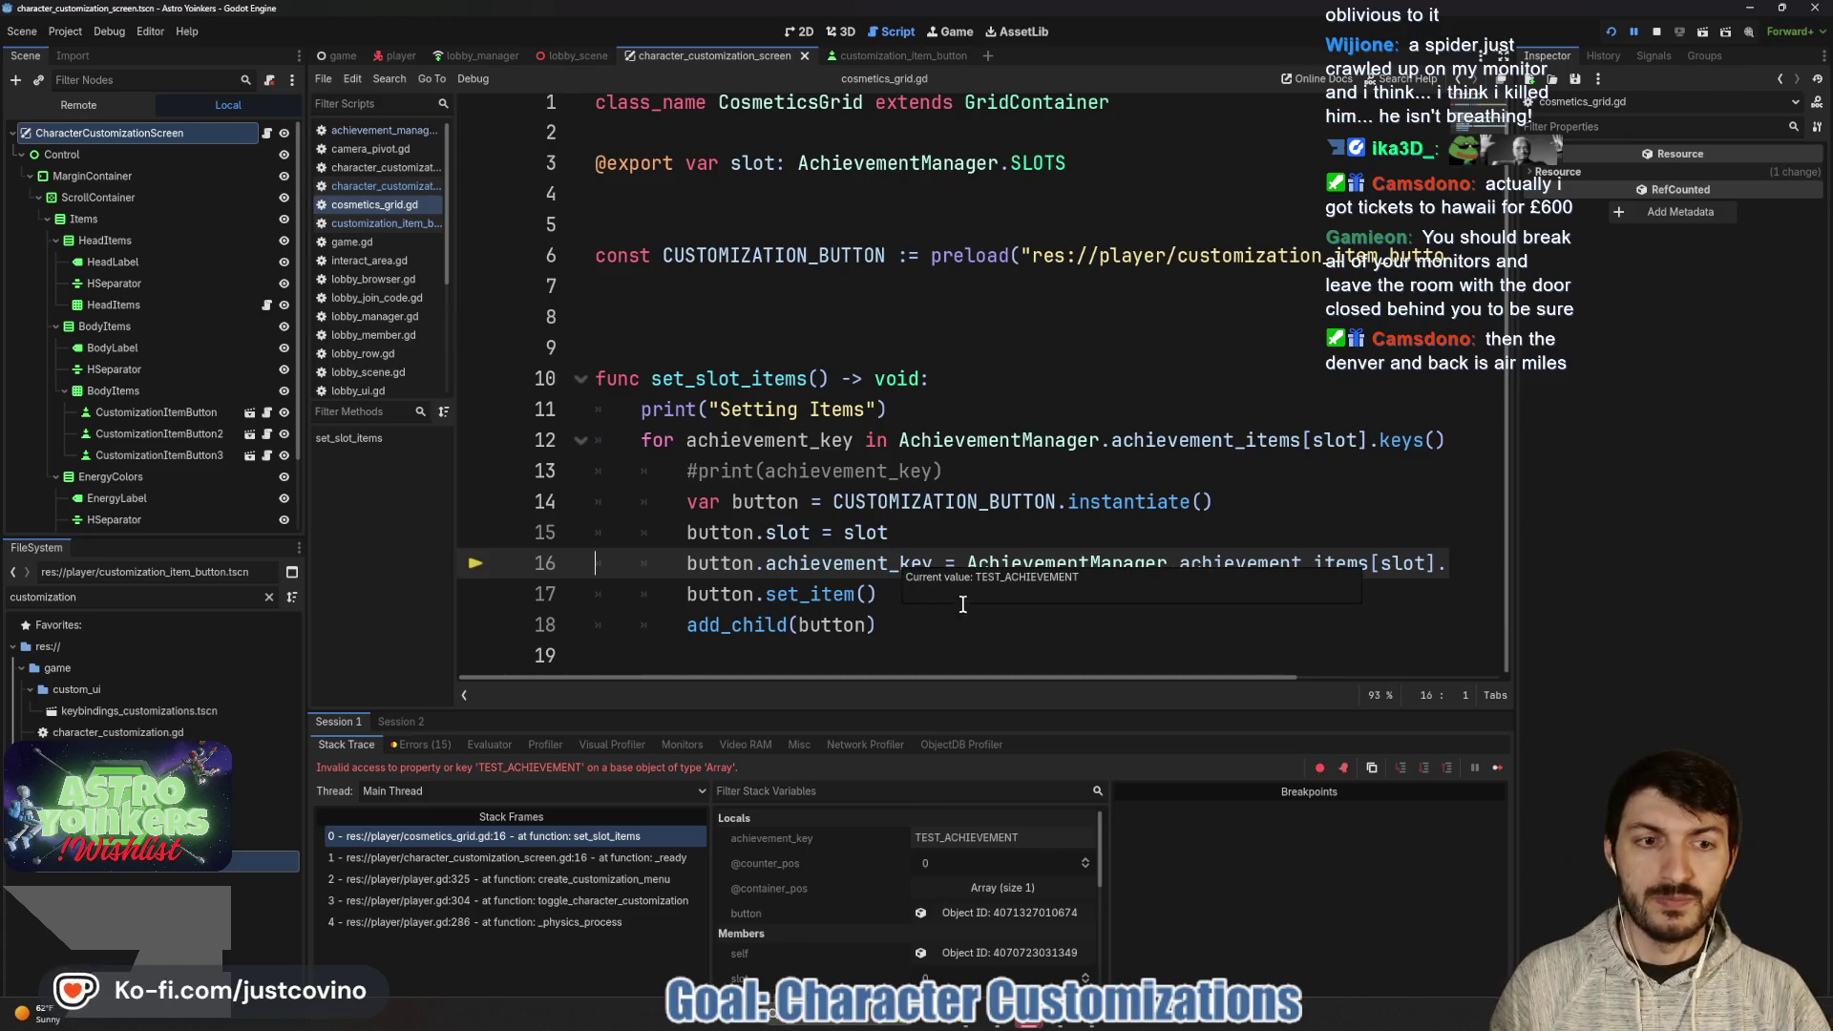
{"action": "type", "text": "keys()[achievement_key]"}
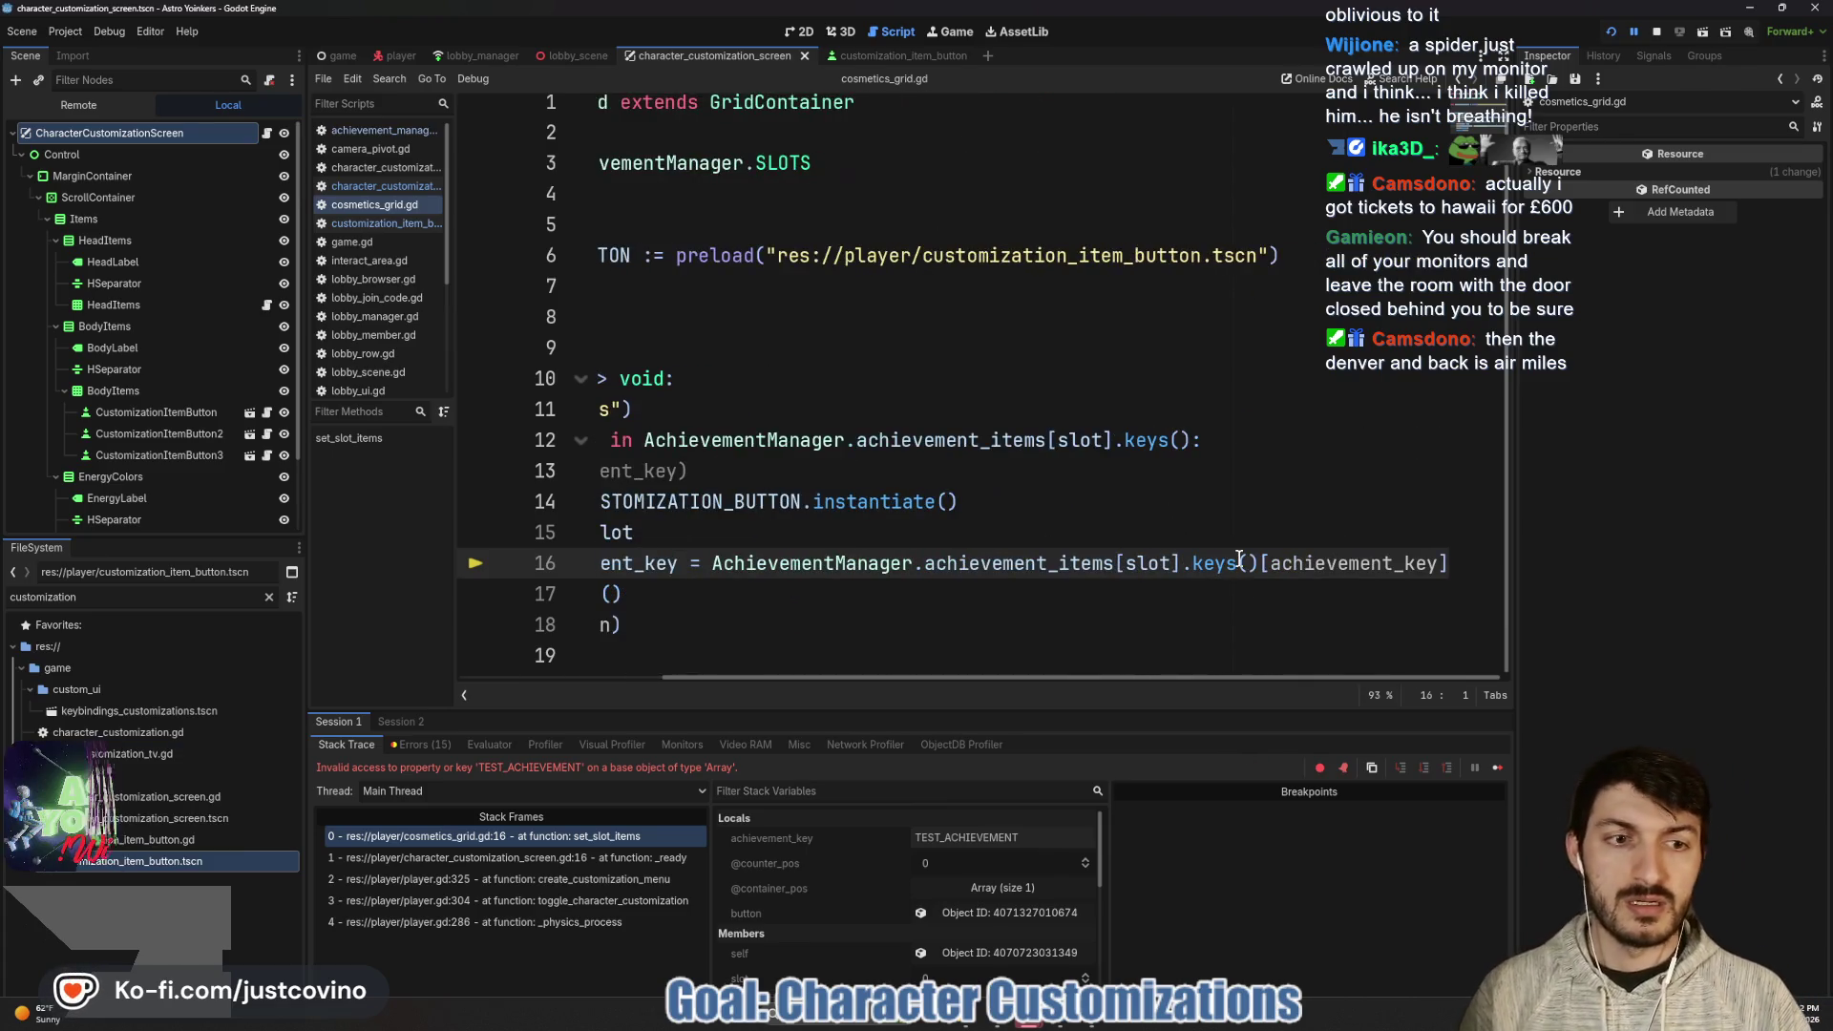
{"action": "left_click", "coordinate": [1446, 564]}
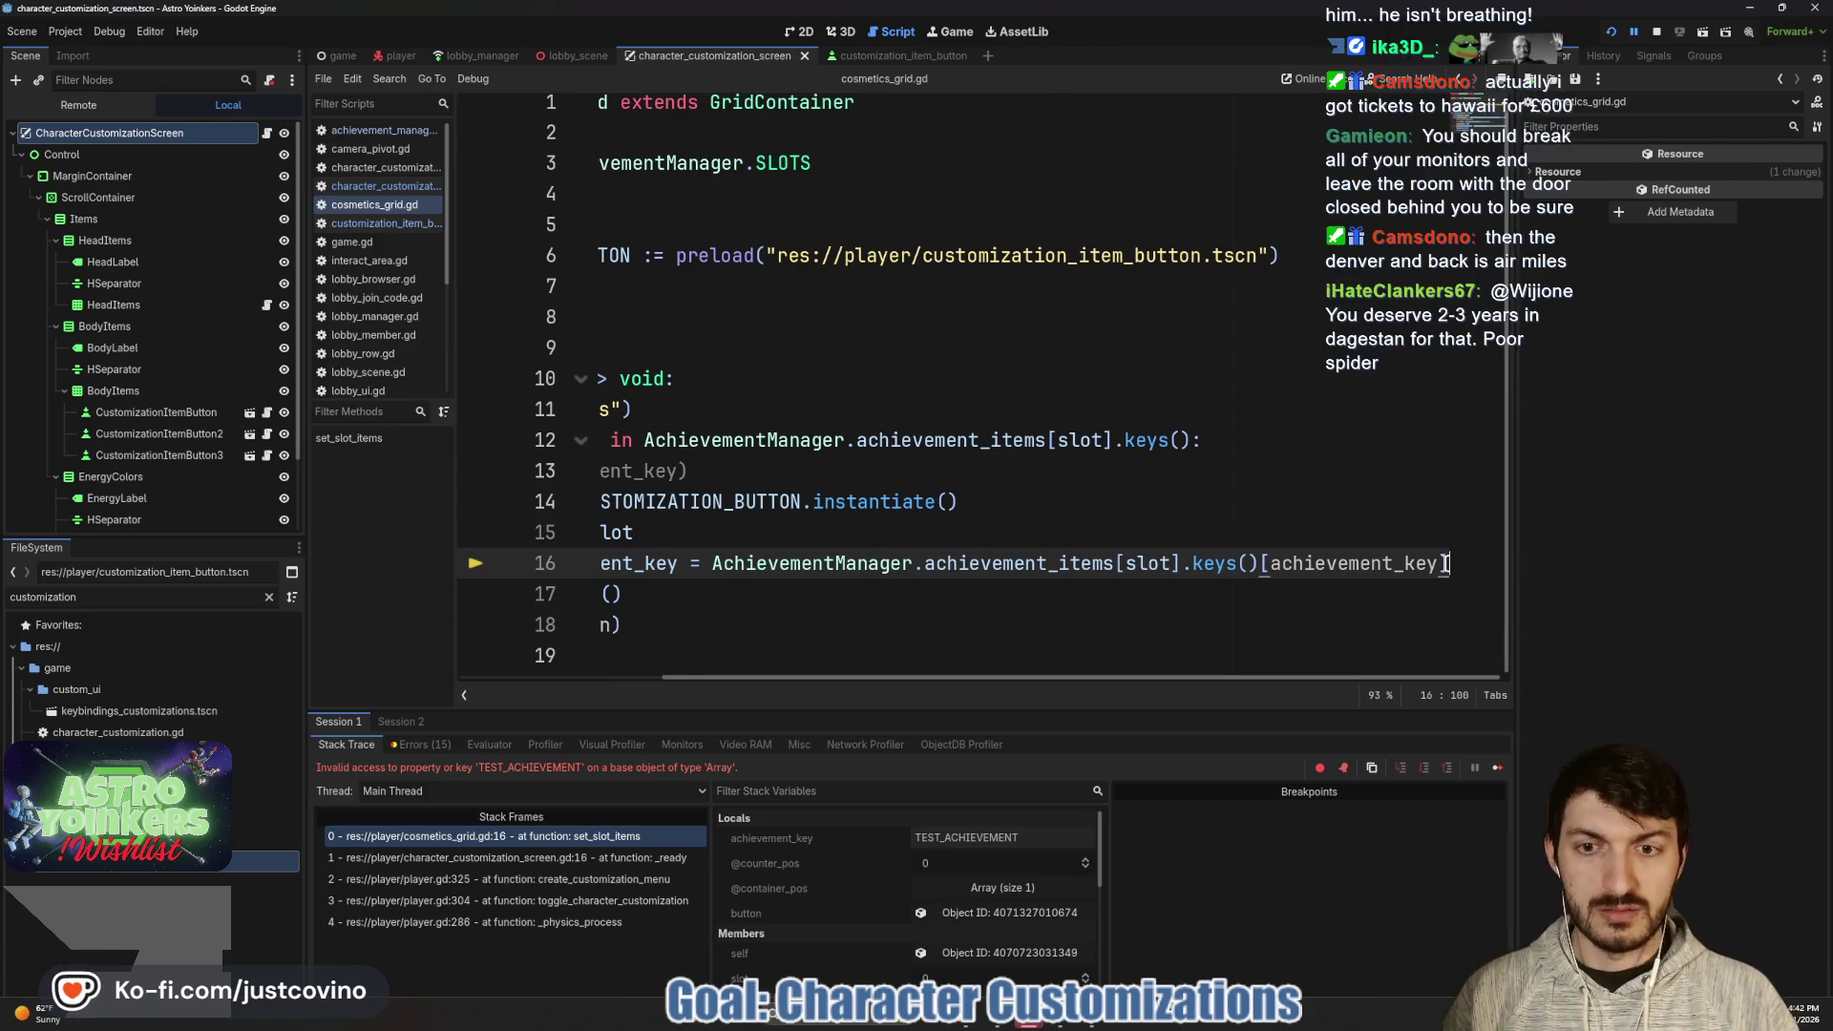
{"action": "mouse_move", "coordinate": [716, 561]}
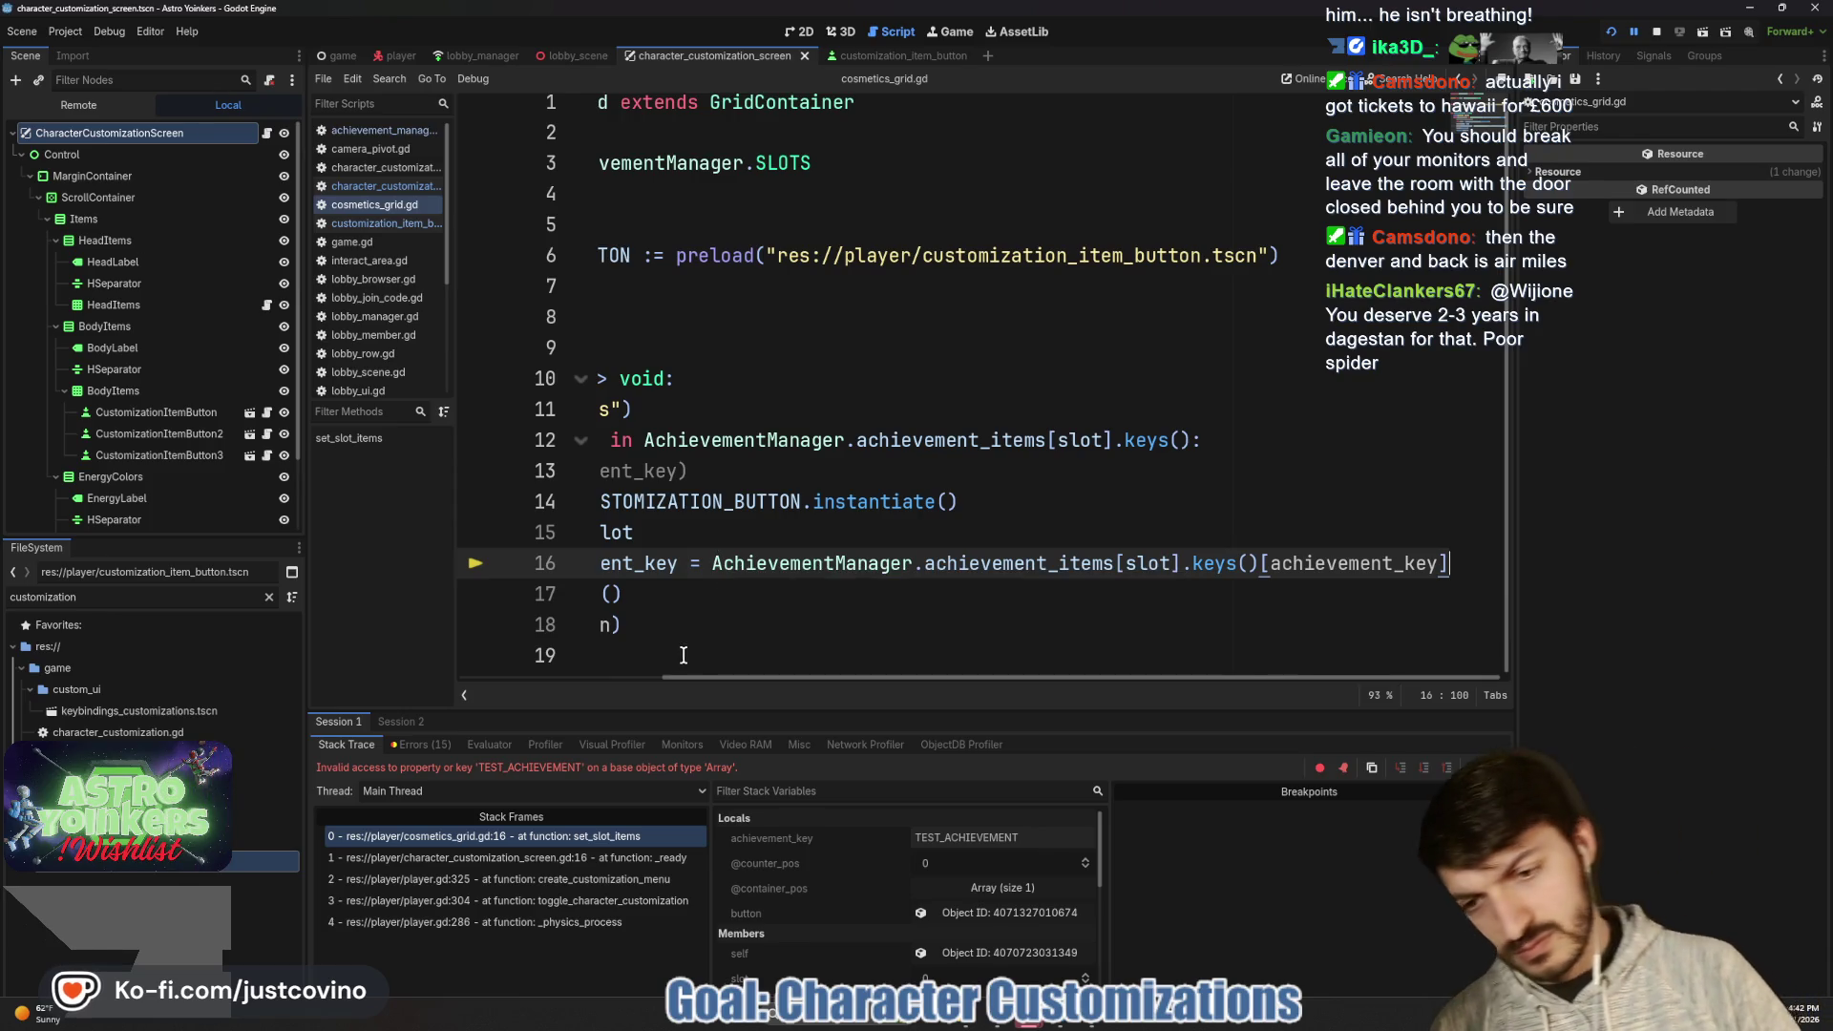
{"action": "scroll", "coordinate": [765, 600], "scroll_direction": "left", "scroll_amount": 3}
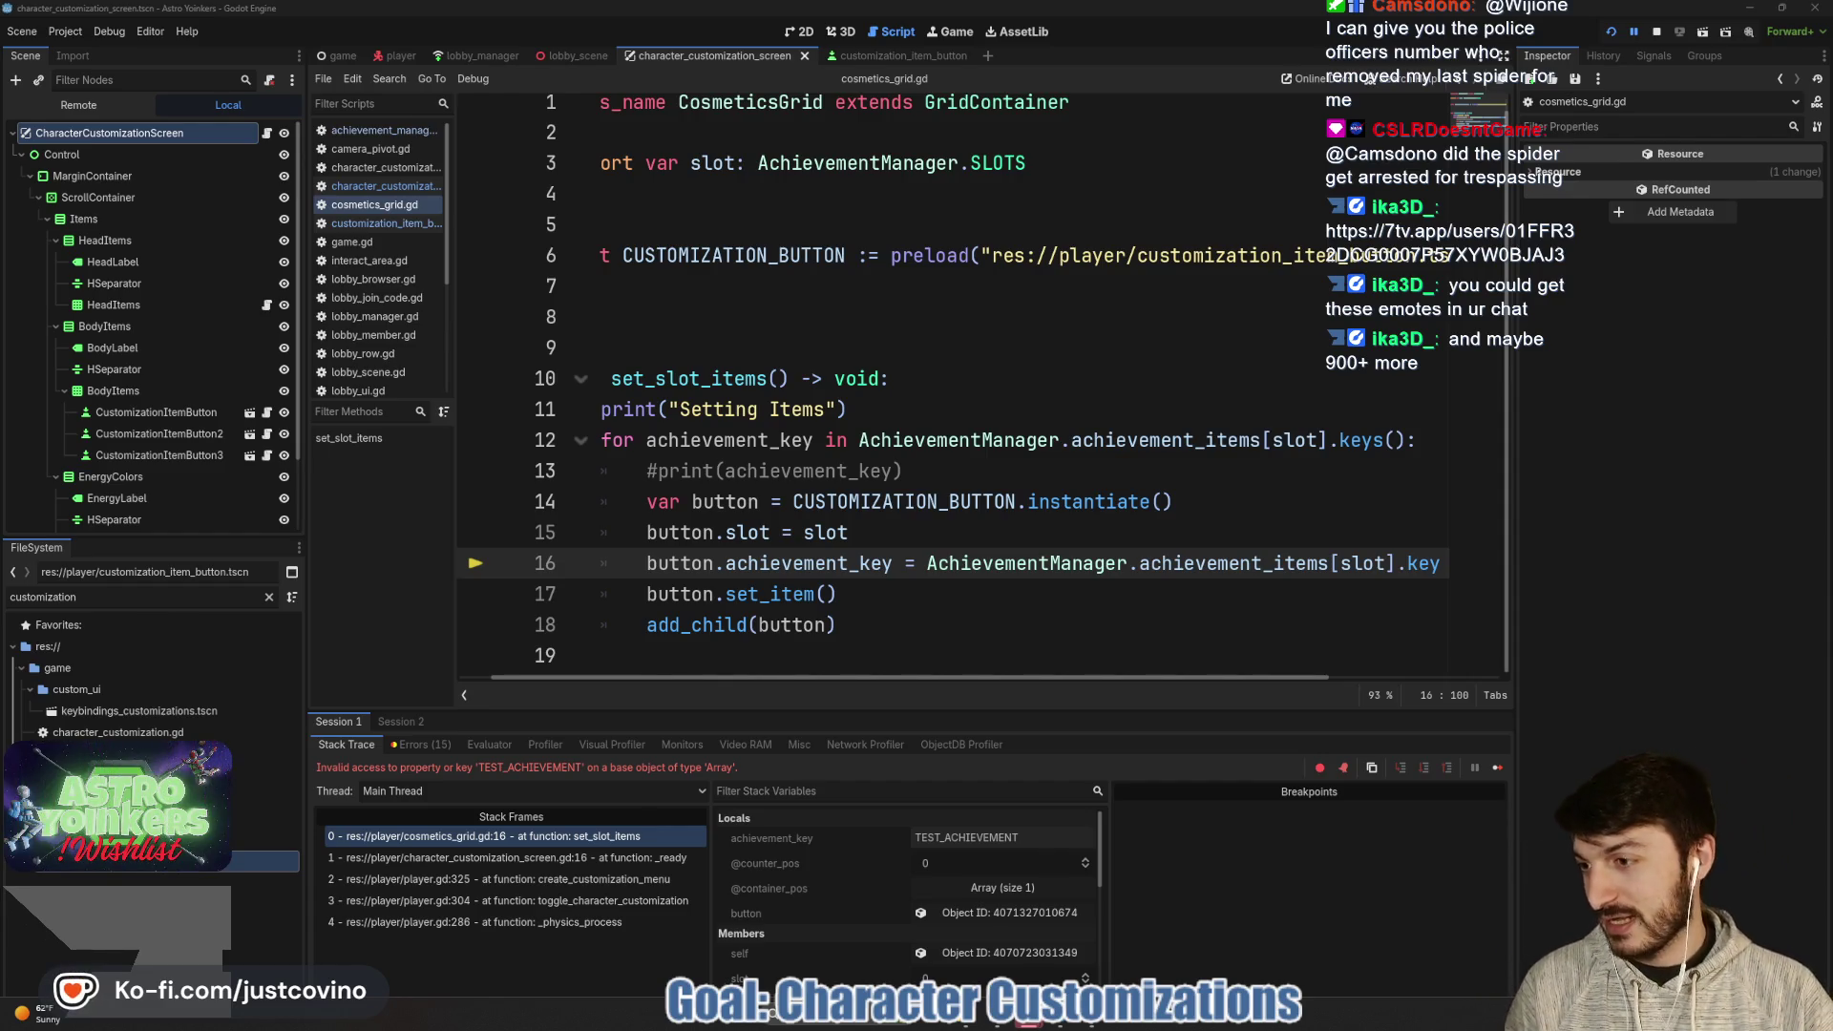
{"action": "mouse_move", "coordinate": [0, 200]}
{"action": "left_mouse_down"}
{"action": "mouse_move", "coordinate": [758, 103]}
{"action": "mouse_move", "coordinate": [795, 134]}
{"action": "left_mouse_up"}
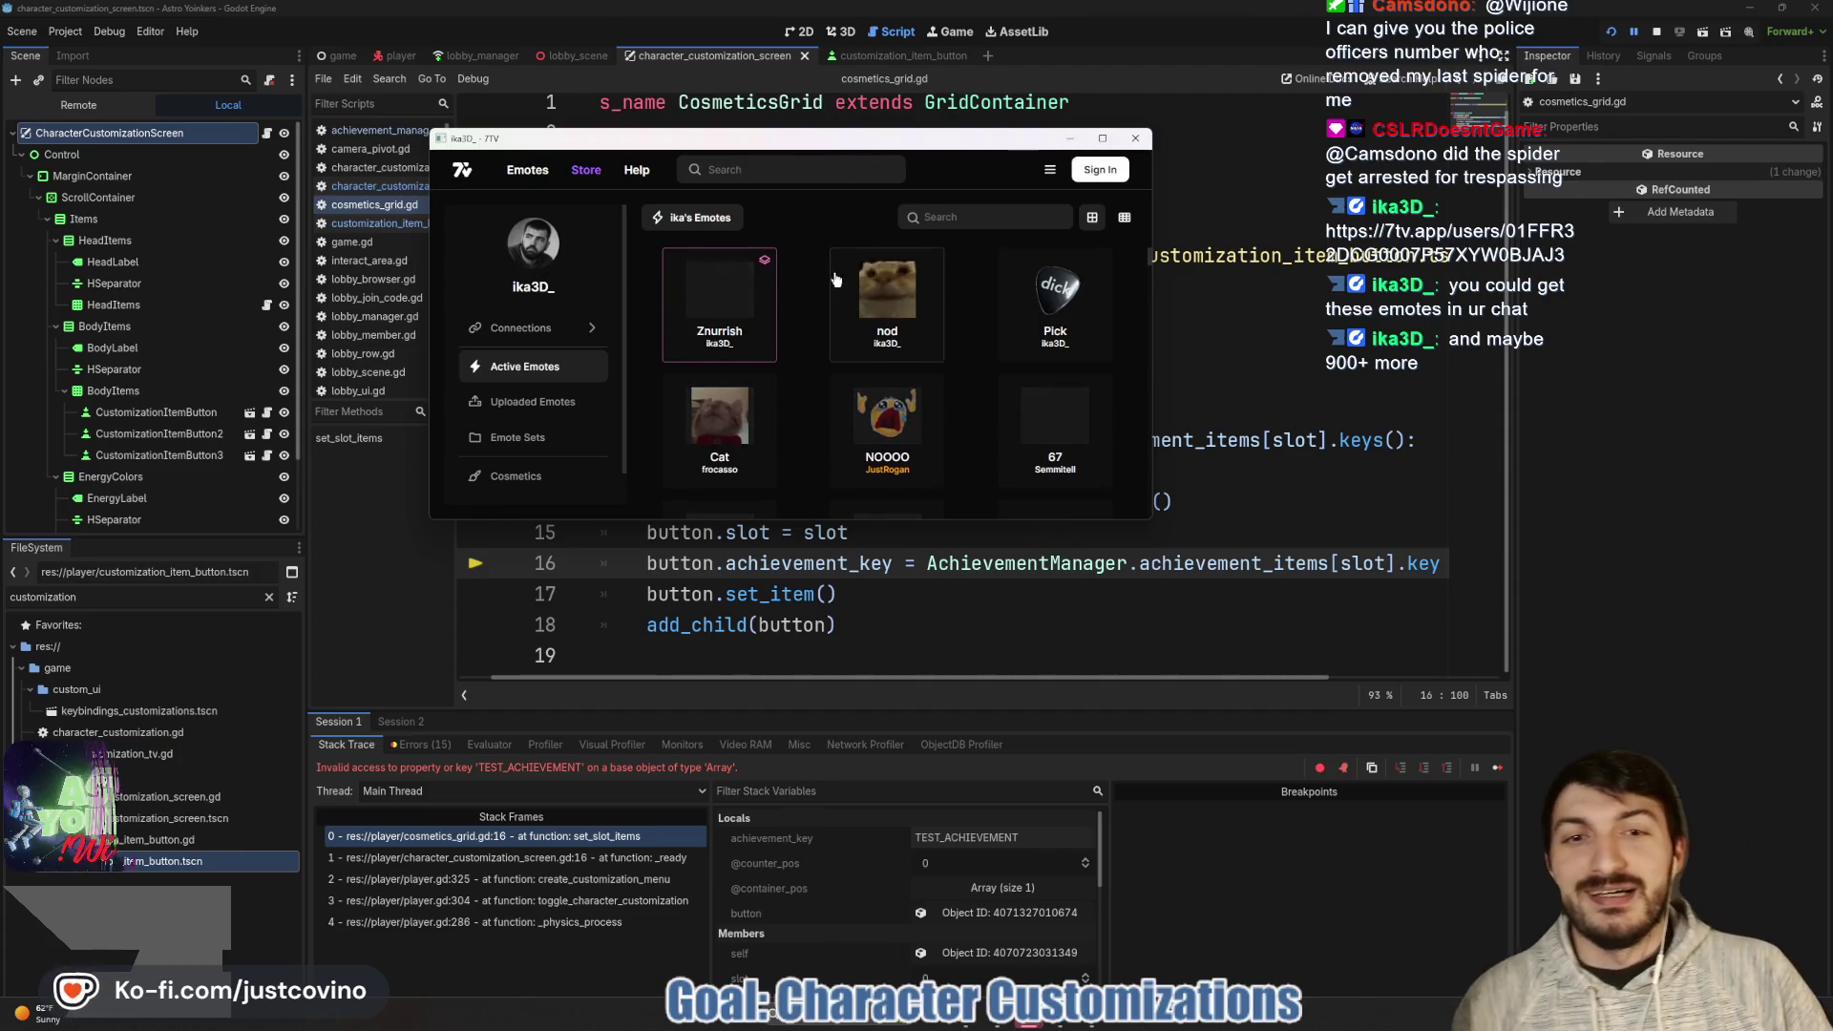
{"action": "scroll", "coordinate": [836, 318], "scroll_direction": "down", "scroll_amount": 1}
{"action": "scroll", "coordinate": [830, 310], "scroll_direction": "down", "scroll_amount": 3}
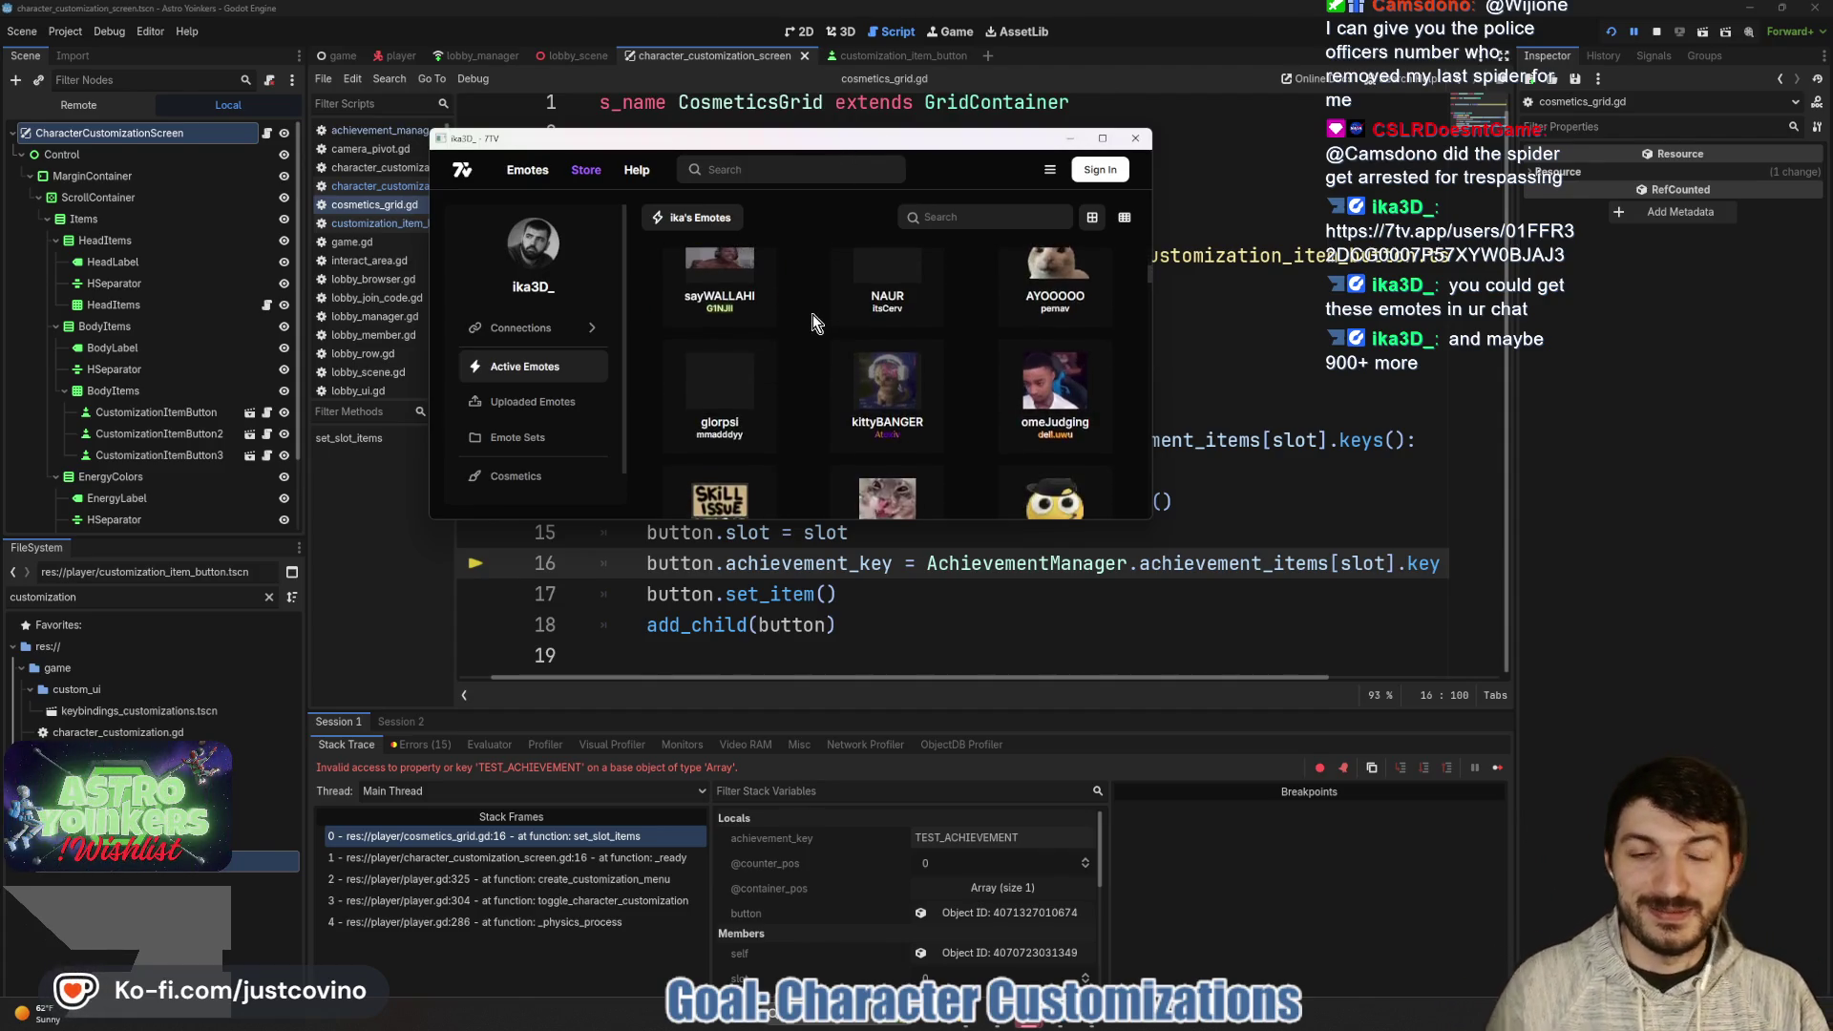
{"action": "scroll", "coordinate": [810, 317], "scroll_direction": "down", "scroll_amount": 1}
{"action": "scroll", "coordinate": [811, 317], "scroll_direction": "down", "scroll_amount": 5}
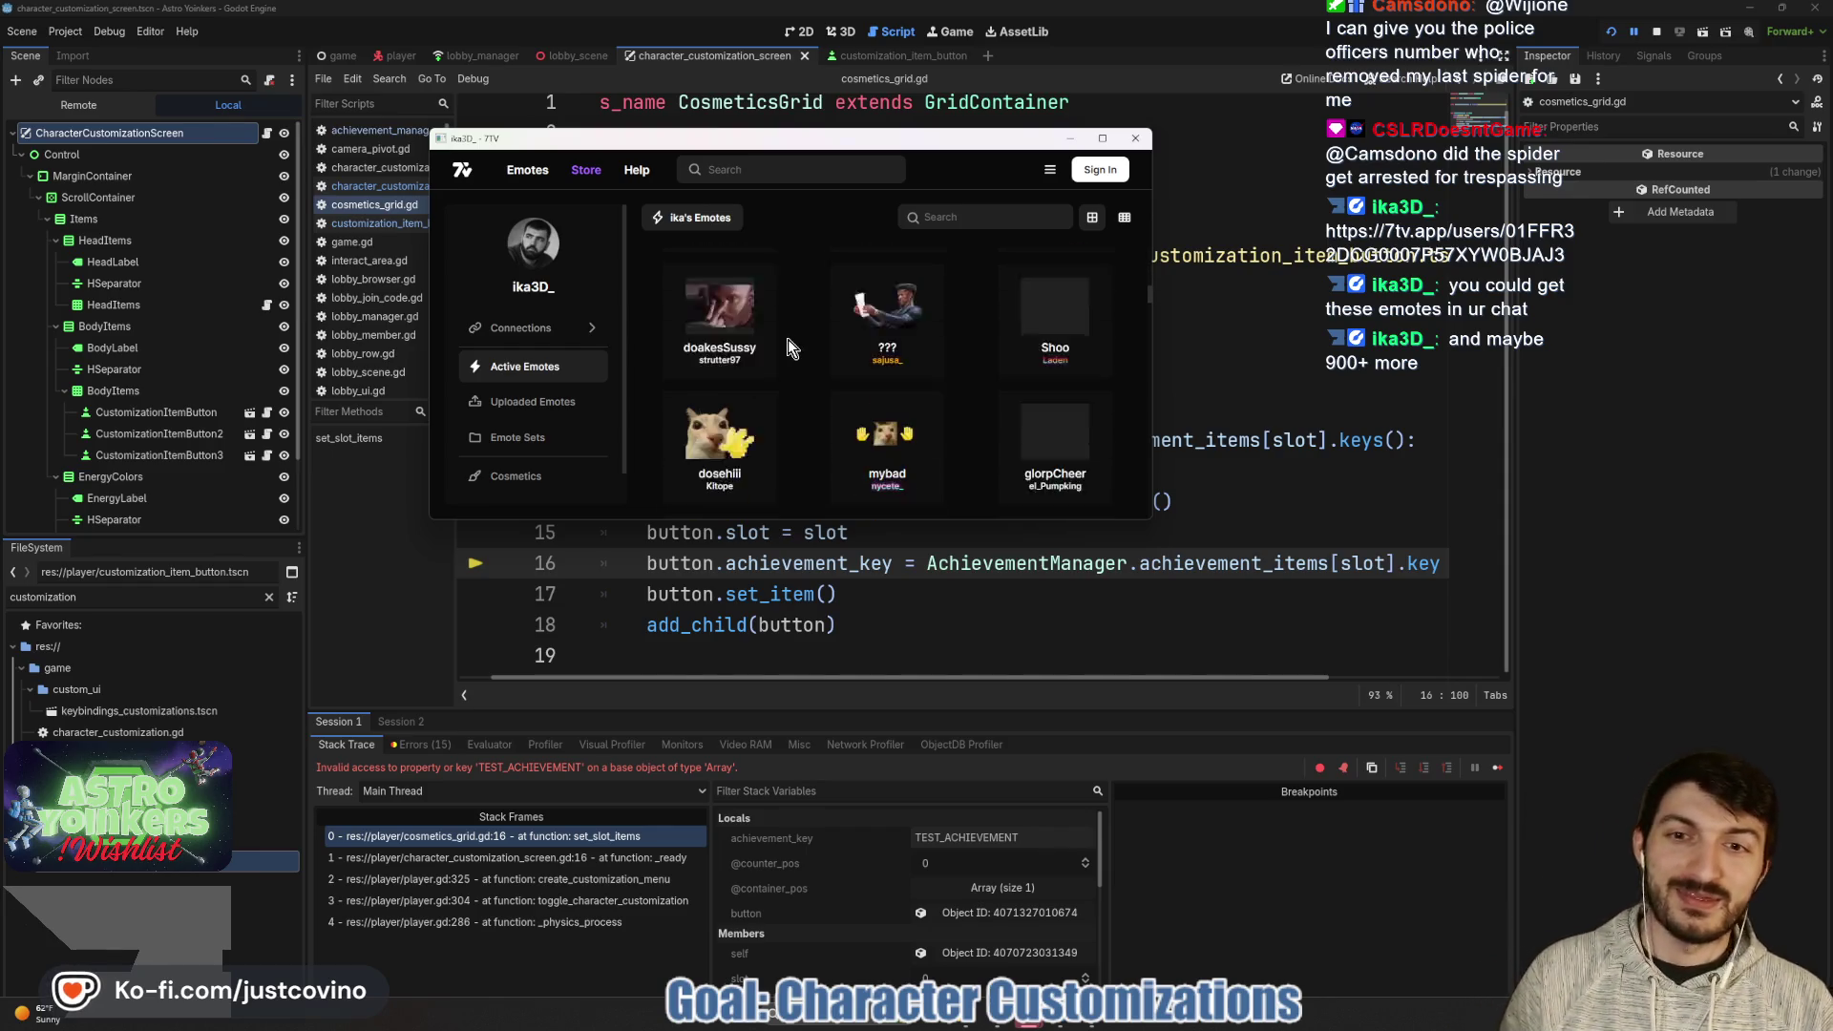
{"action": "scroll", "coordinate": [789, 353], "scroll_direction": "down", "scroll_amount": 1}
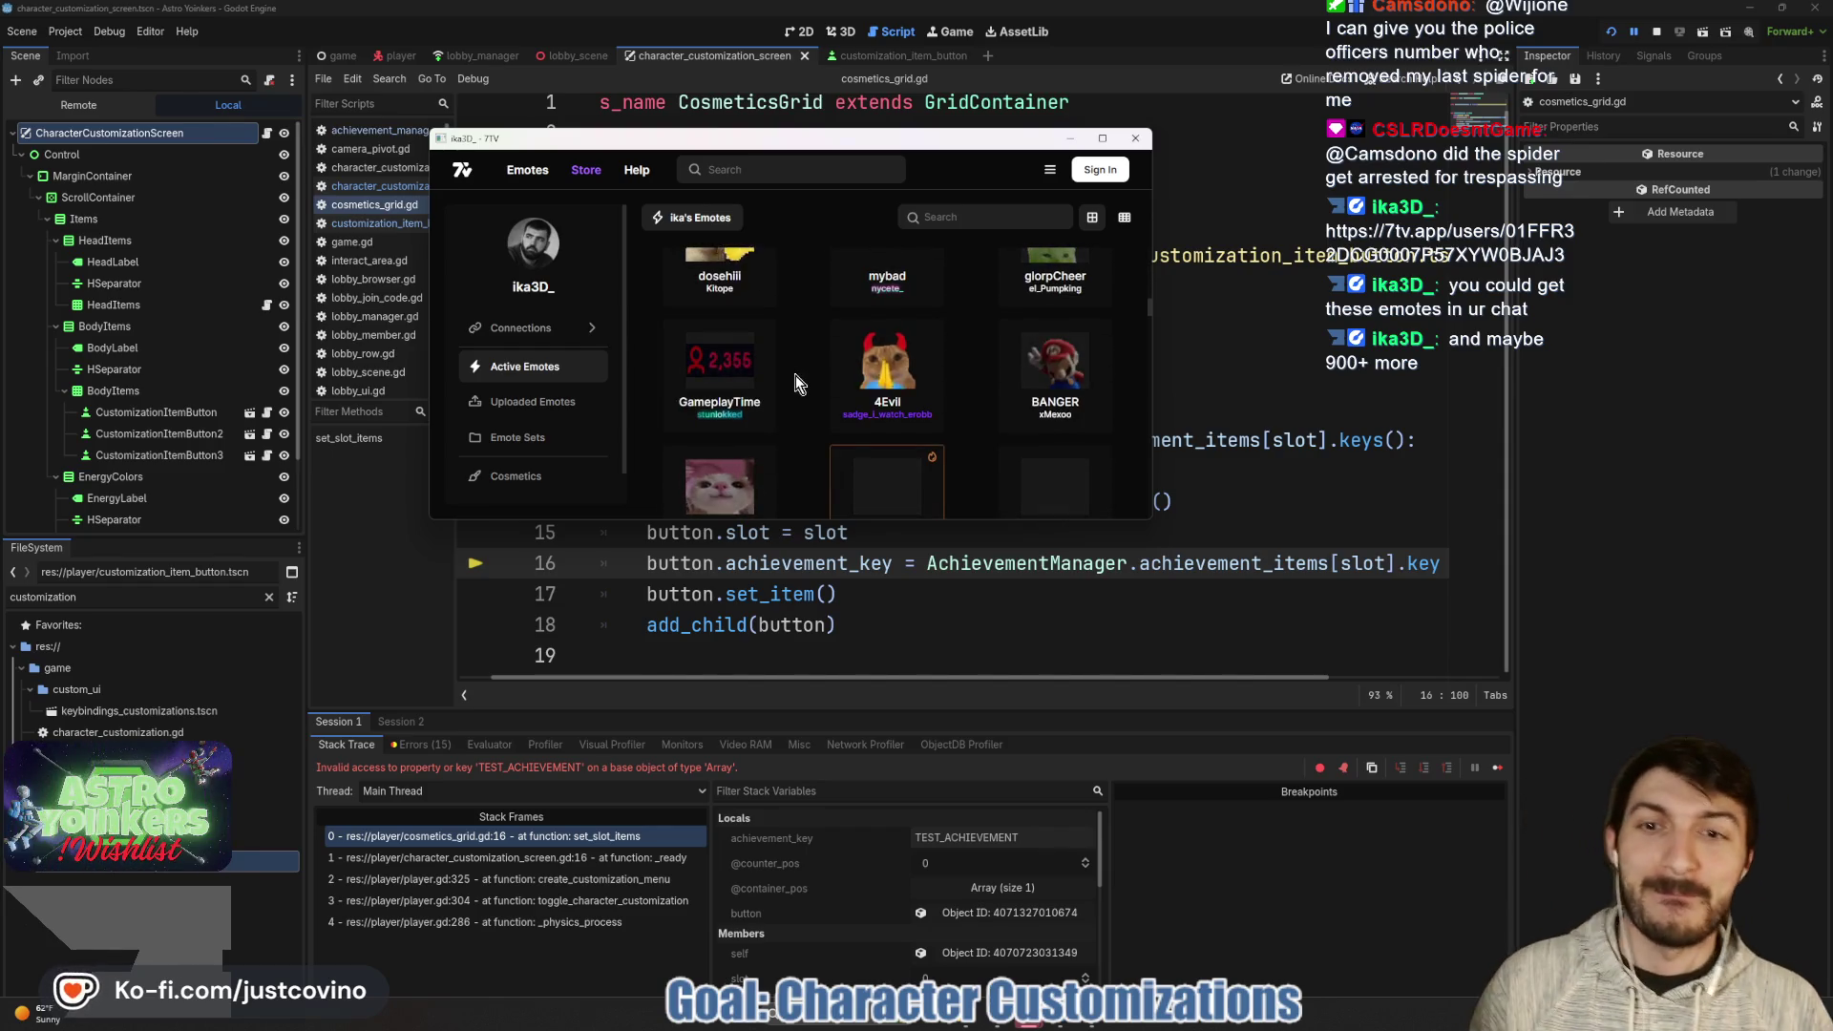
{"action": "scroll", "coordinate": [806, 384], "scroll_direction": "down", "scroll_amount": 1}
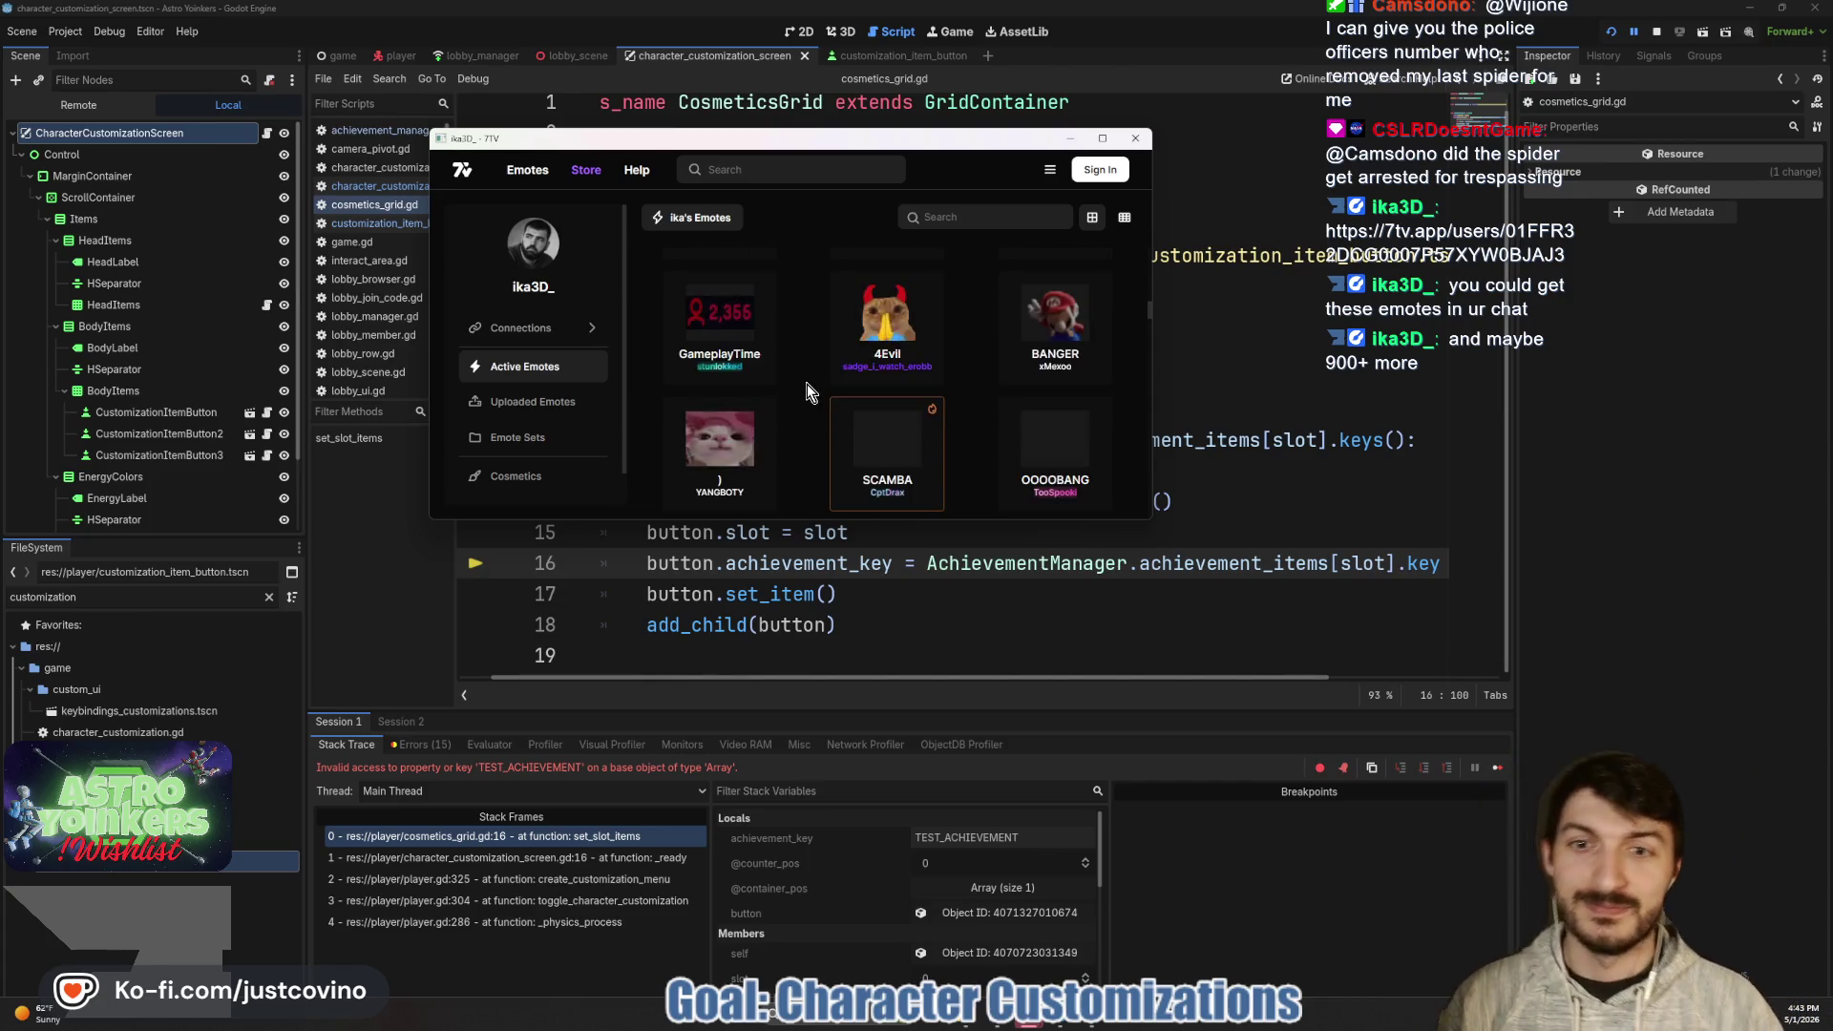
{"action": "scroll", "coordinate": [806, 384], "scroll_direction": "down", "scroll_amount": 5}
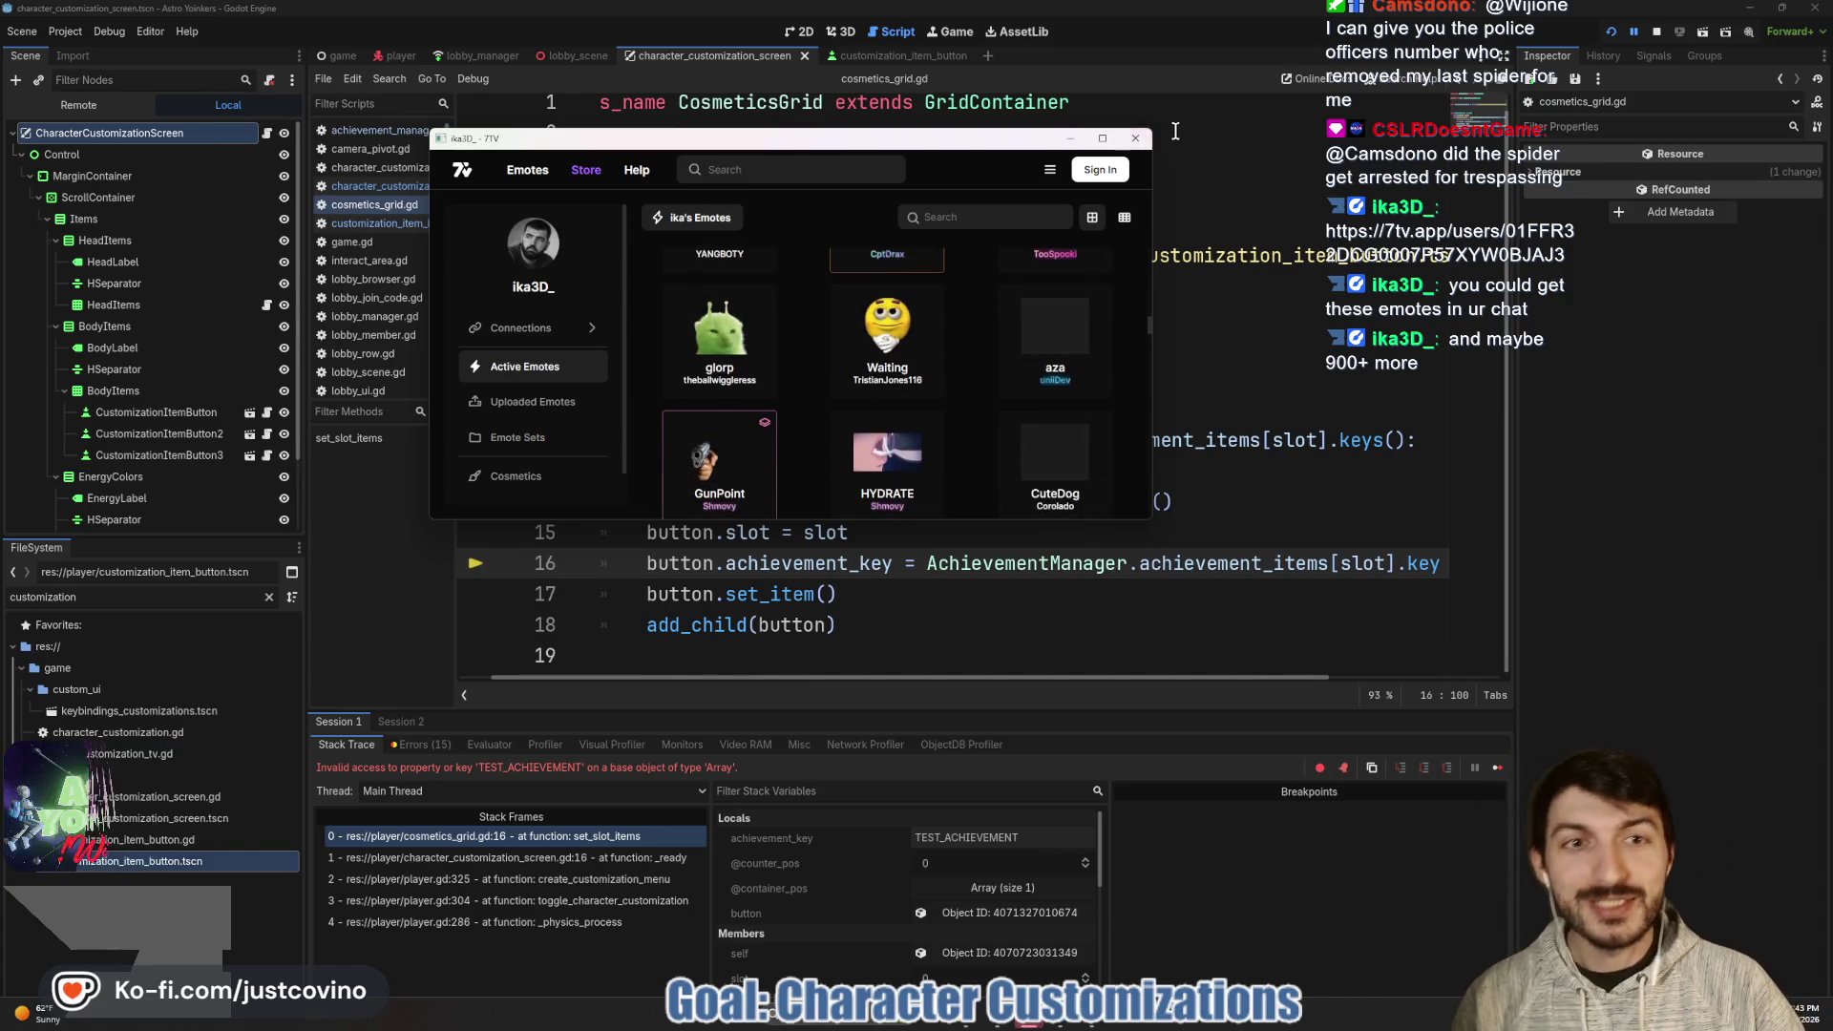
{"action": "left_click", "coordinate": [1141, 141]}
- Close the 7TV page, return to line 13, and open the Twitch chat's emote picker
{"action": "left_click", "coordinate": [908, 349]}
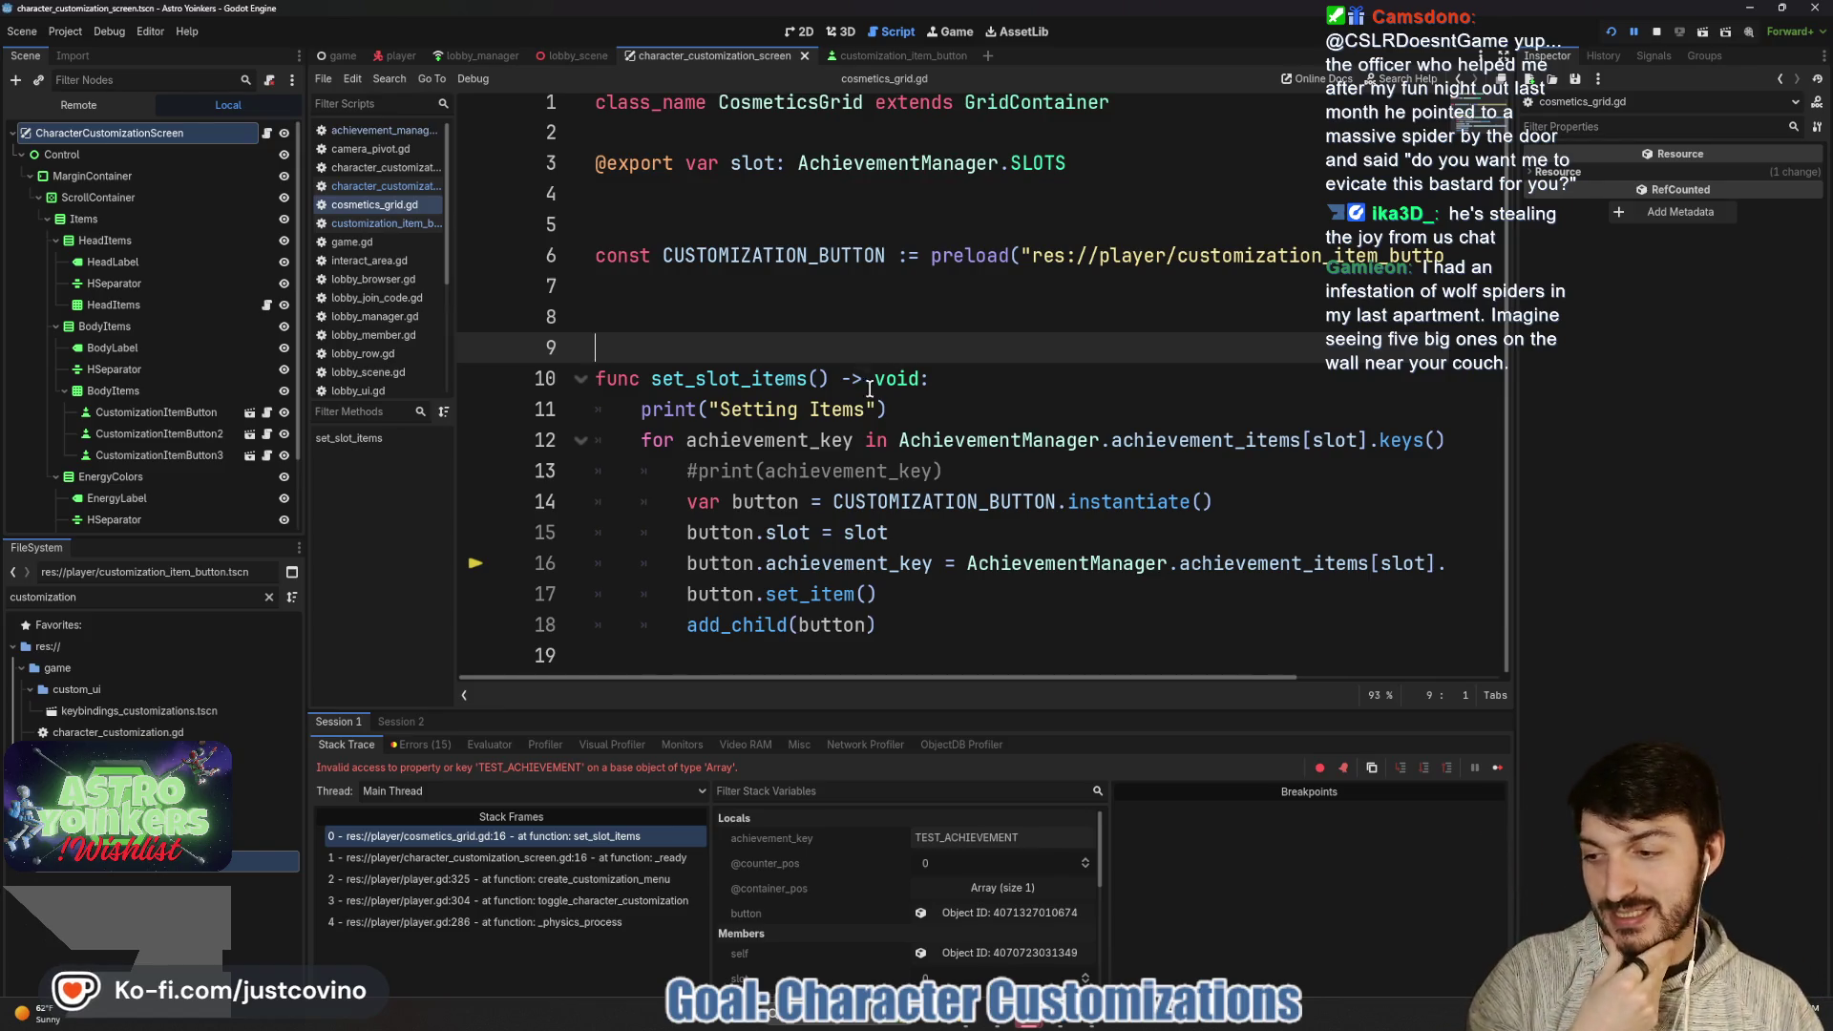
{"action": "mouse_move", "coordinate": [943, 471]}
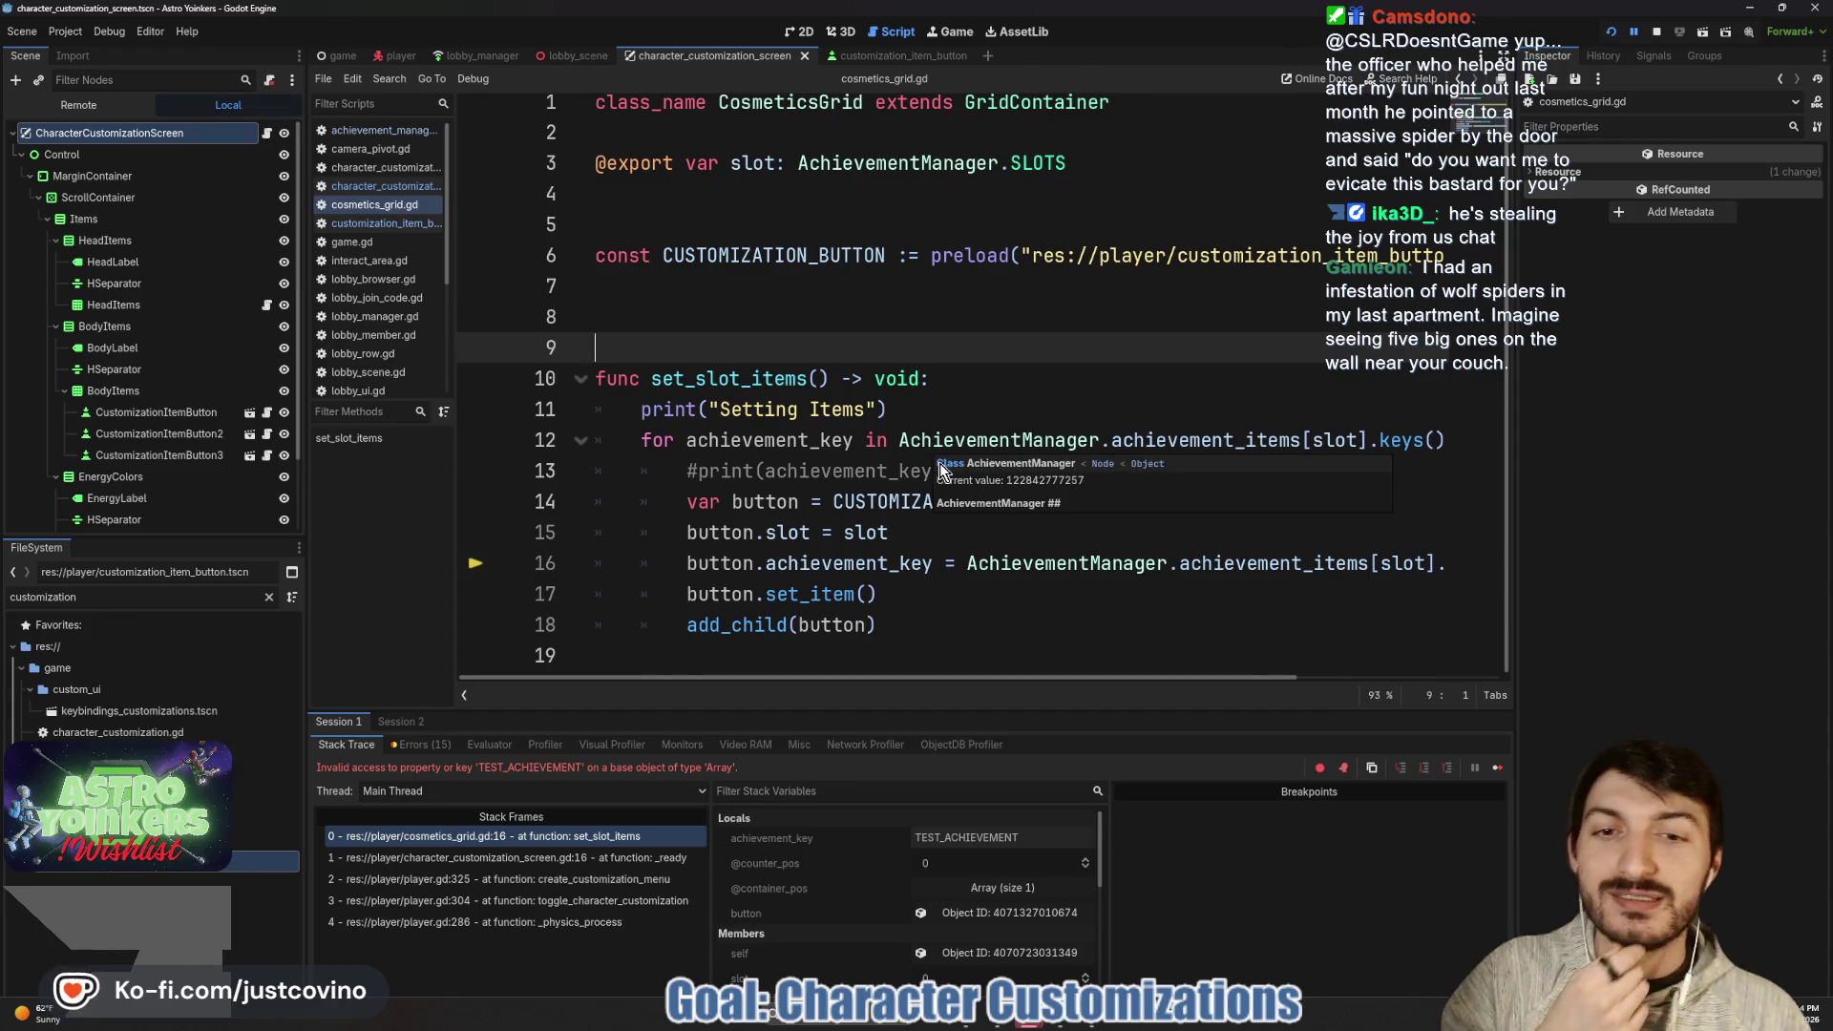
{"action": "left_click", "coordinate": [878, 470]}
{"action": "mouse_move", "coordinate": [885, 468]}
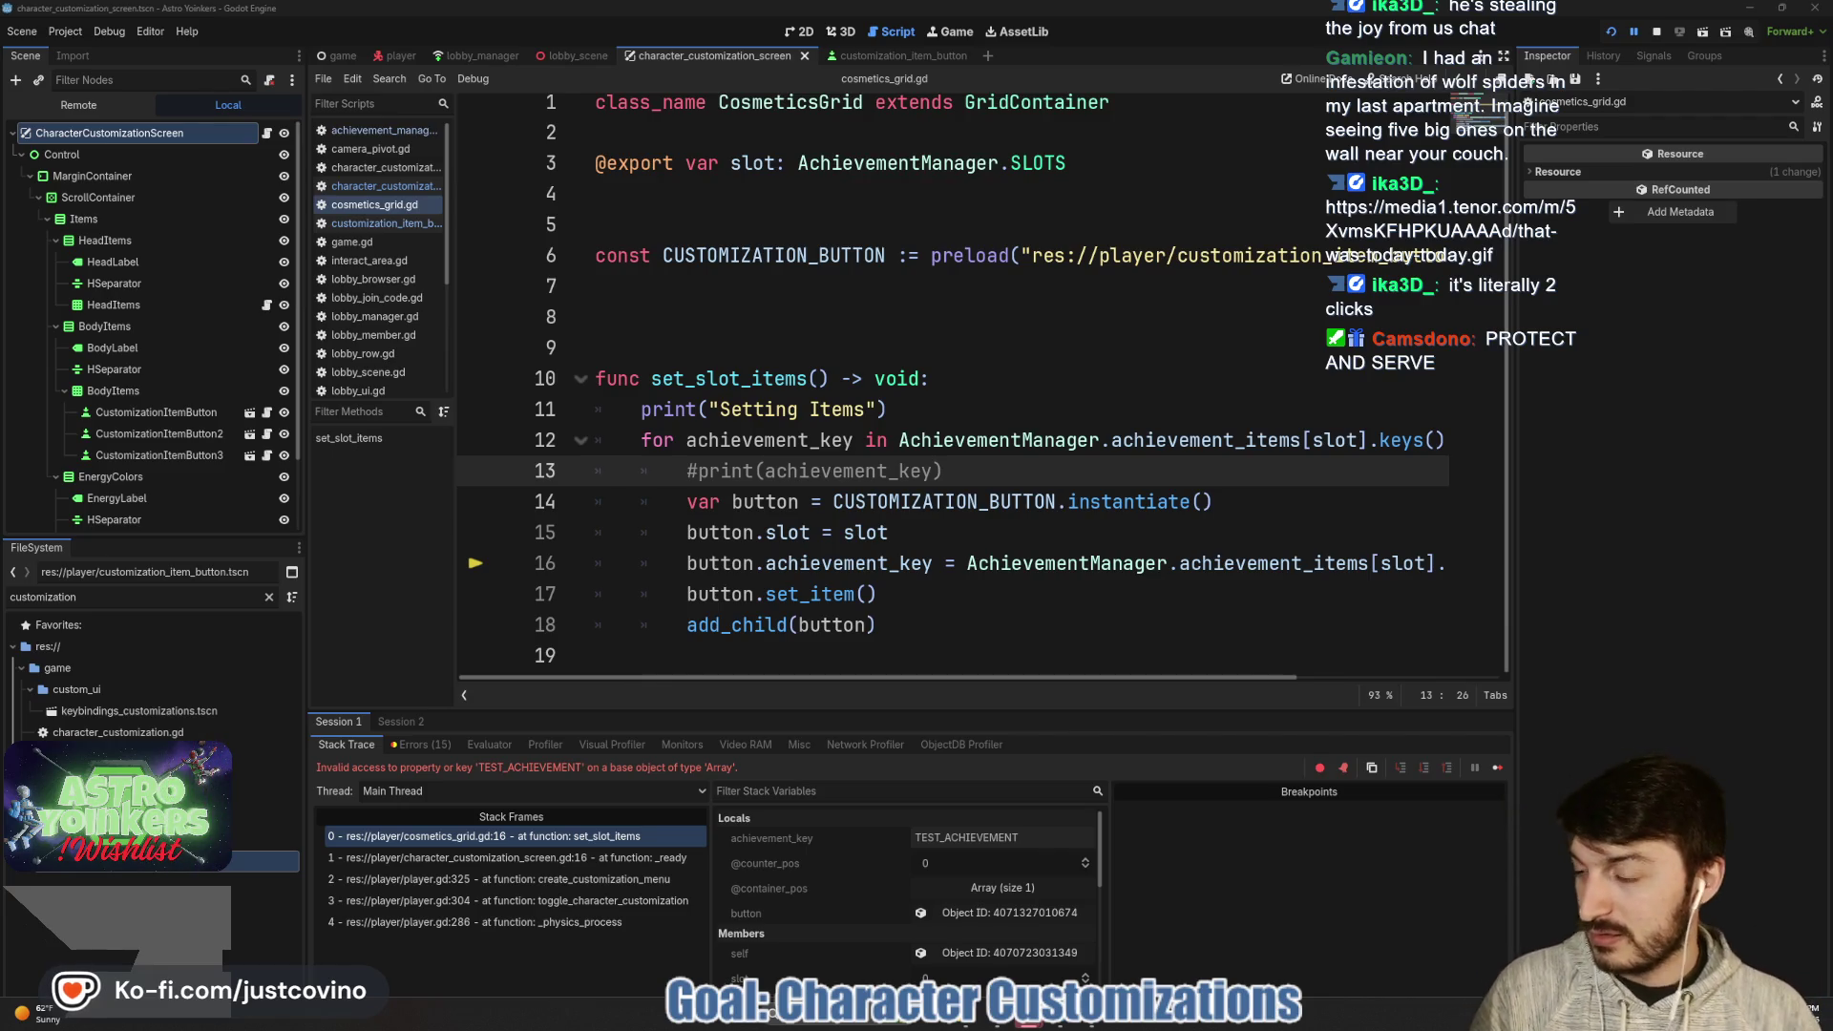
{"action": "mouse_move", "coordinate": [0, 227]}
{"action": "left_mouse_down"}
{"action": "mouse_move", "coordinate": [160, 227]}
{"action": "mouse_move", "coordinate": [604, 146]}
{"action": "left_mouse_up"}
{"action": "left_click", "coordinate": [779, 552]}
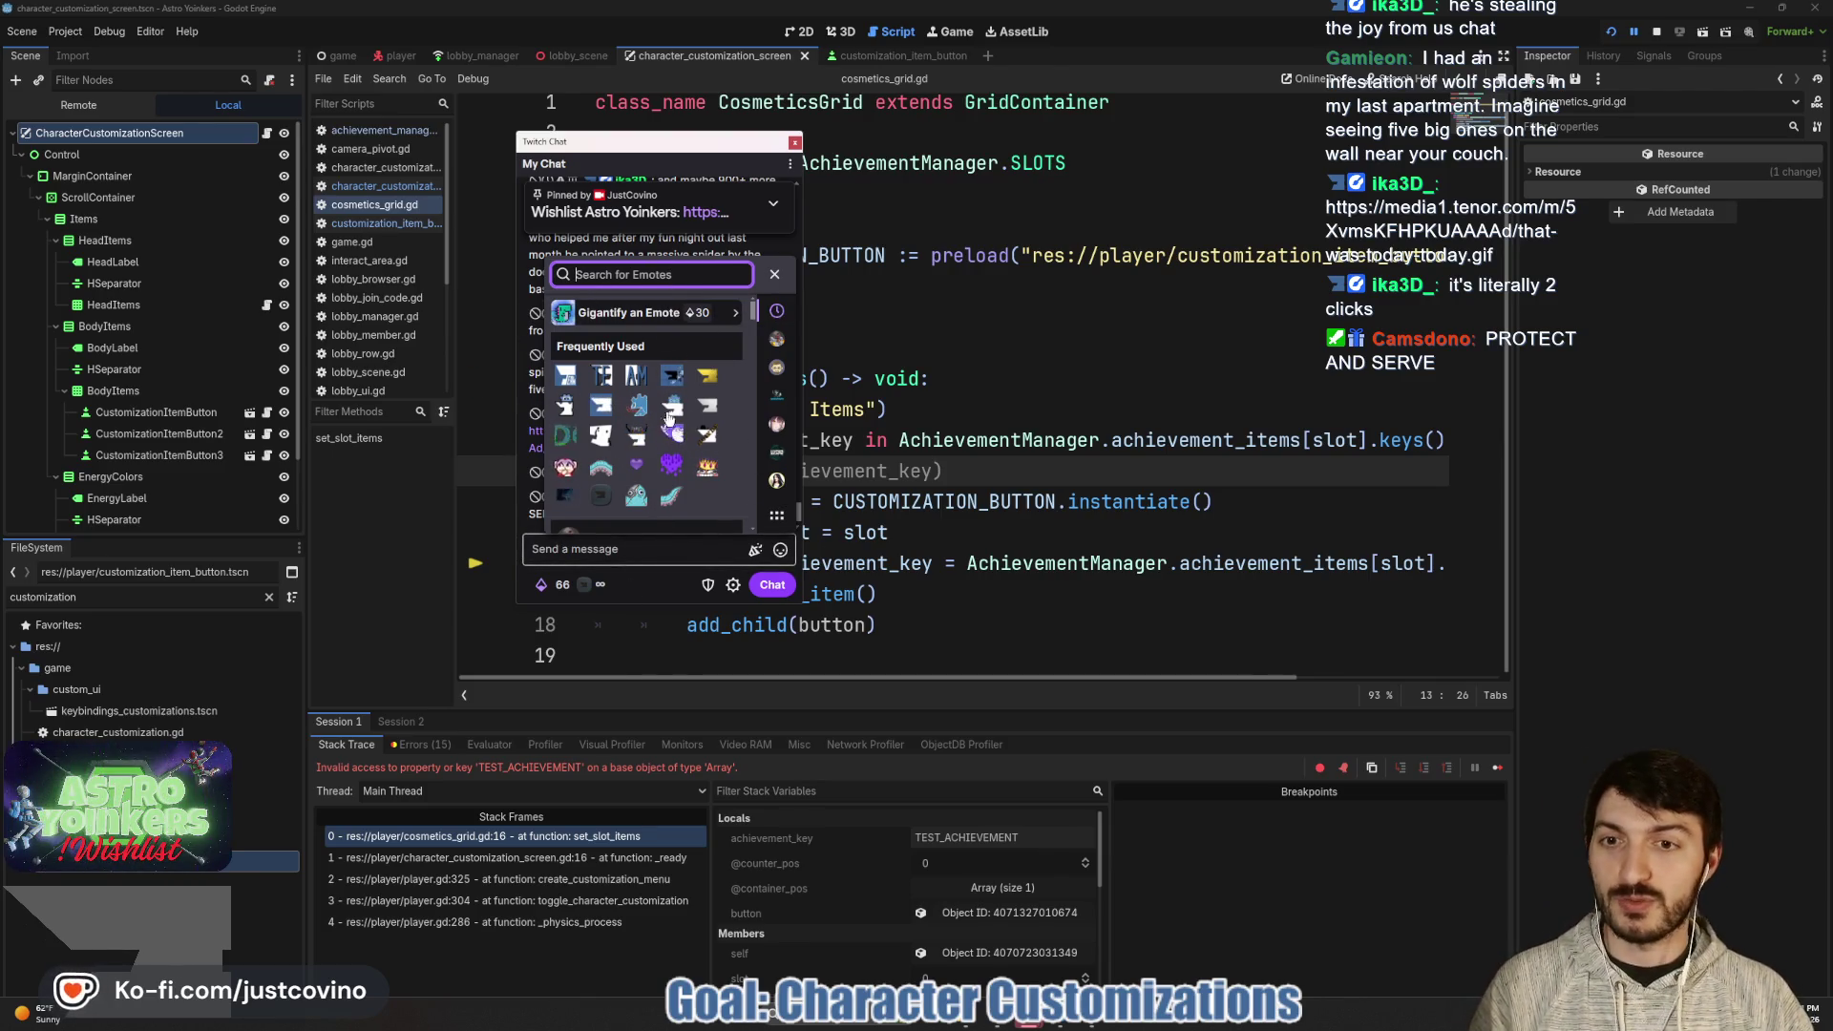
- Send a three-emote chat message using one channel's green emotes
{"action": "left_click", "coordinate": [776, 368]}
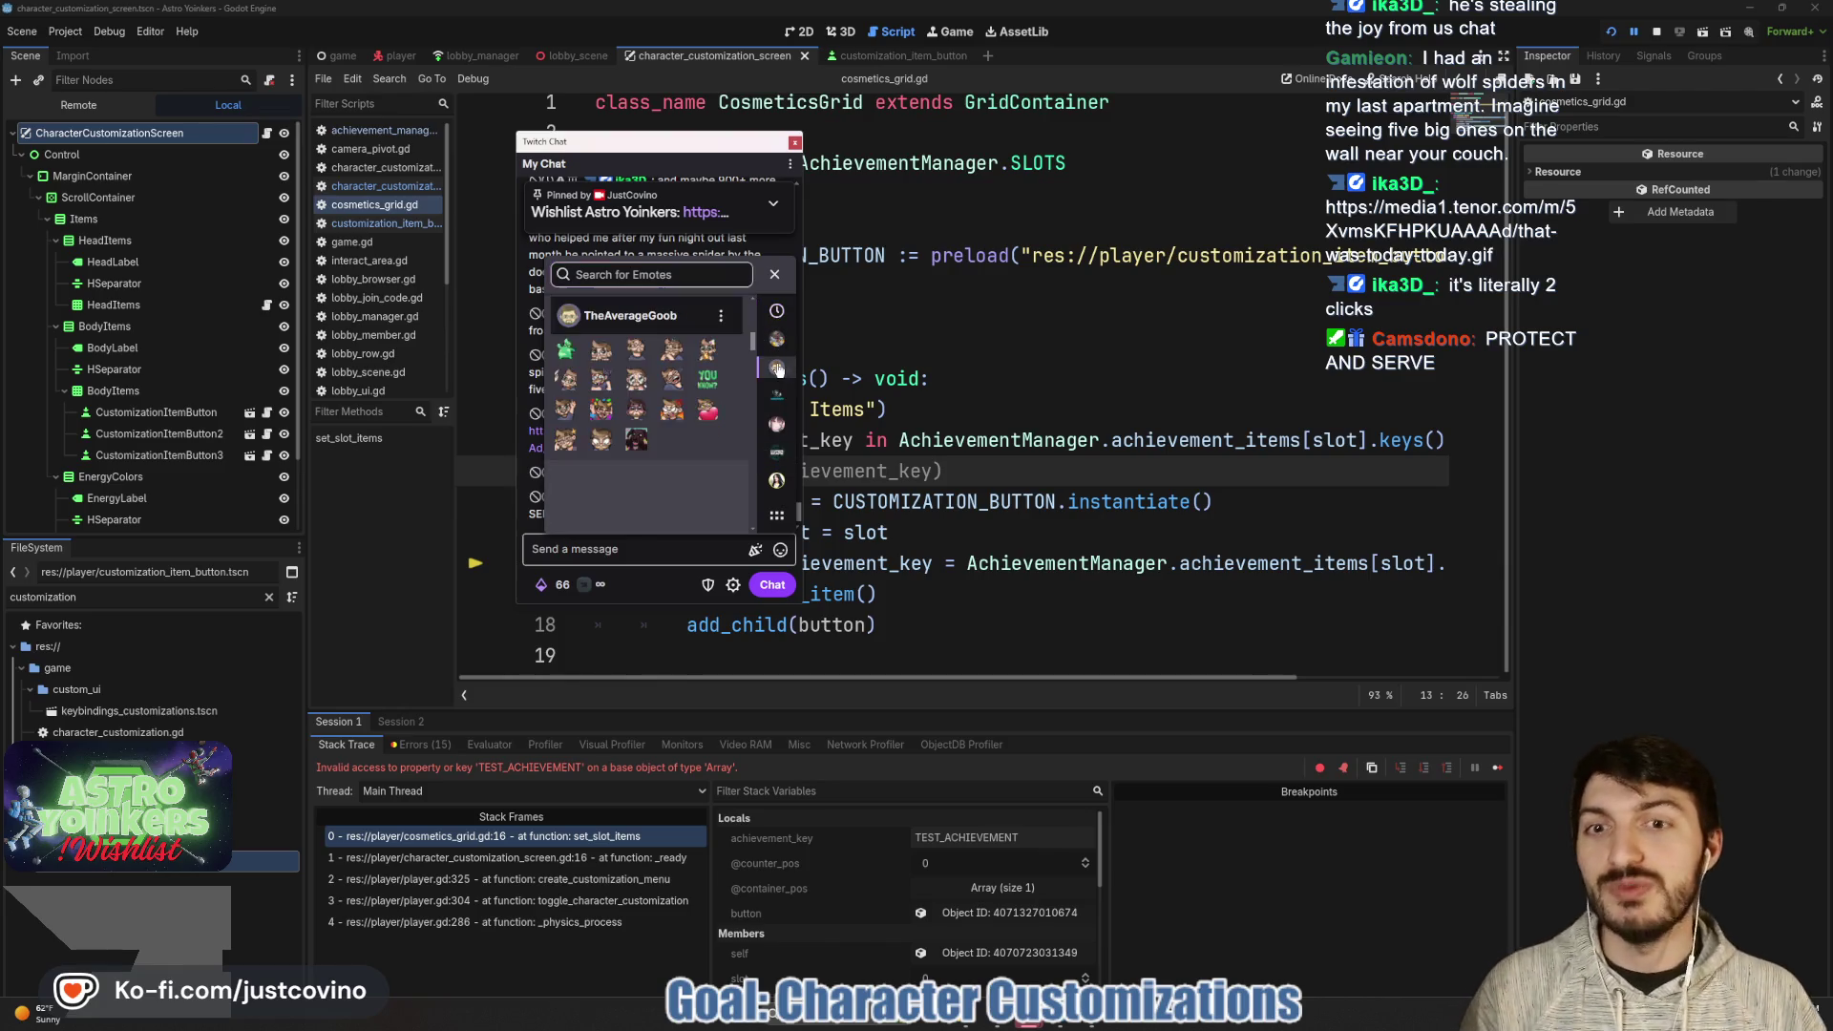
{"action": "left_click", "coordinate": [565, 349]}
{"action": "left_click", "coordinate": [565, 349]}
{"action": "left_click", "coordinate": [565, 350]}
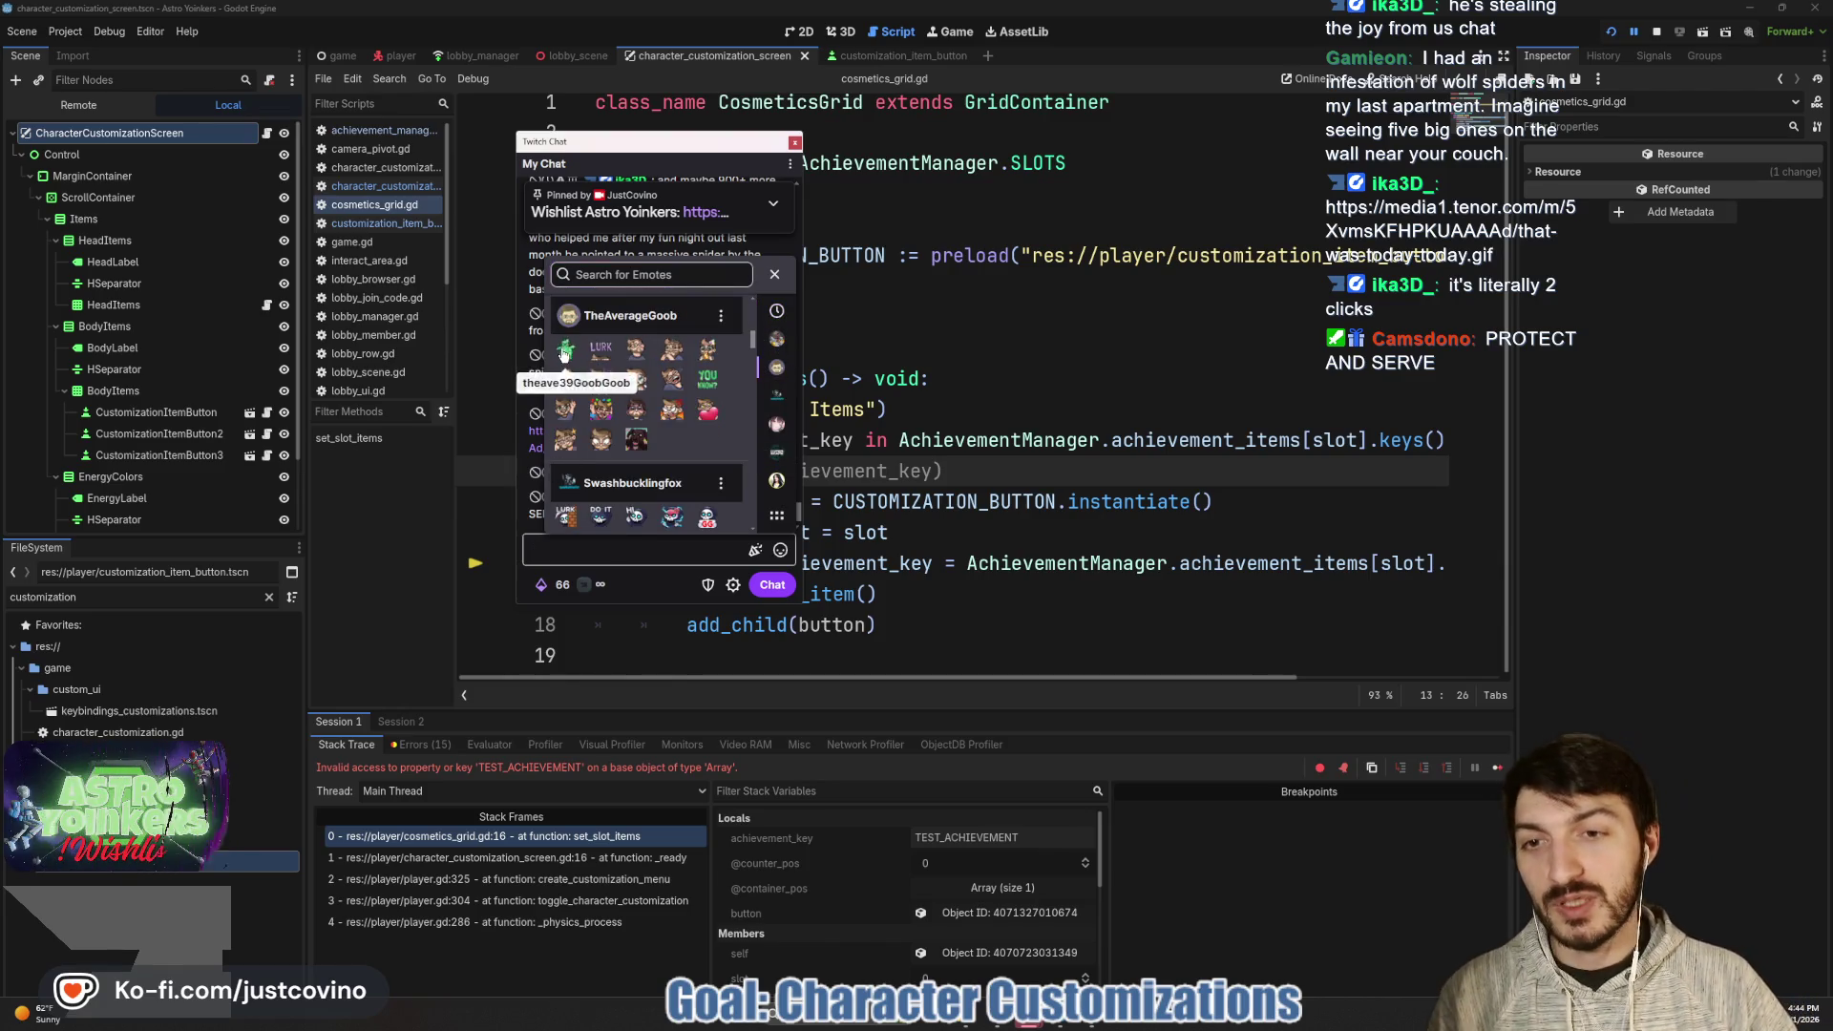
{"action": "left_click", "coordinate": [768, 587]}
{"action": "left_click", "coordinate": [780, 550]}
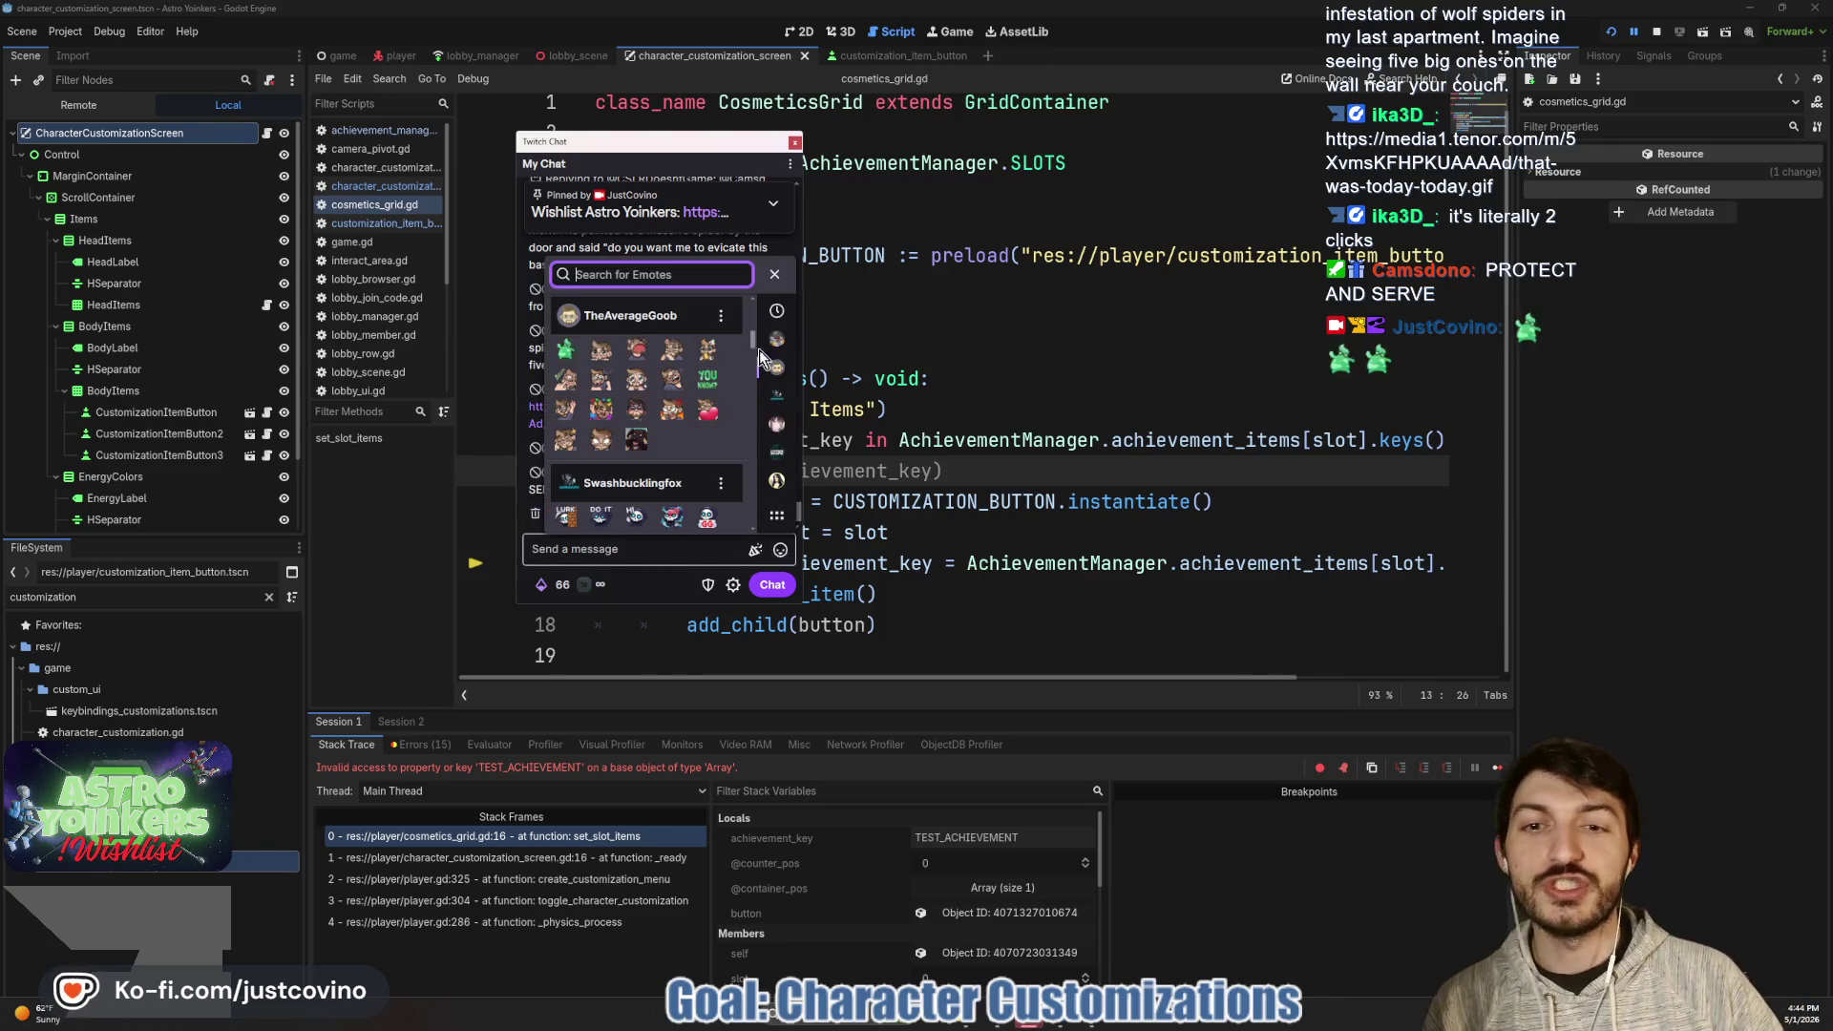
- Send two grey emotes from another channel, then close the Twitch Chat window
{"action": "left_click", "coordinate": [777, 399]}
{"action": "left_click", "coordinate": [633, 377]}
{"action": "left_click", "coordinate": [633, 377]}
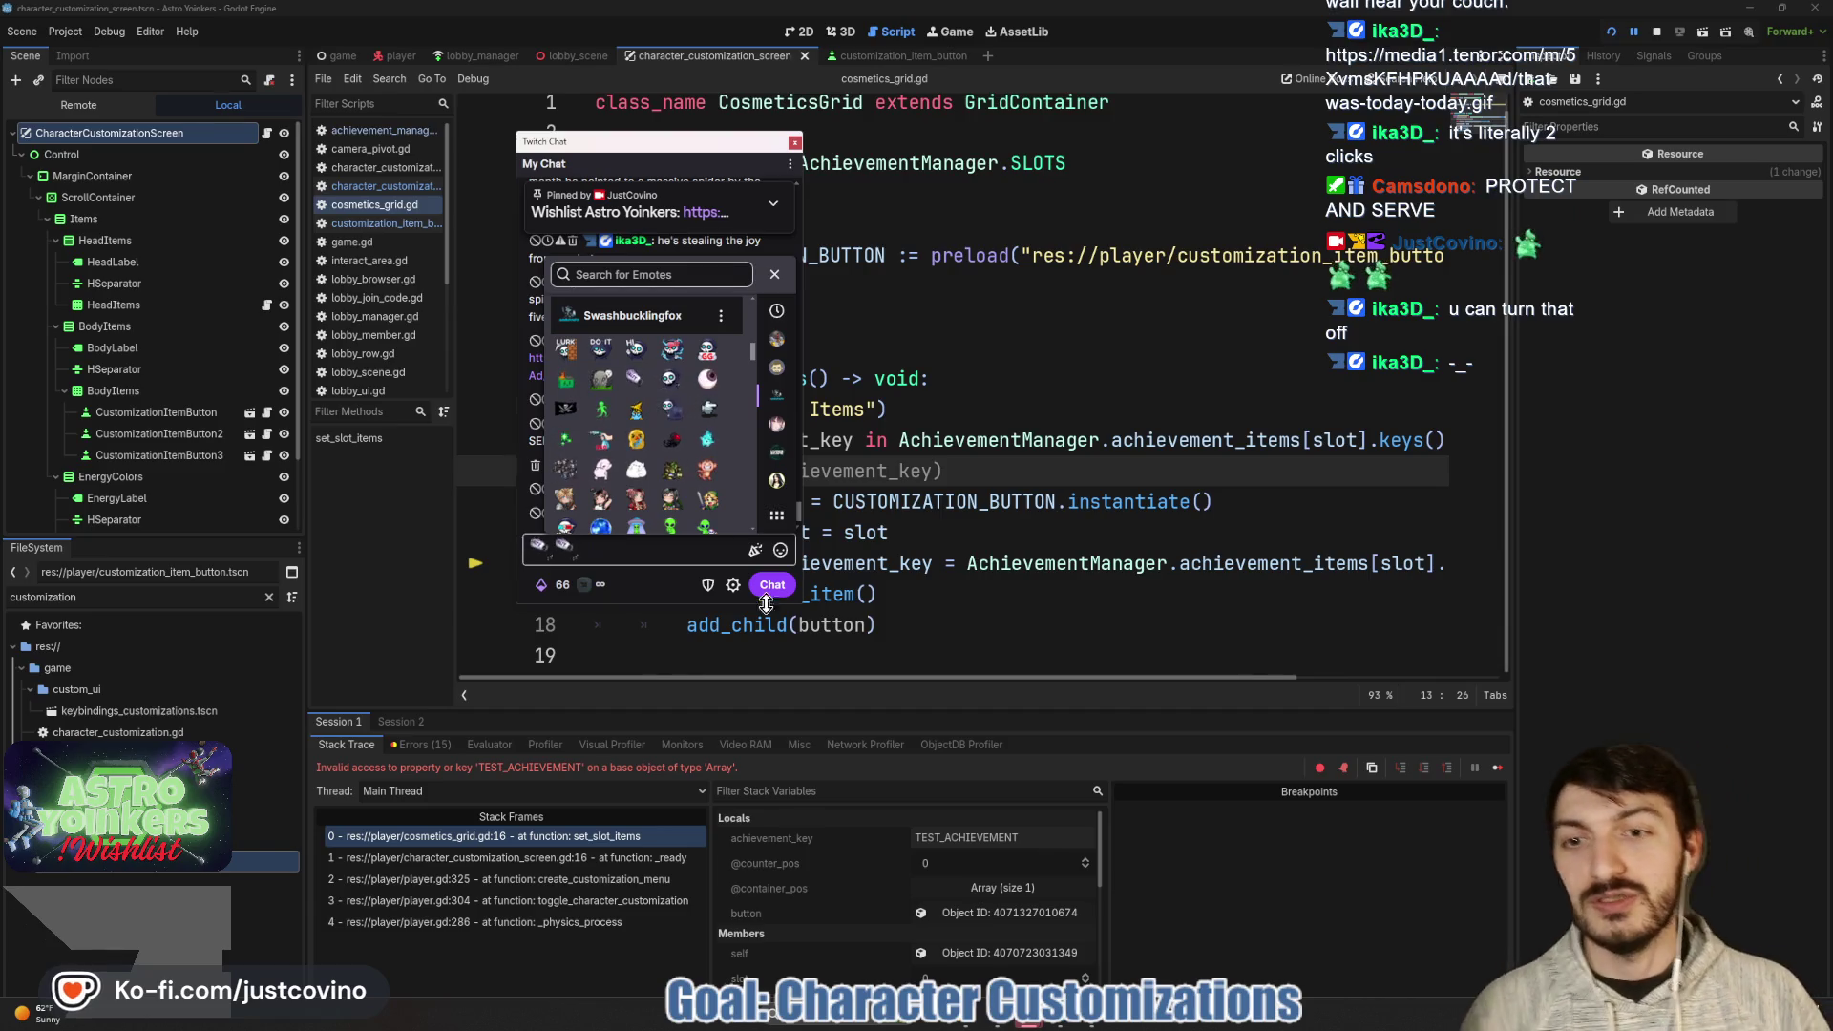
{"action": "left_click", "coordinate": [780, 587]}
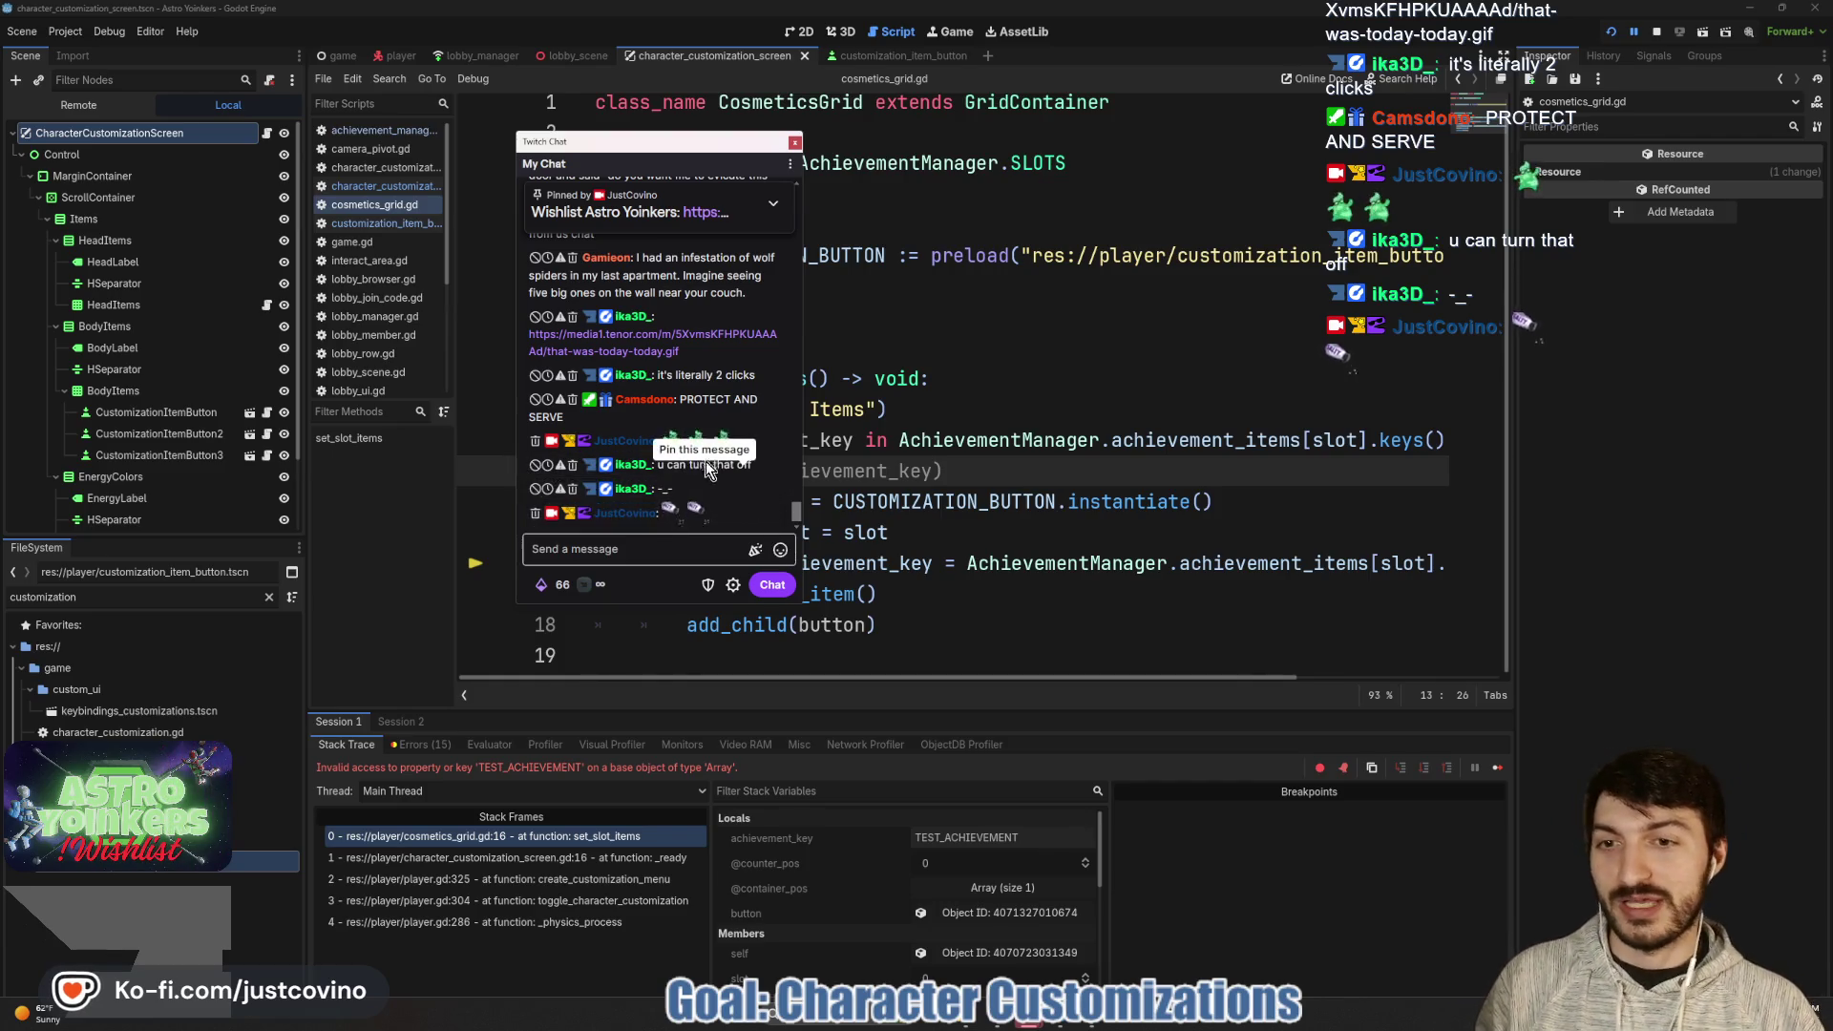
{"action": "left_click", "coordinate": [794, 142]}
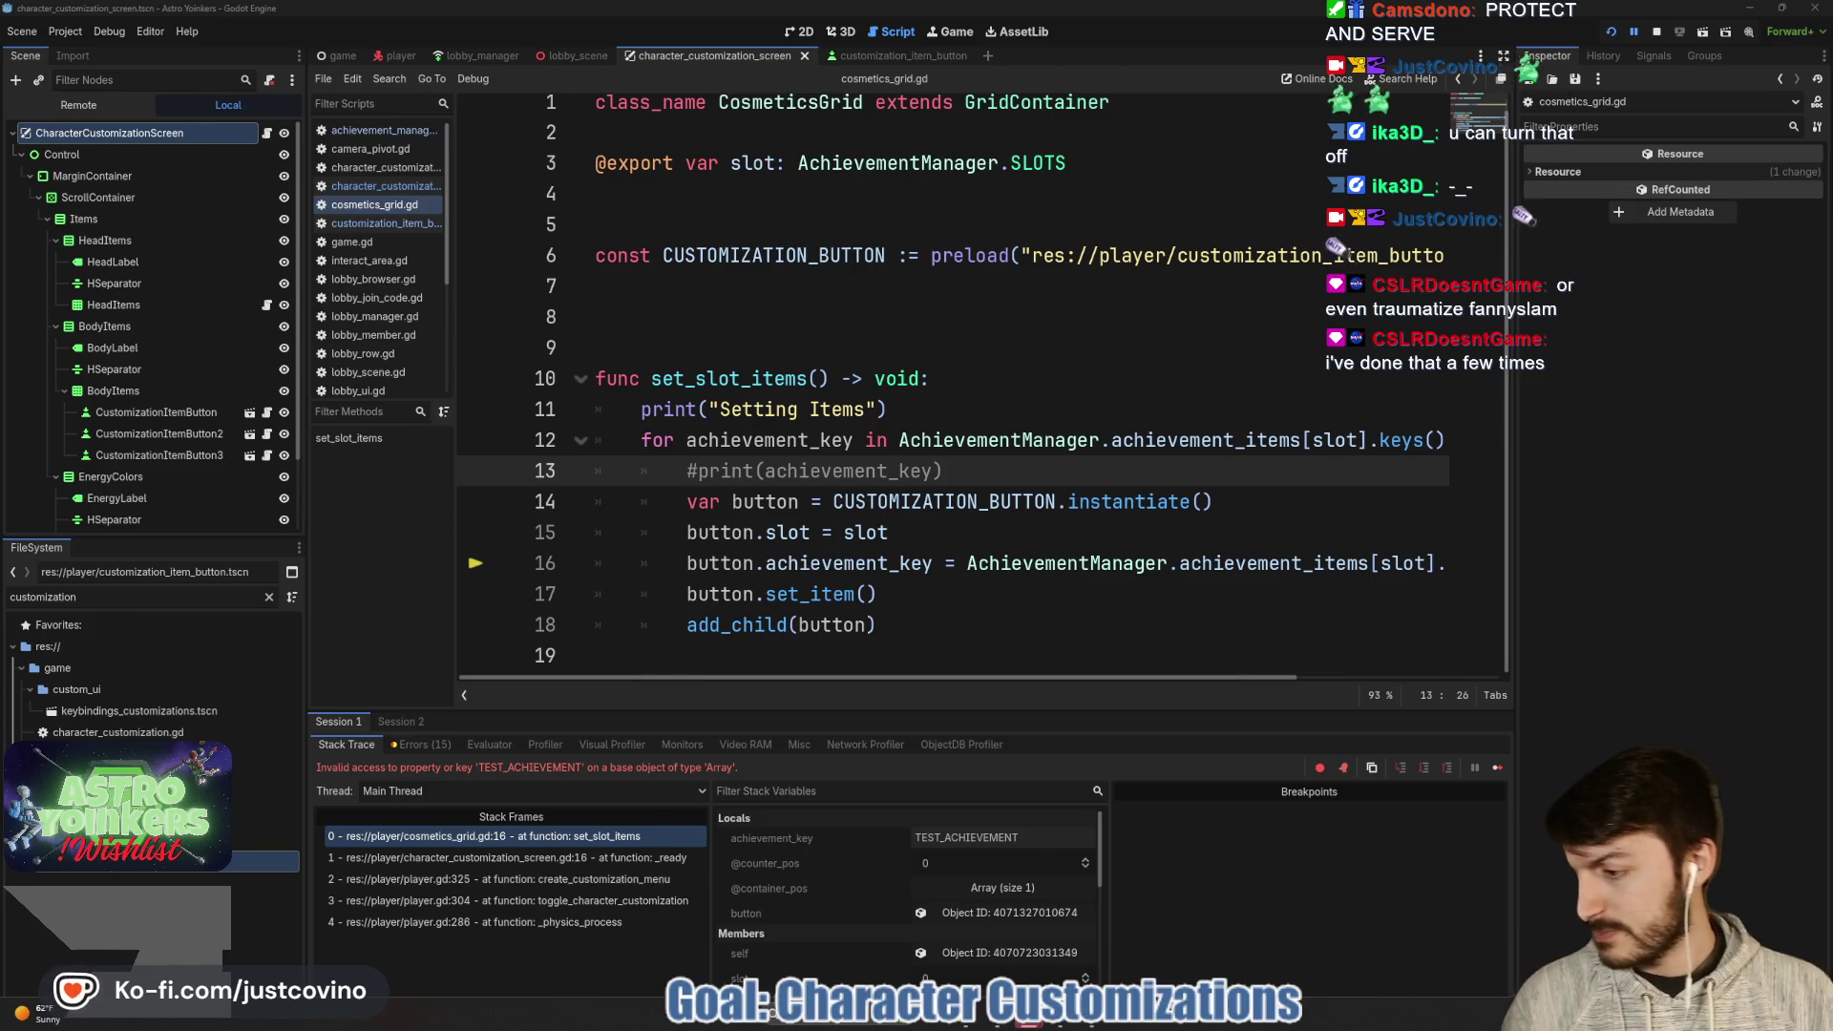
{"action": "left_click", "coordinate": [914, 416]}
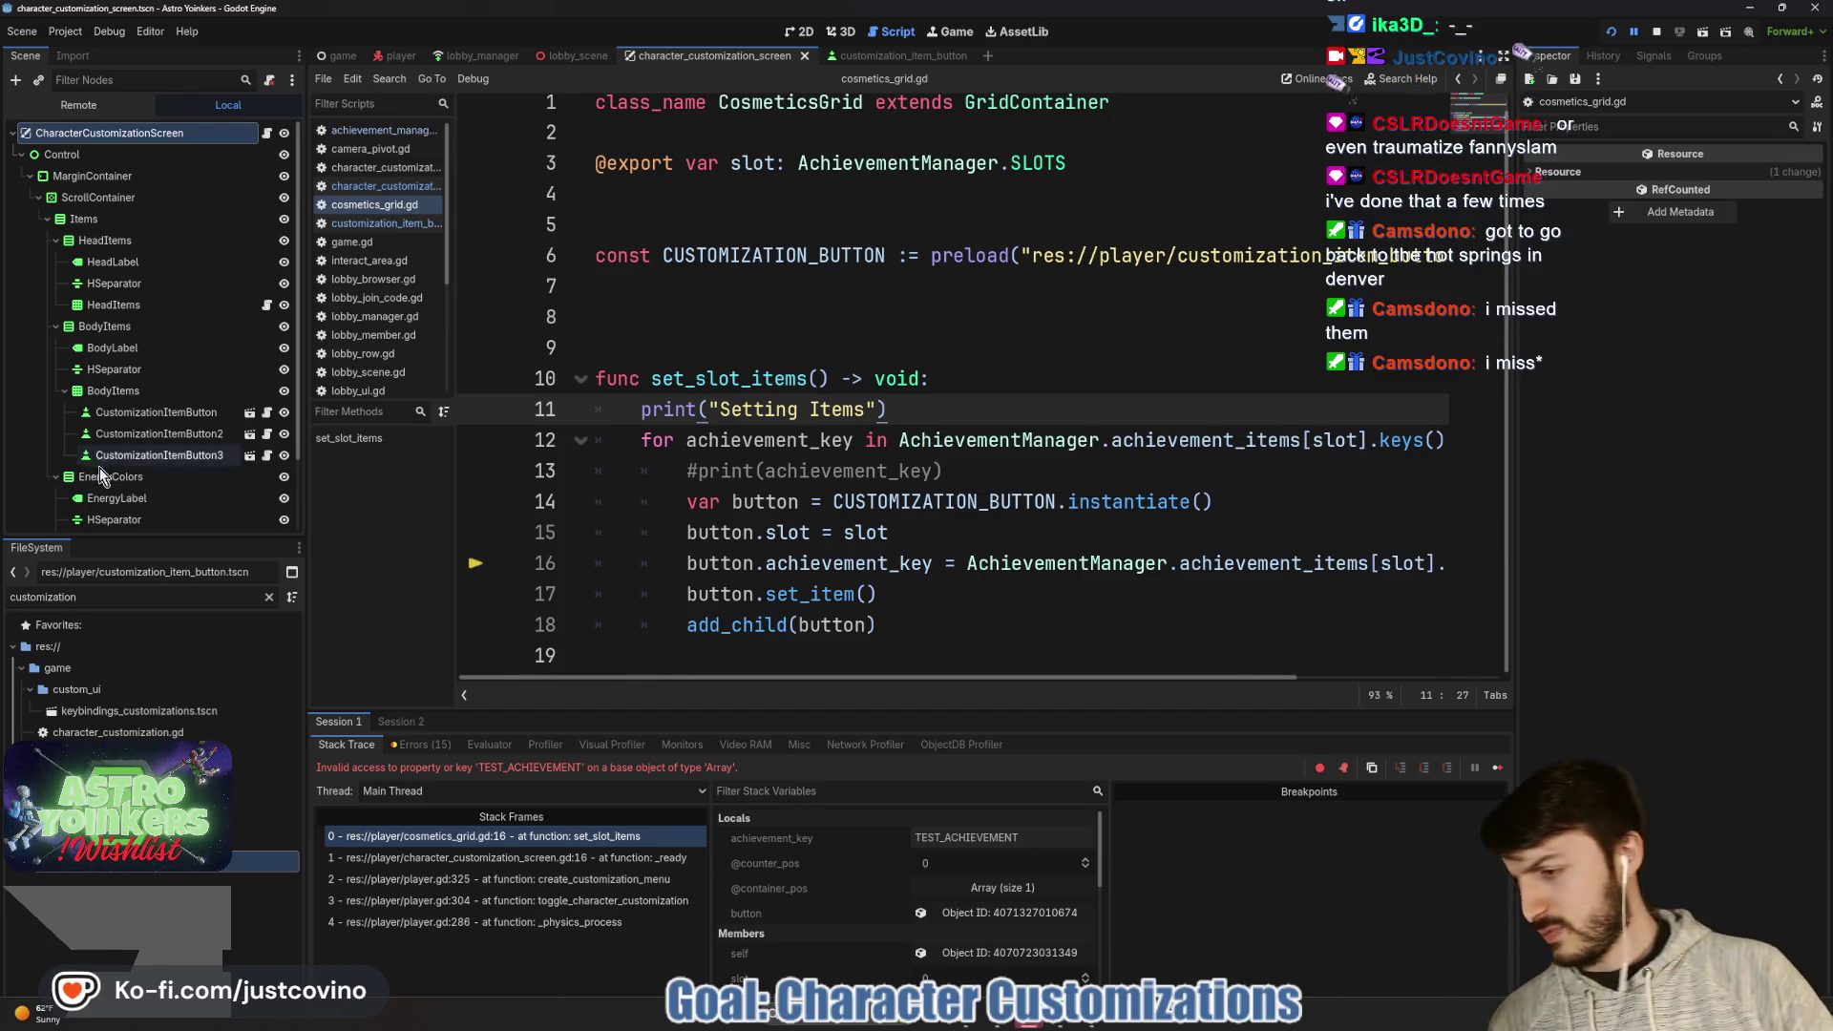
{"action": "left_click", "coordinate": [816, 410]}
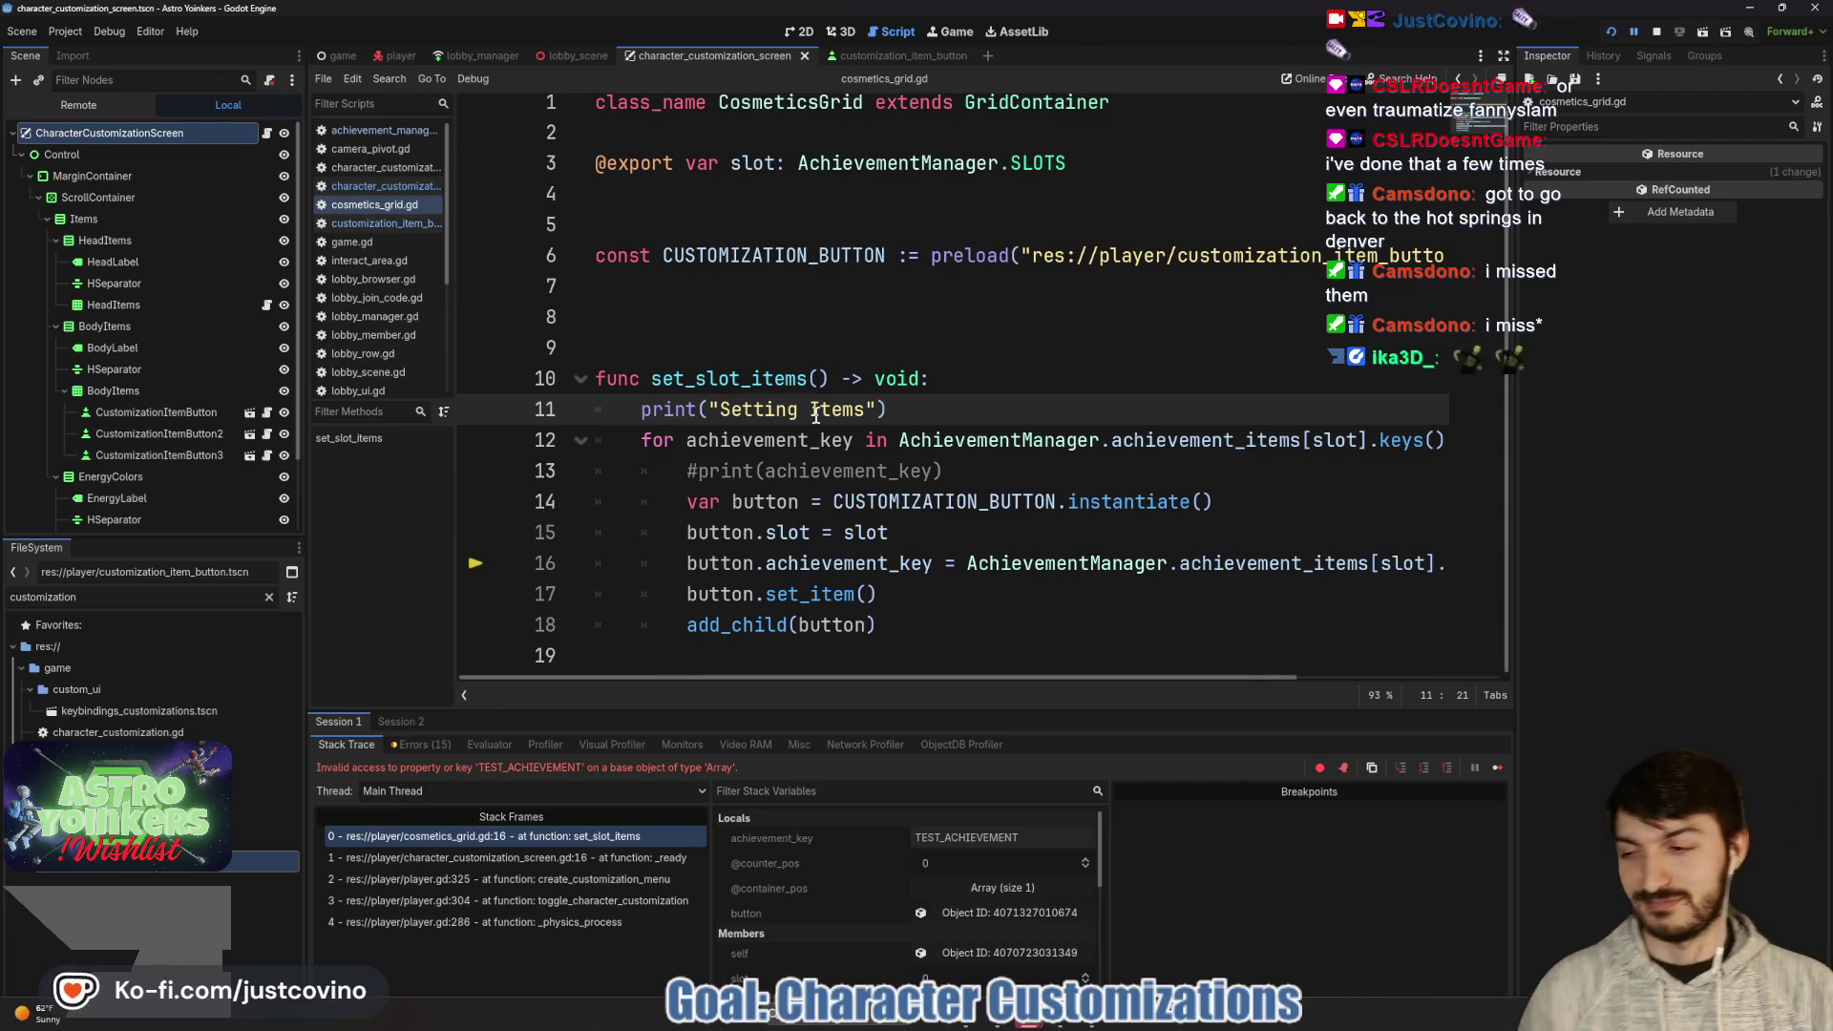
{"action": "left_click", "coordinate": [956, 479]}
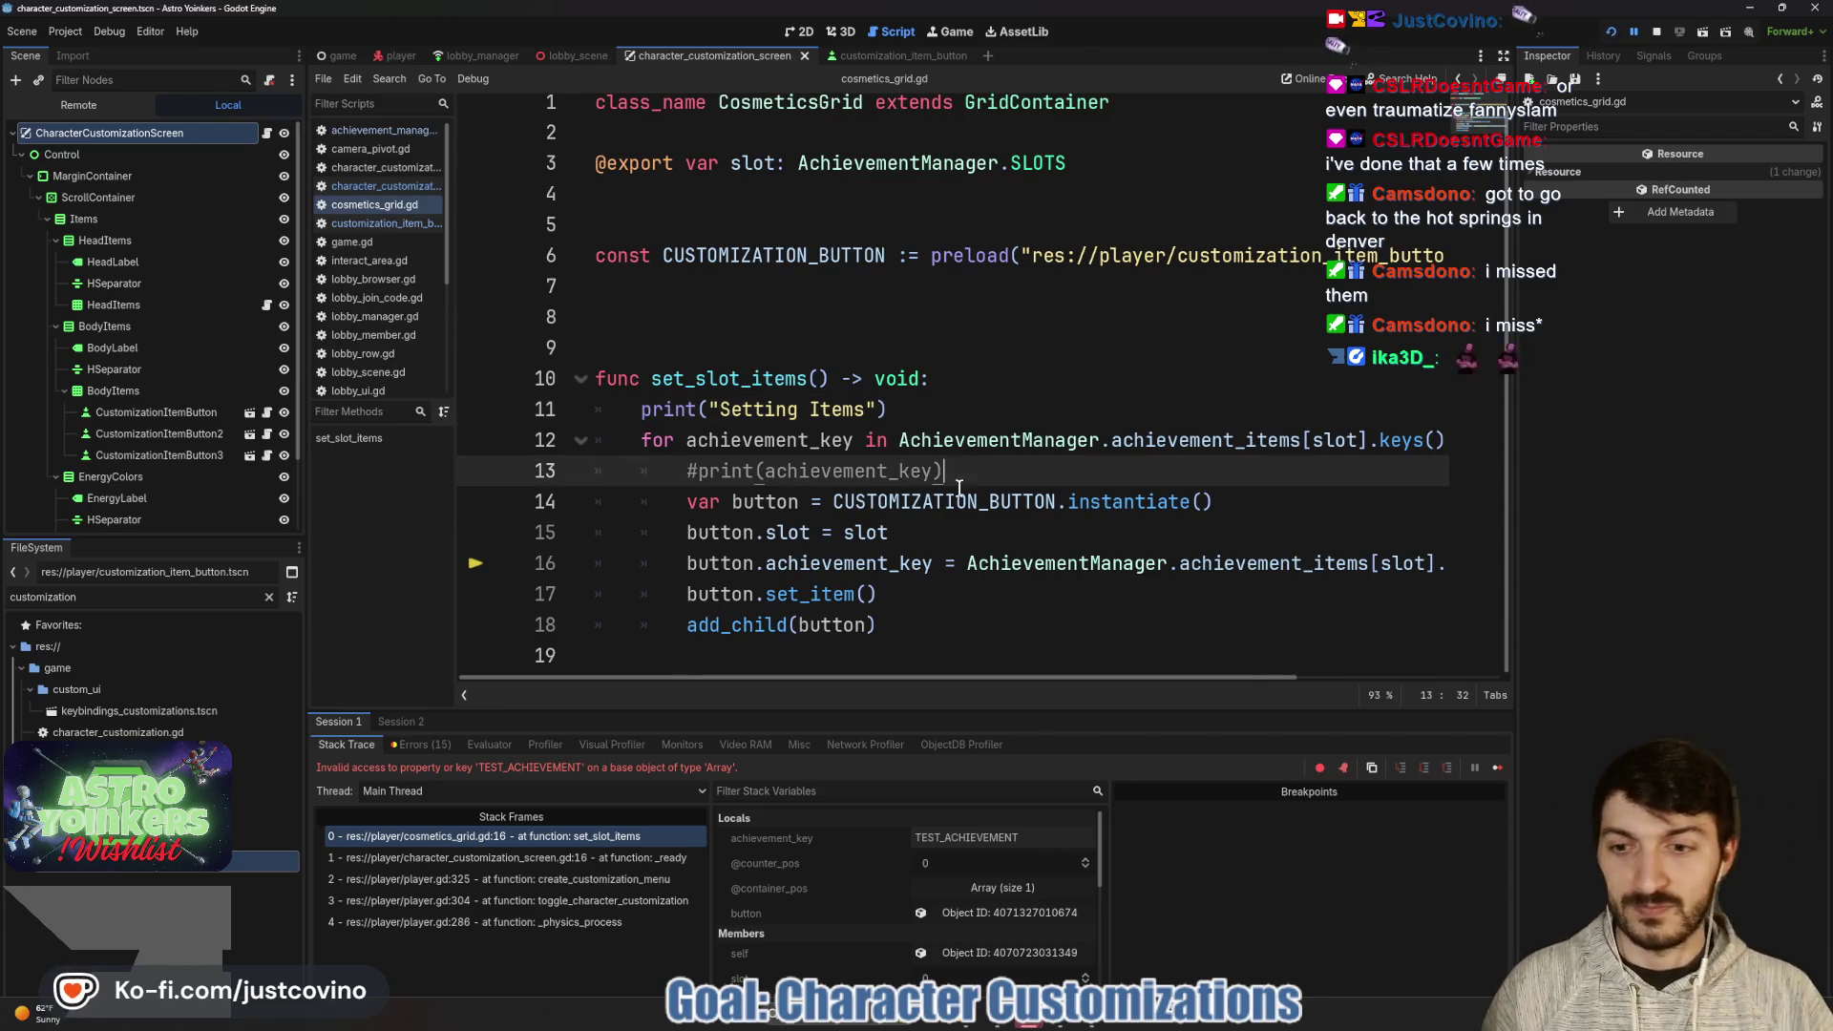
{"action": "mouse_move", "coordinate": [905, 566]}
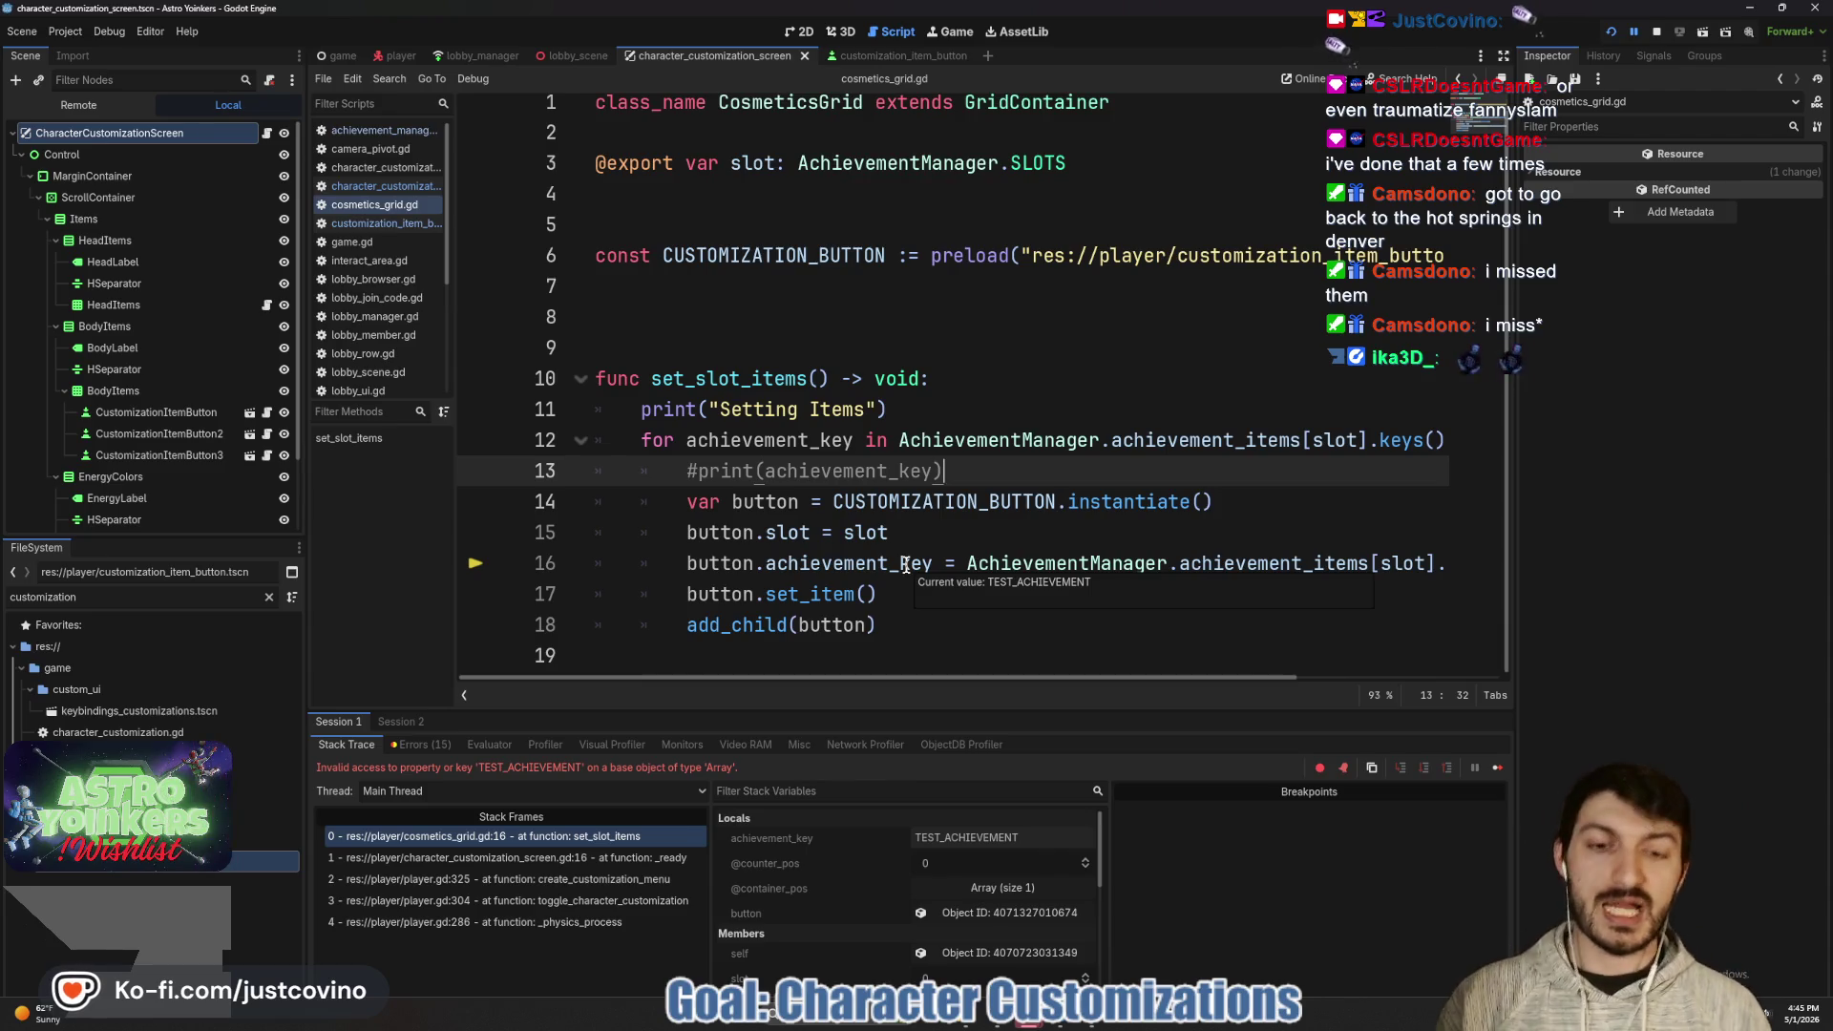
{"action": "left_click", "coordinate": [855, 565]}
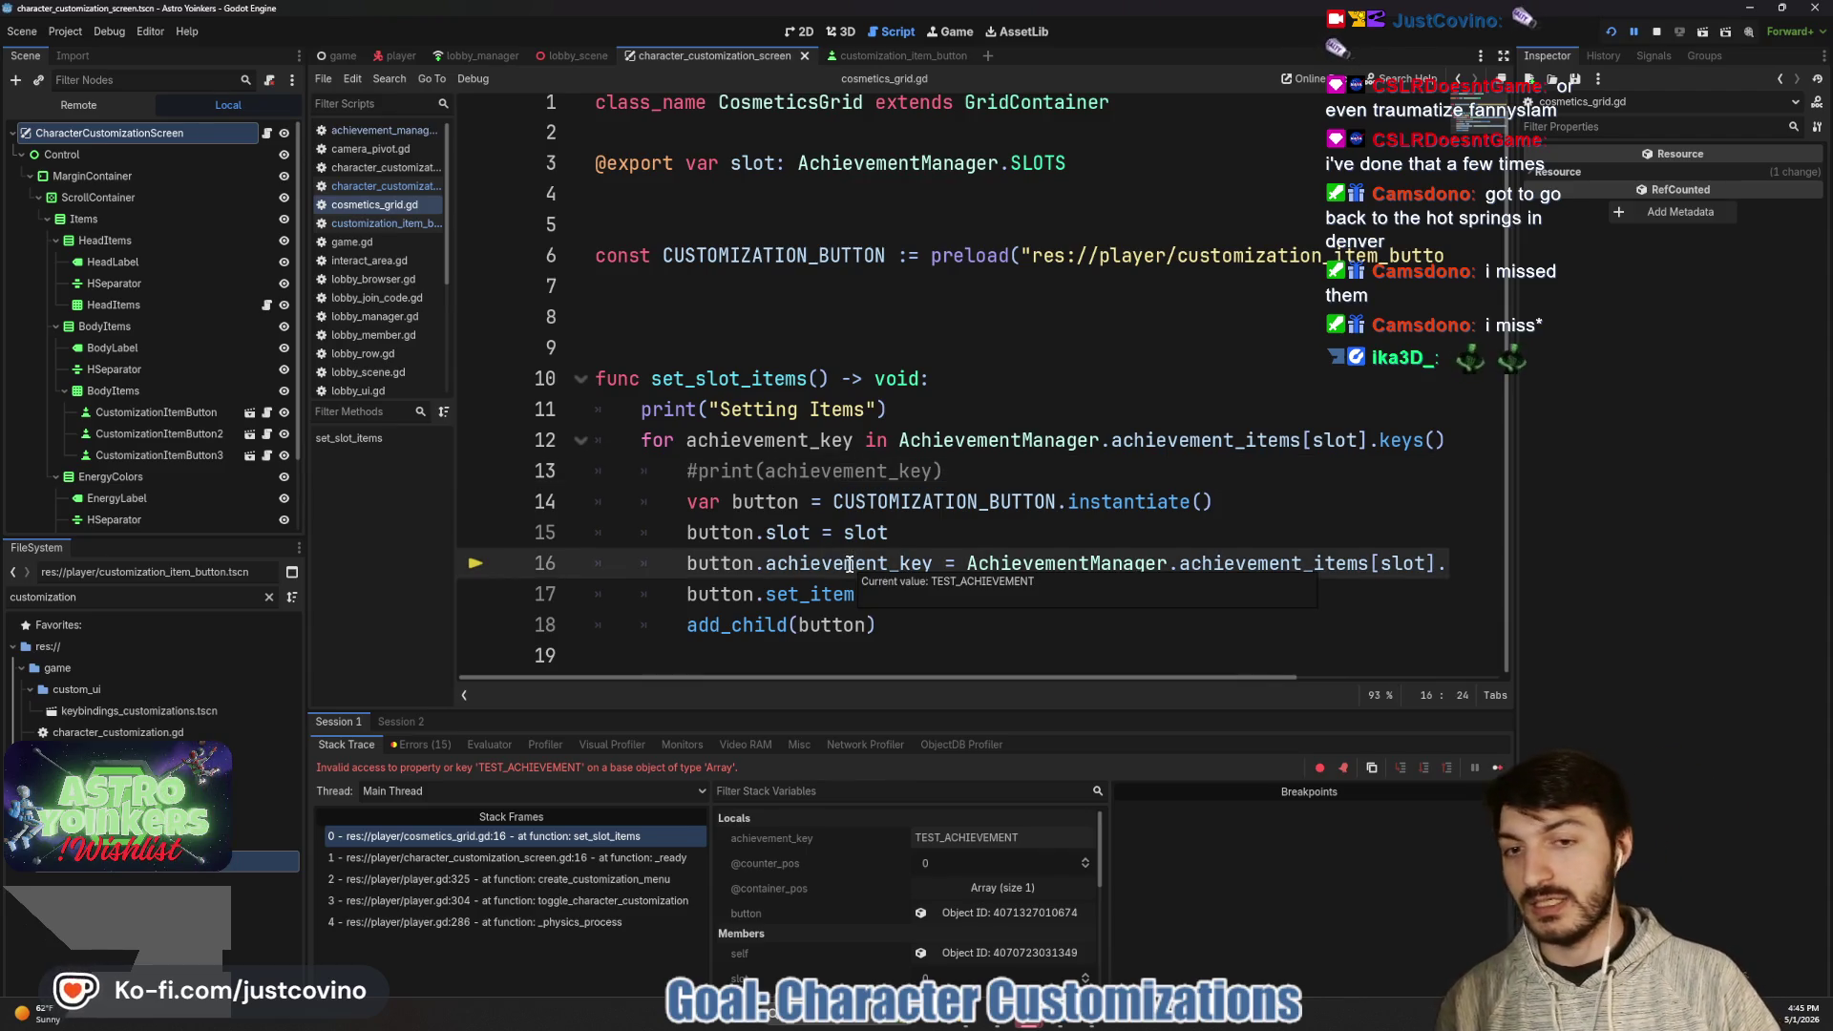
{"action": "mouse_move", "coordinate": [844, 567]}
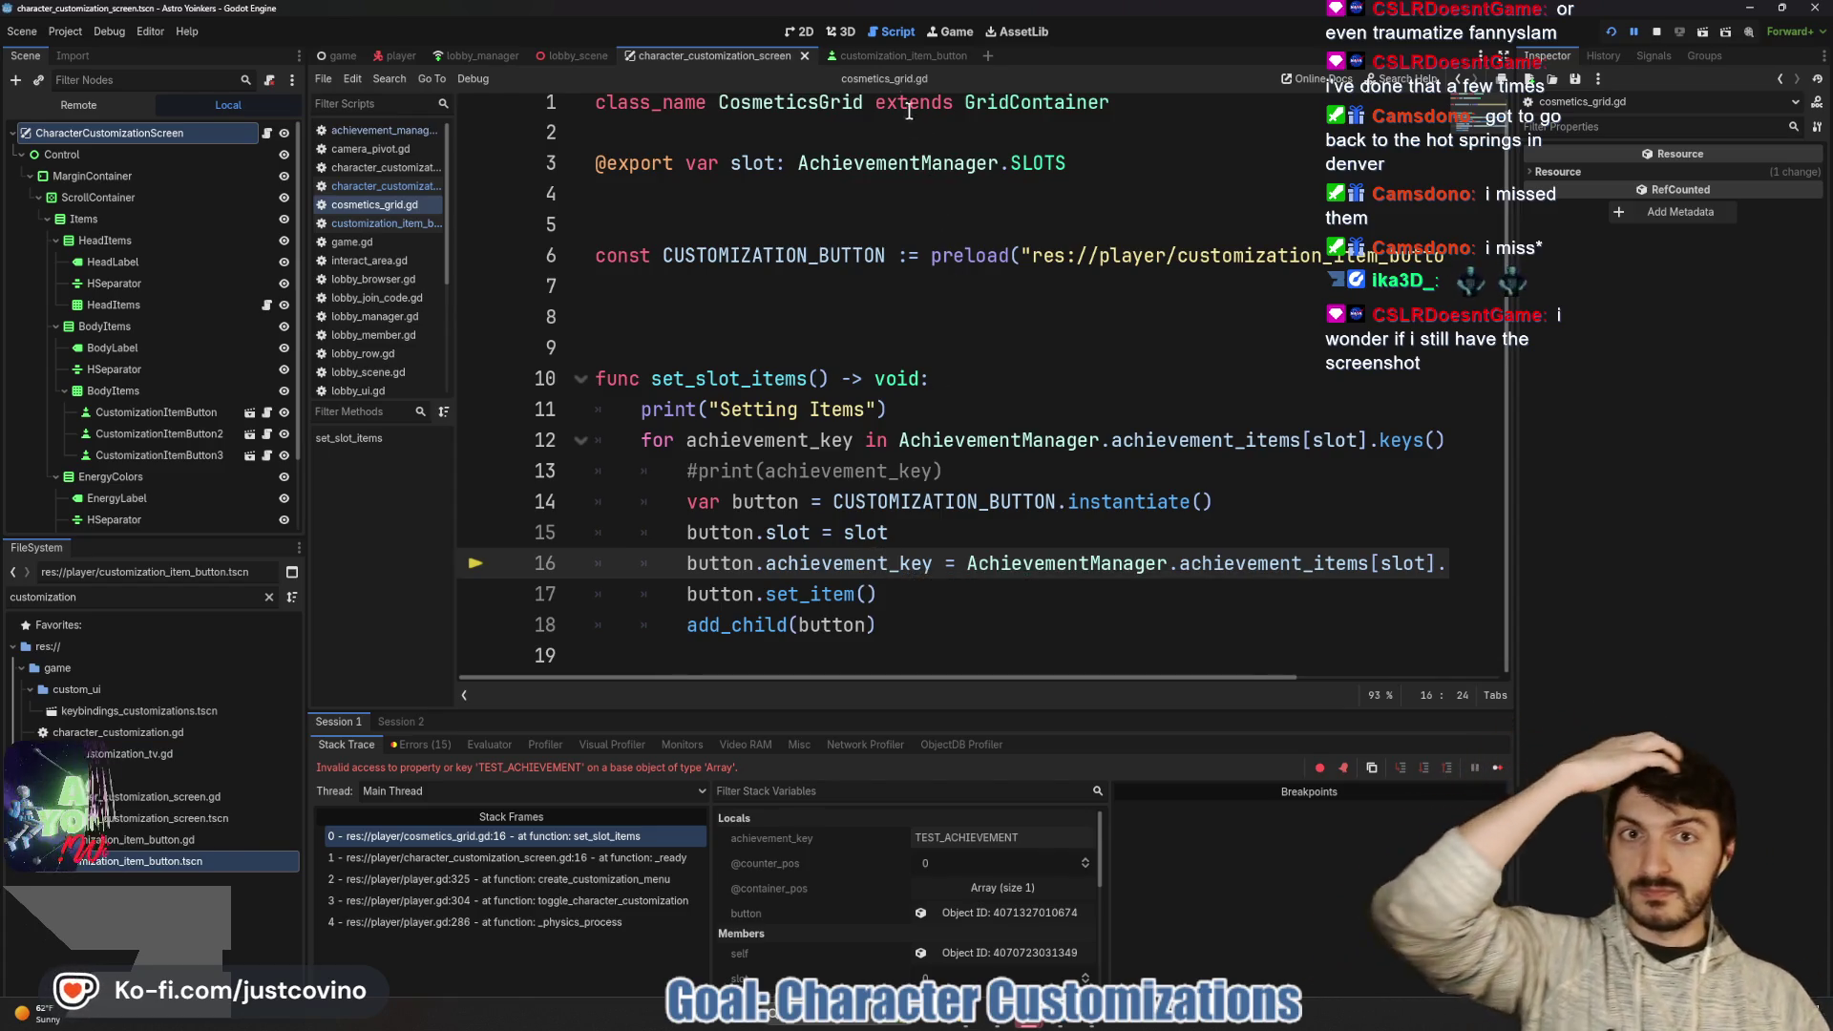
{"action": "left_click", "coordinate": [890, 54]}
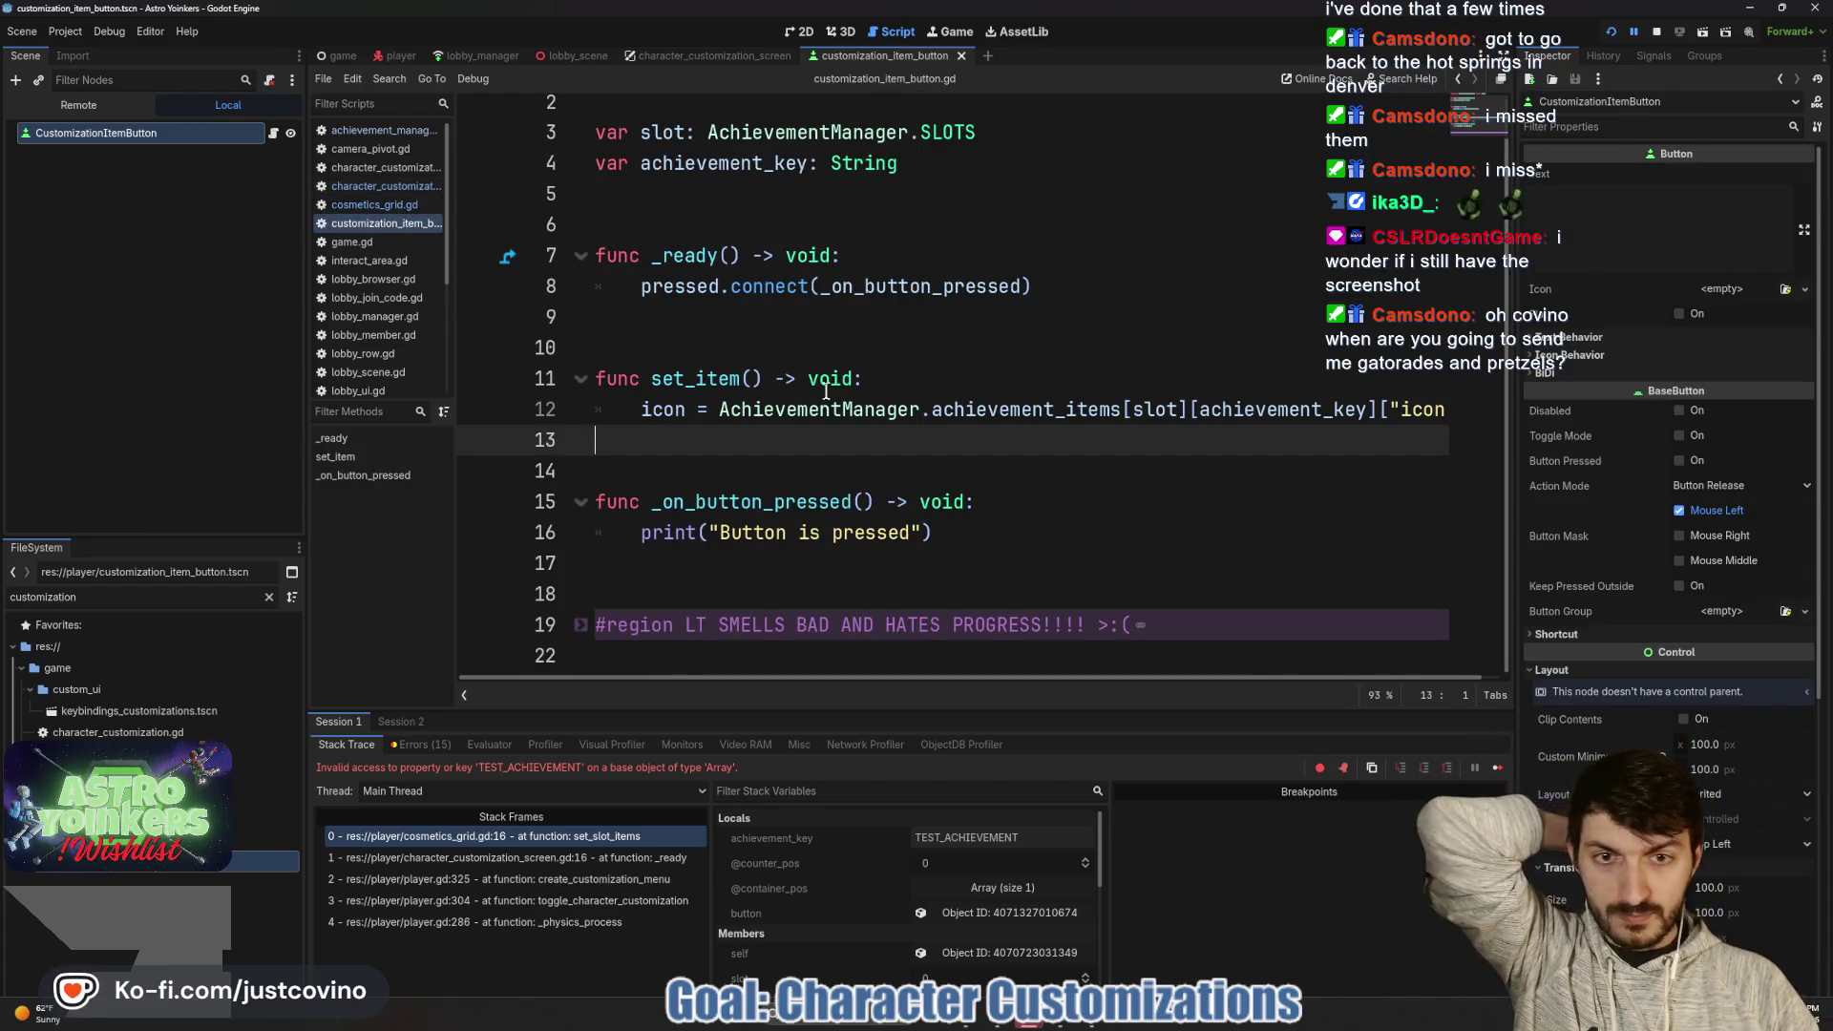
- Wrap line 12's icon lookup in customization_item_button.gd in load() and save
{"action": "scroll", "coordinate": [1081, 438], "scroll_direction": "right", "scroll_amount": 1}
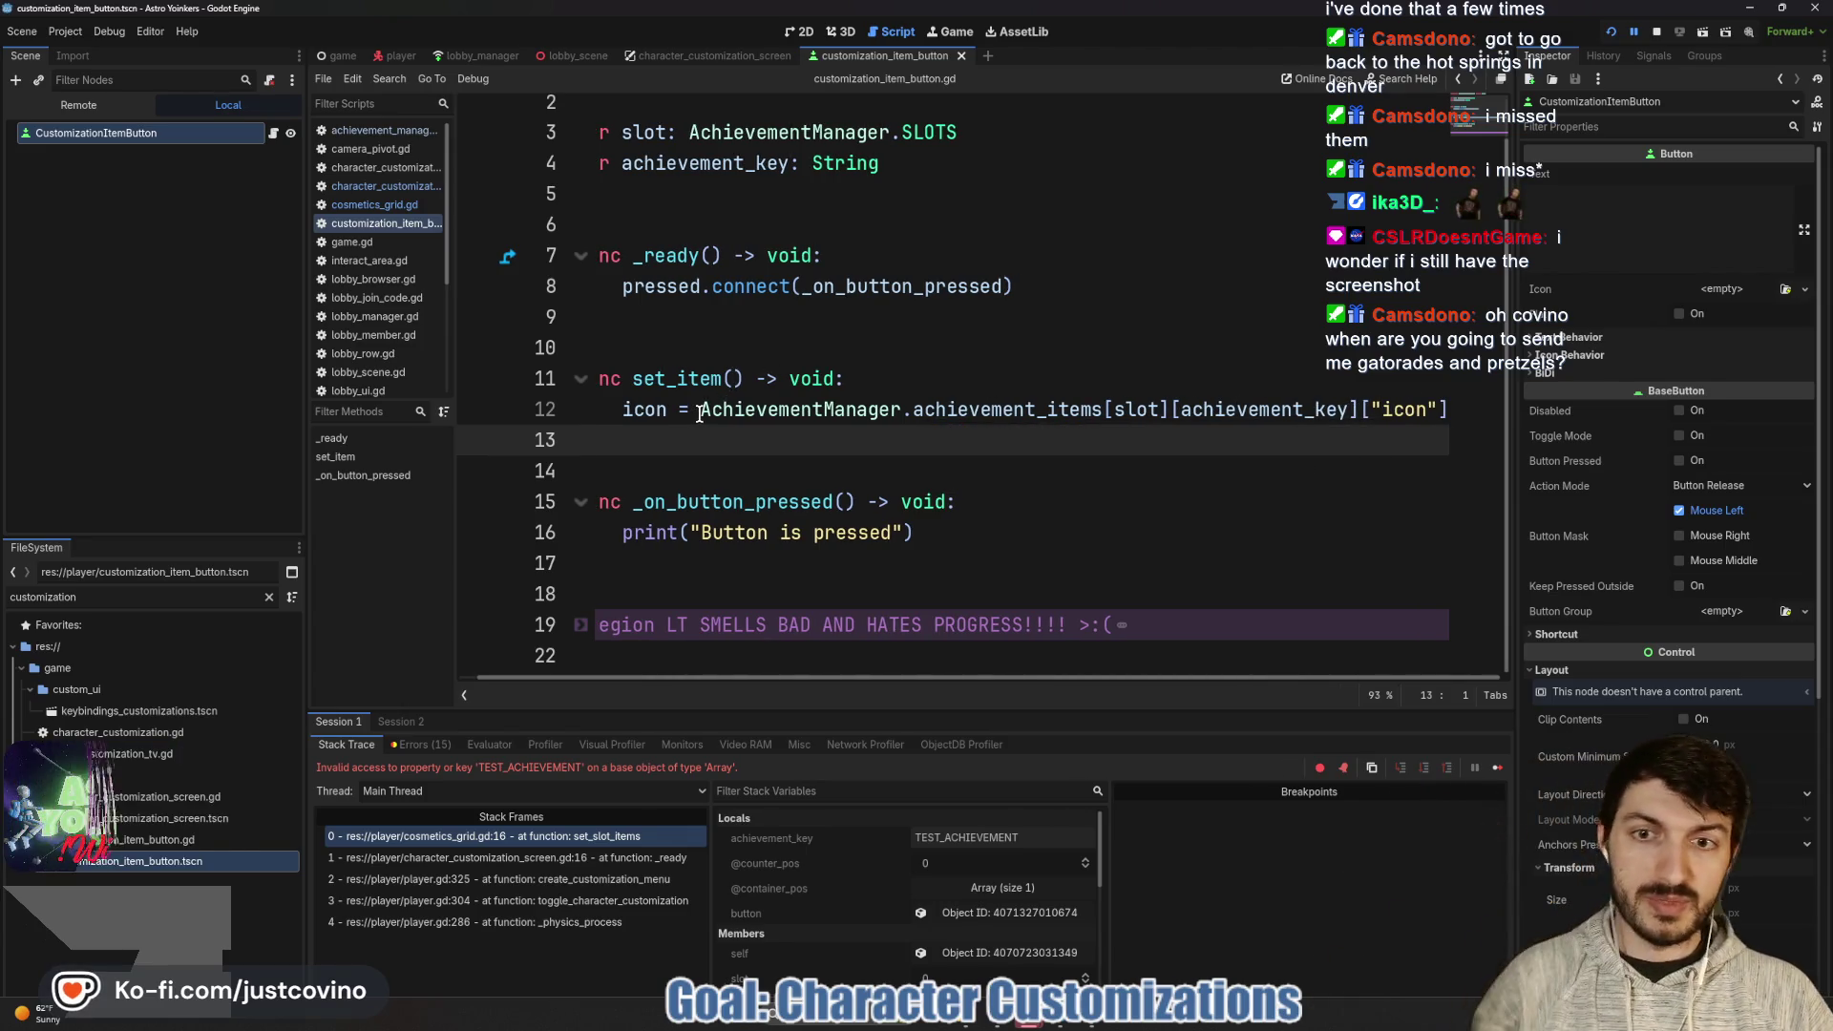
{"action": "left_click_drag", "start_coordinate": [700, 413], "coordinate": [1461, 406]}
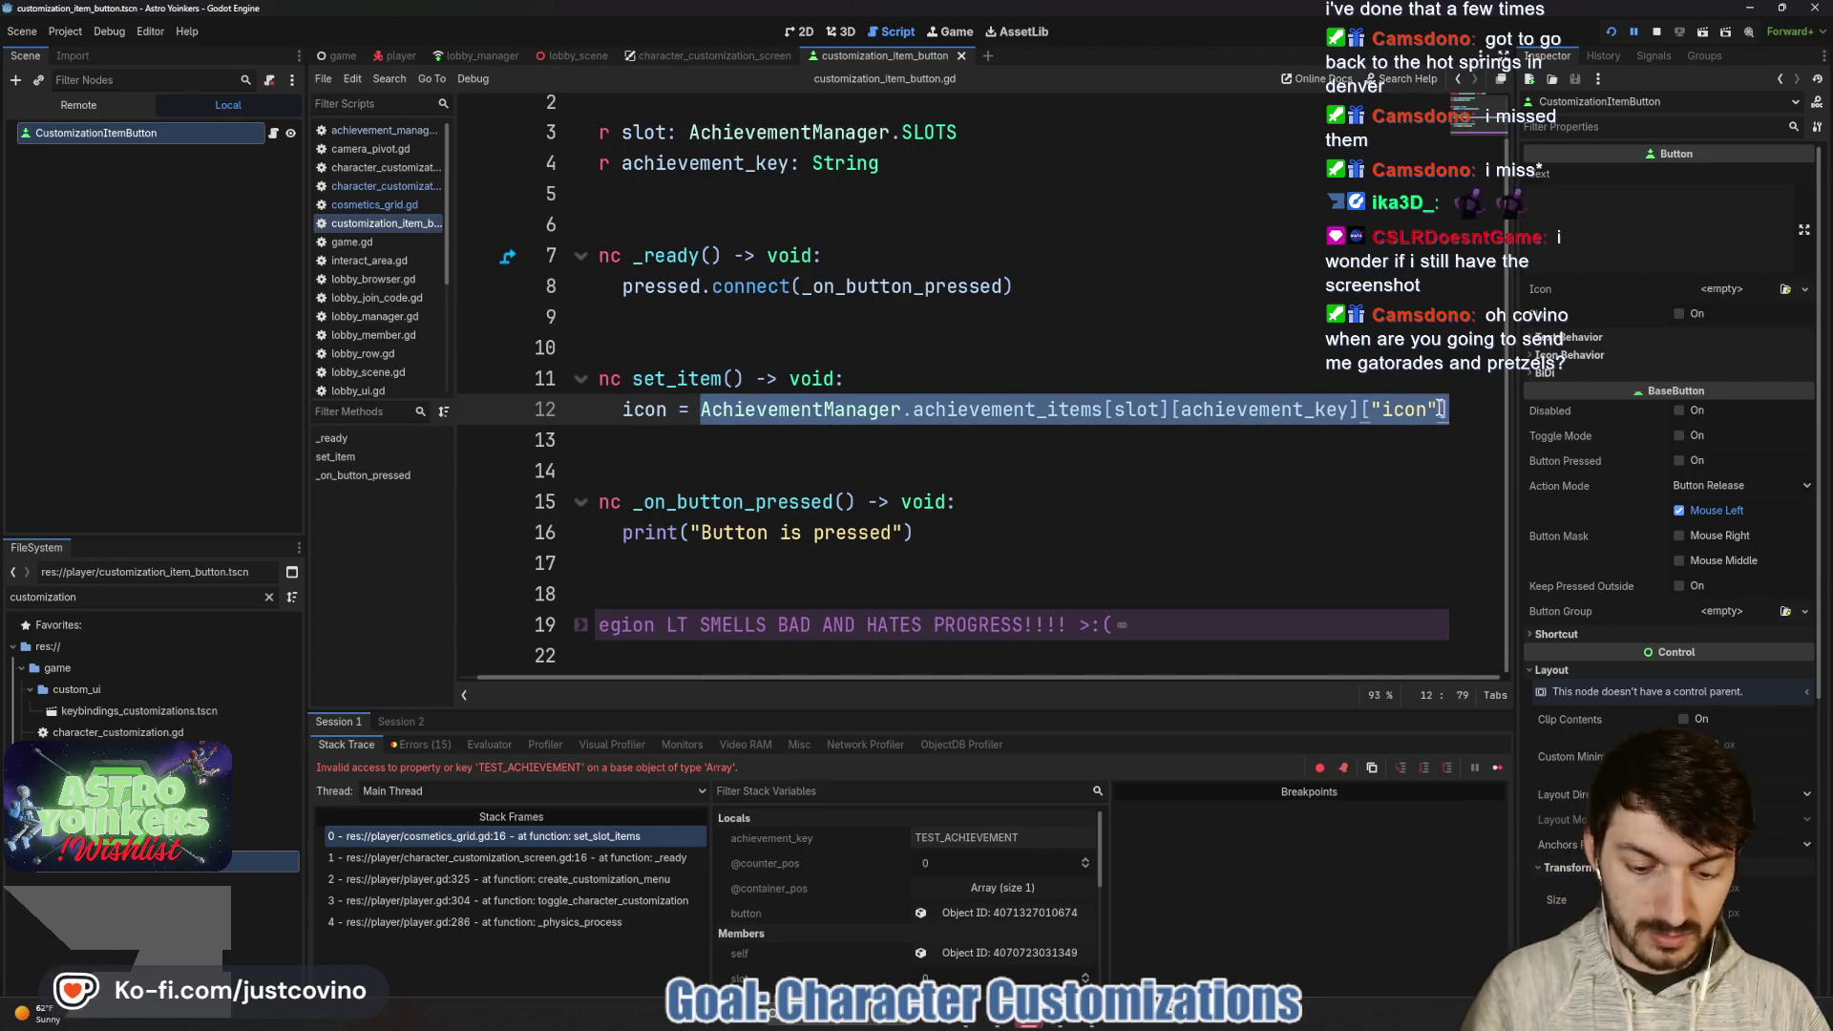
{"action": "type", "text": "("}
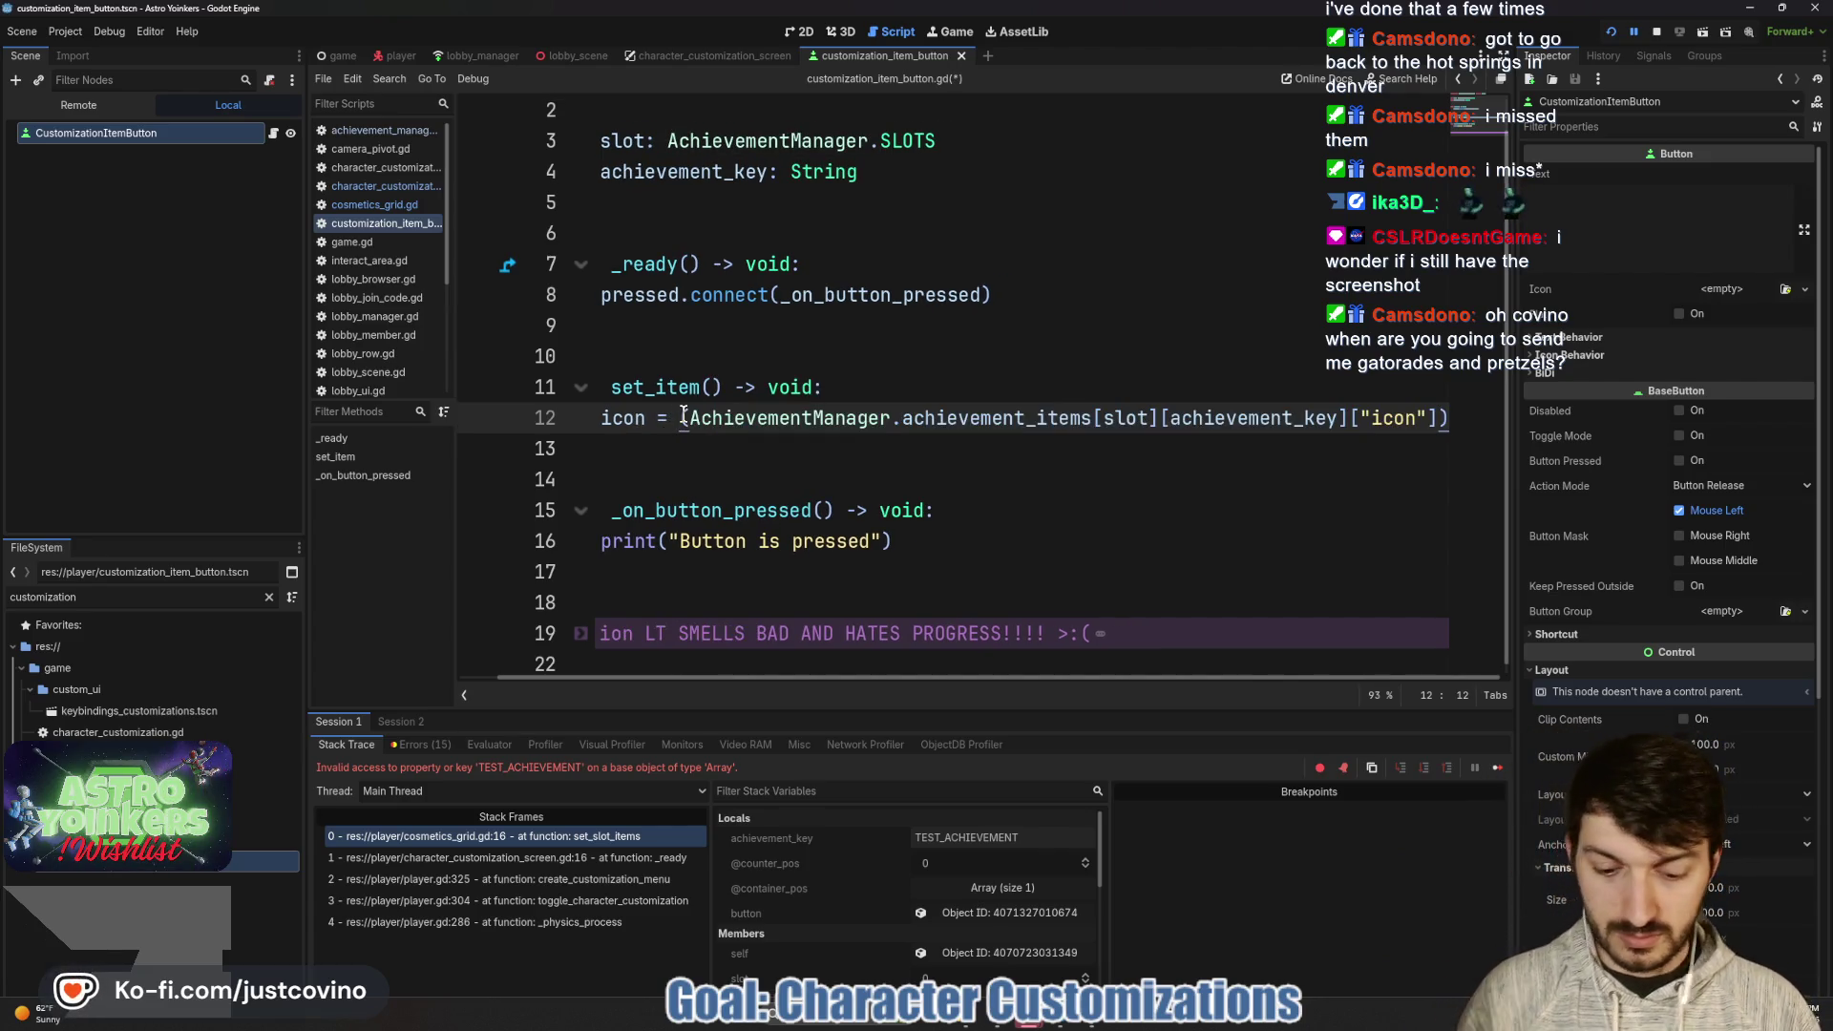
{"action": "type", "text": "load"}
{"action": "left_click", "coordinate": [843, 382]}
{"action": "key", "text": "ctrl+s"}
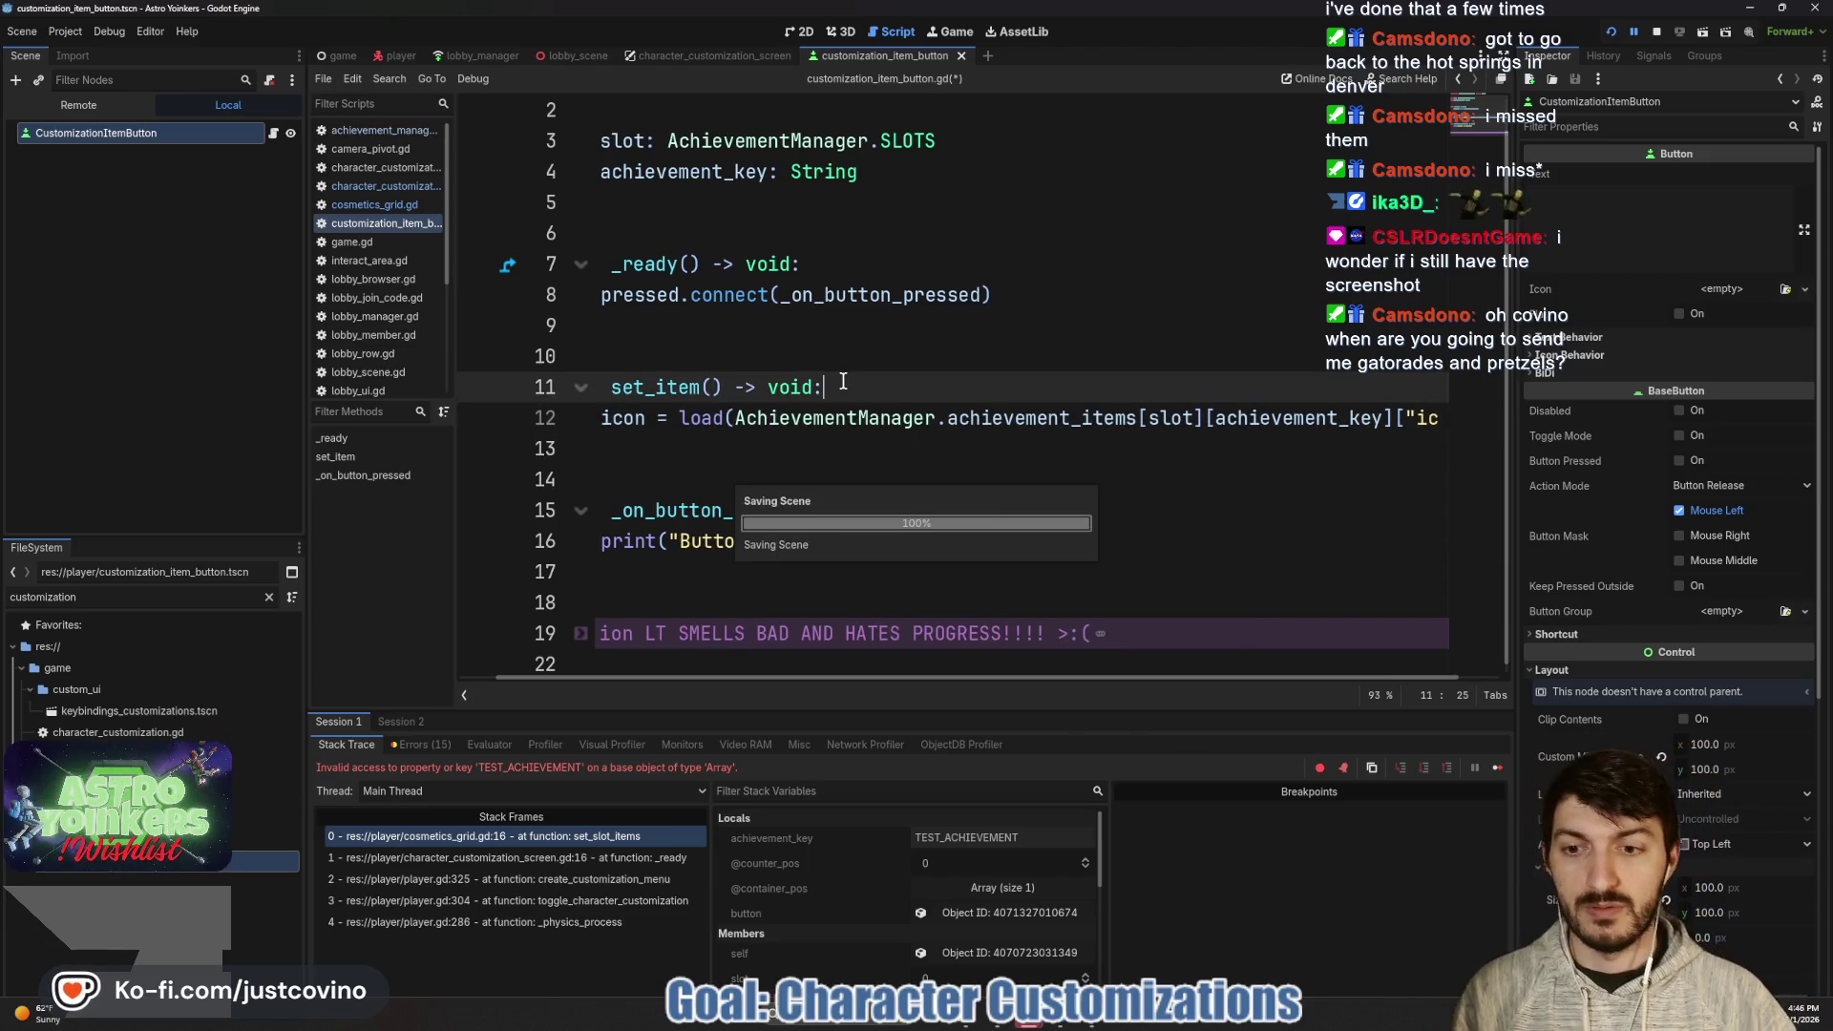
- Uncomment line 13 to print achievement_items[slot].keys()[achievement_key], then rerun the game
{"action": "left_click", "coordinate": [546, 834]}
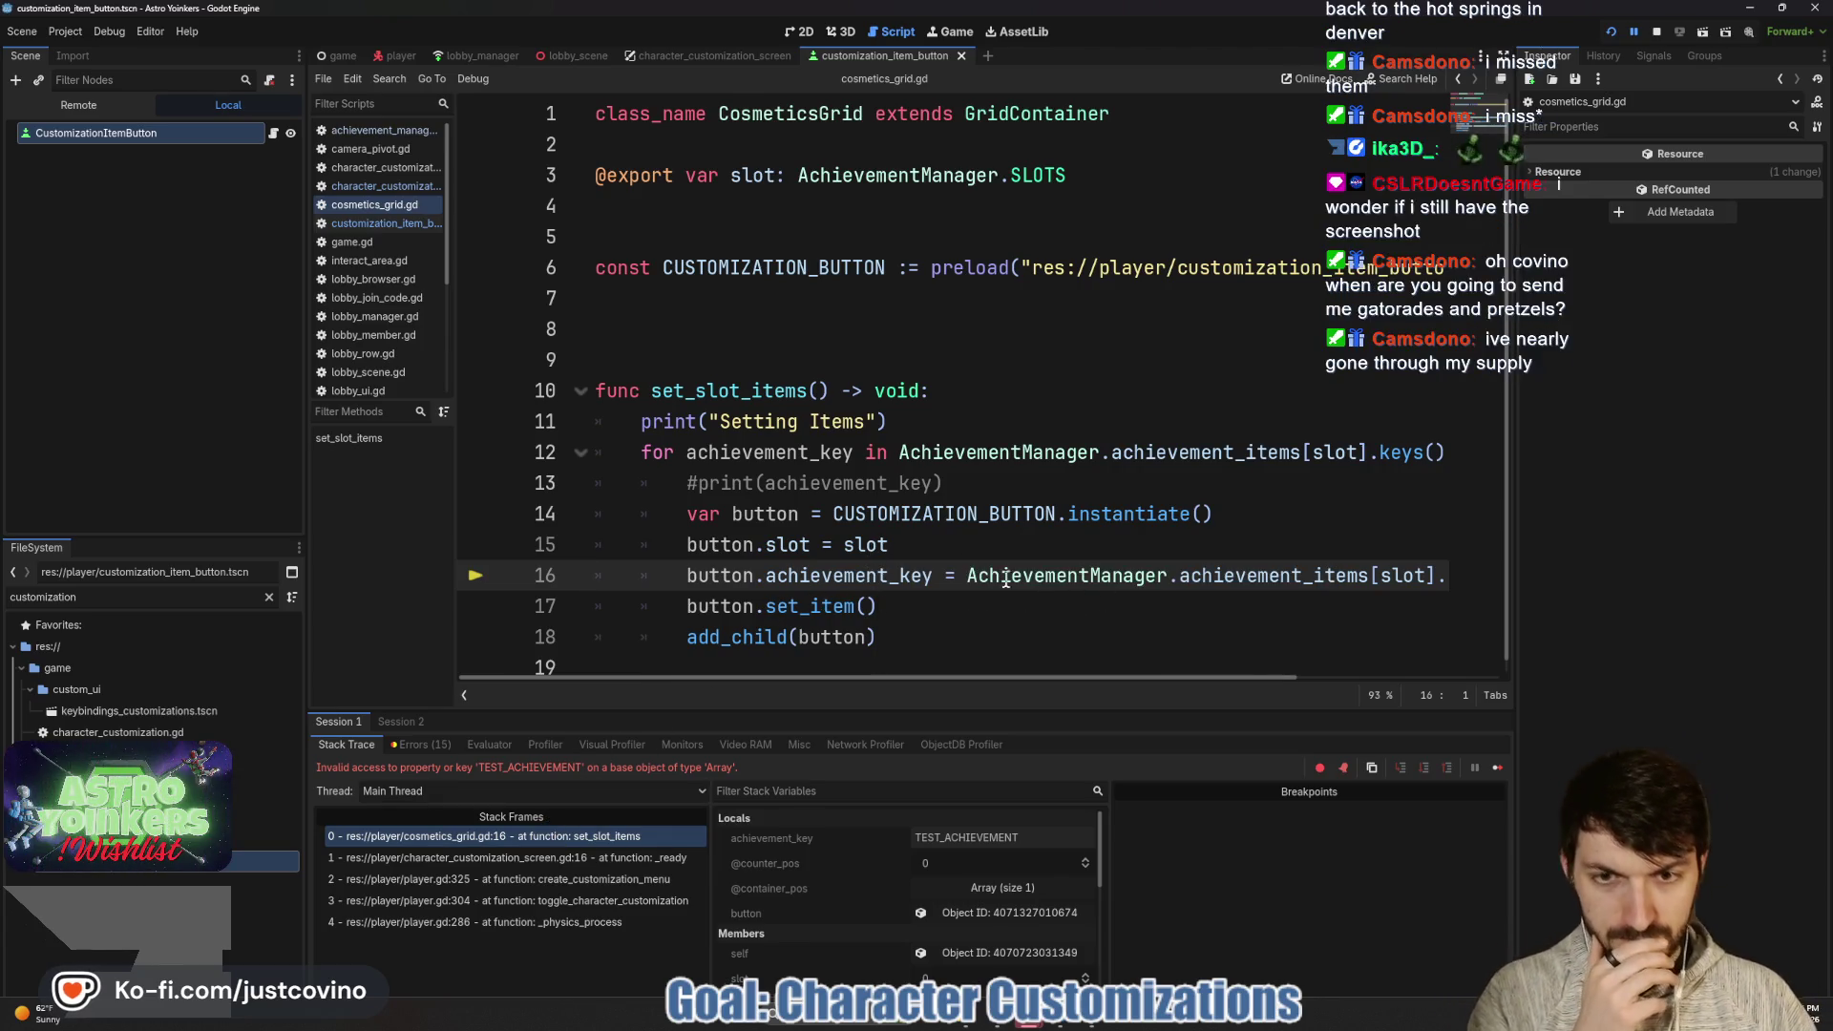
{"action": "mouse_move", "coordinate": [967, 576]}
{"action": "left_mouse_down"}
{"action": "mouse_move", "coordinate": [1494, 573]}
{"action": "mouse_move", "coordinate": [1436, 565]}
{"action": "left_mouse_up"}
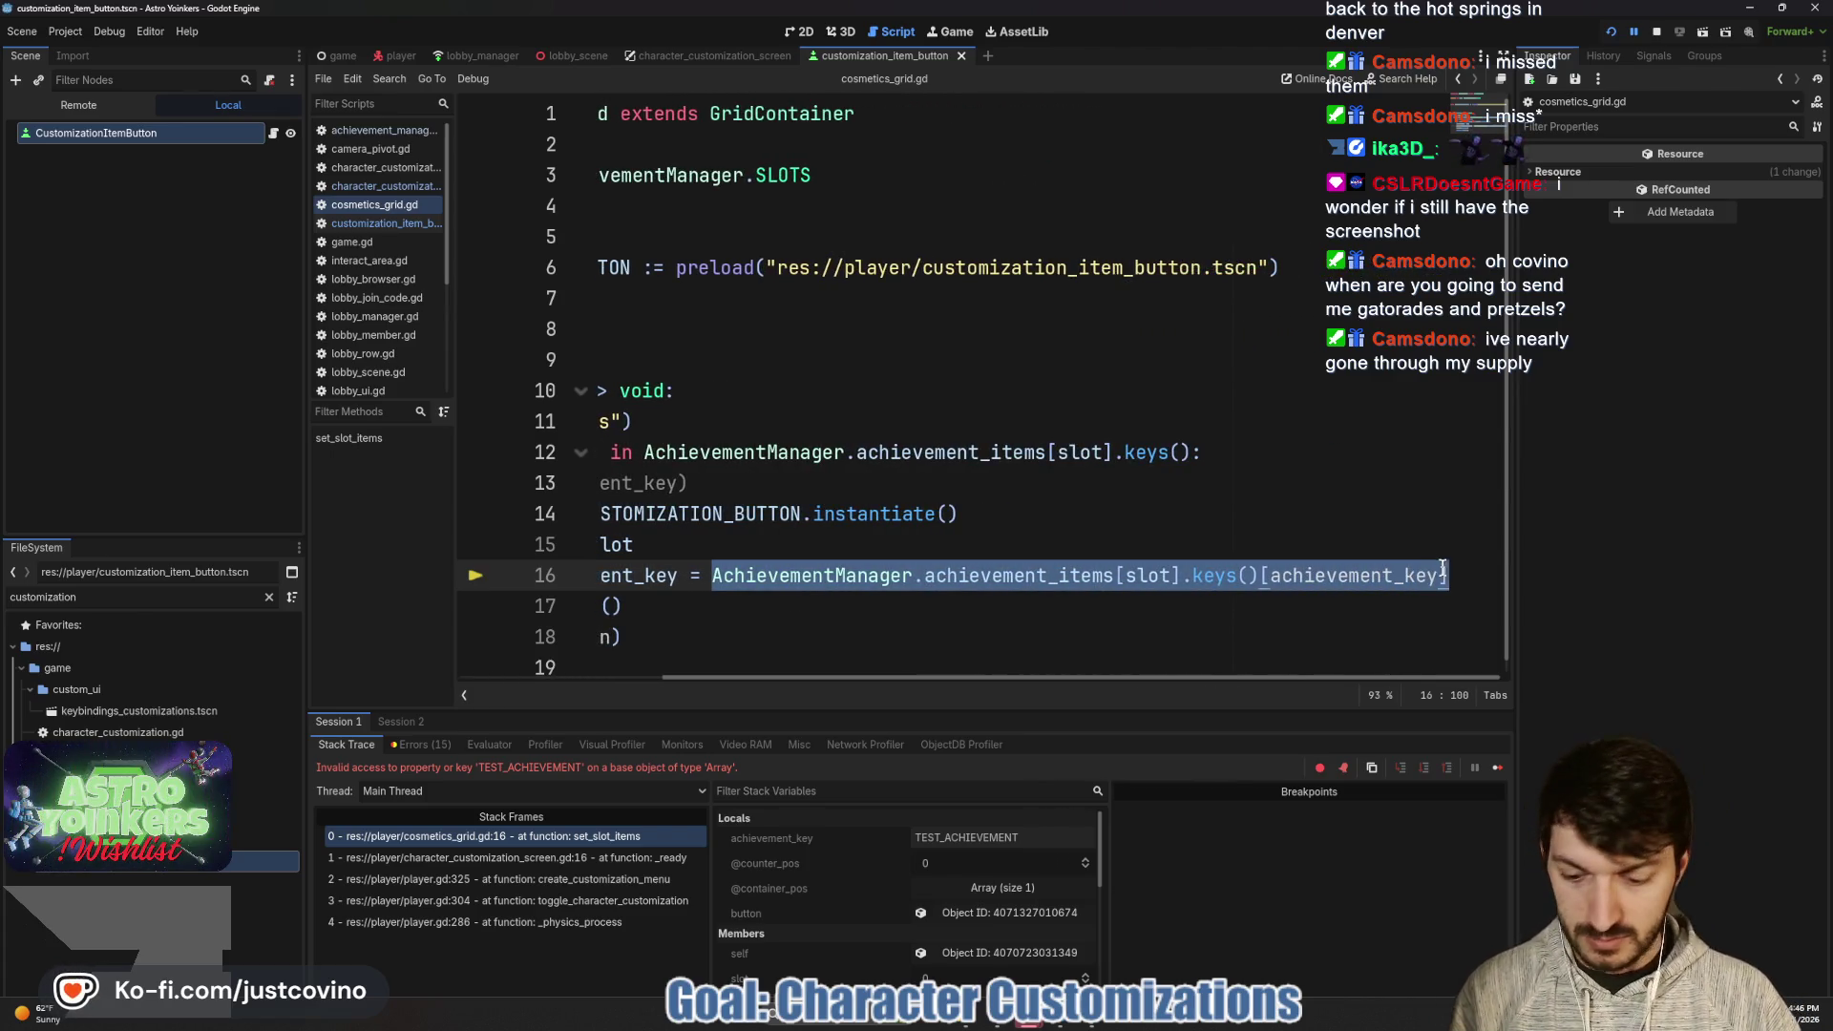
{"action": "scroll", "coordinate": [1203, 523], "scroll_direction": "left", "scroll_amount": 5}
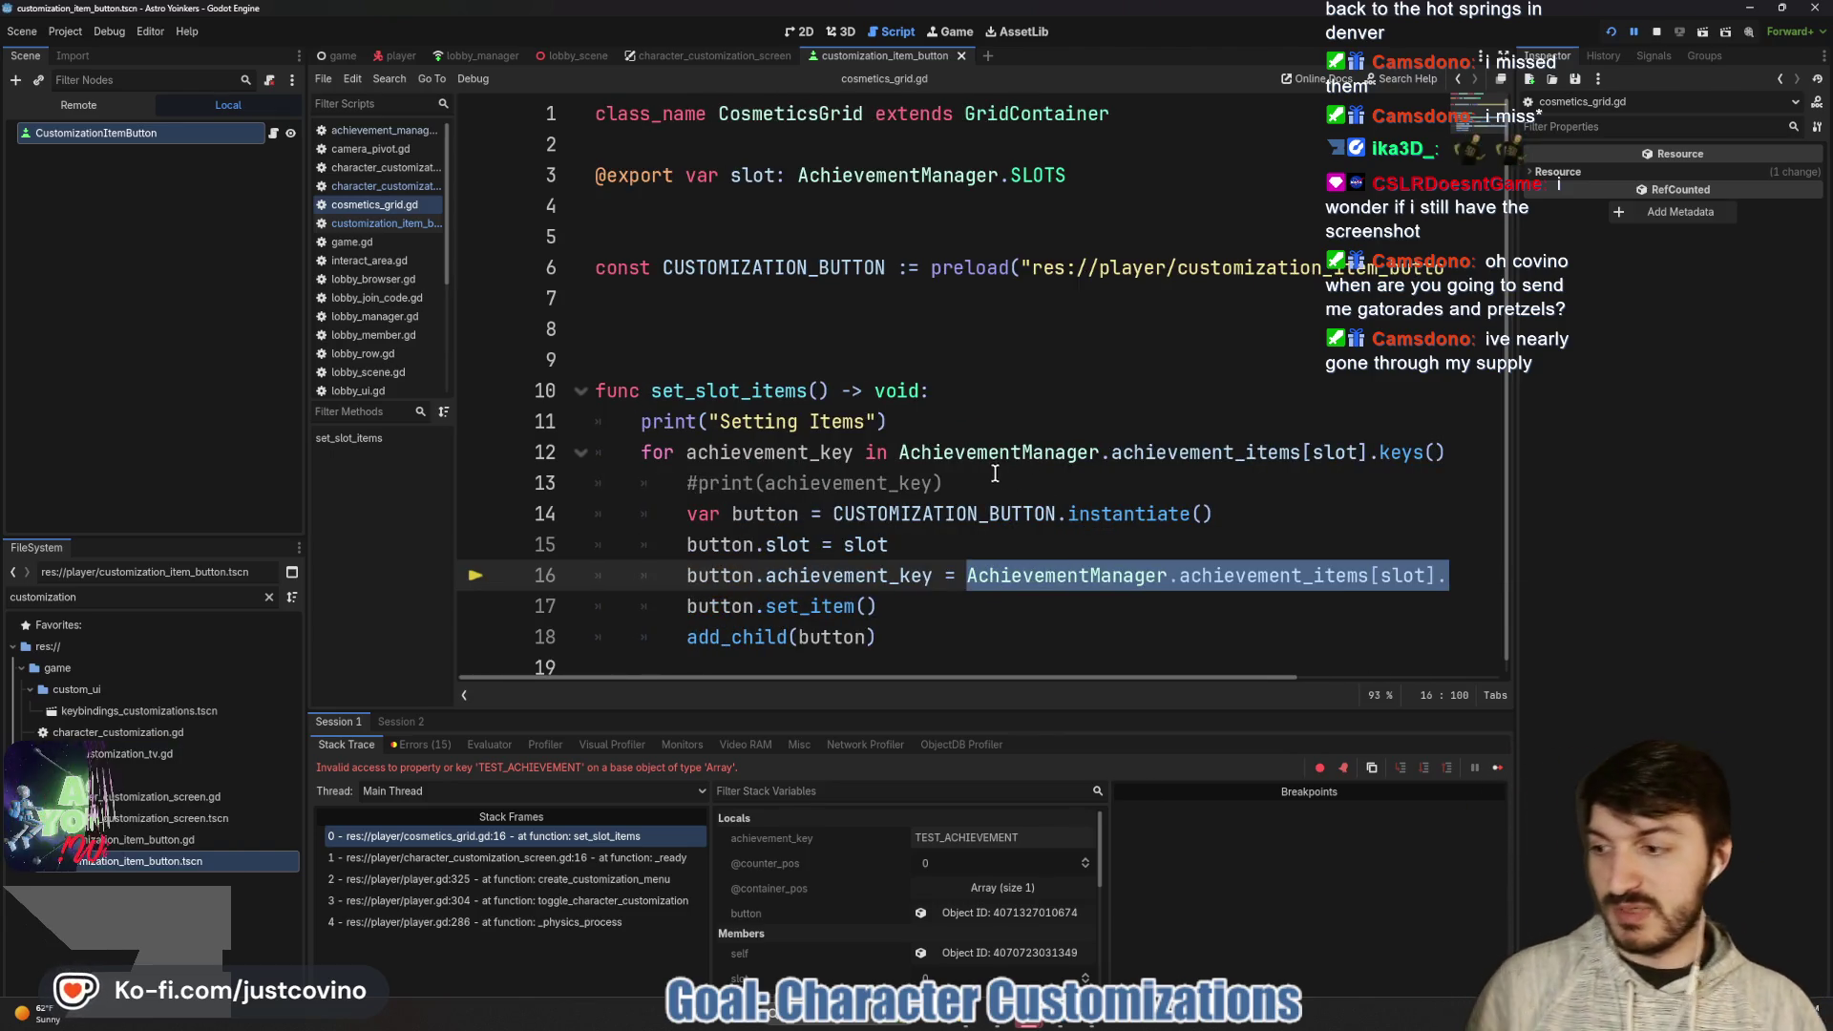
{"action": "left_click", "coordinate": [700, 484]}
{"action": "key", "text": "BackSpace"}
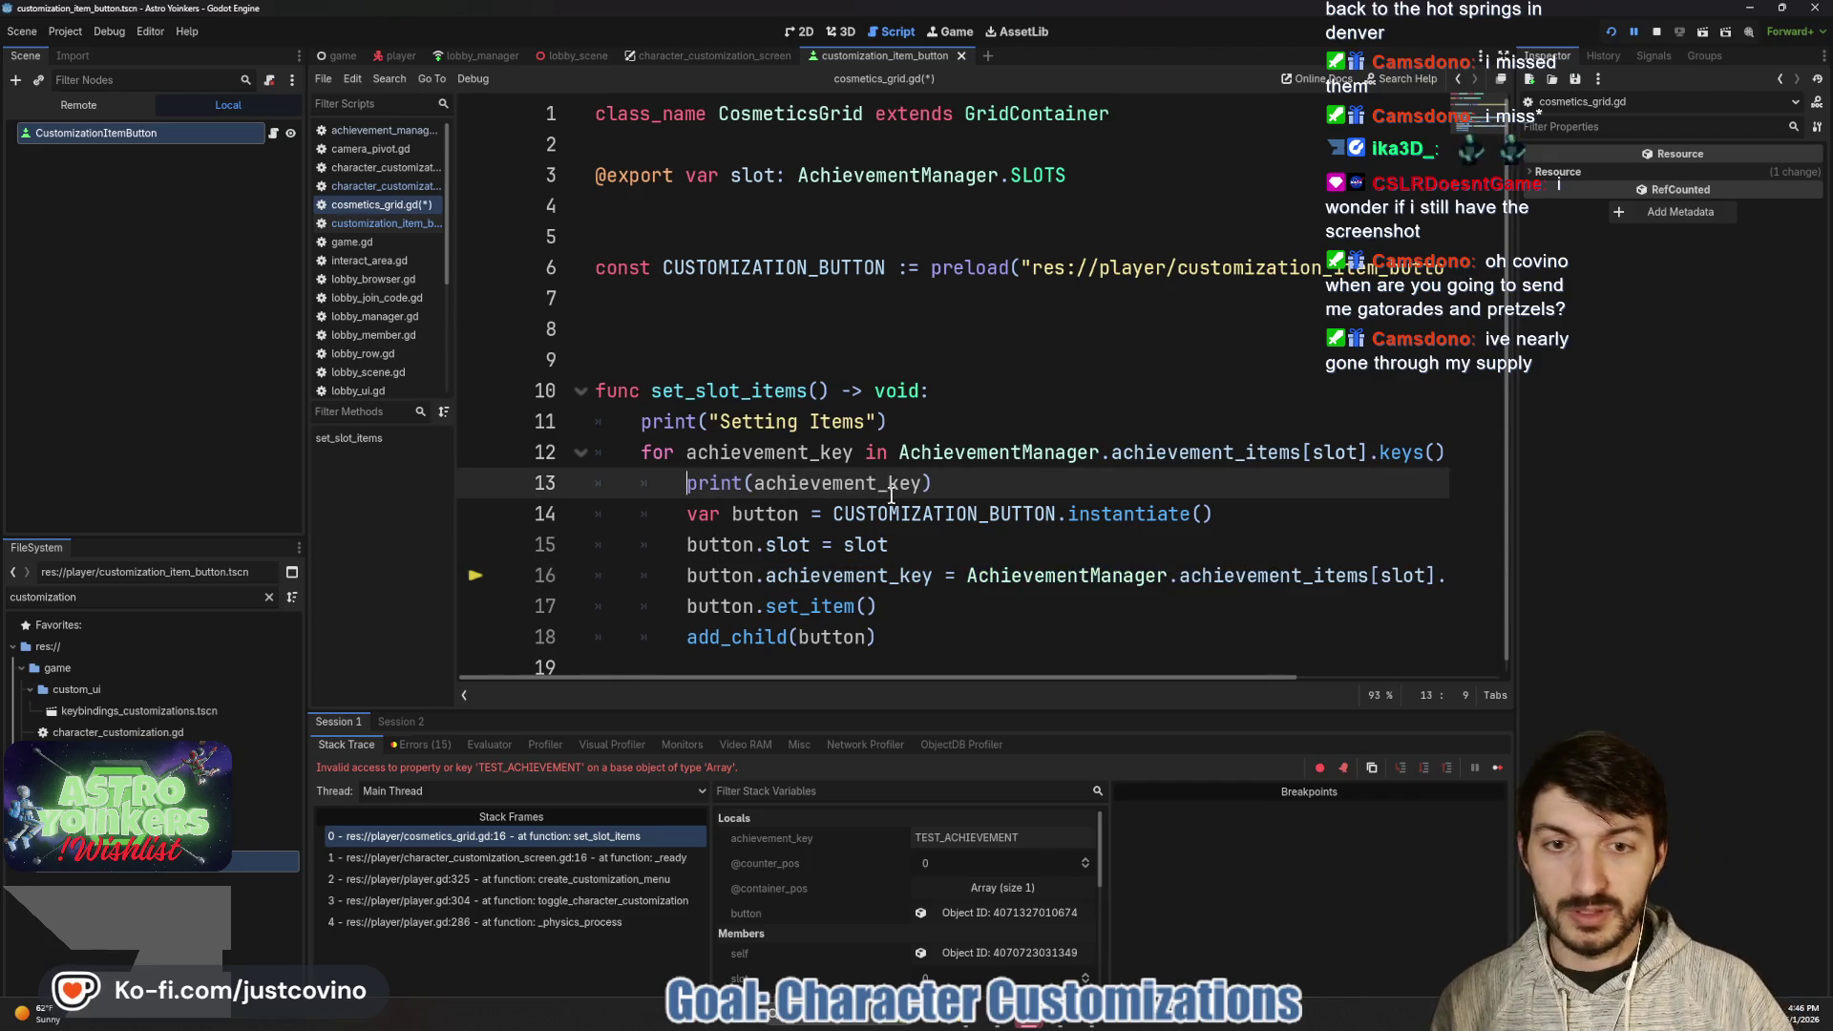
{"action": "left_click_drag", "start_coordinate": [924, 483], "coordinate": [754, 482]}
{"action": "type", "text": "AchievementManager.achievement_items[slot].keys()[achievement_key]"}
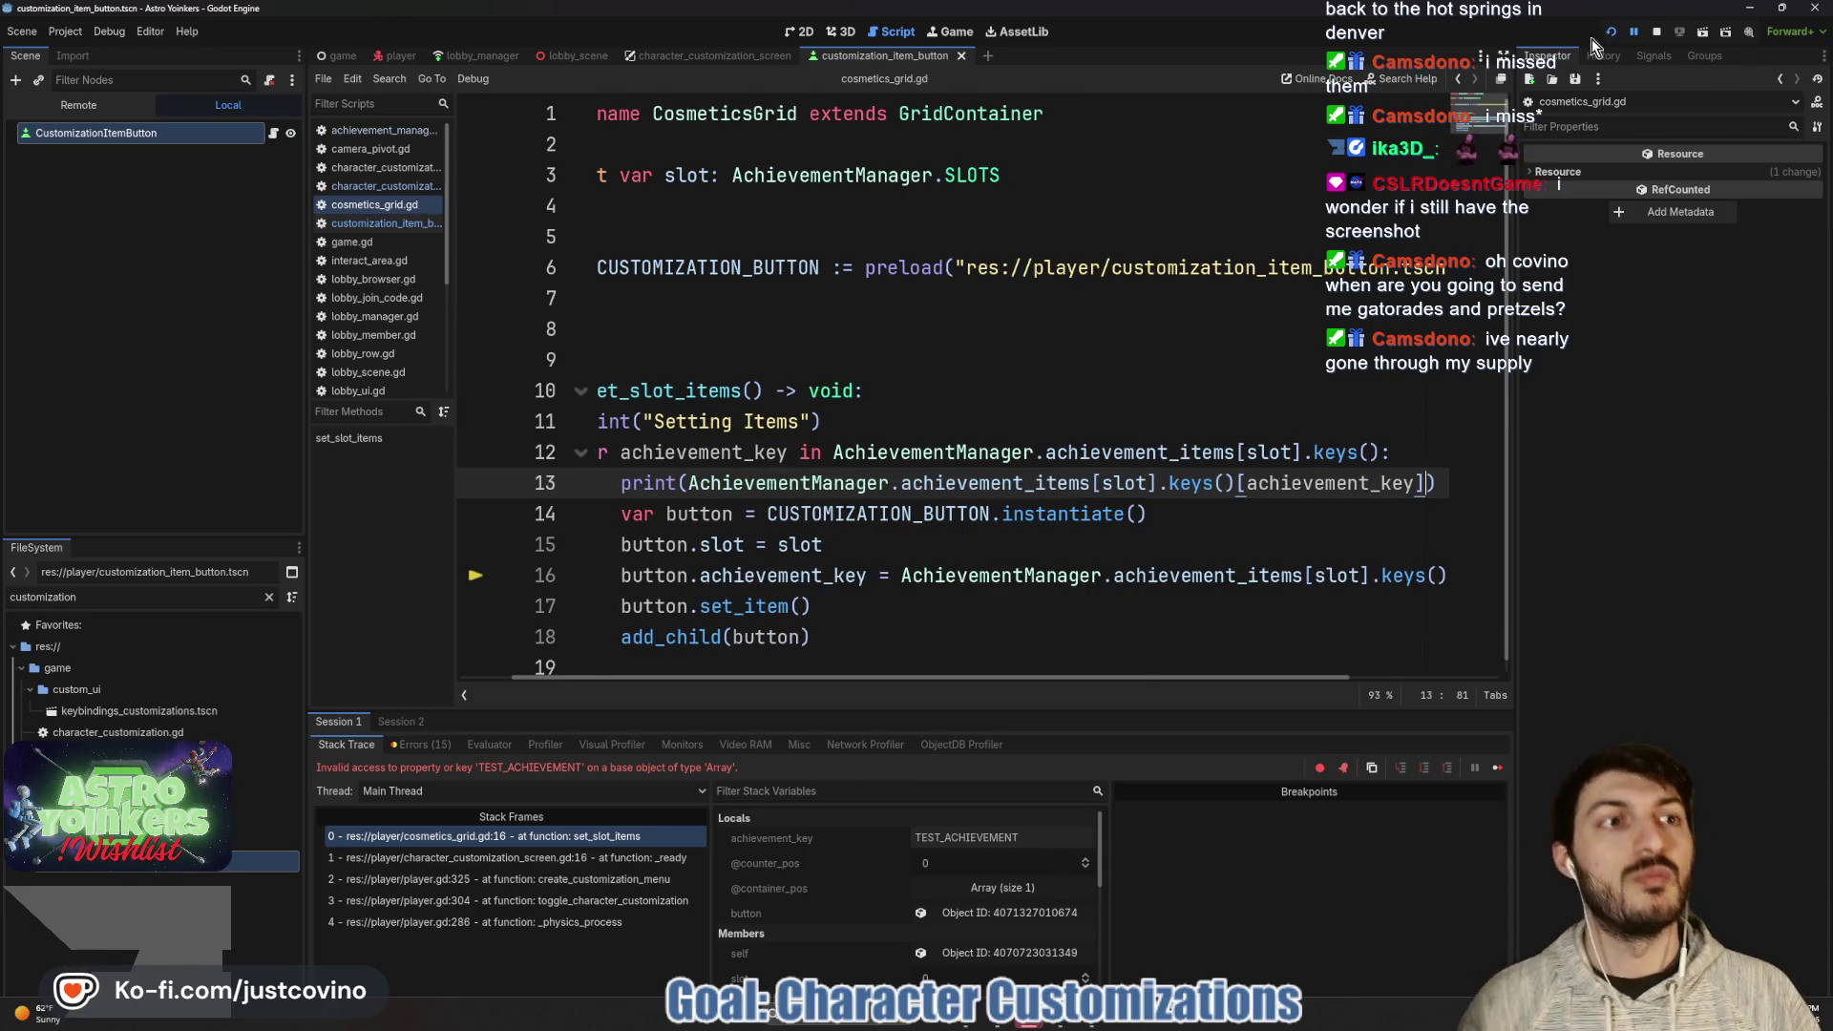
{"action": "left_click", "coordinate": [1649, 34]}
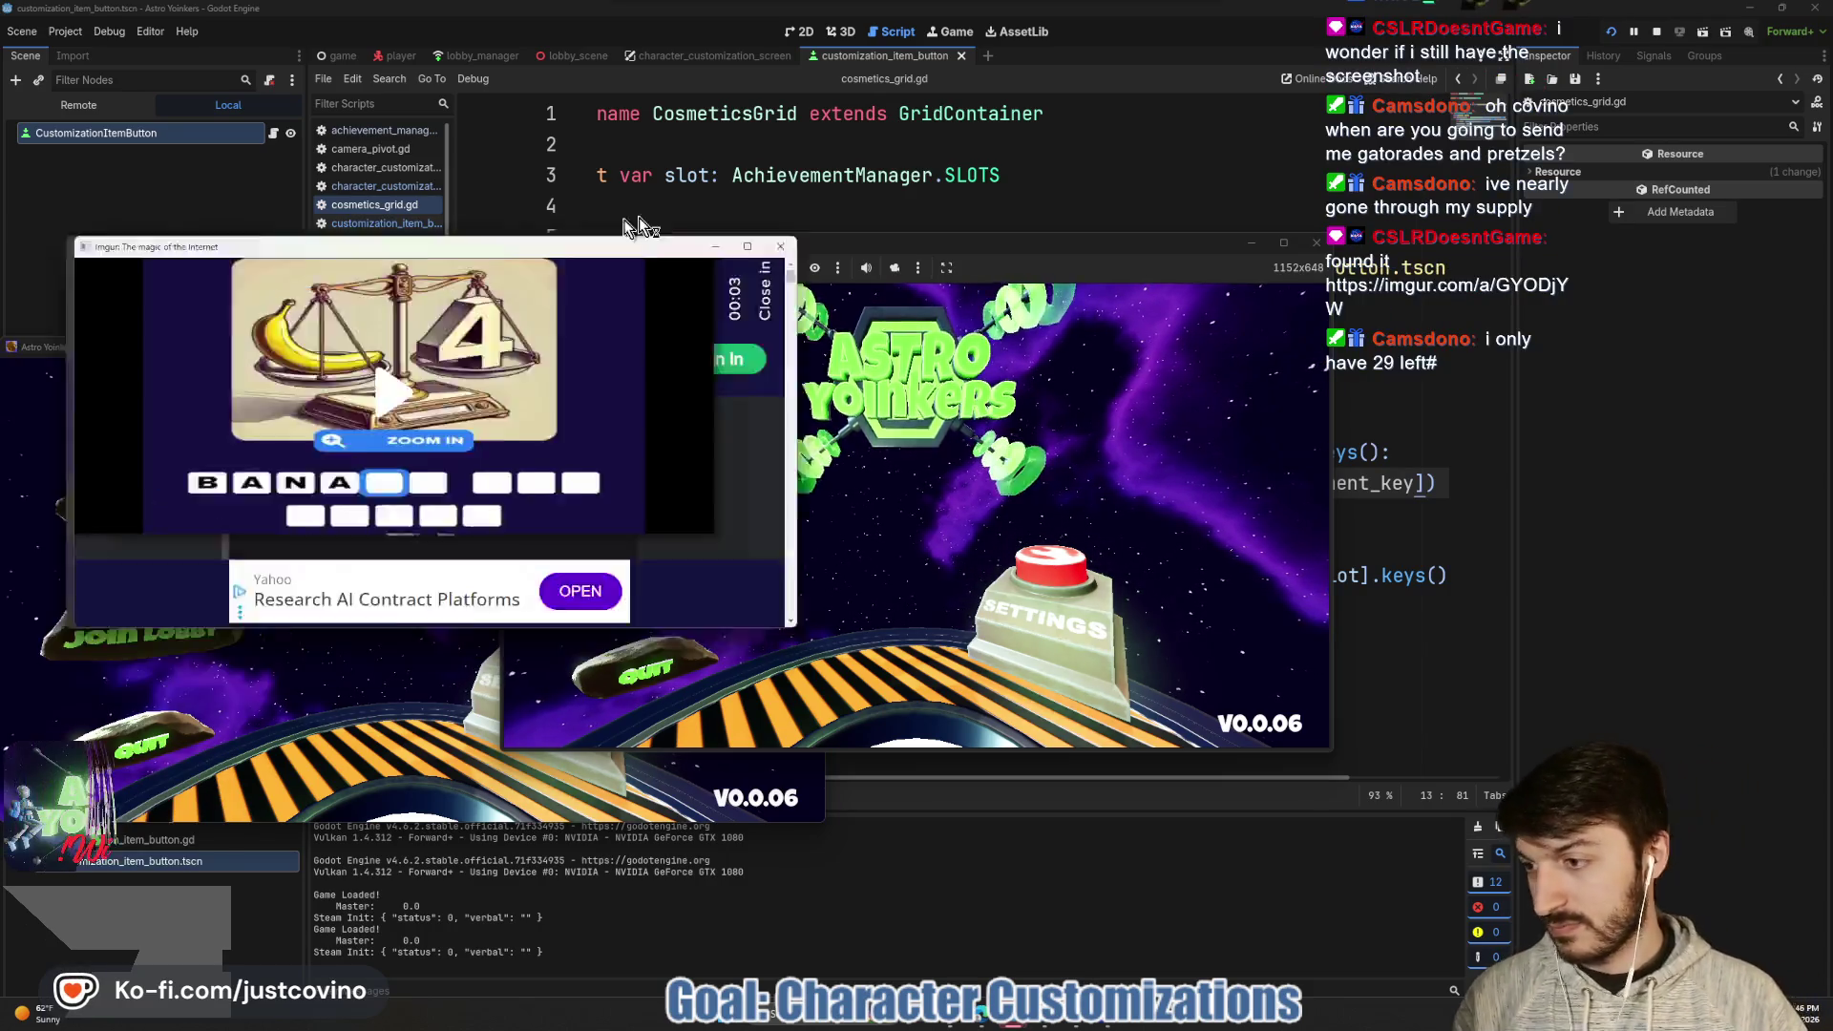
- Drag the Imgur window into view, enlarge it twice to see the screenshot, then close it
{"action": "left_click_drag", "start_coordinate": [630, 246], "coordinate": [767, 216]}
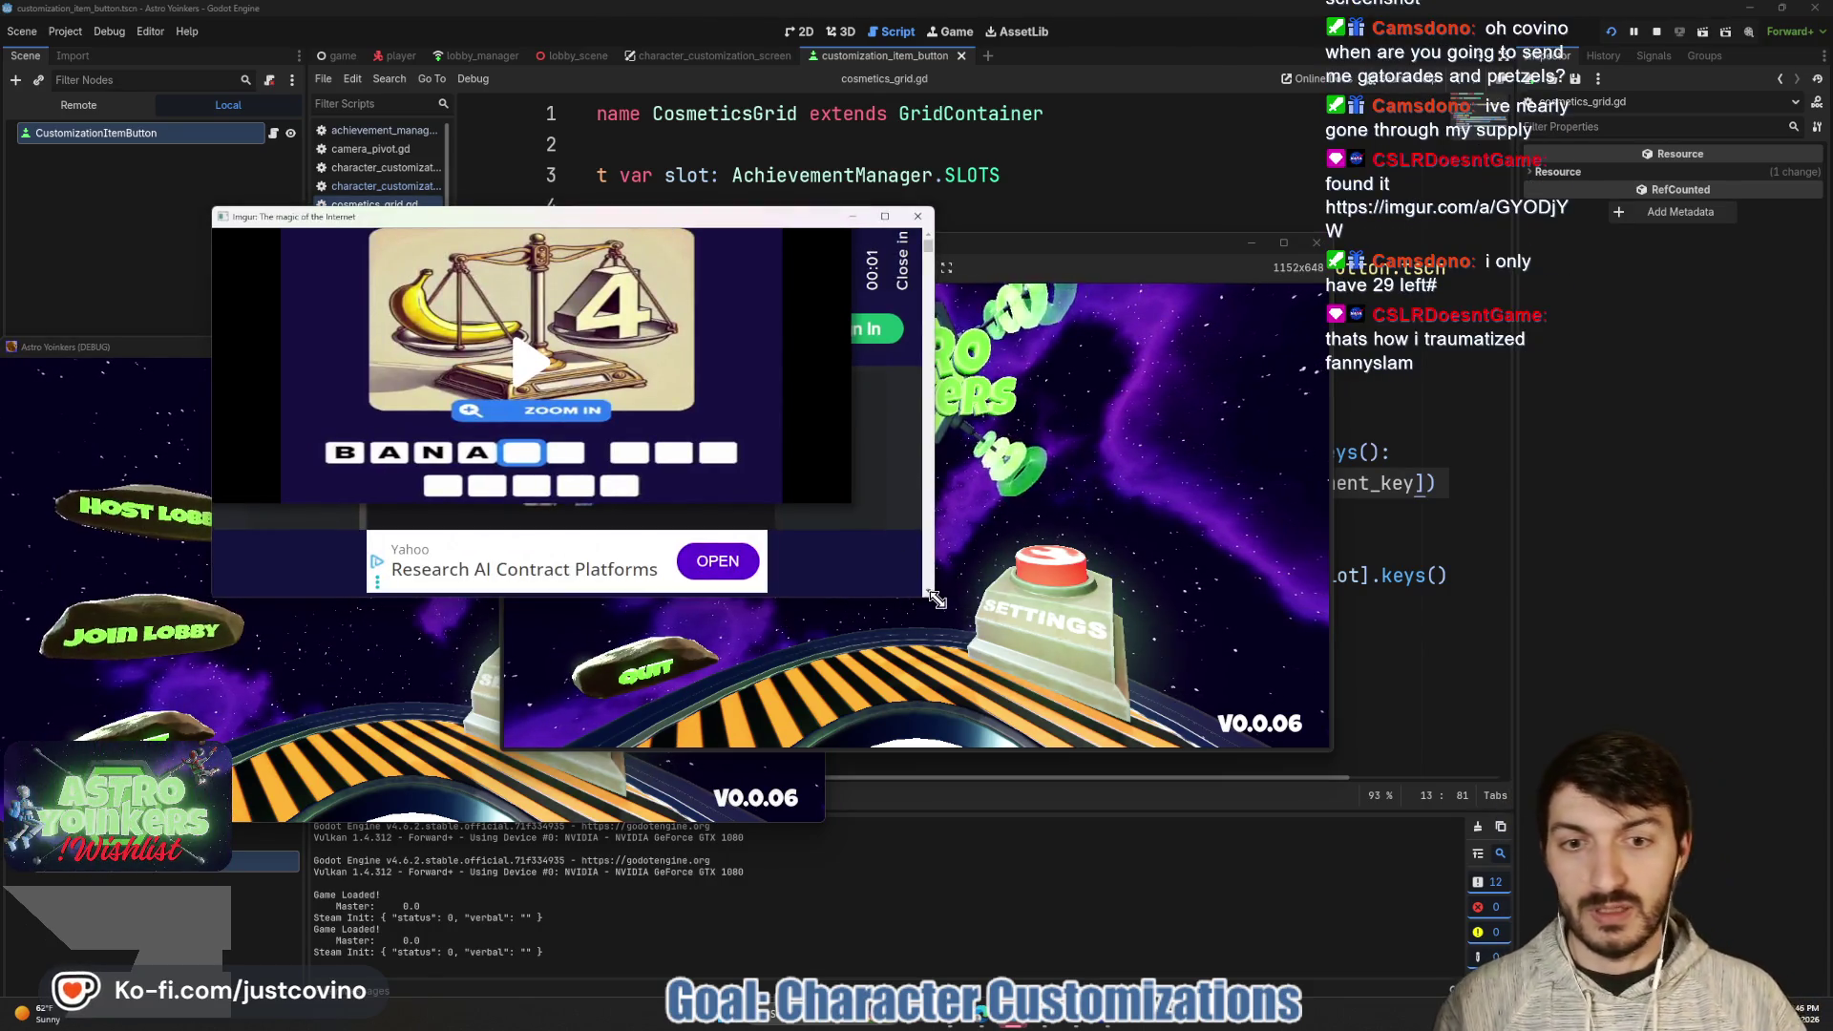
{"action": "left_click_drag", "start_coordinate": [935, 598], "coordinate": [1170, 752]}
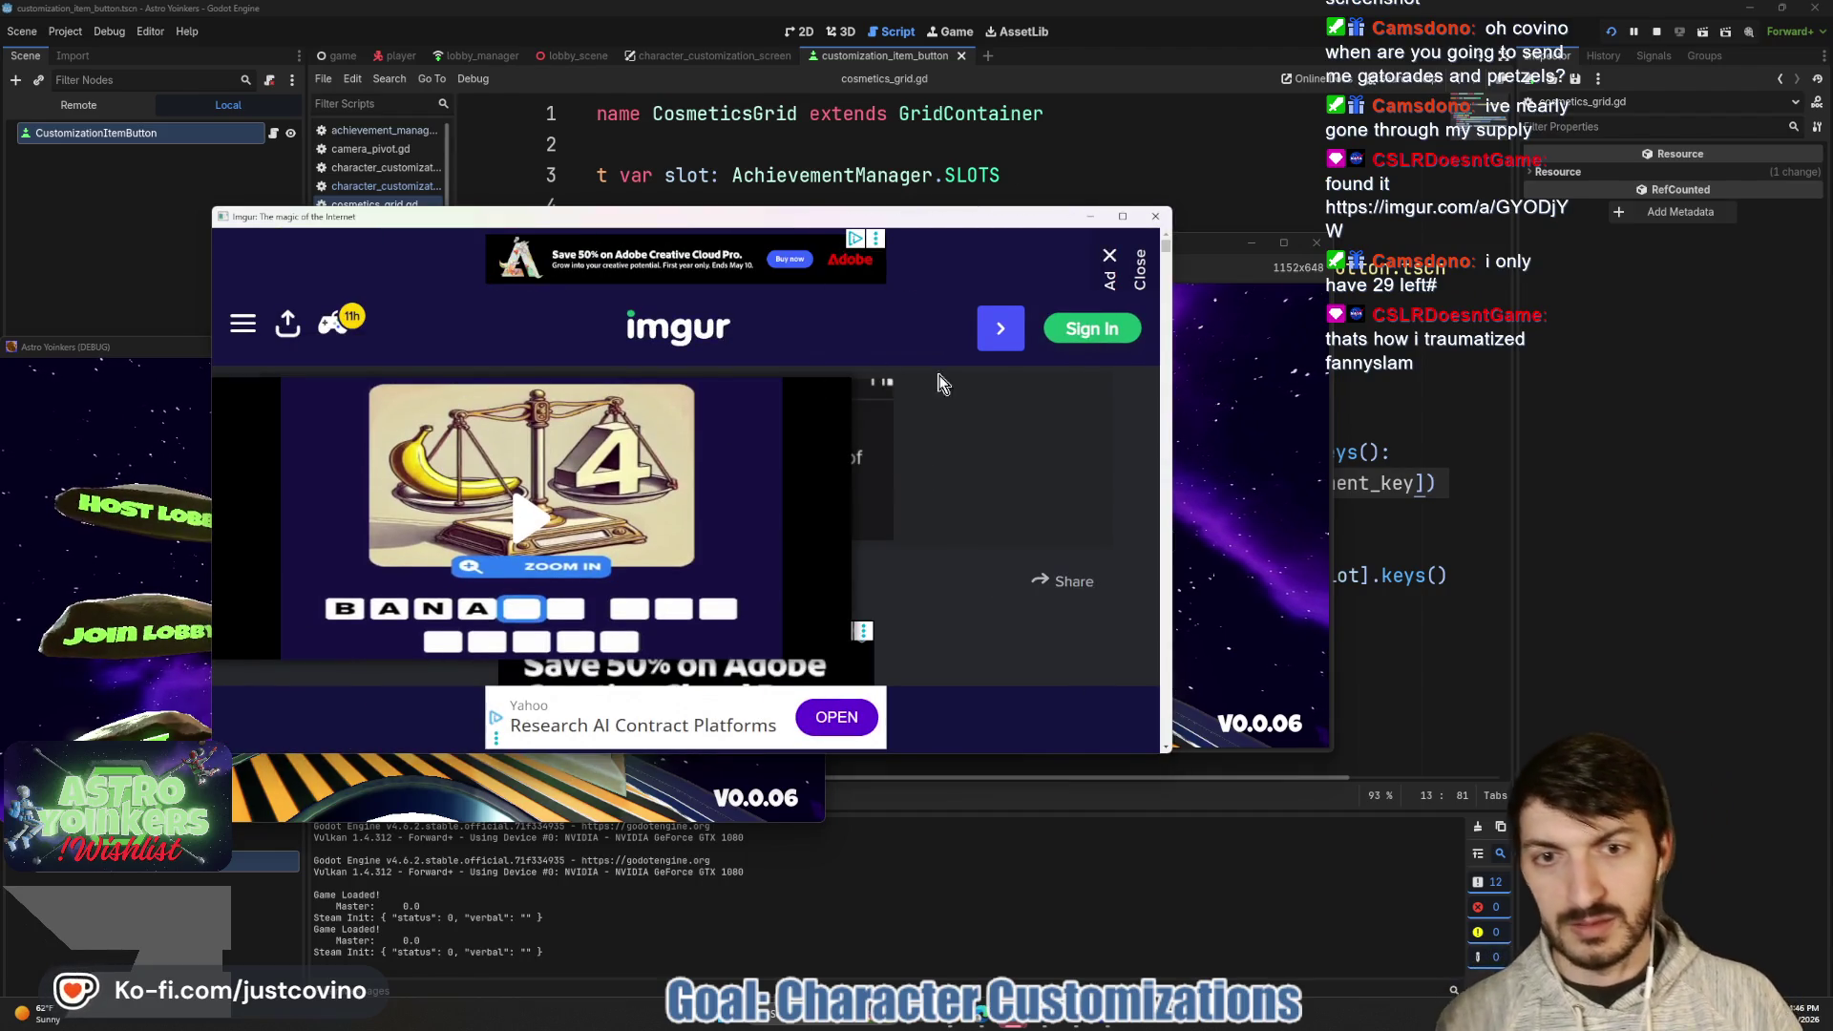
{"action": "mouse_move", "coordinate": [1171, 753]}
{"action": "left_mouse_down"}
{"action": "mouse_move", "coordinate": [1390, 846]}
{"action": "mouse_move", "coordinate": [1390, 827]}
{"action": "left_mouse_up"}
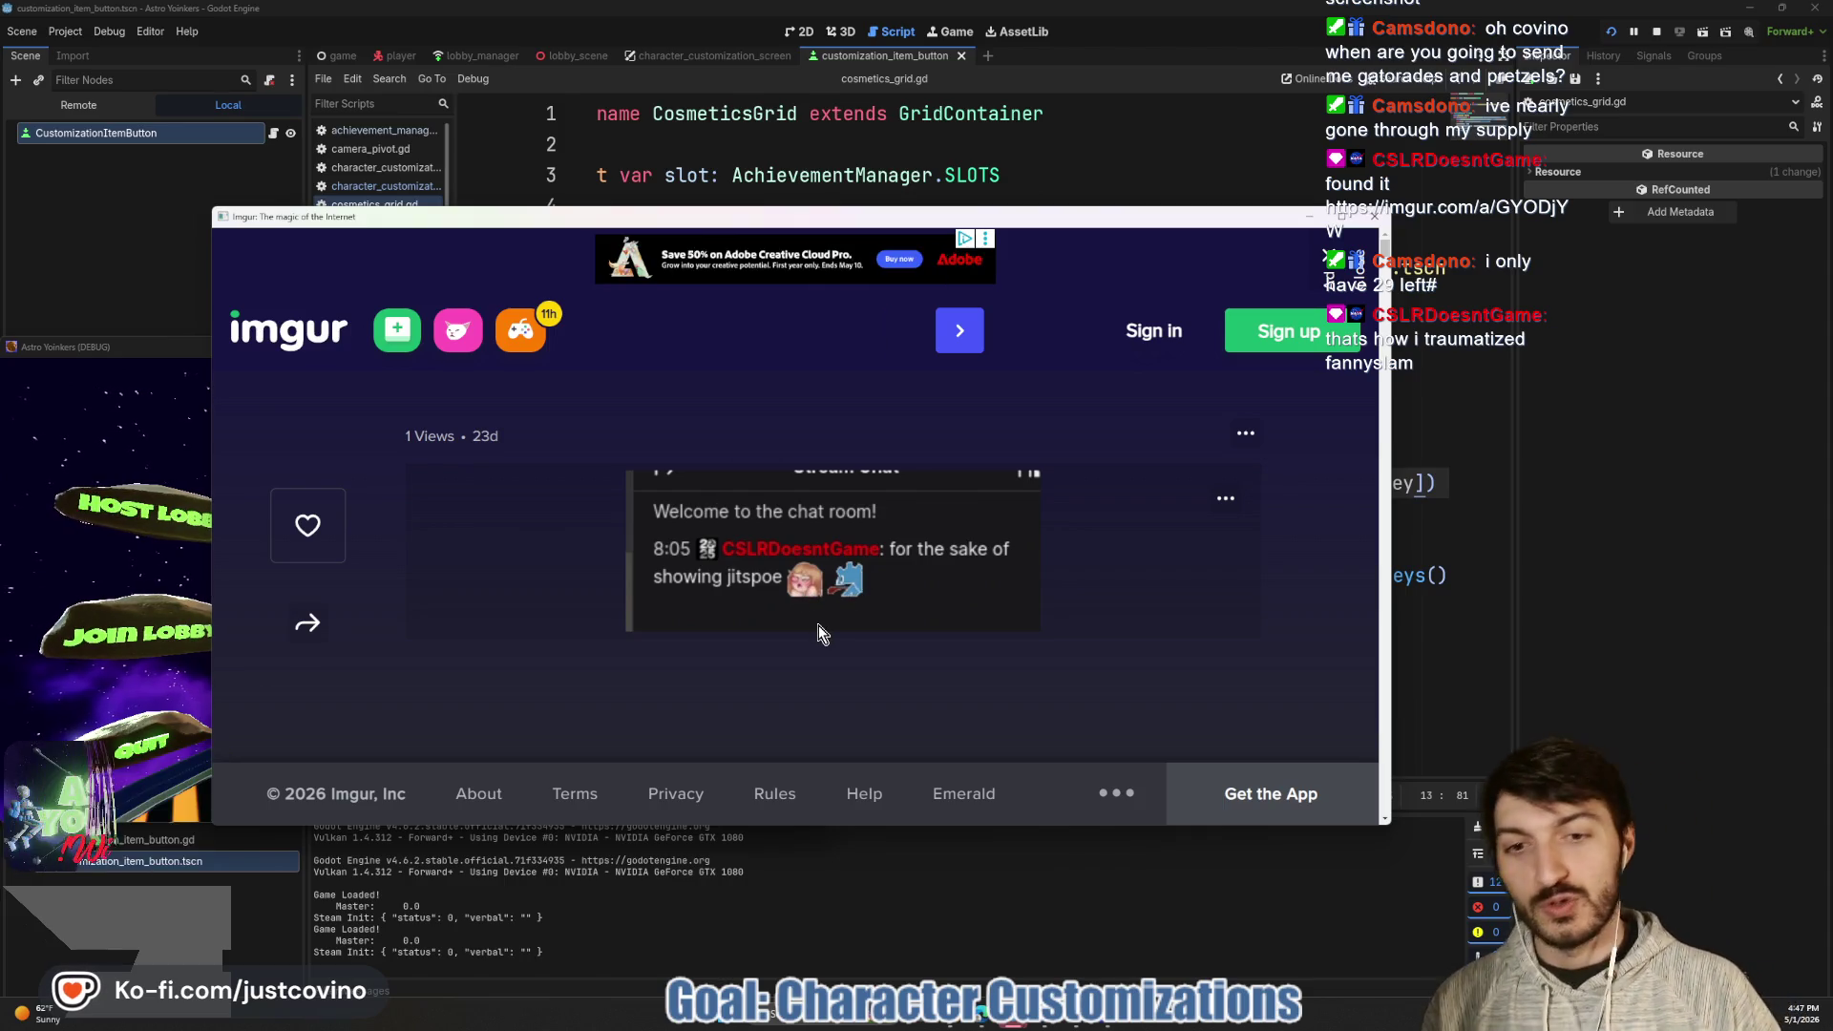
{"action": "left_click", "coordinate": [1375, 217]}
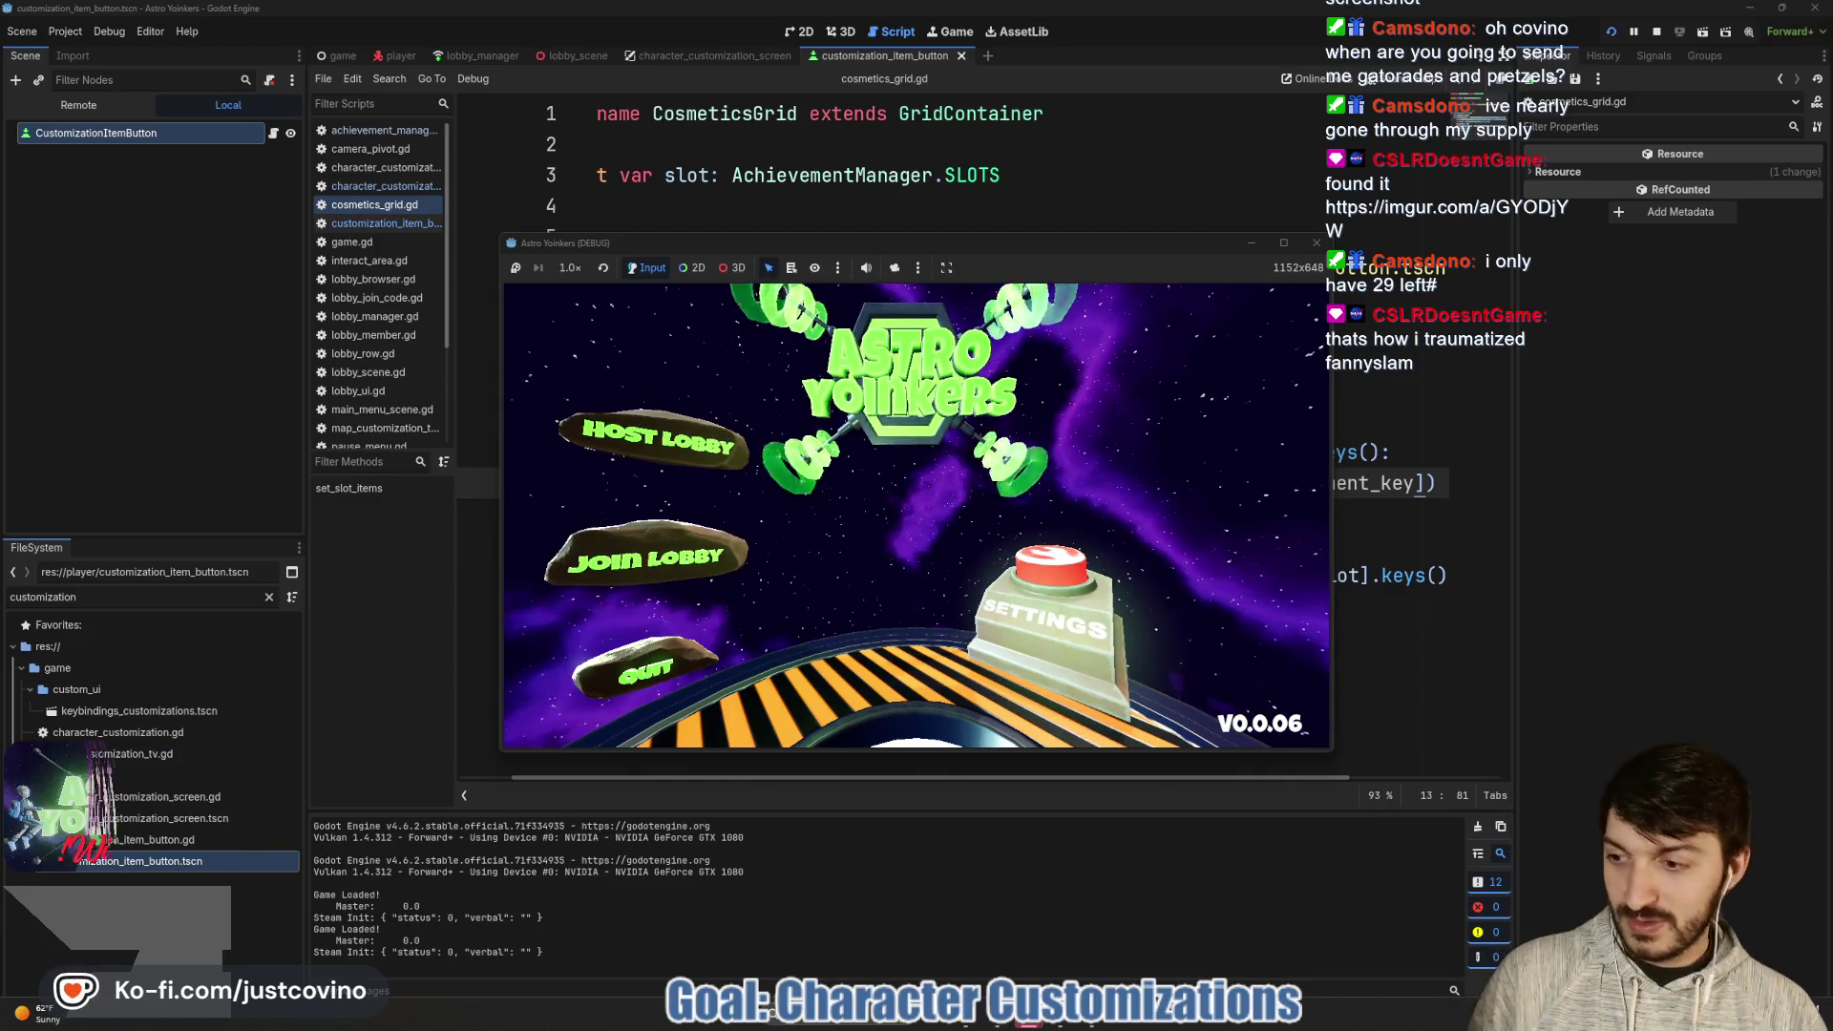
- Host a lobby, walk toward the locker room, and press E to open customization
{"action": "left_click", "coordinate": [694, 482]}
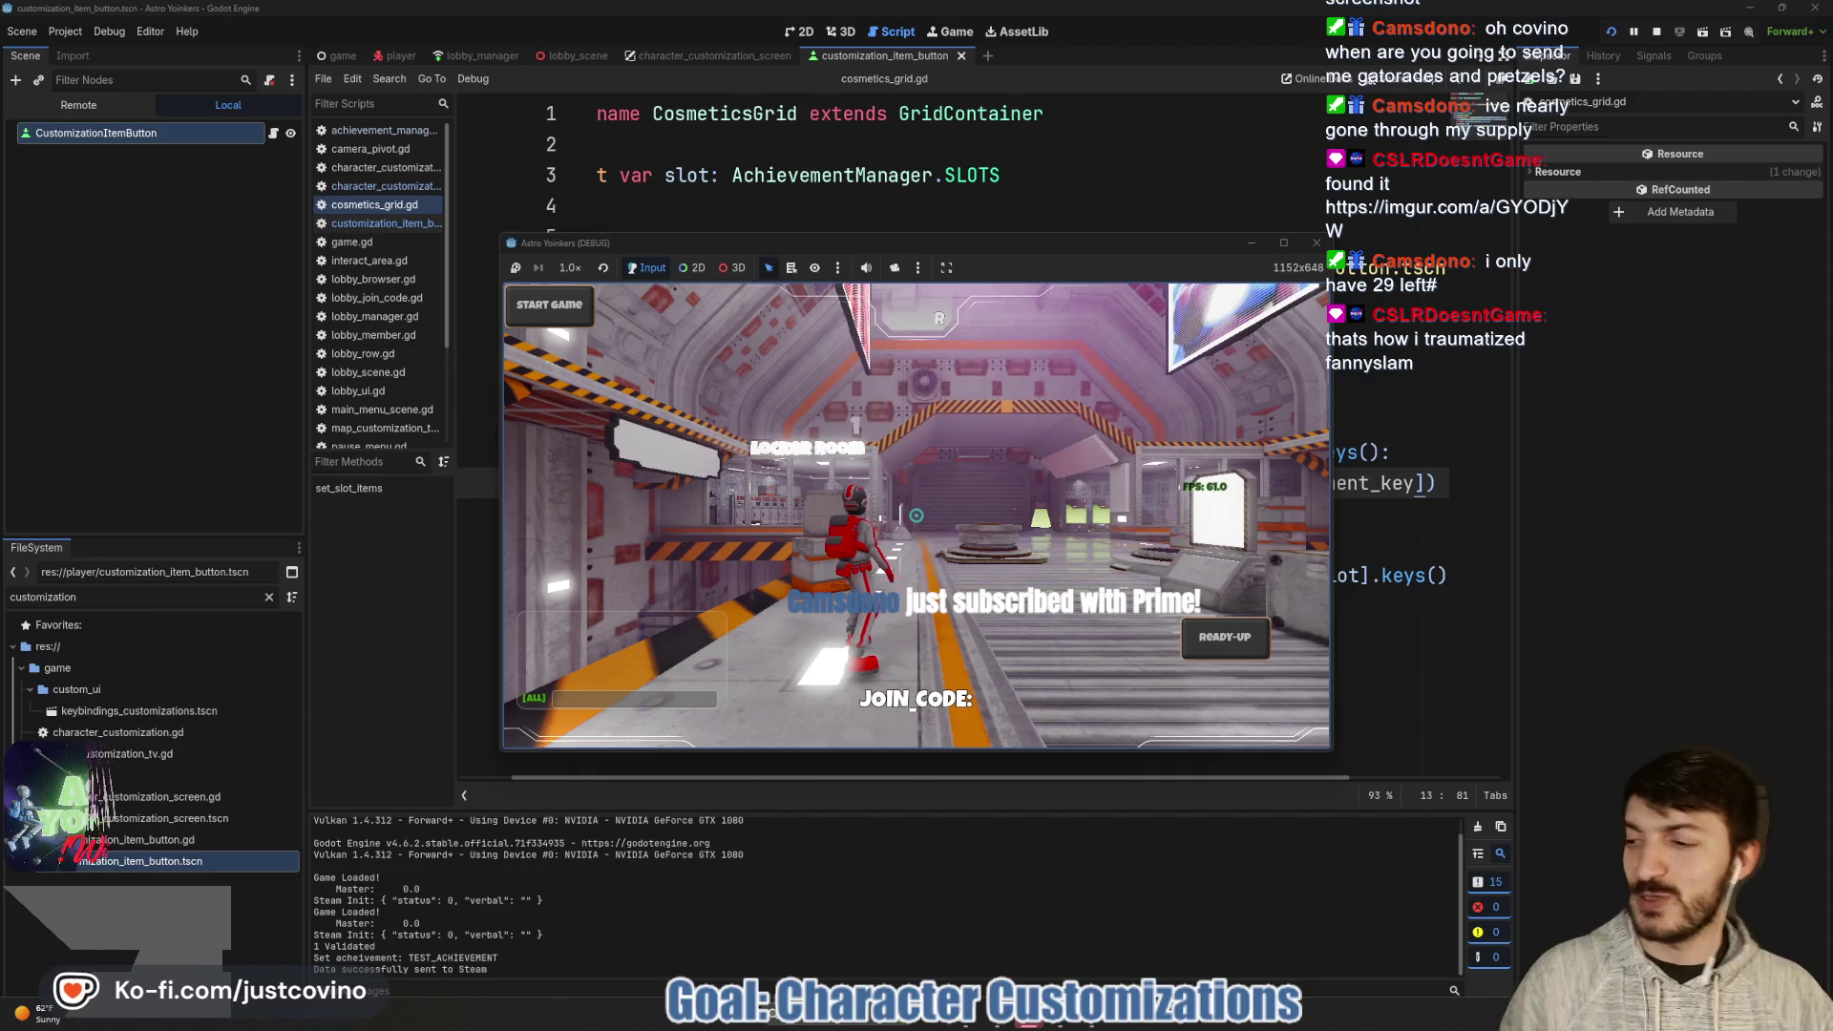
{"action": "key", "text": "w"}
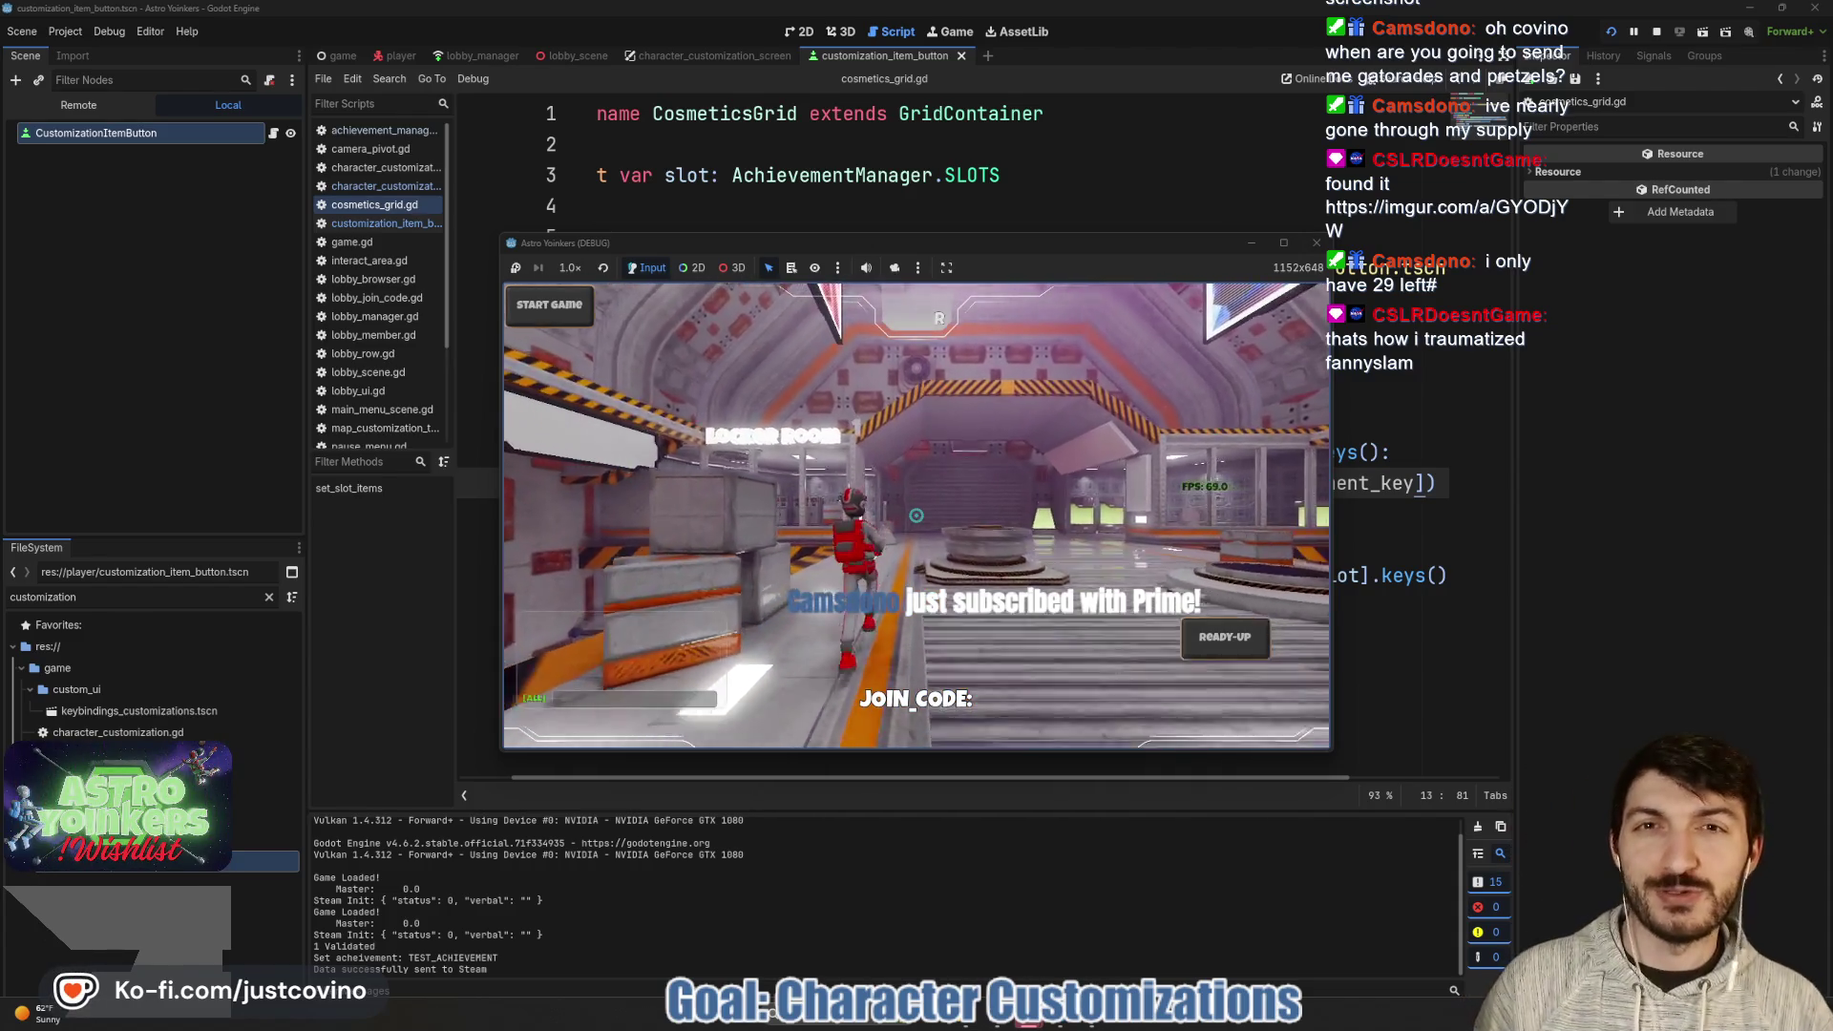
{"action": "key", "text": "w"}
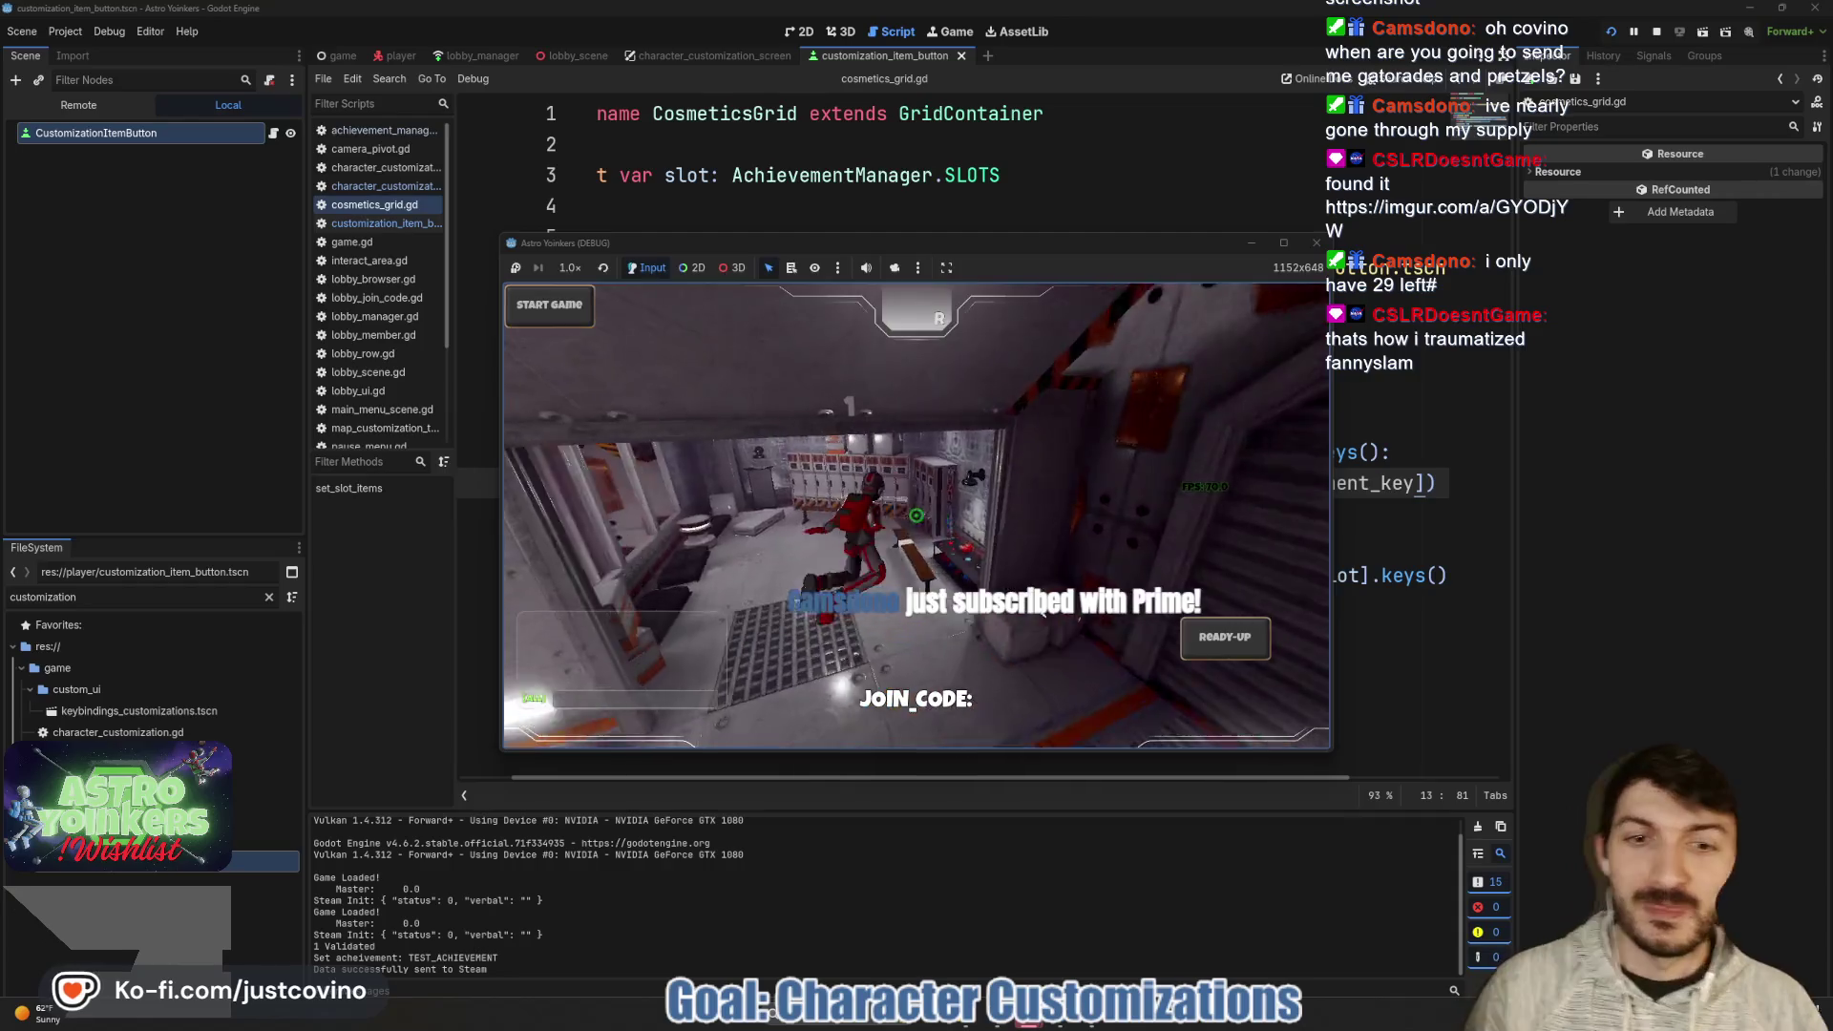
{"action": "key", "text": "e"}
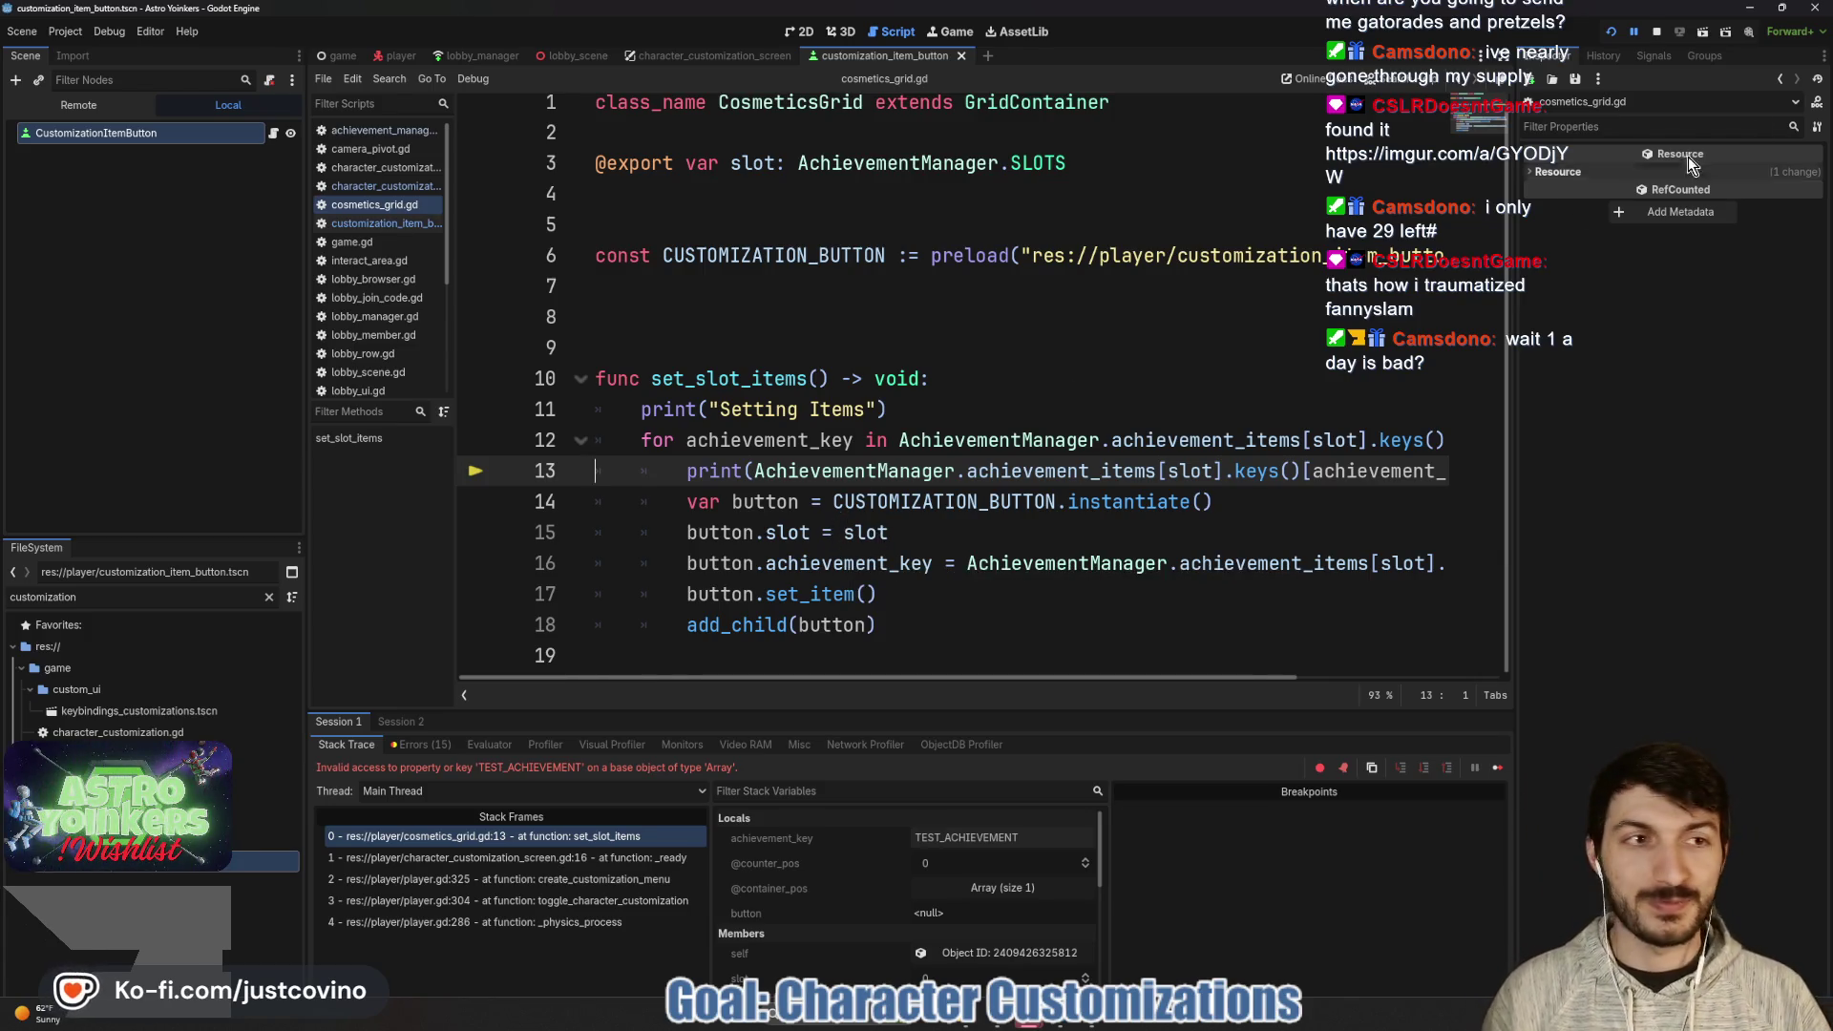
- Stop the paused debug session from the run toolbar
{"action": "left_click", "coordinate": [1656, 35]}
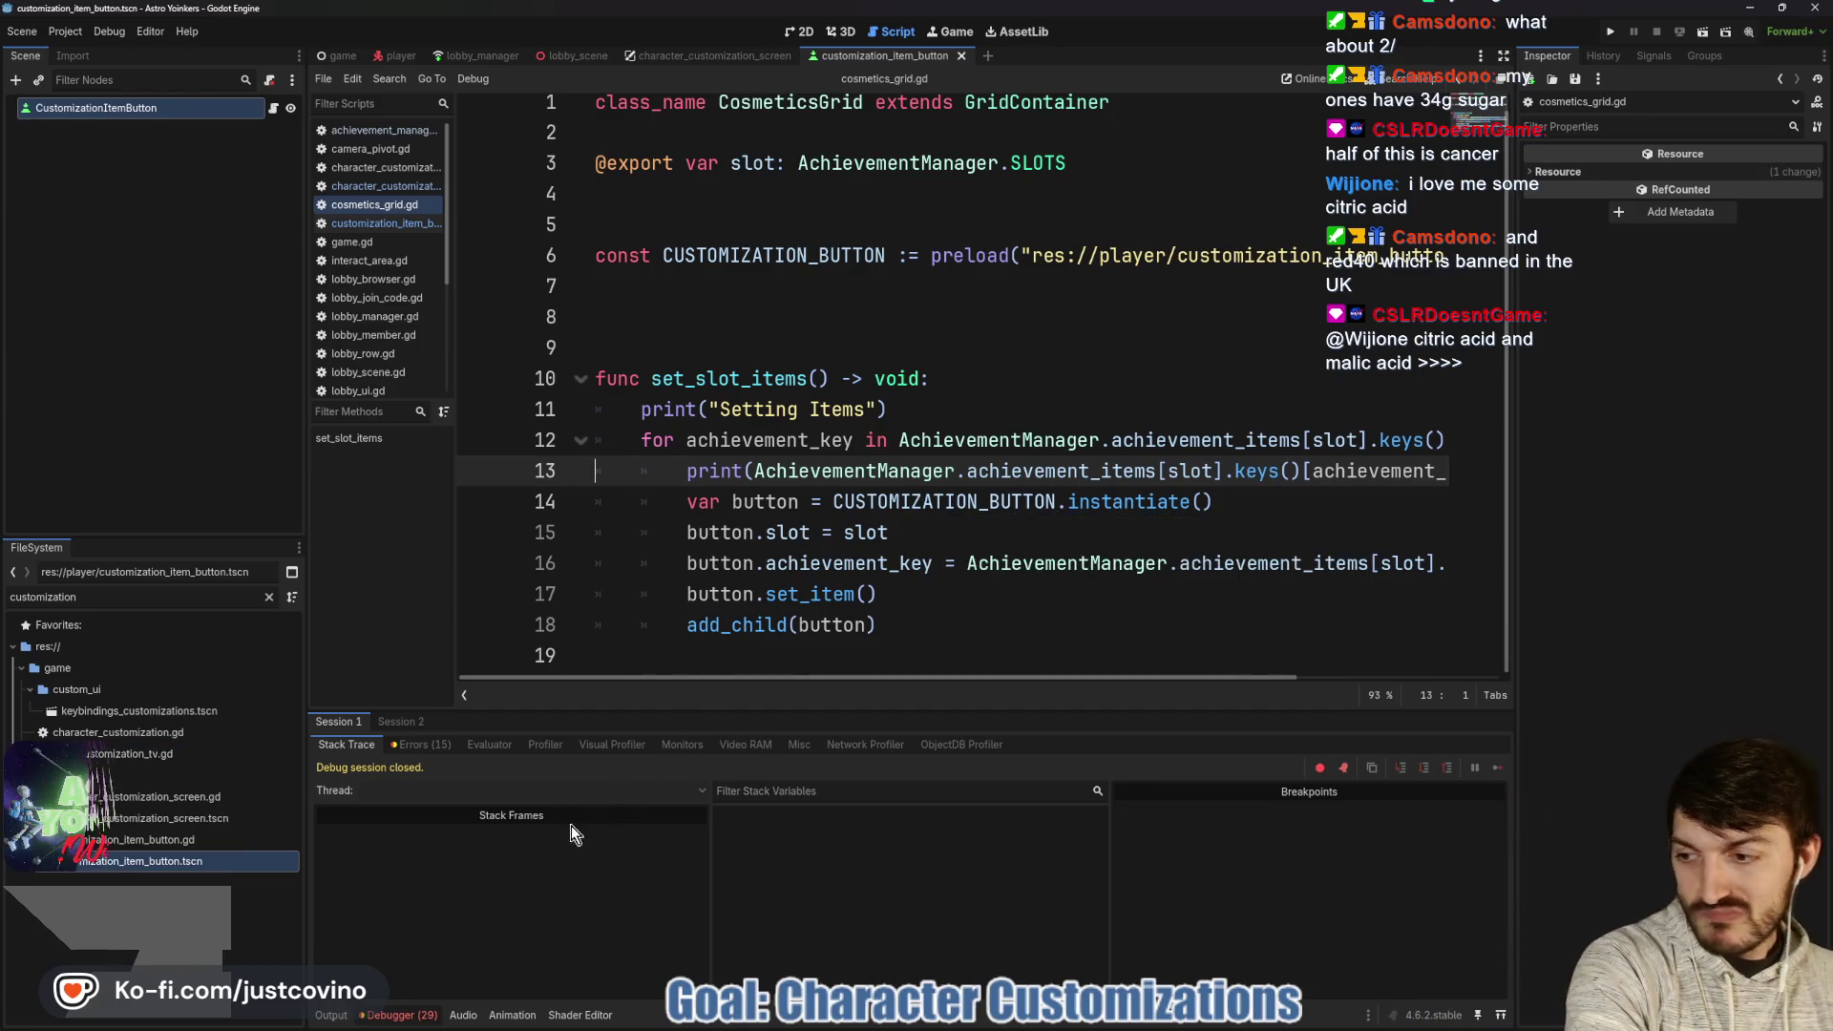
- Show the output log, save with the caret on line 13, and switch to Twitch chat
{"action": "left_click", "coordinate": [329, 1018]}
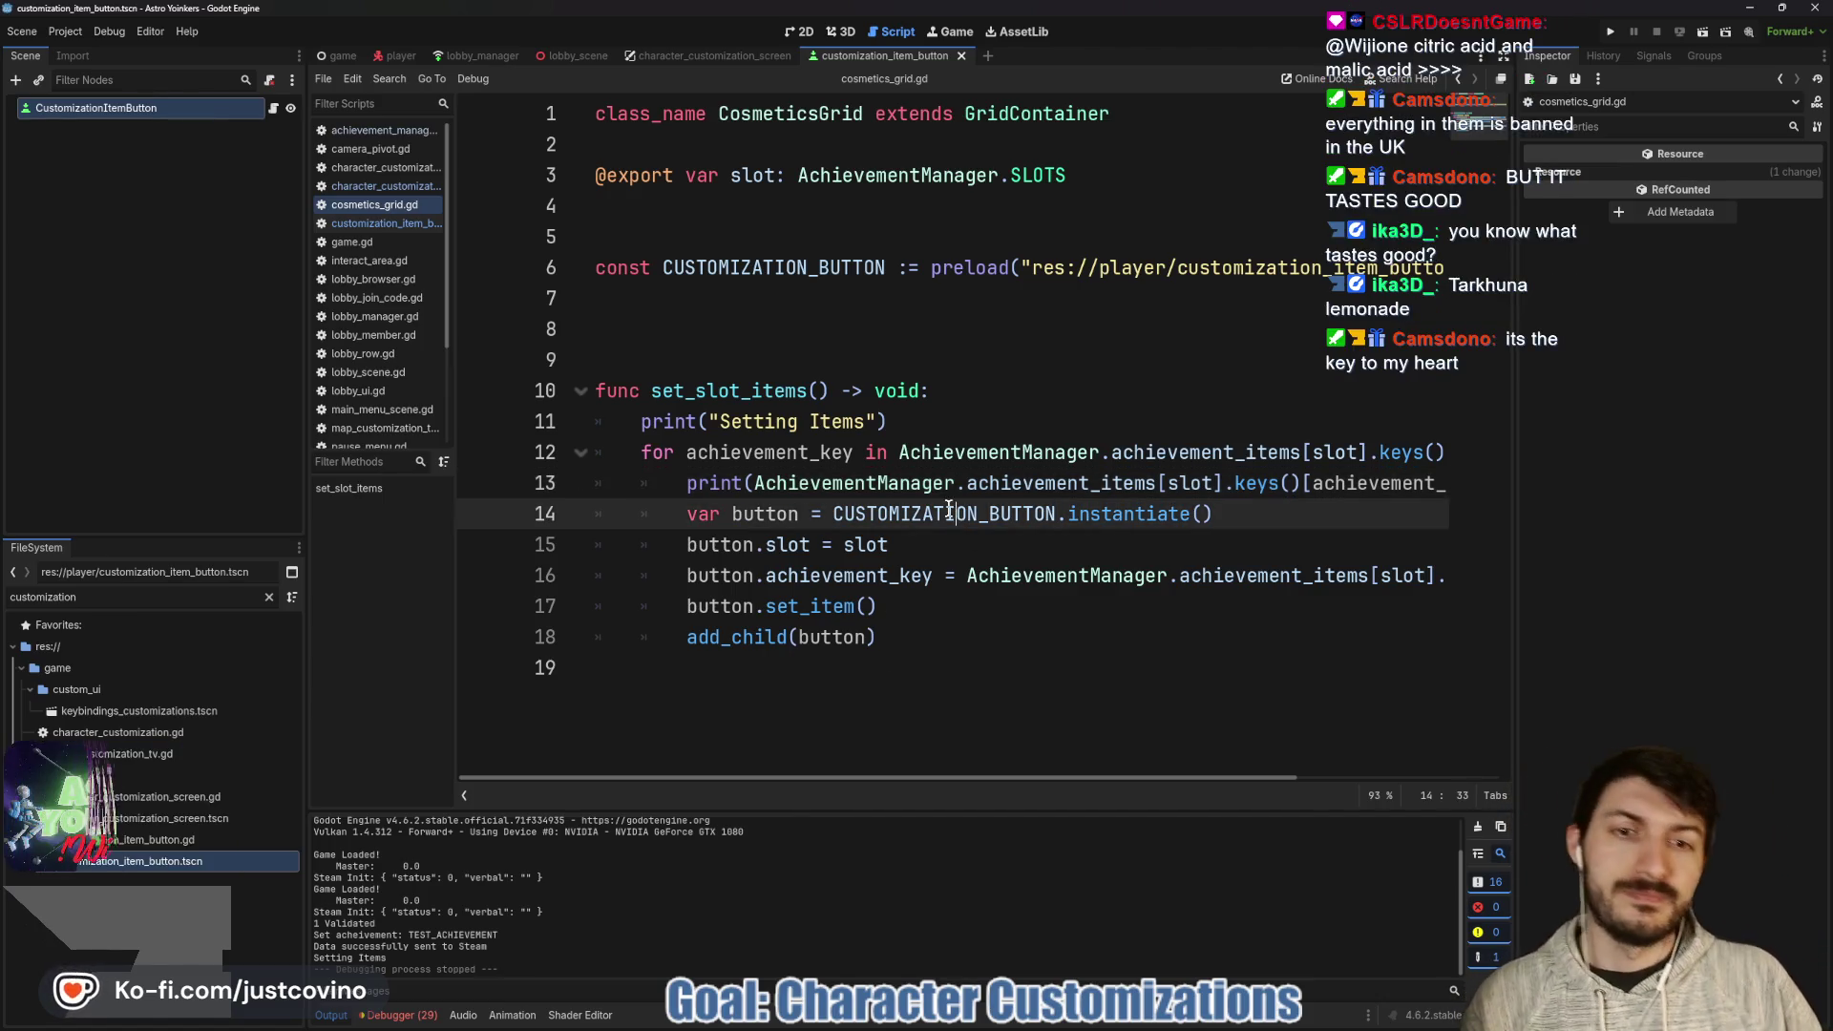
{"action": "left_click", "coordinate": [922, 483]}
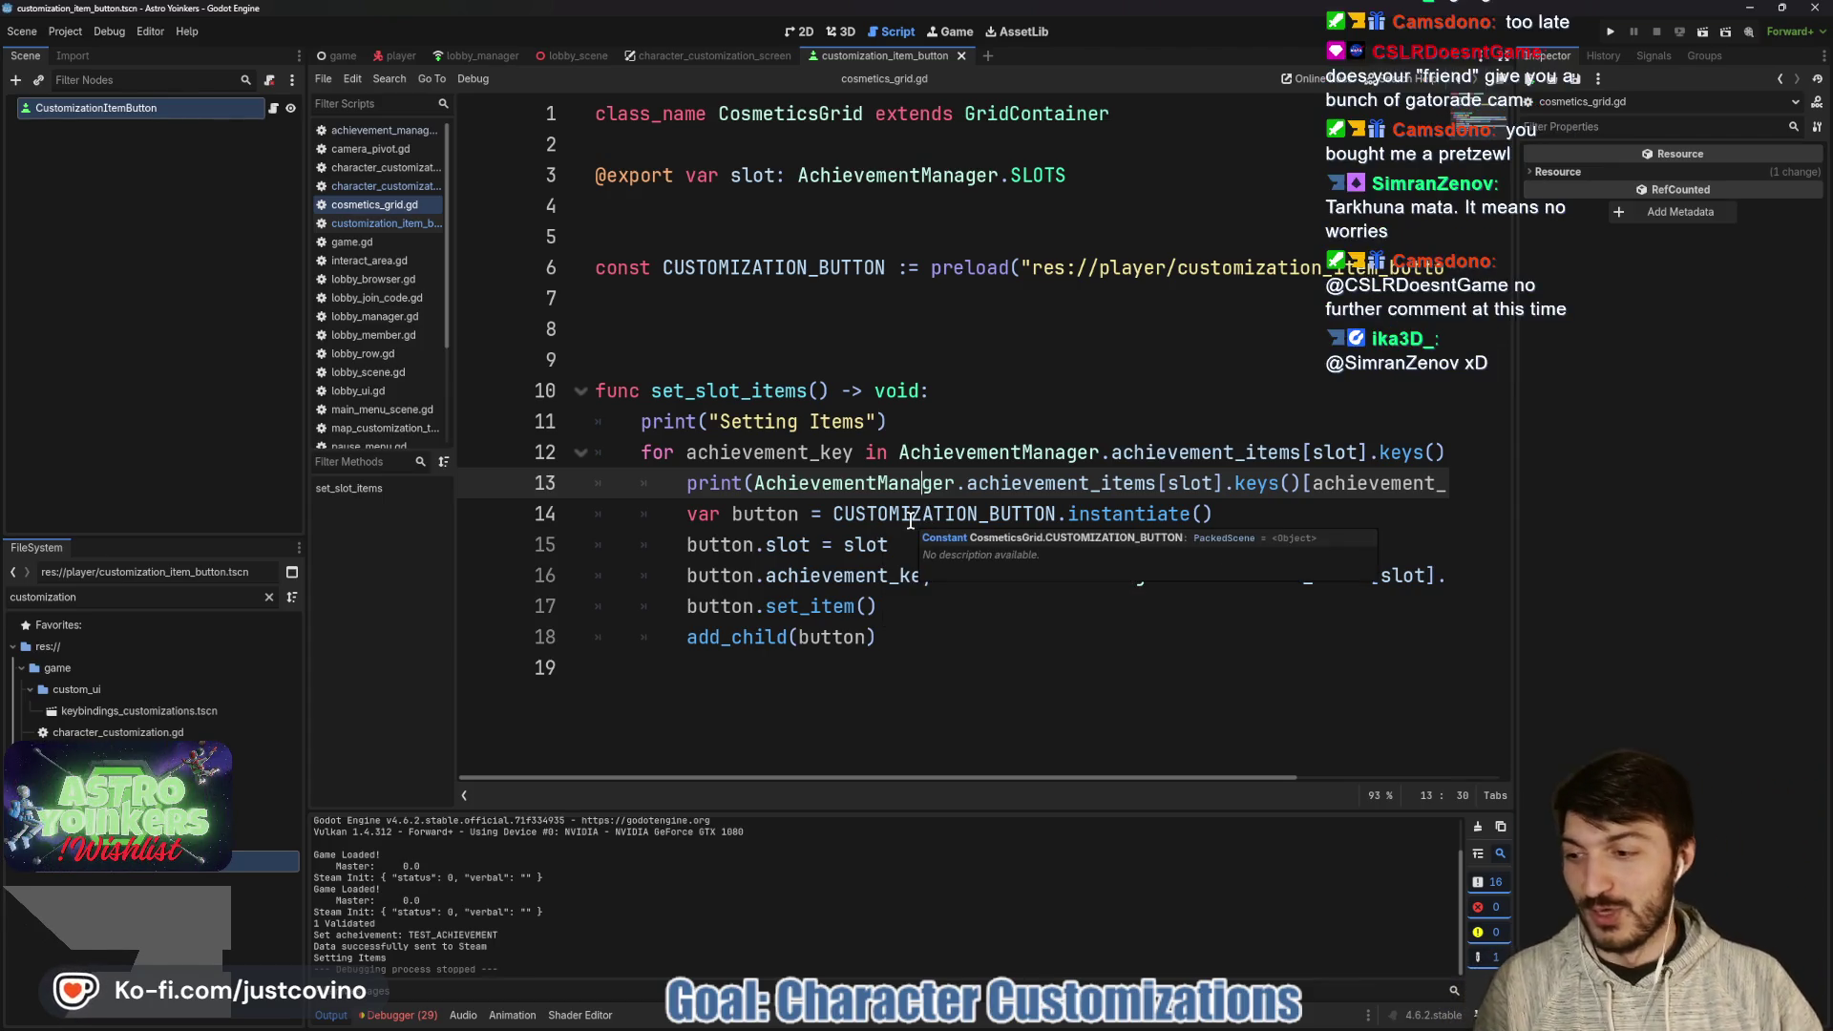
{"action": "left_click", "coordinate": [884, 496]}
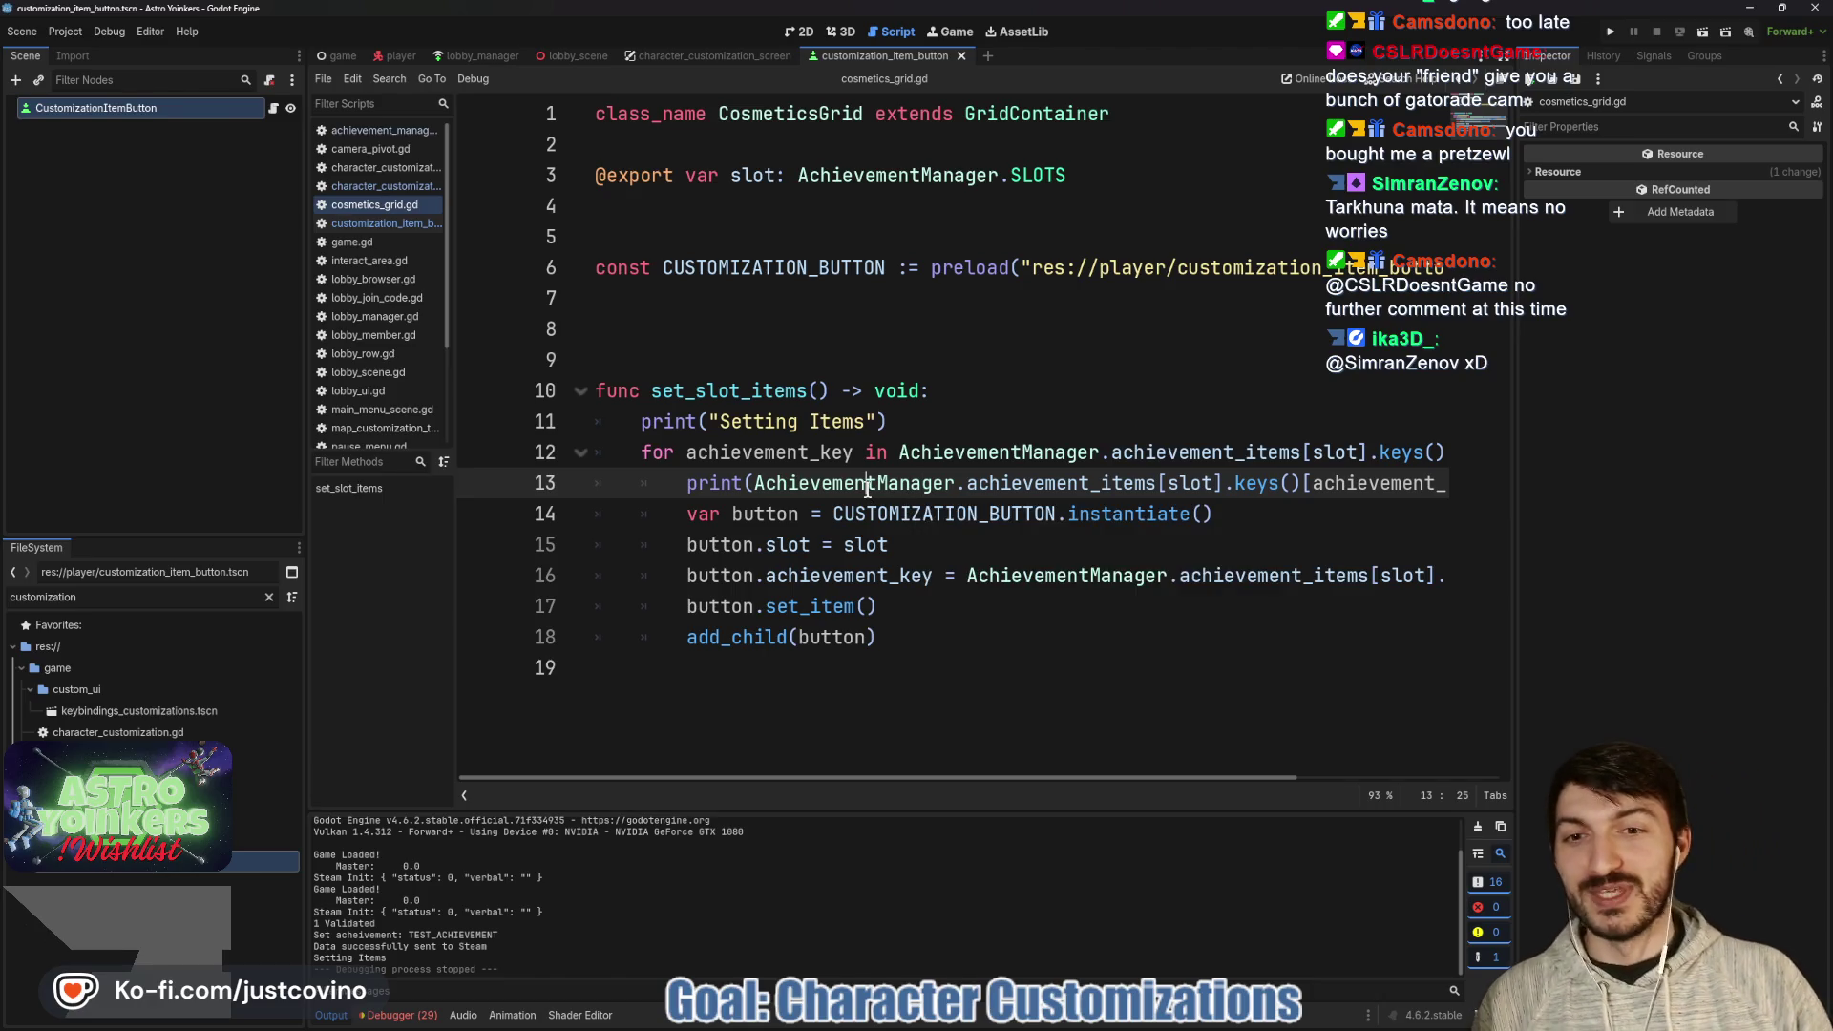
{"action": "key", "text": "ctrl+s"}
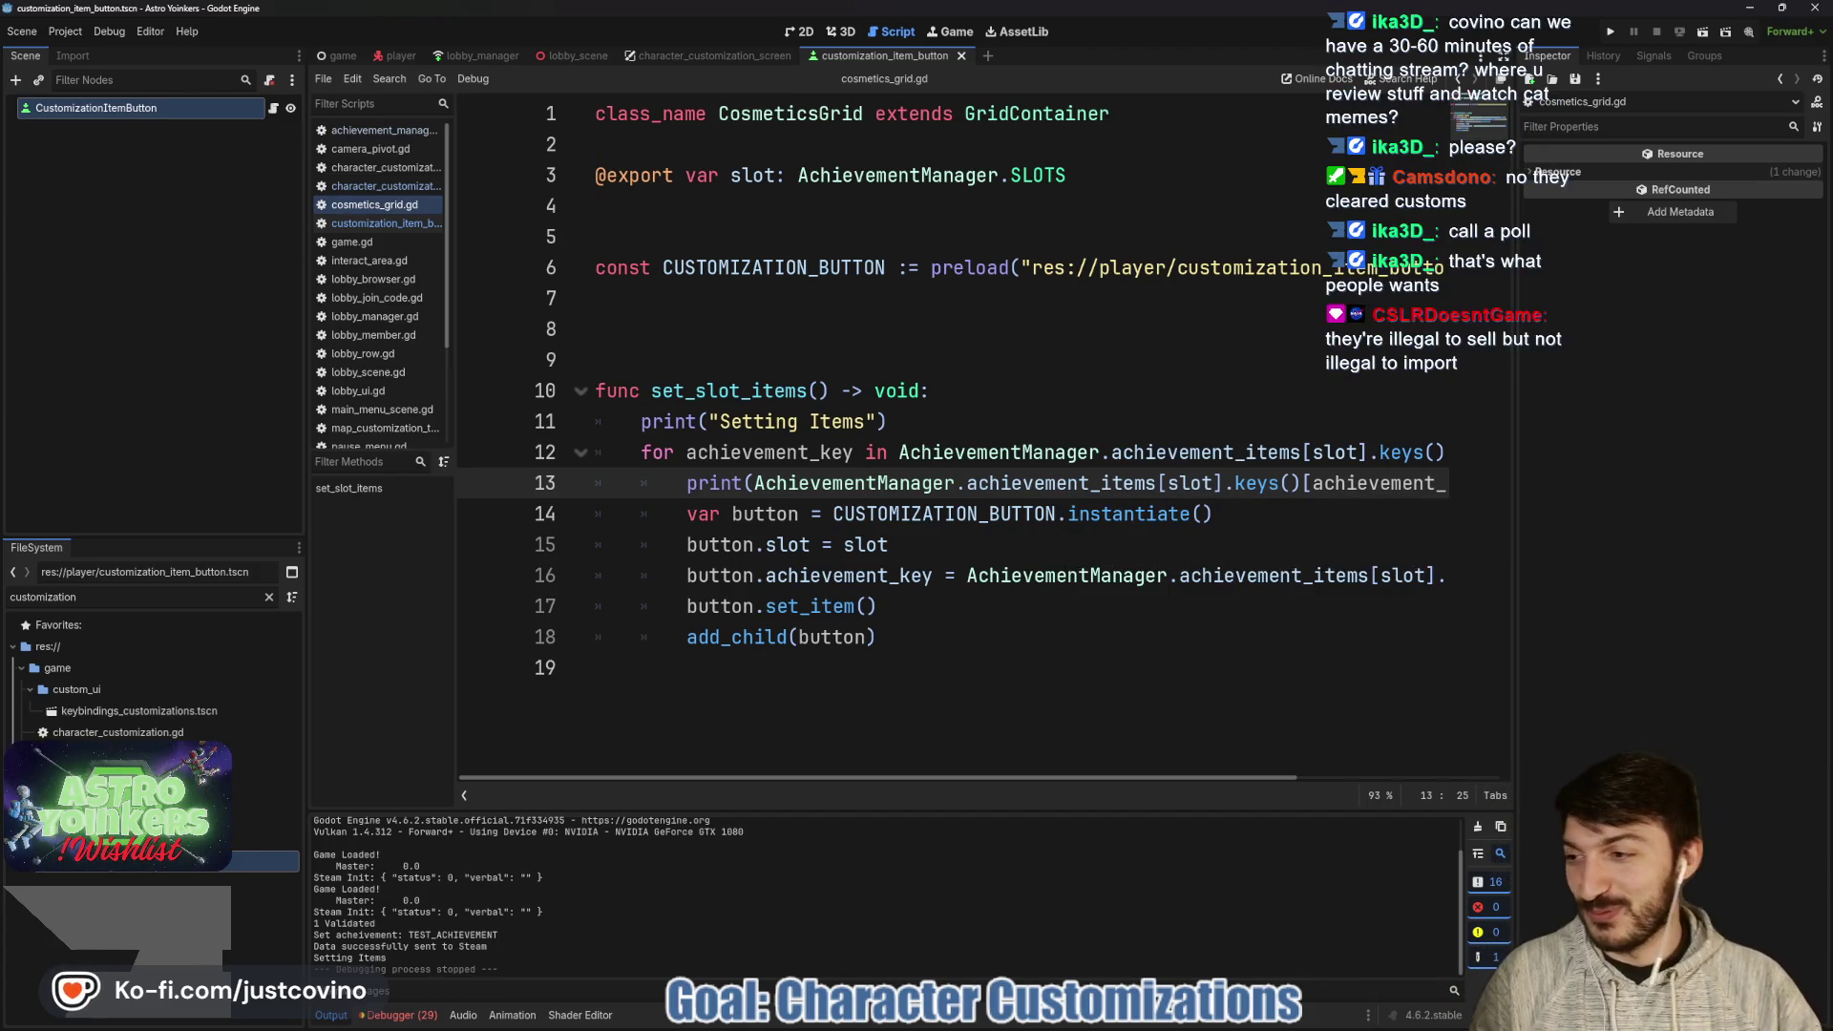
{"action": "key", "text": "alt+Tab"}
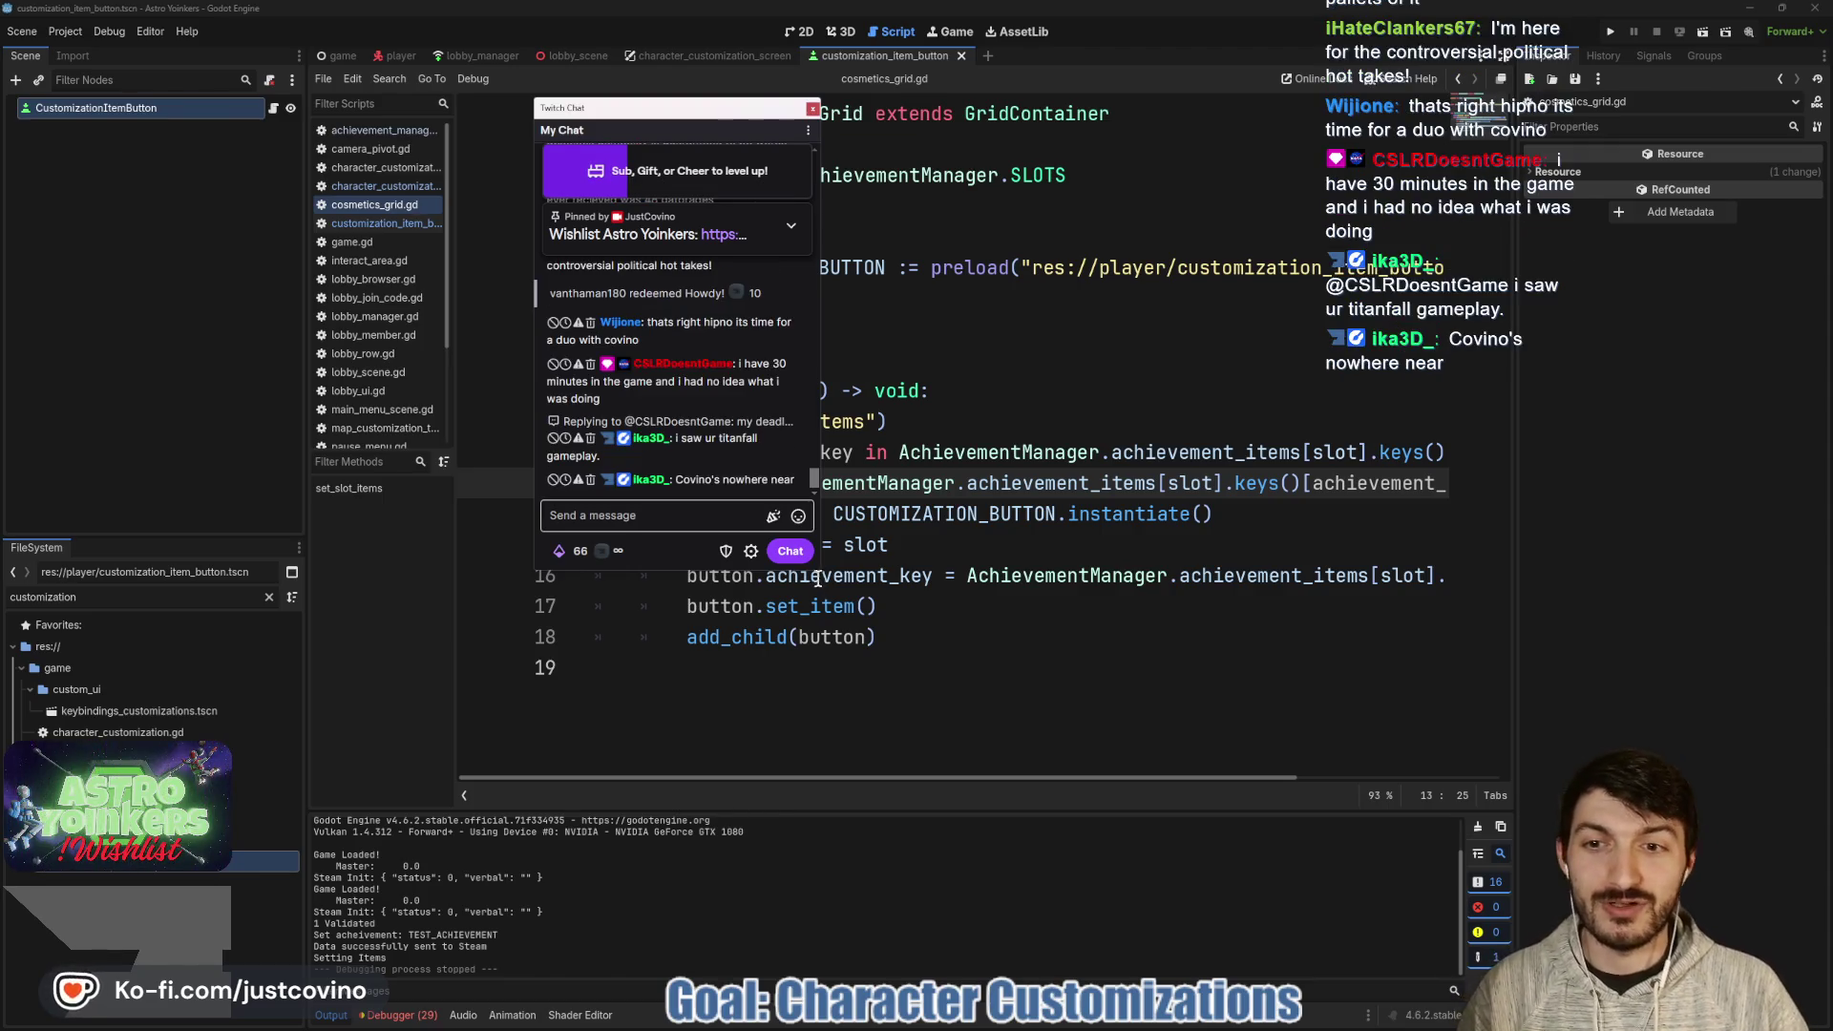
- Enlarge the chat popout and scroll through the latest messages
{"action": "mouse_move", "coordinate": [819, 573]}
{"action": "left_mouse_down"}
{"action": "mouse_move", "coordinate": [849, 576]}
{"action": "mouse_move", "coordinate": [1029, 800]}
{"action": "left_mouse_up"}
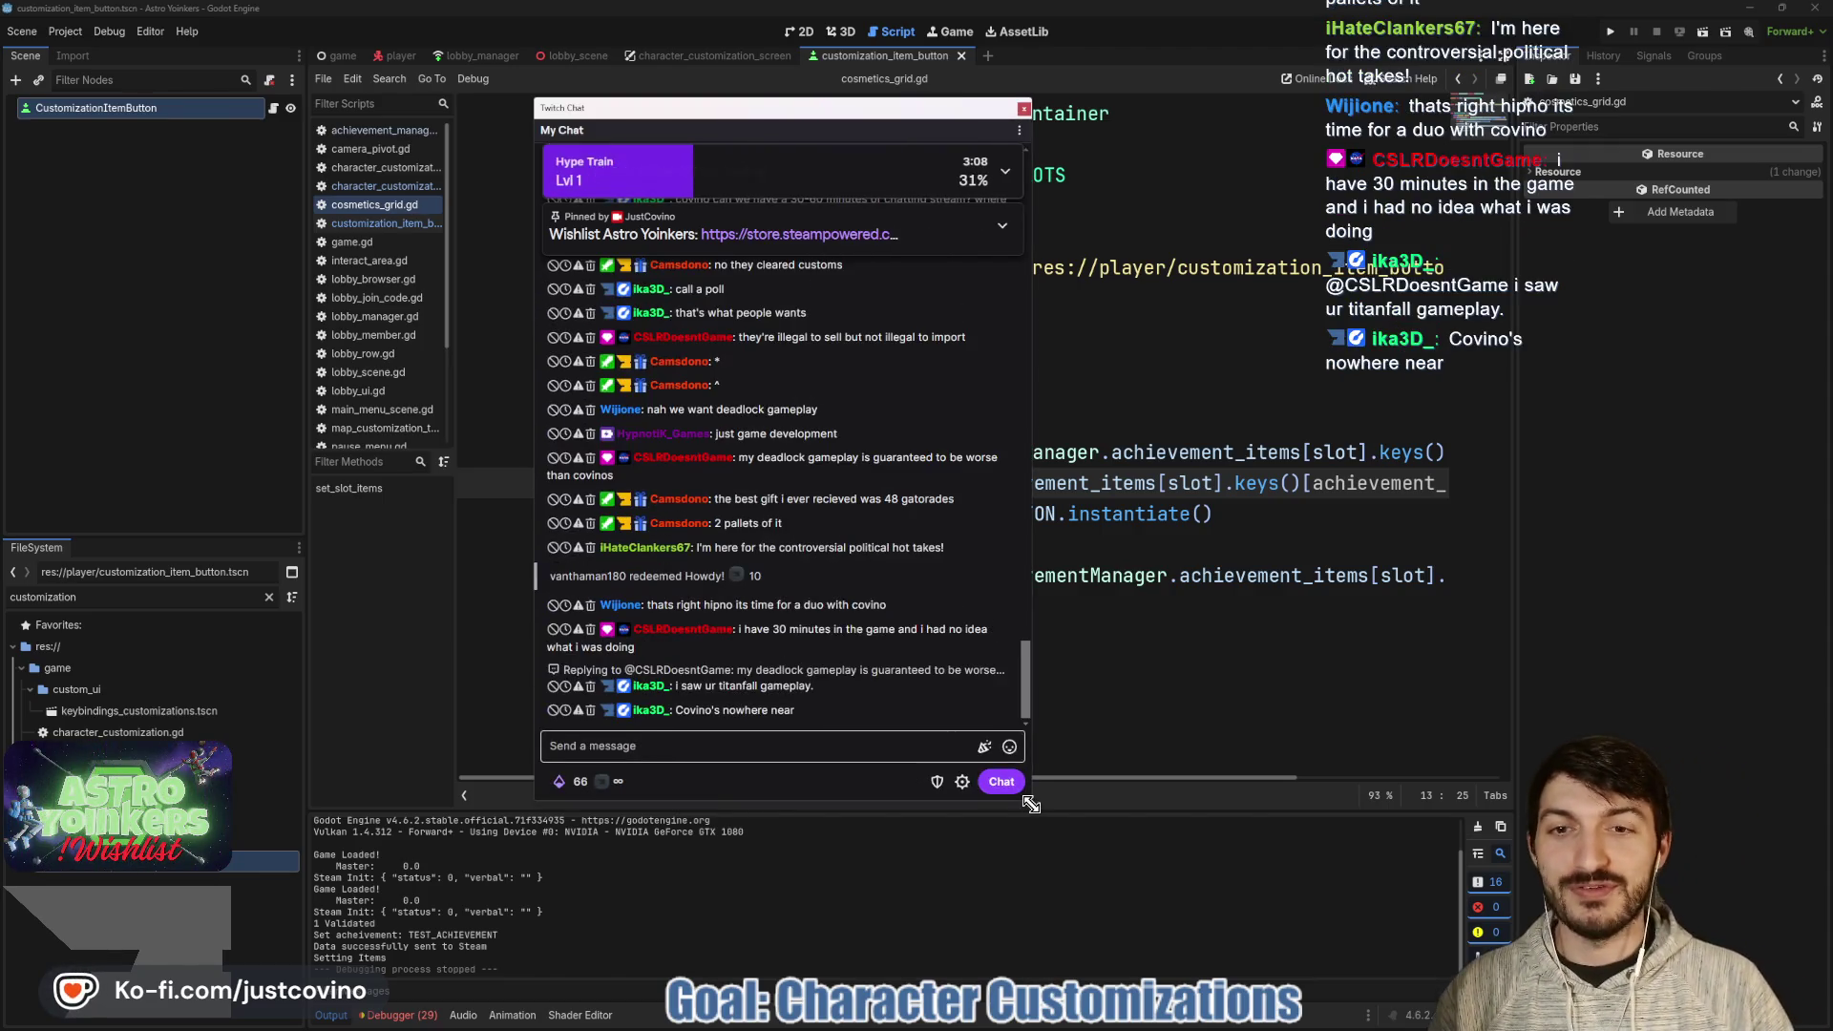
{"action": "scroll", "coordinate": [966, 599], "scroll_direction": "up", "scroll_amount": 3}
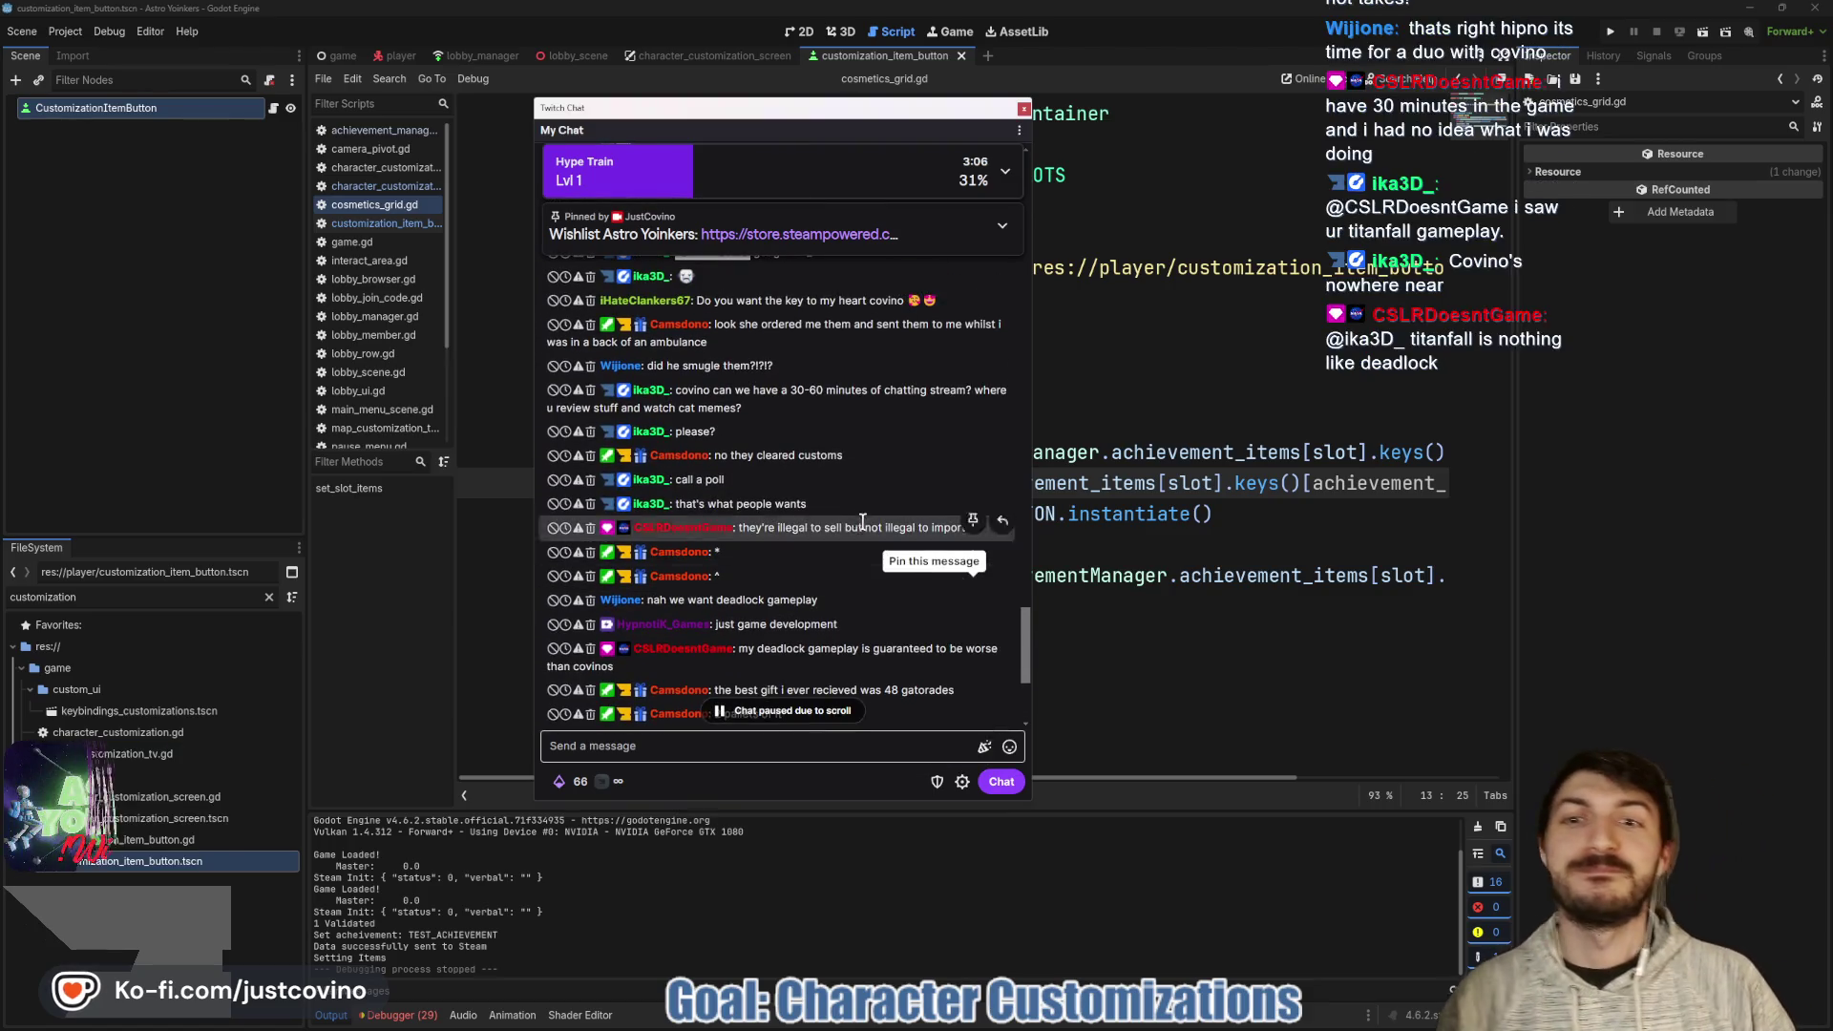
{"action": "scroll", "coordinate": [846, 502], "scroll_direction": "up", "scroll_amount": 1}
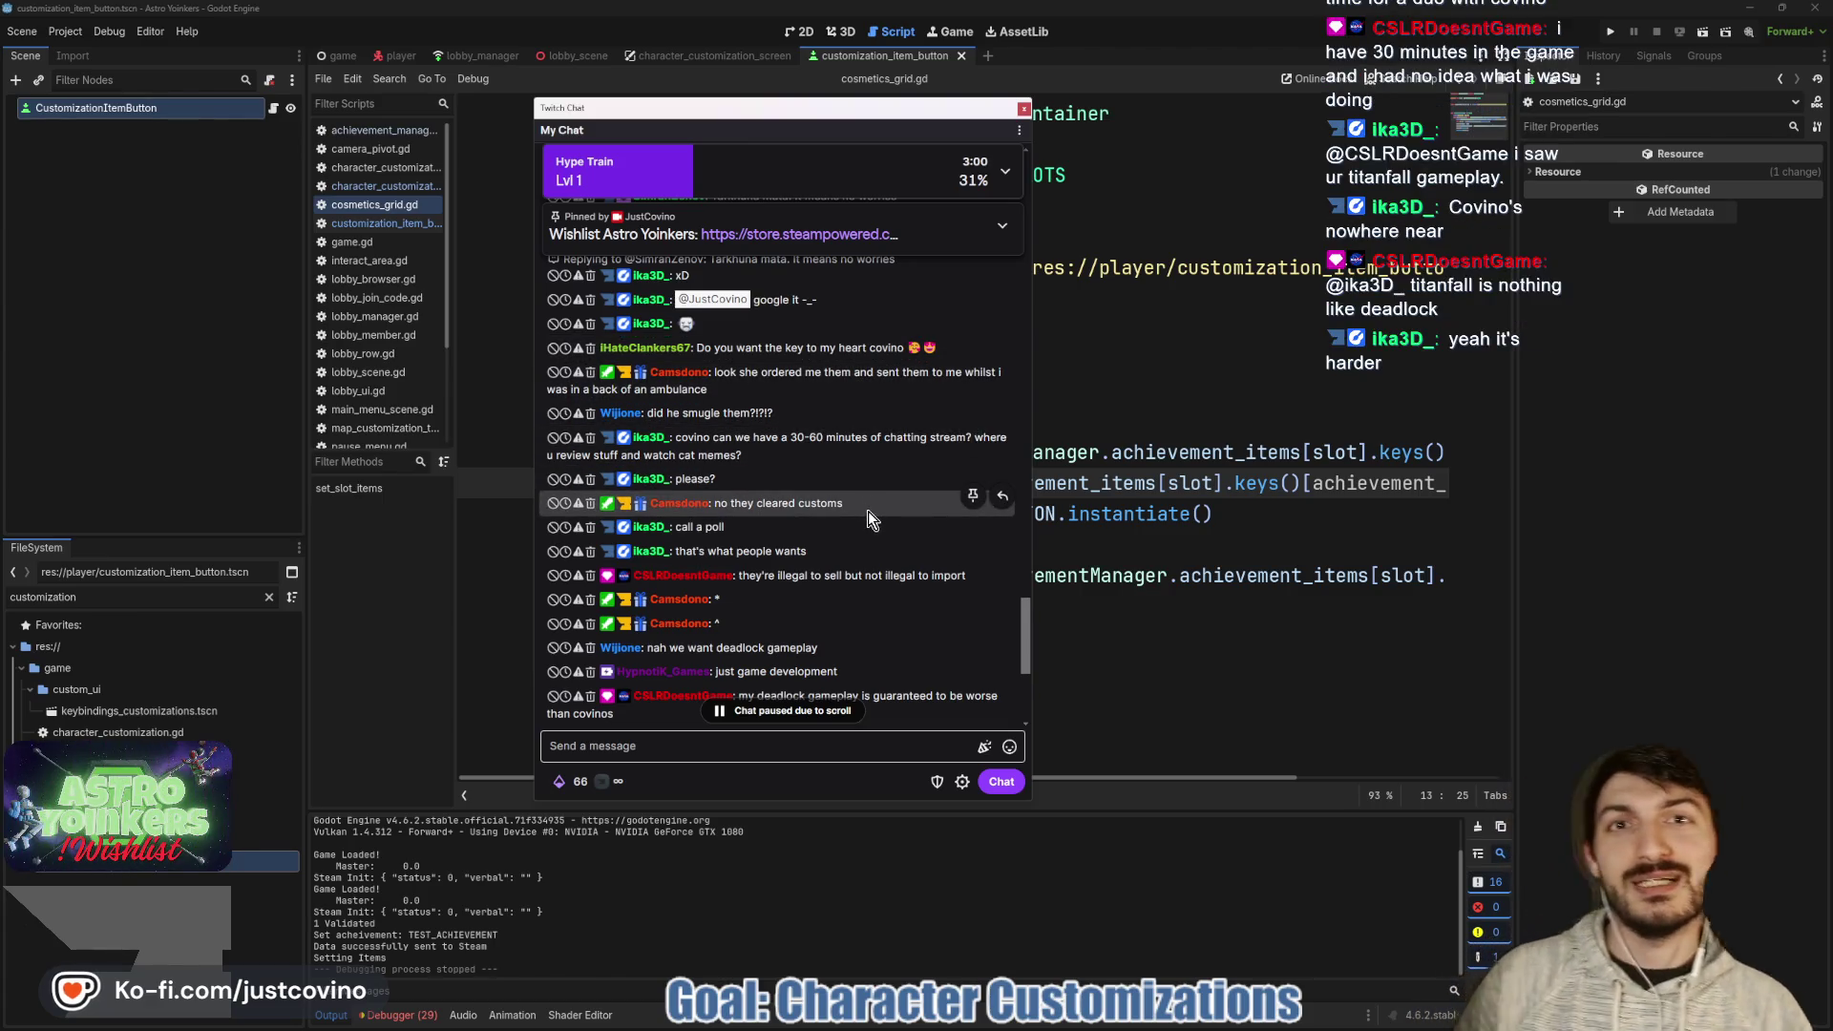
{"action": "scroll", "coordinate": [870, 513], "scroll_direction": "down", "scroll_amount": 5}
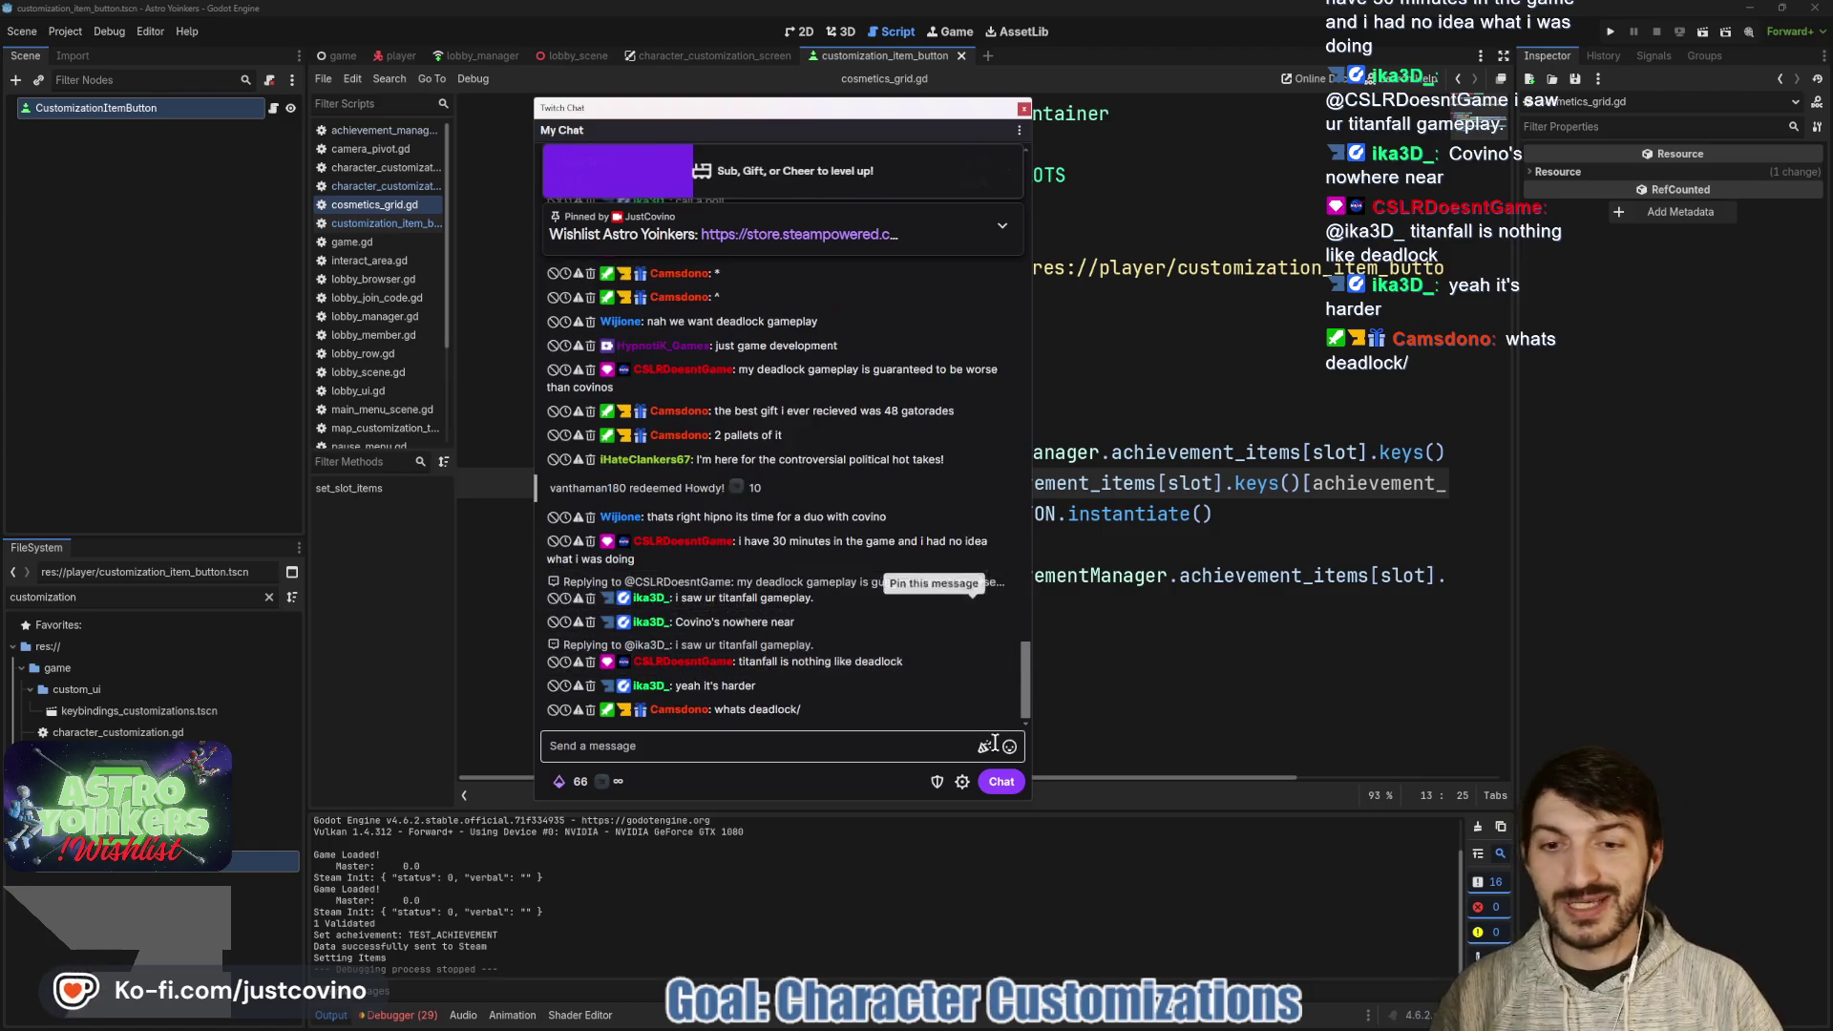
- Shrink the chat and drag it off-screen, glance at the Steam store page, then return to Godot
{"action": "mouse_move", "coordinate": [1035, 800]}
{"action": "left_mouse_down"}
{"action": "mouse_move", "coordinate": [873, 807]}
{"action": "mouse_move", "coordinate": [872, 594]}
{"action": "left_mouse_up"}
{"action": "left_click_drag", "start_coordinate": [702, 124], "coordinate": [0, 152]}
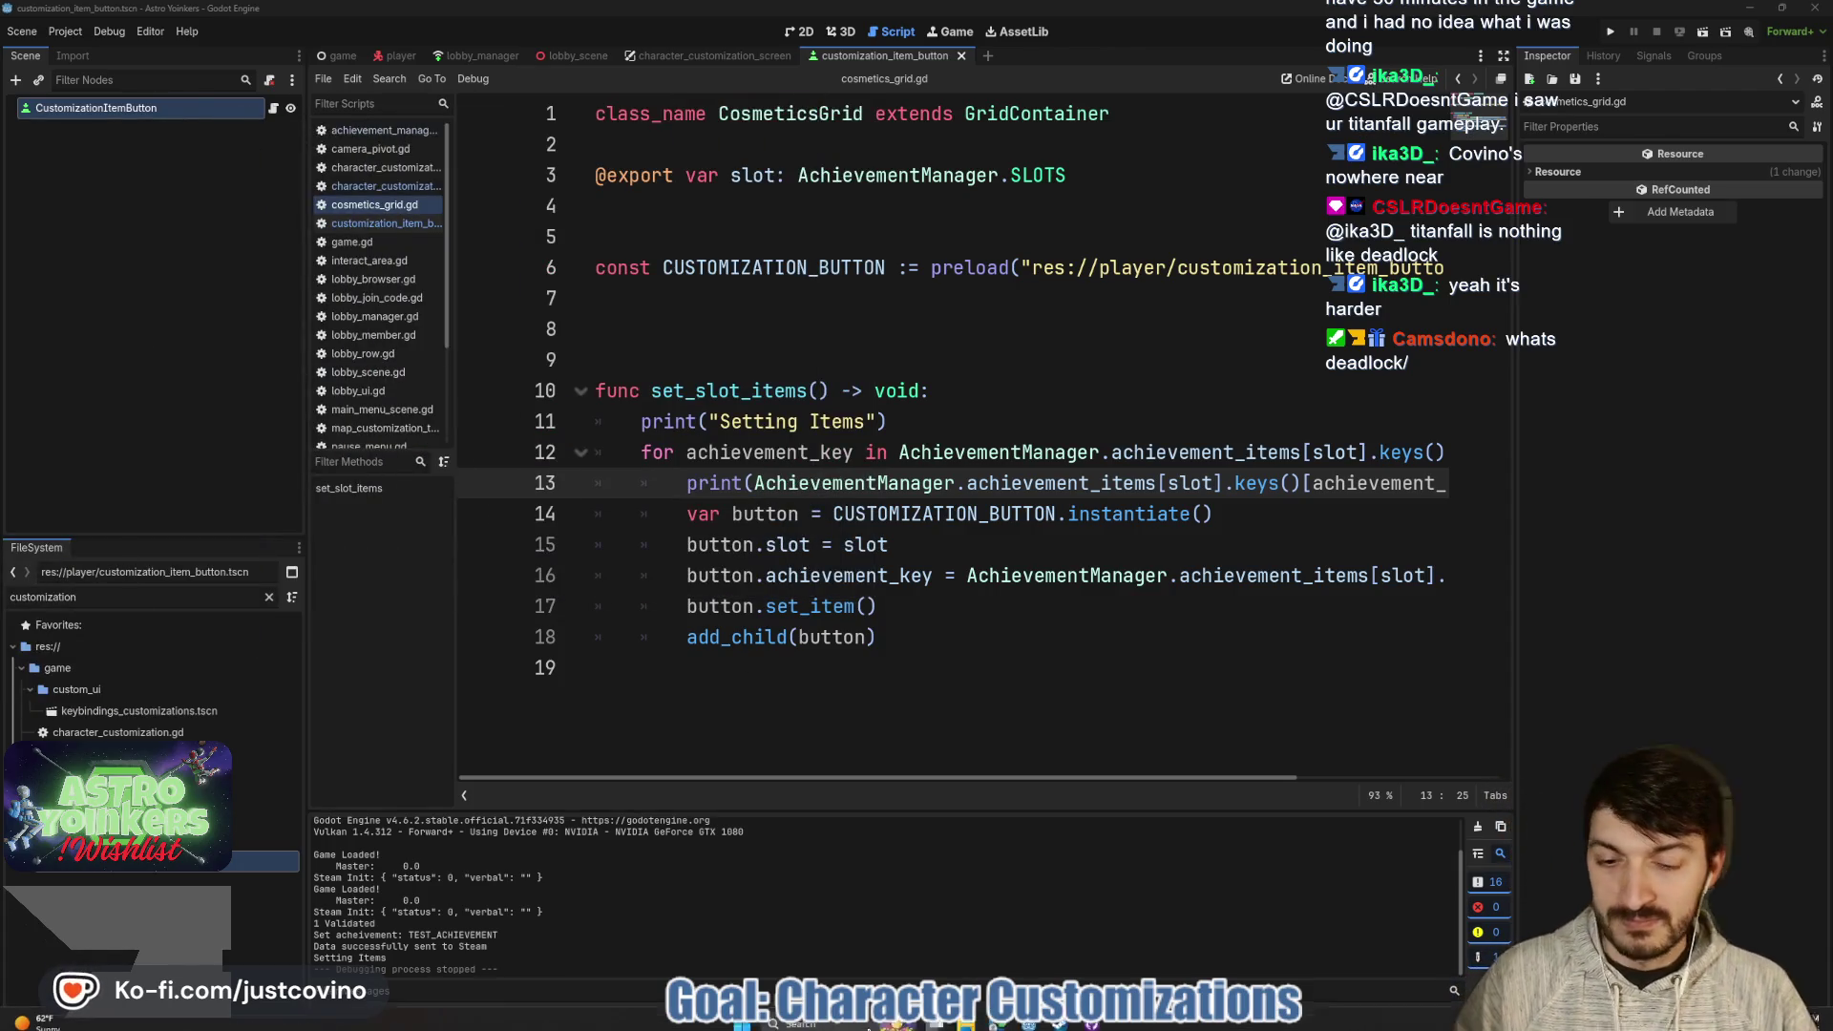
{"action": "mouse_move", "coordinate": [1021, 1020]}
{"action": "left_click", "coordinate": [1033, 951]}
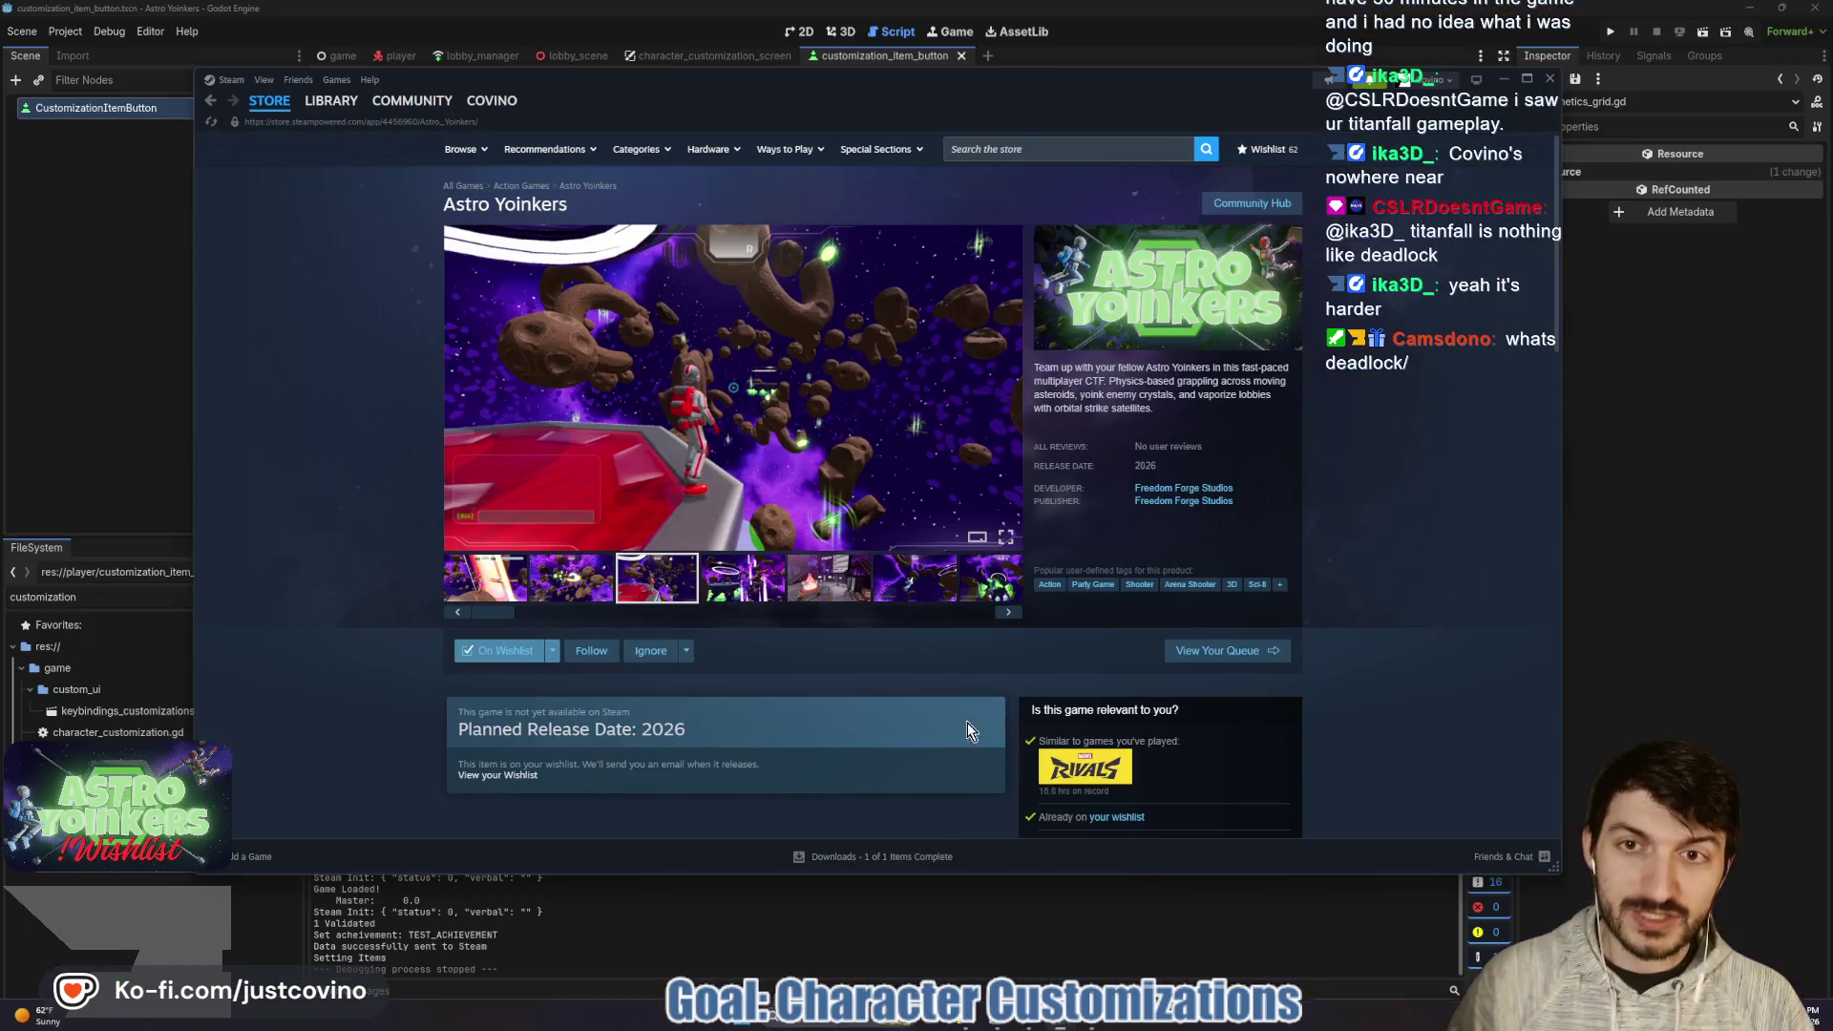
{"action": "key", "text": "alt+Tab"}
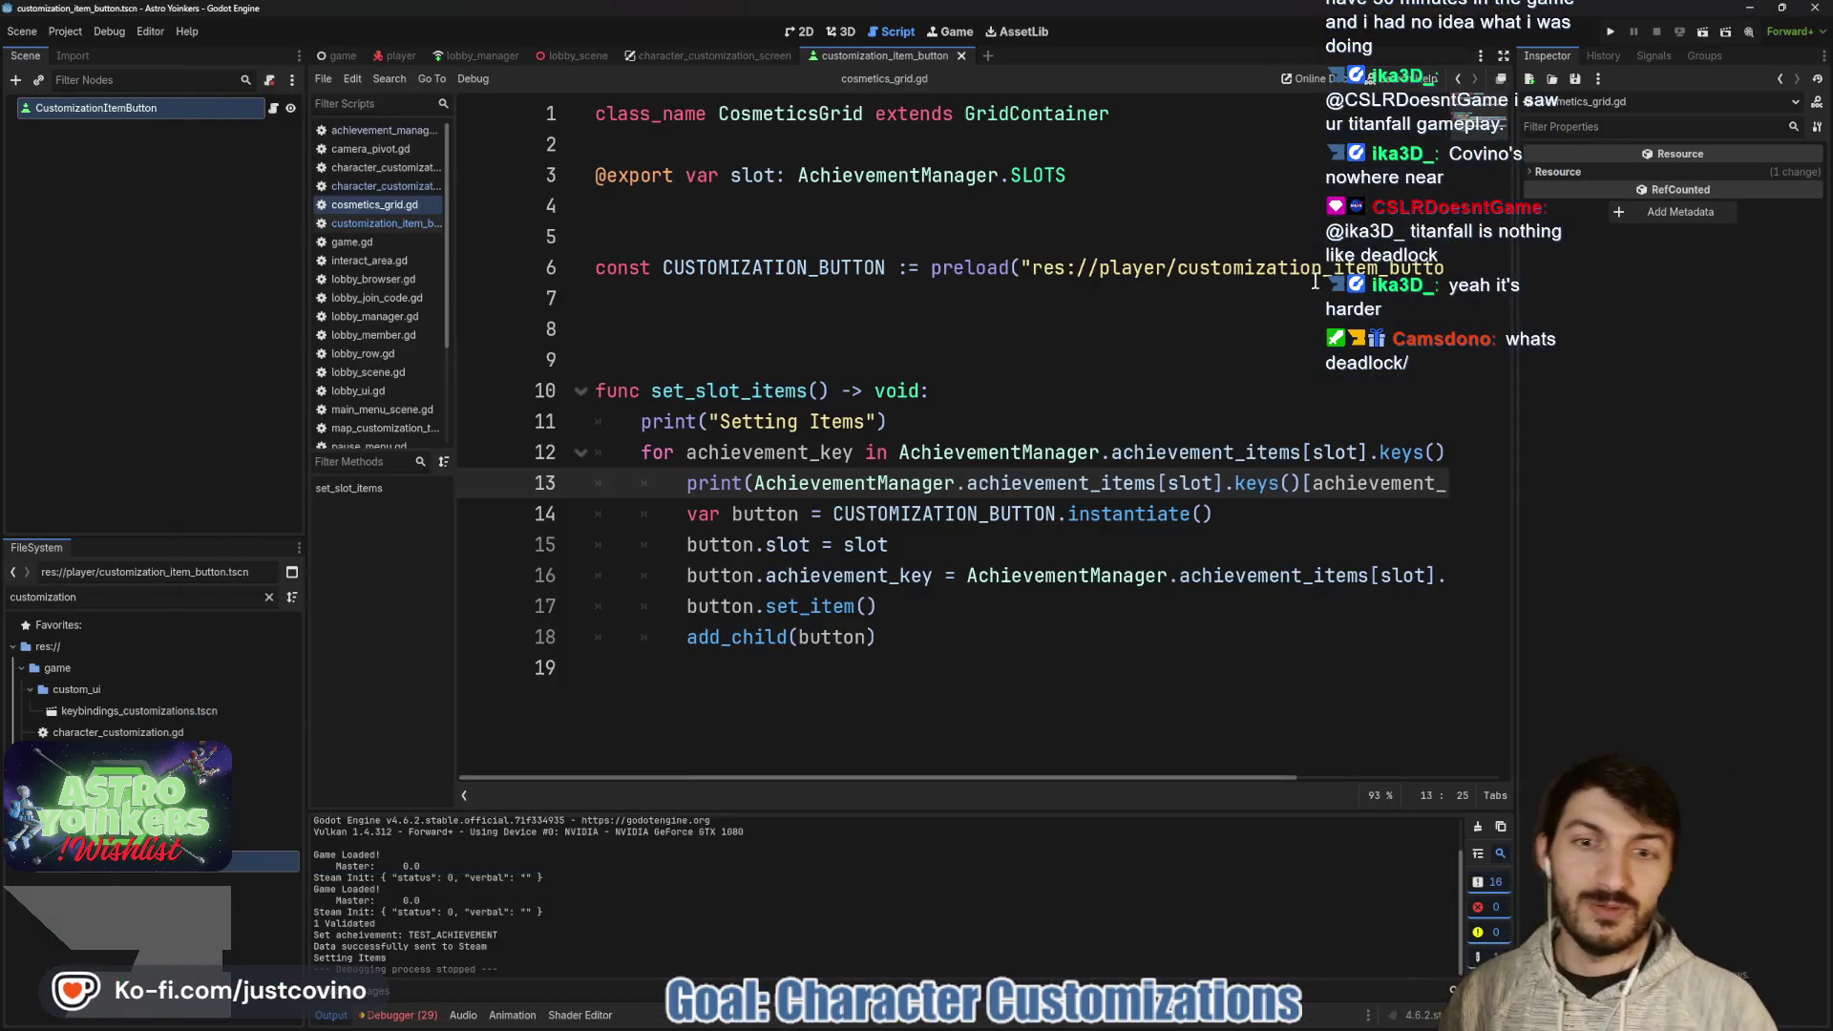
{"action": "left_click", "coordinate": [838, 360]}
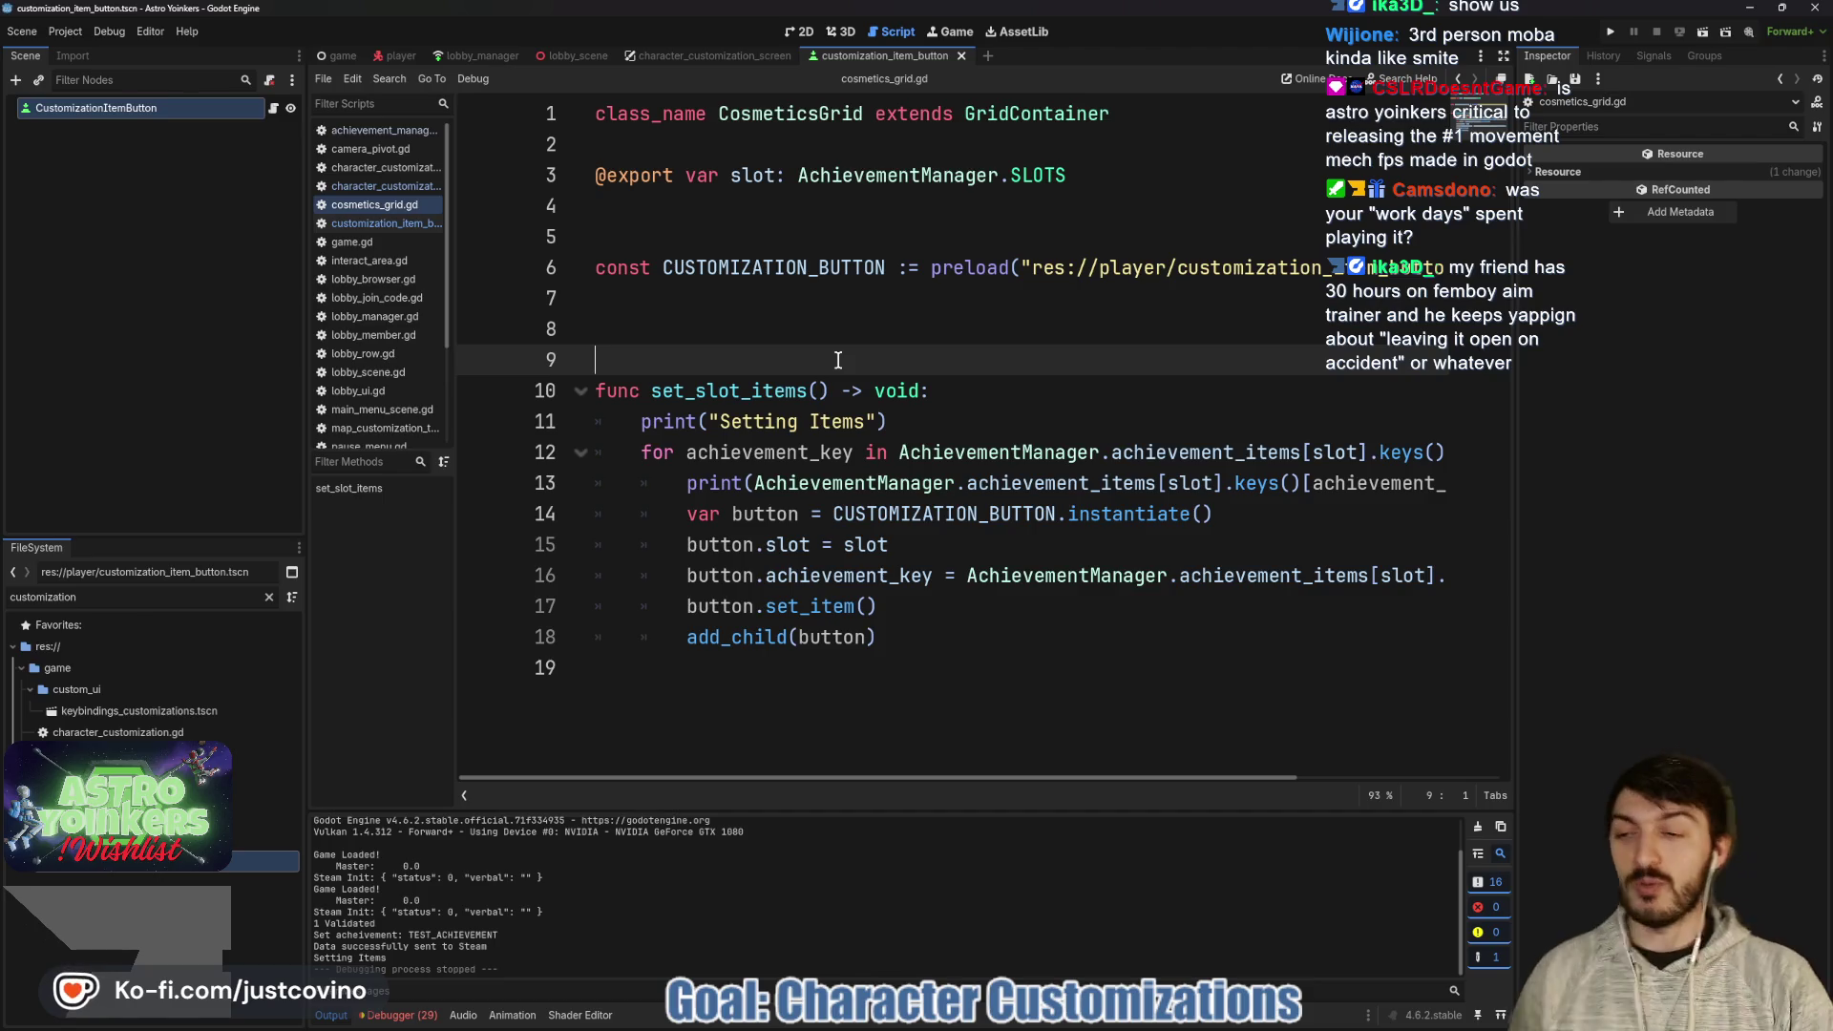
{"action": "left_click", "coordinate": [985, 639]}
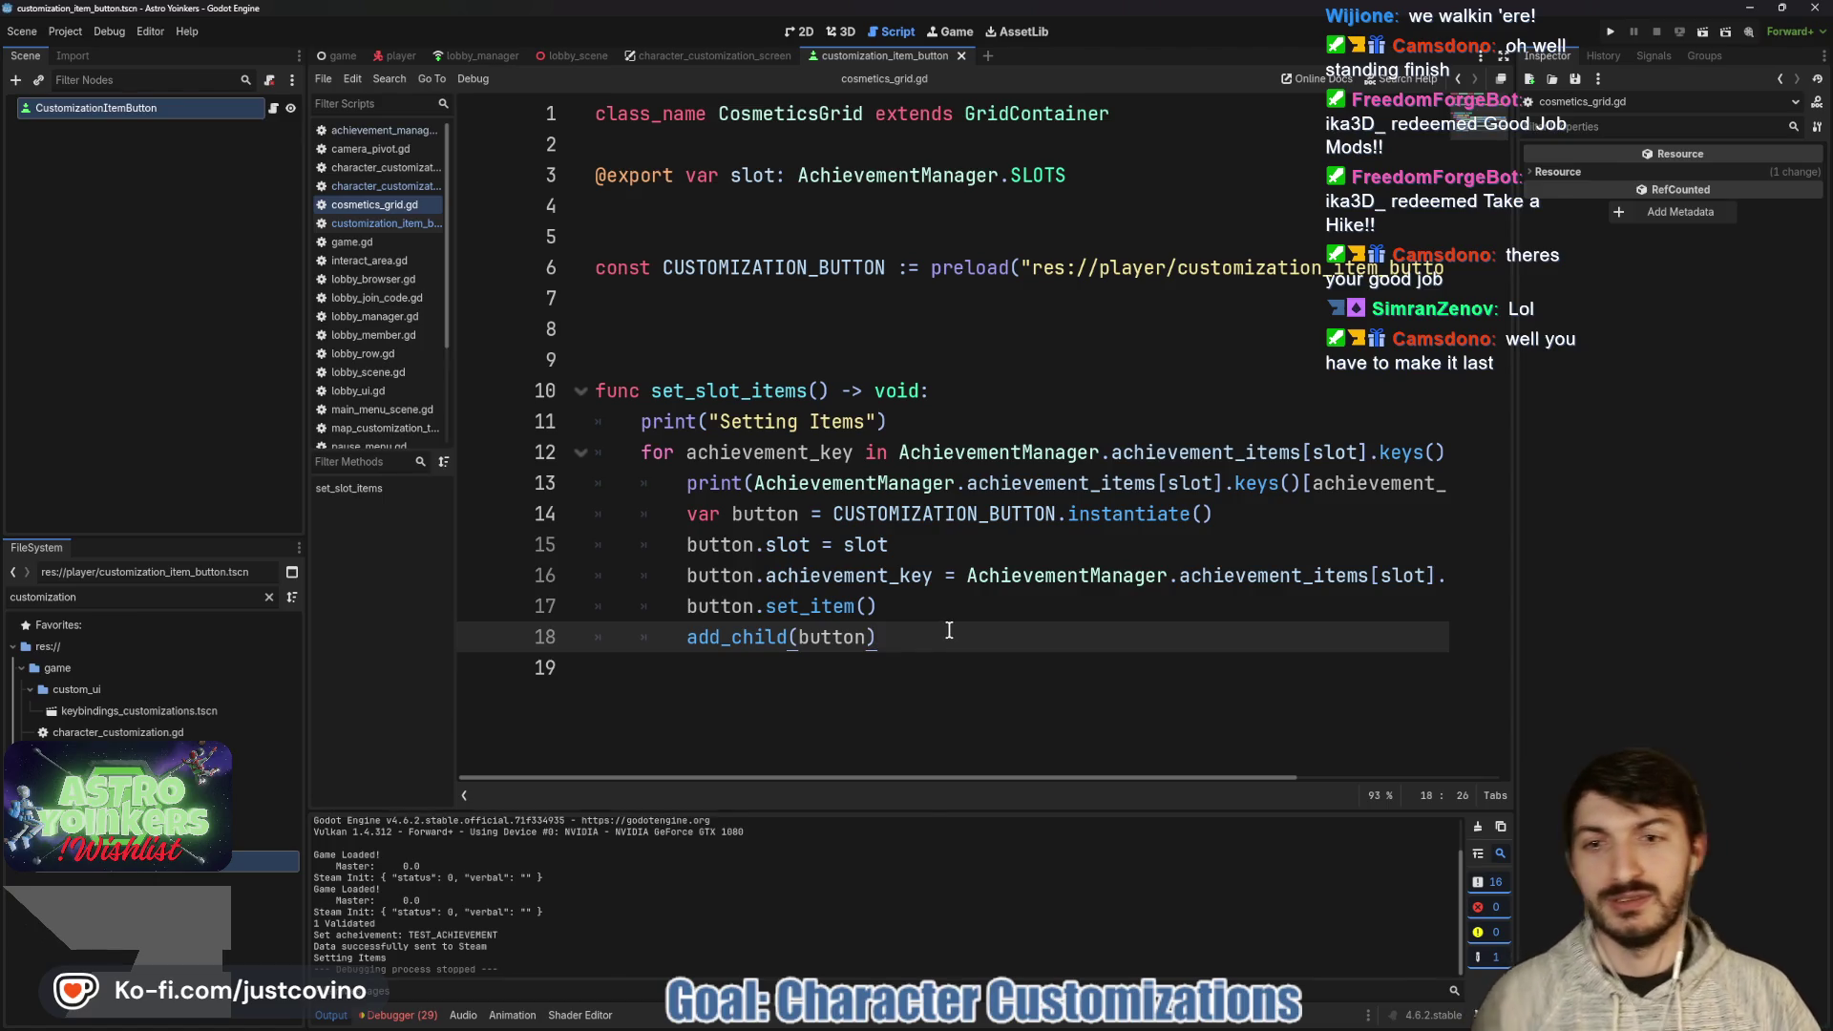
{"action": "left_click", "coordinate": [934, 427]}
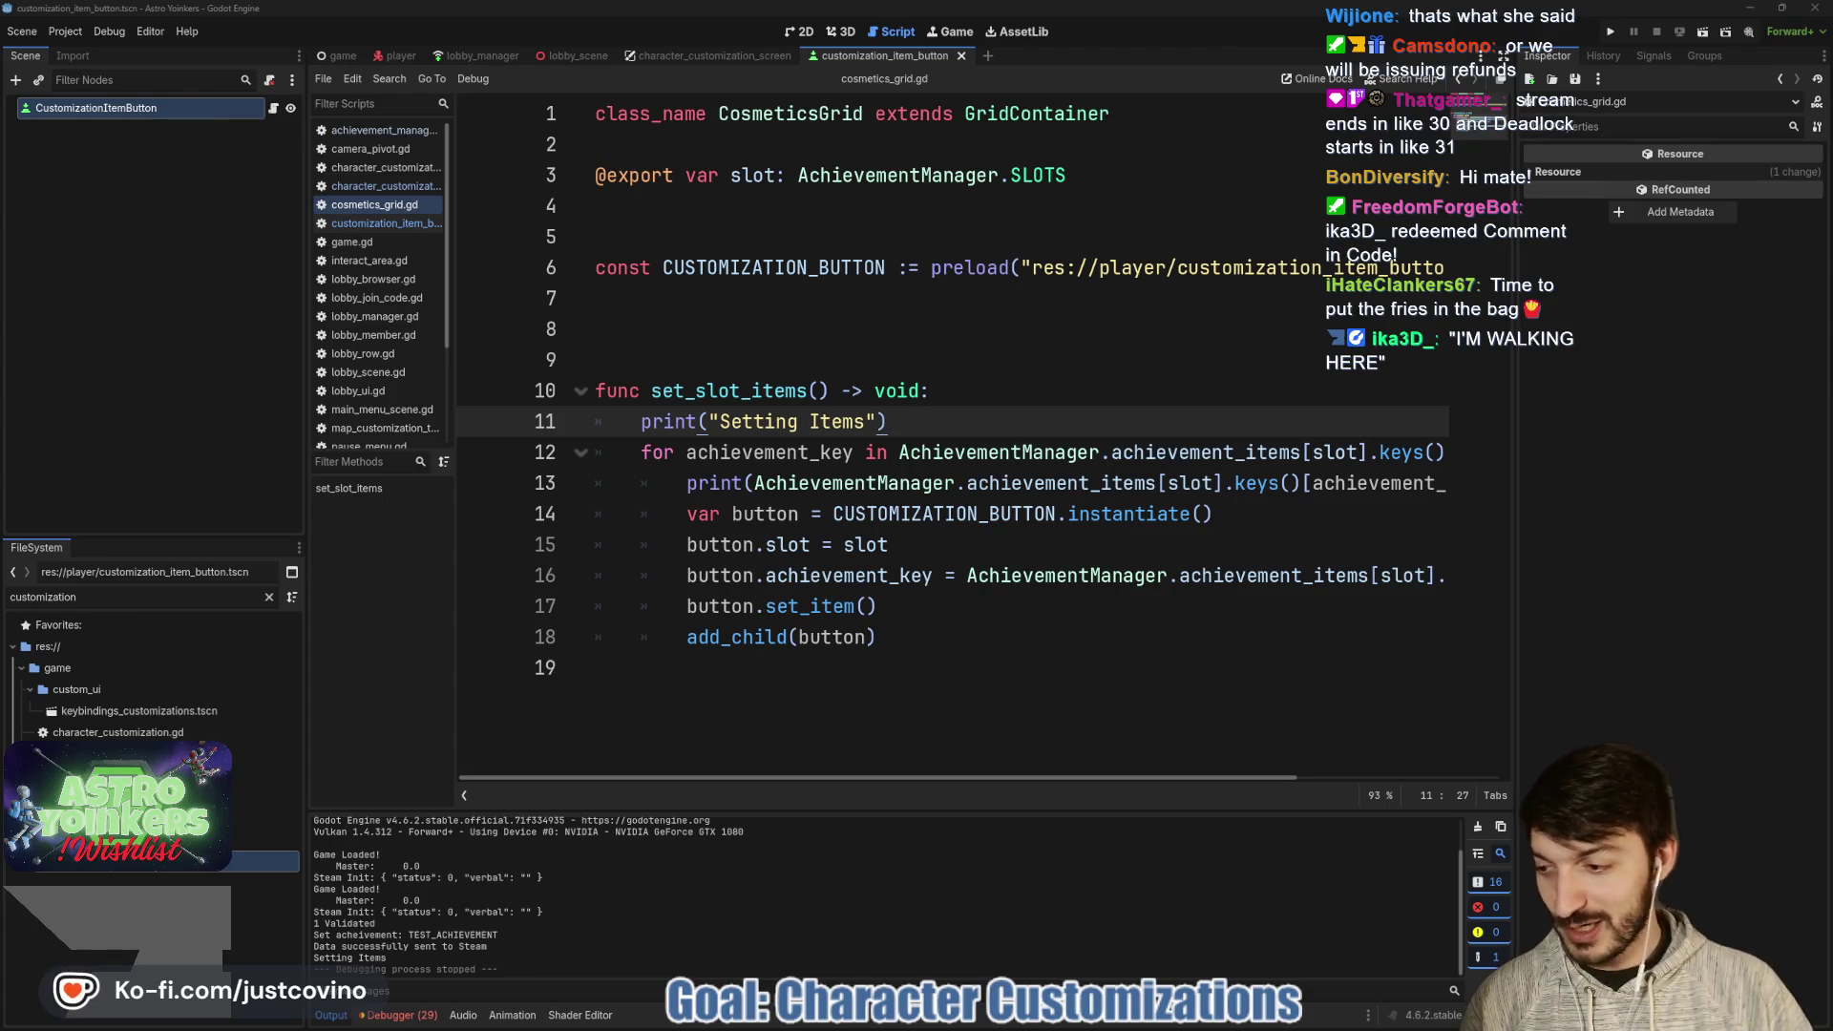
- Type the comment # "I'M WALKING HERE" with the viewer's credit and 1 MAY 2026, then save
{"action": "left_click", "coordinate": [734, 341]}
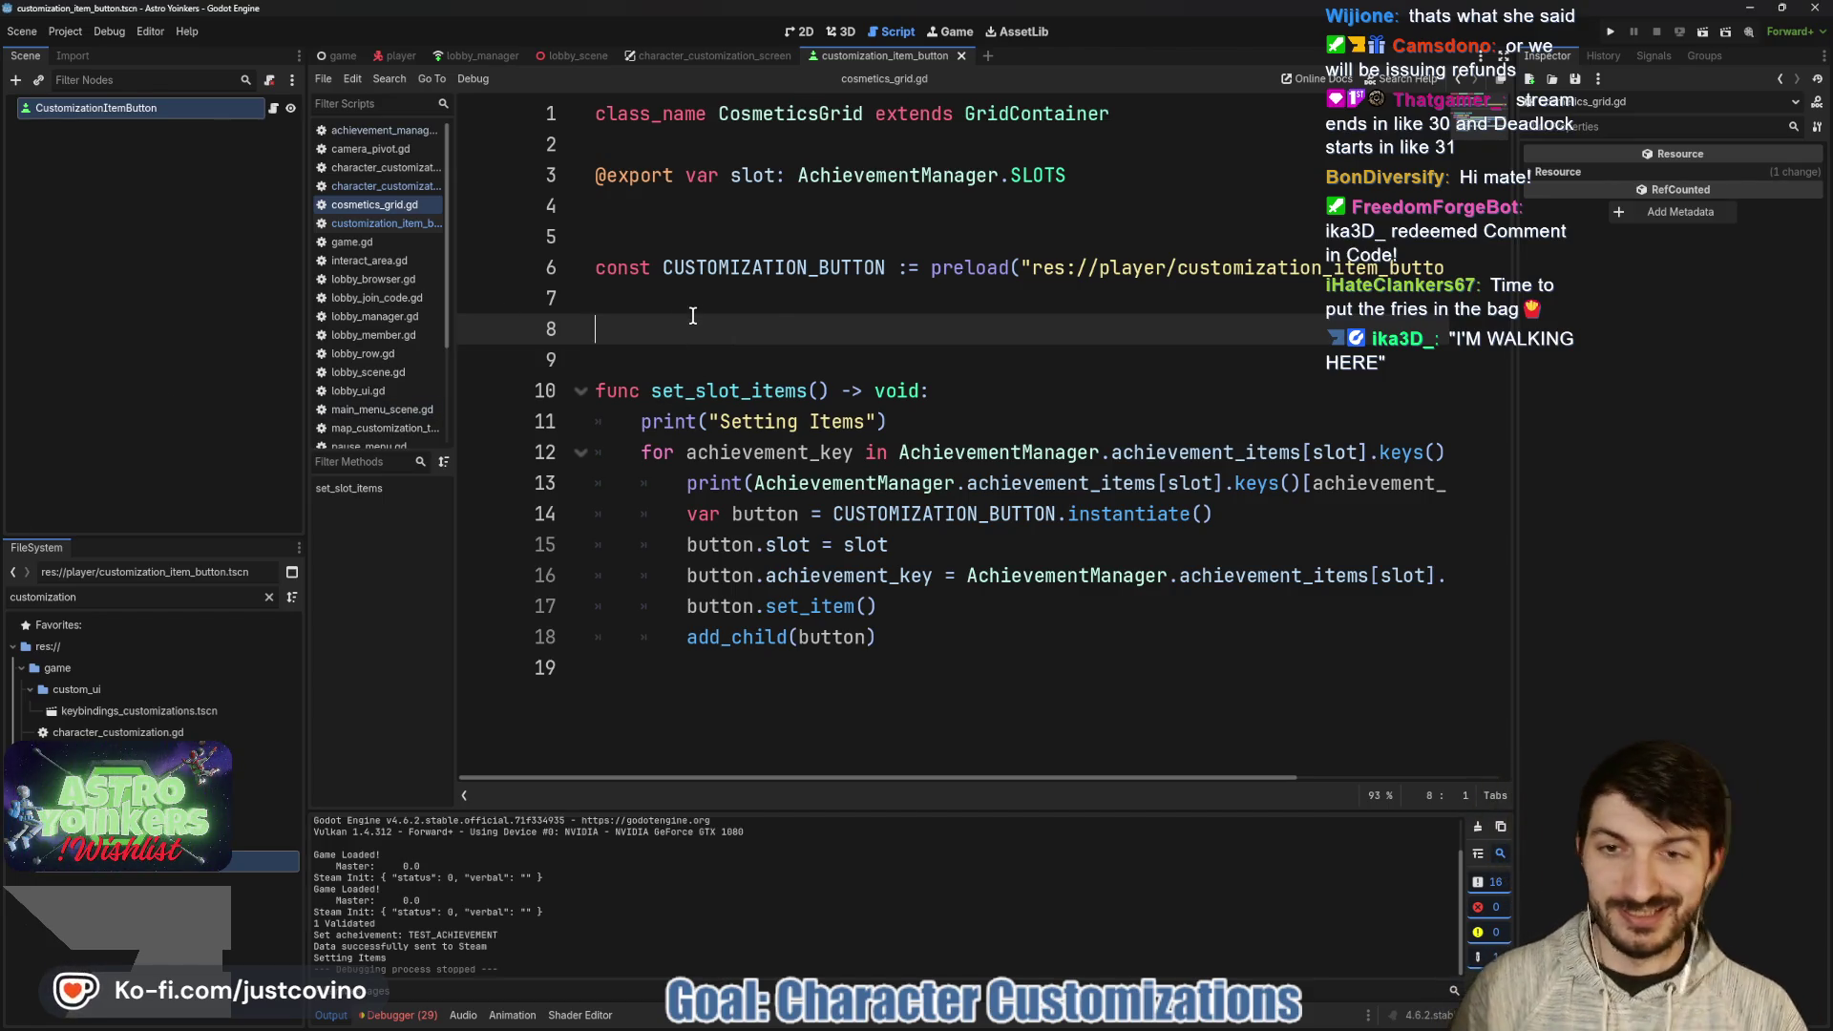
{"action": "type", "text": "# \"I'M WALKING HERE\" - "}
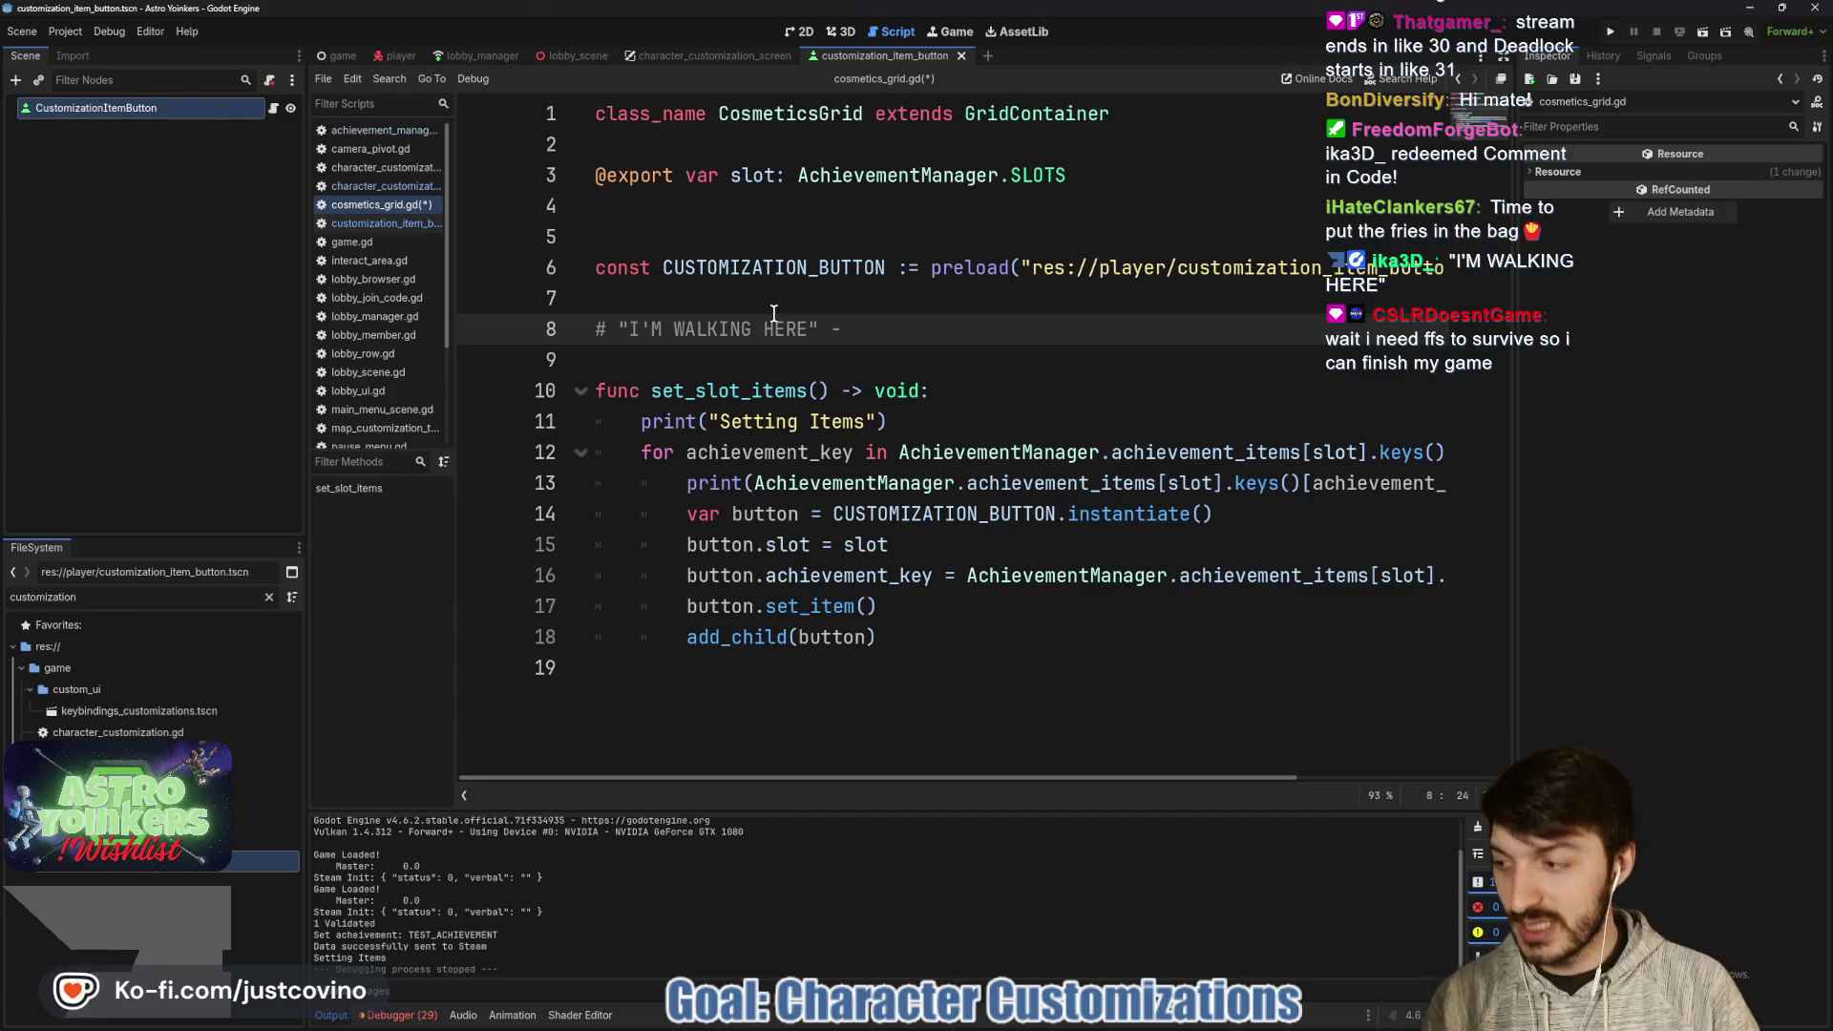
{"action": "type", "text": "ika3"}
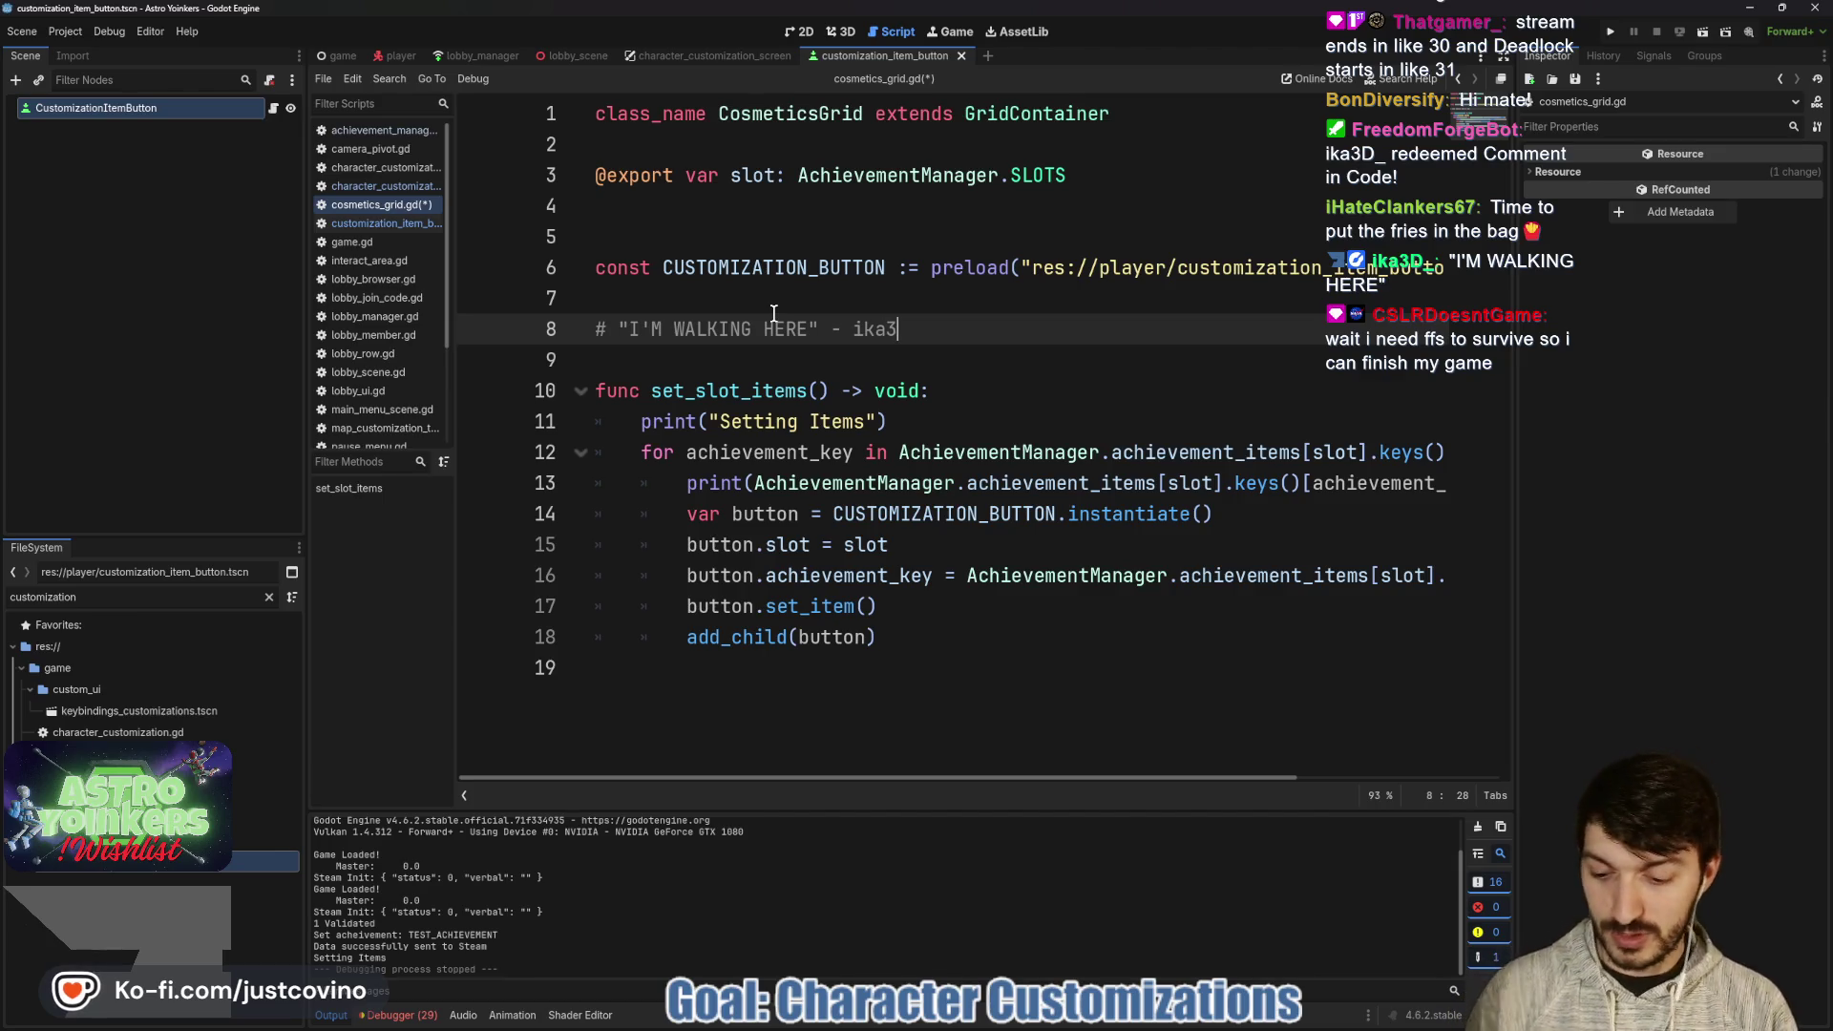
{"action": "type", "text": "D_"}
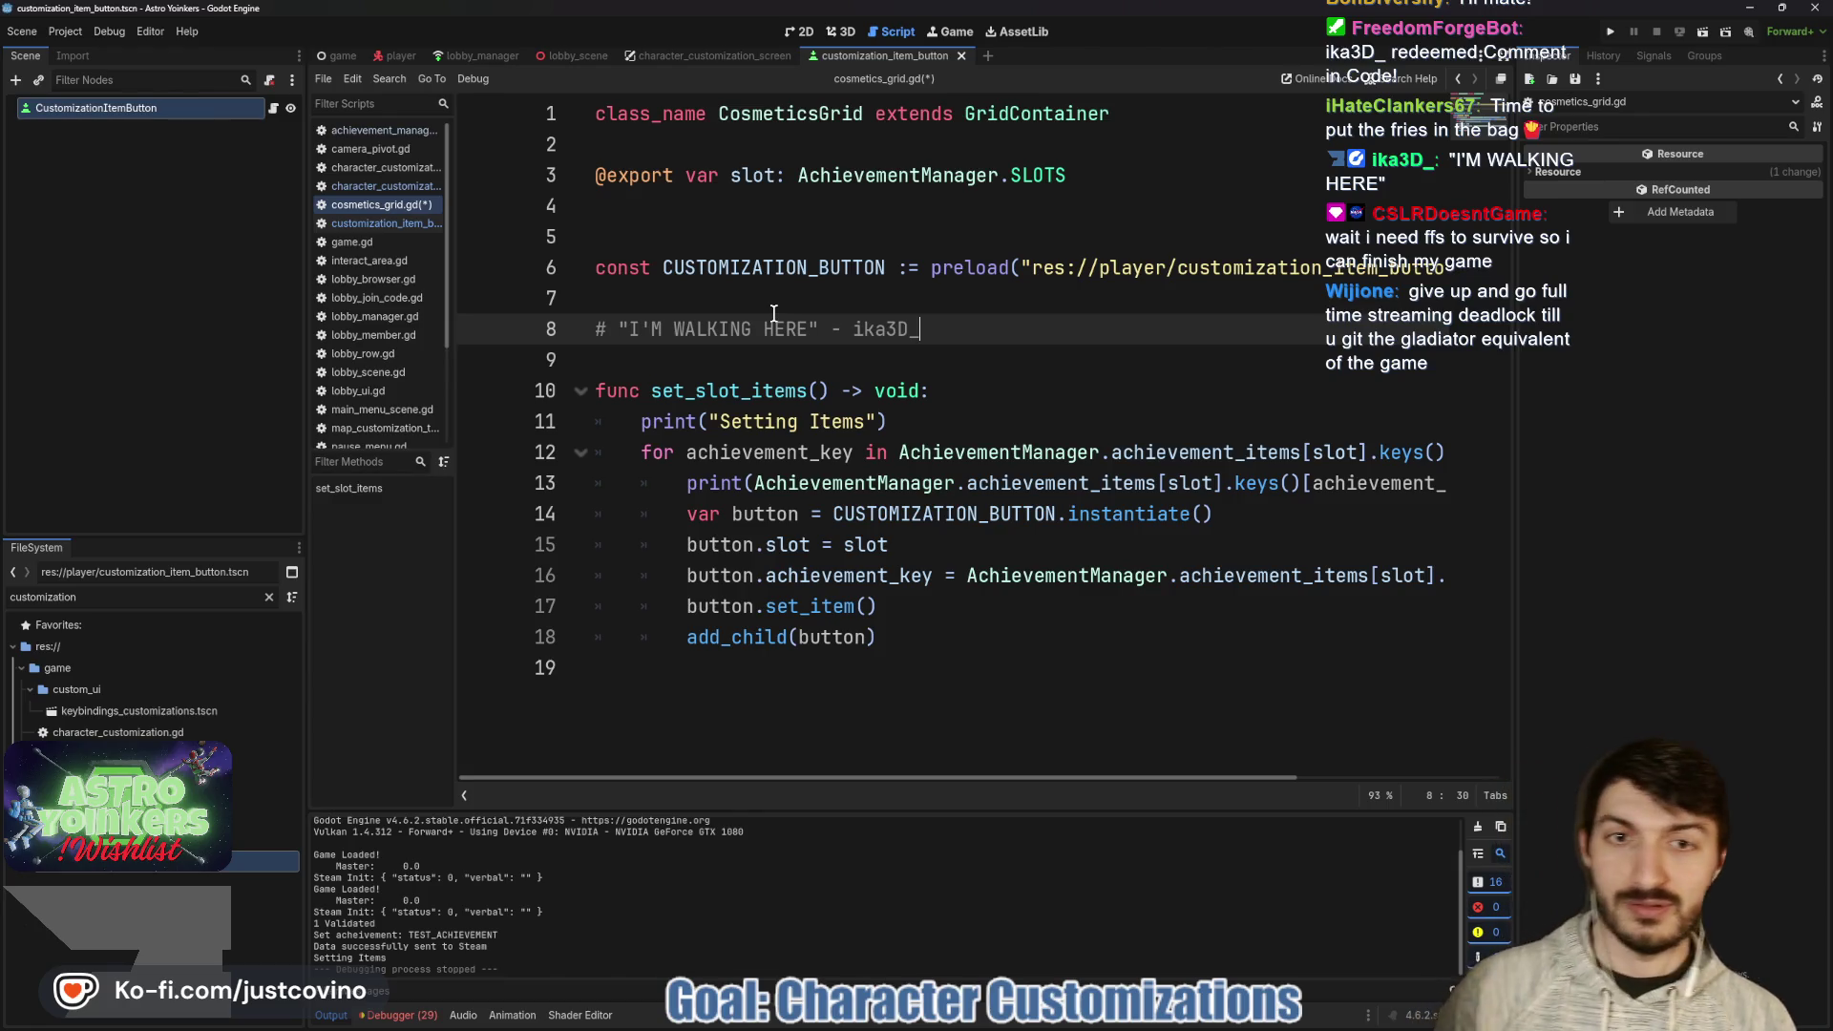
{"action": "type", "text": " 1 MAY"}
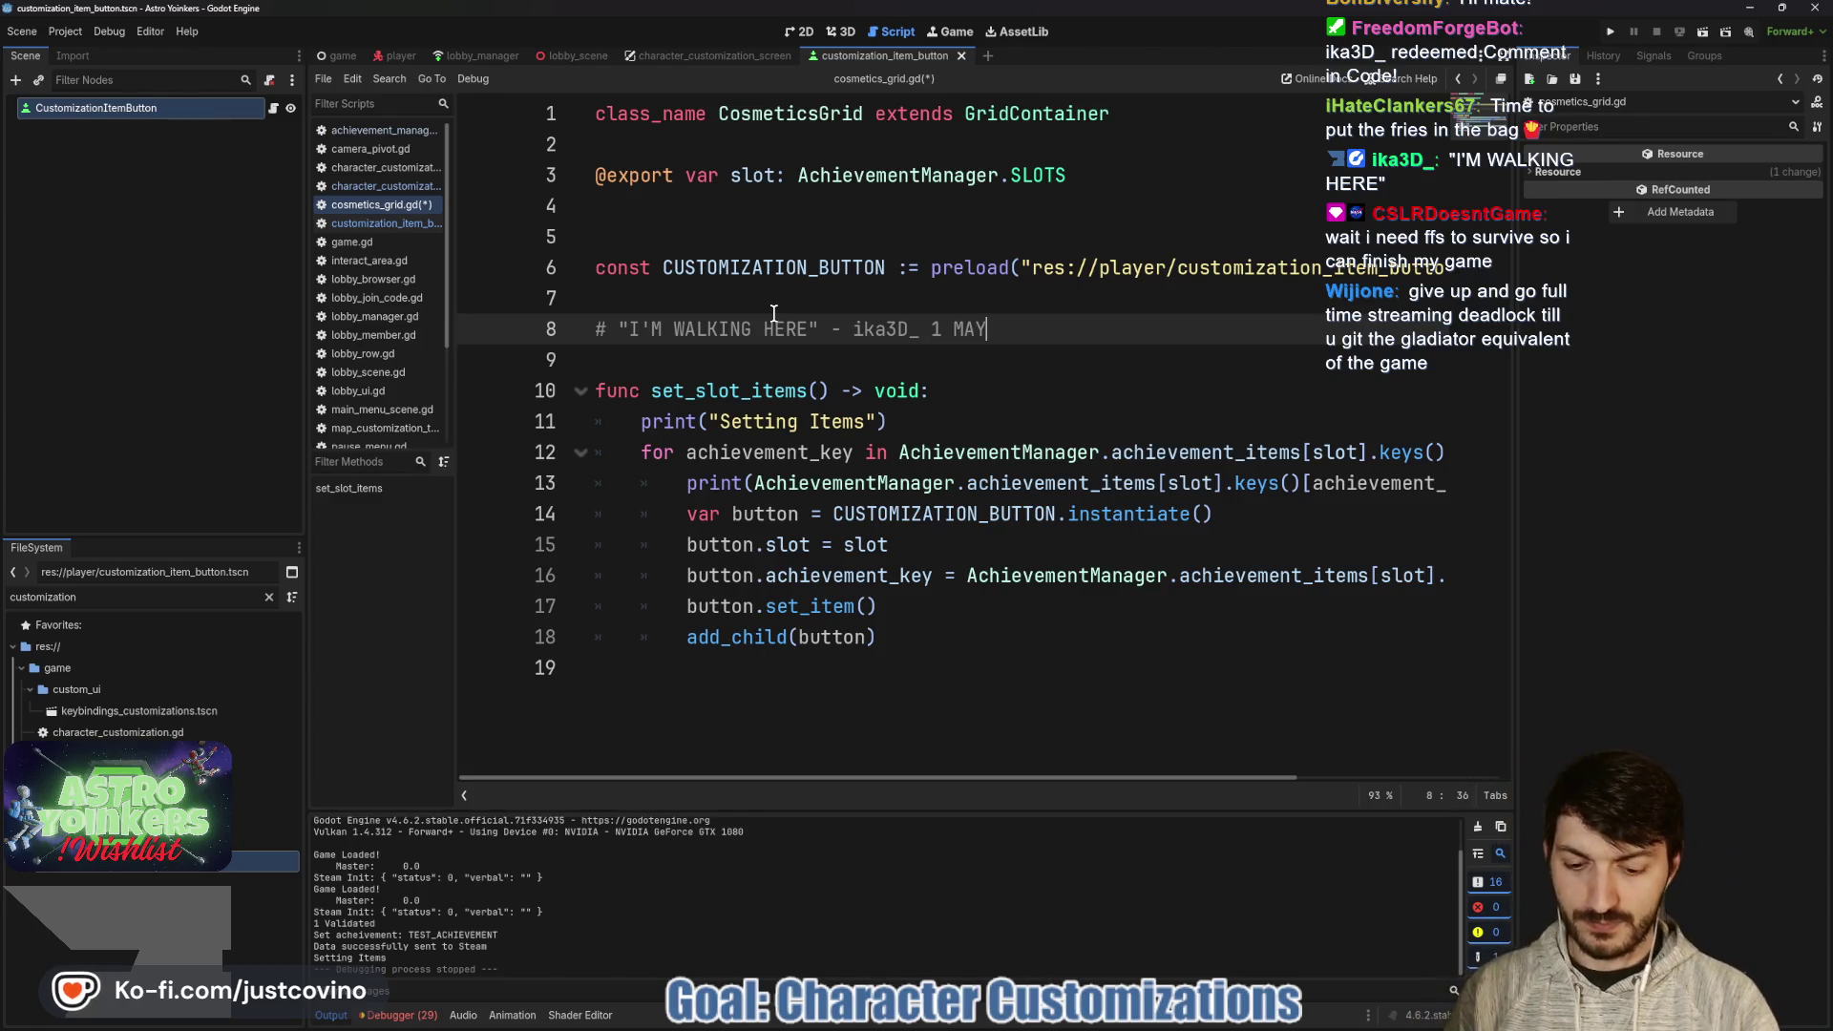
{"action": "type", "text": " 2026"}
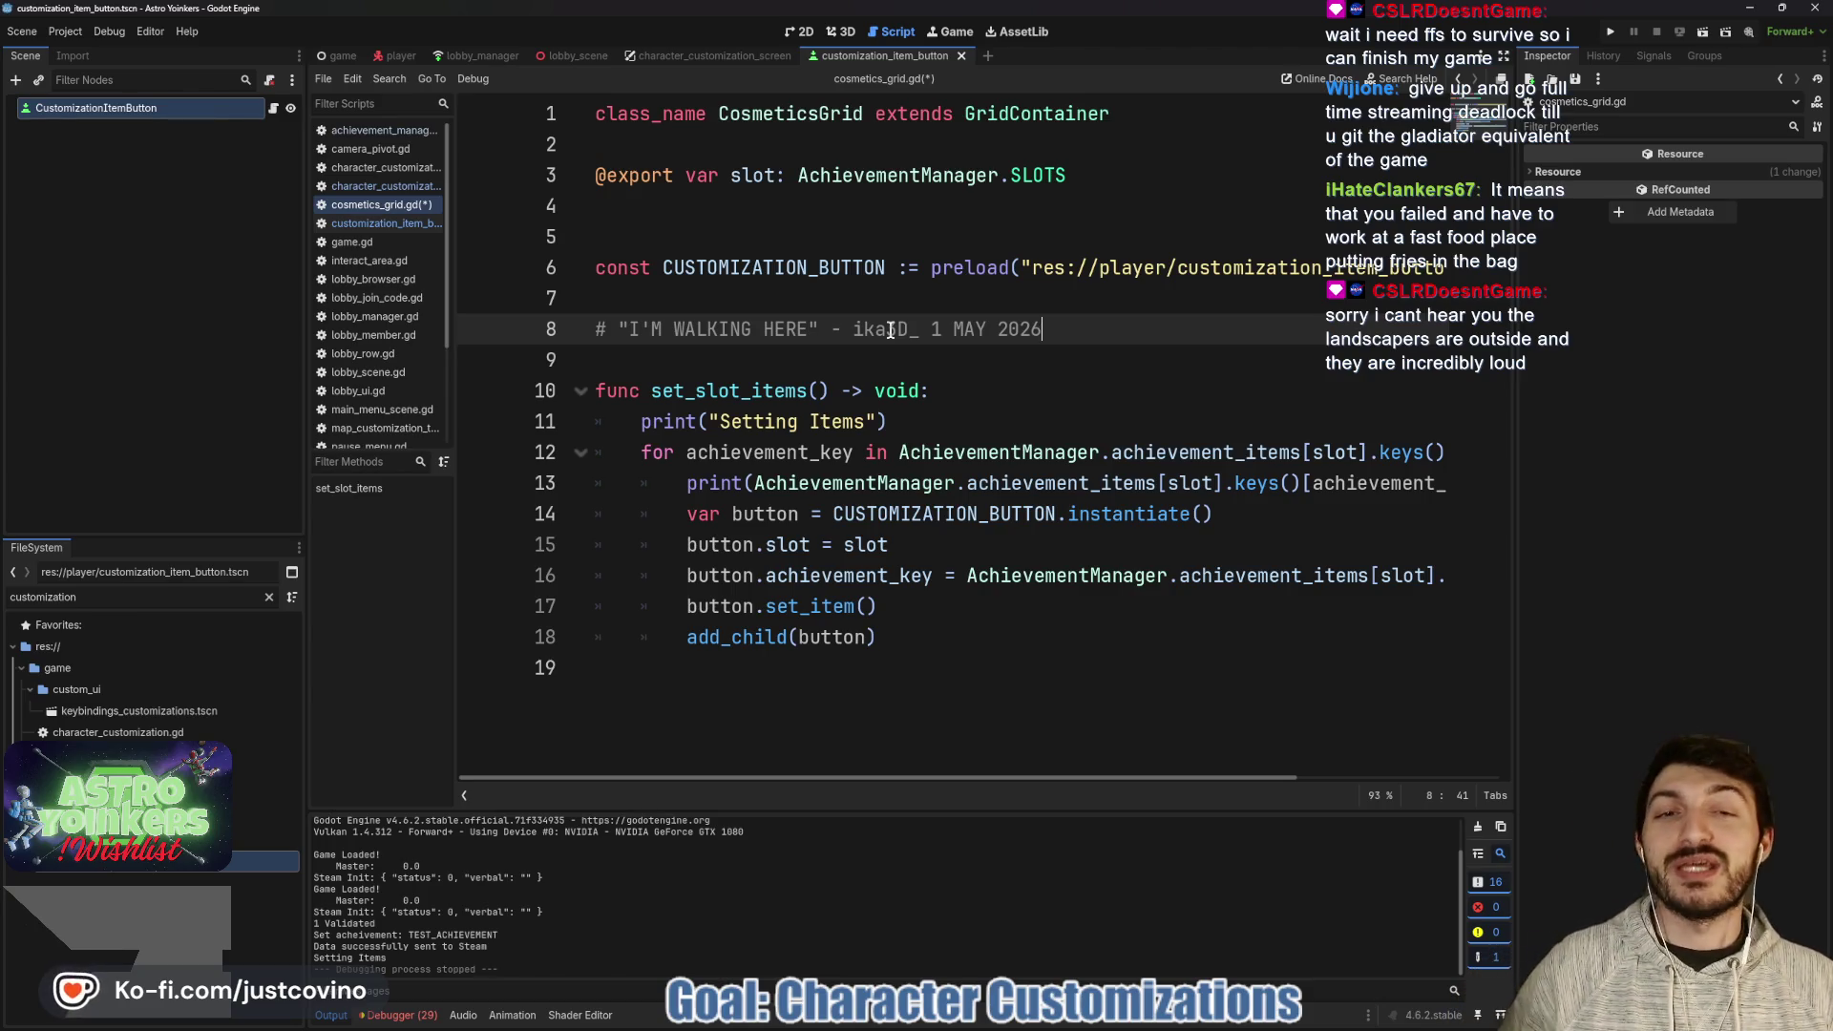
{"action": "key", "text": "Down"}
{"action": "key", "text": "ctrl+s"}
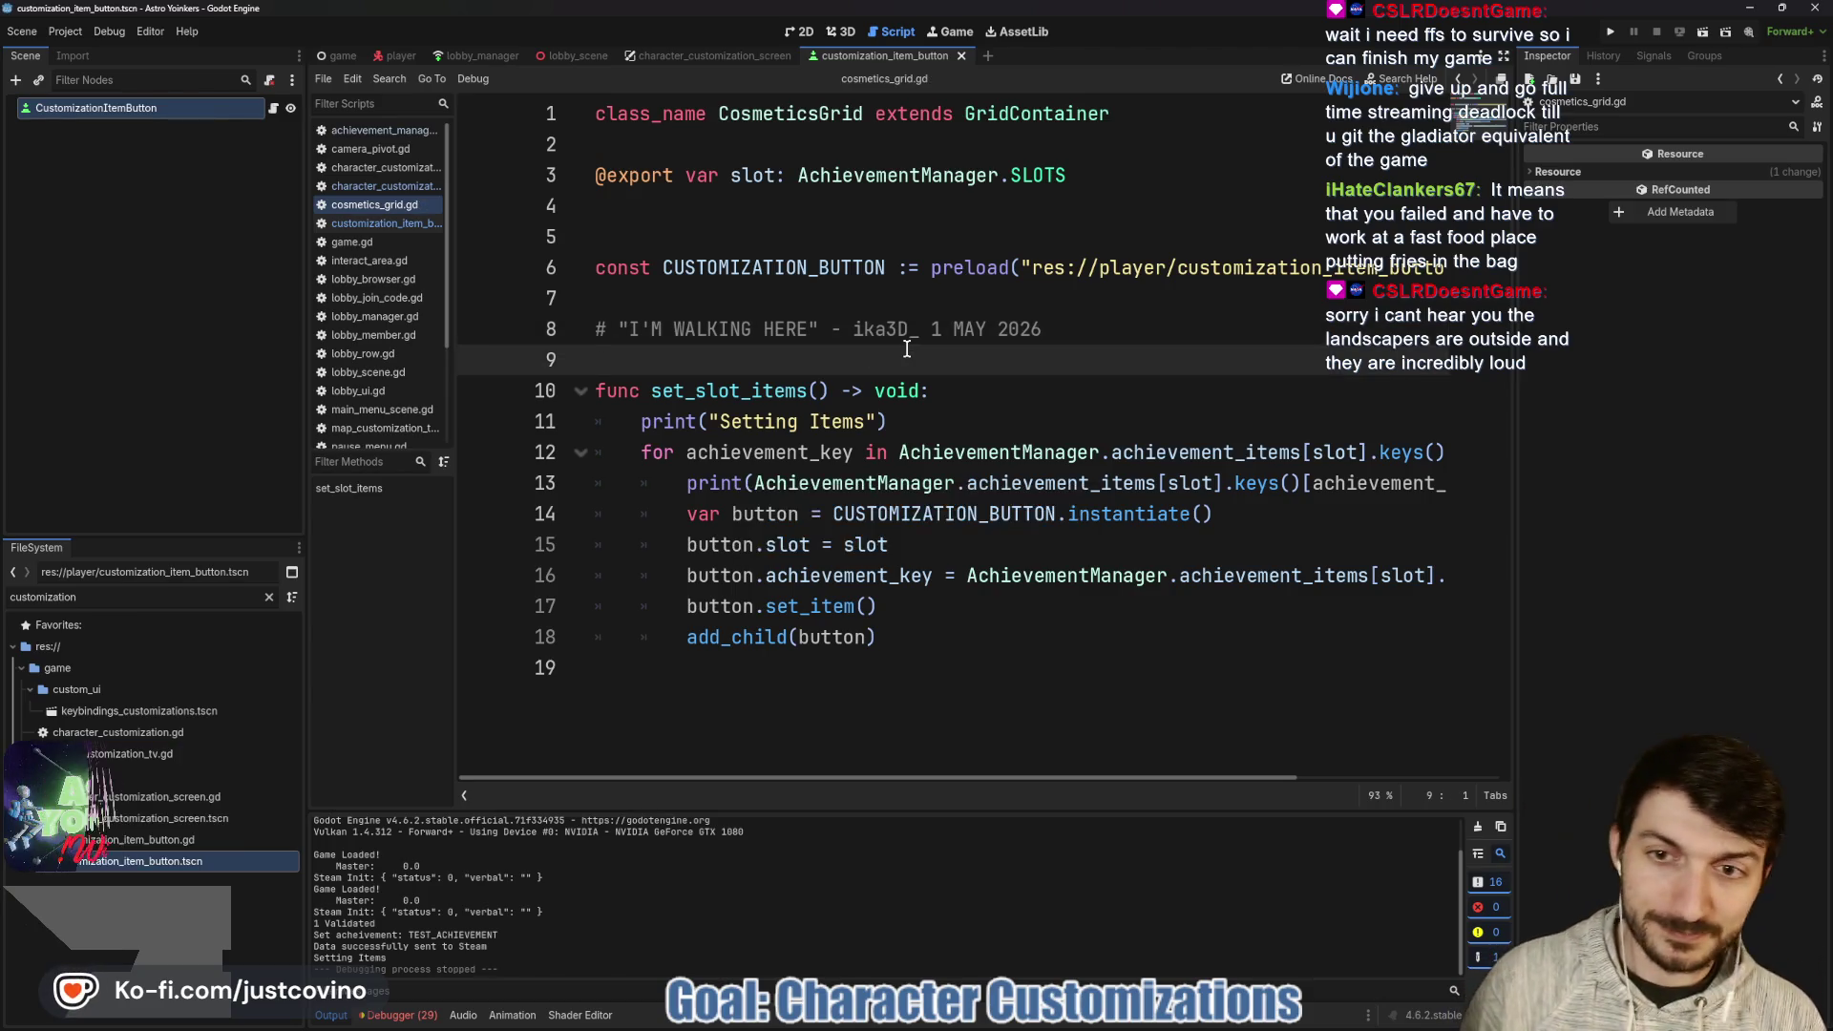
{"action": "key", "text": "Return"}
- Insert a blank line above the comment and save the script again
{"action": "left_click", "coordinate": [723, 304]}
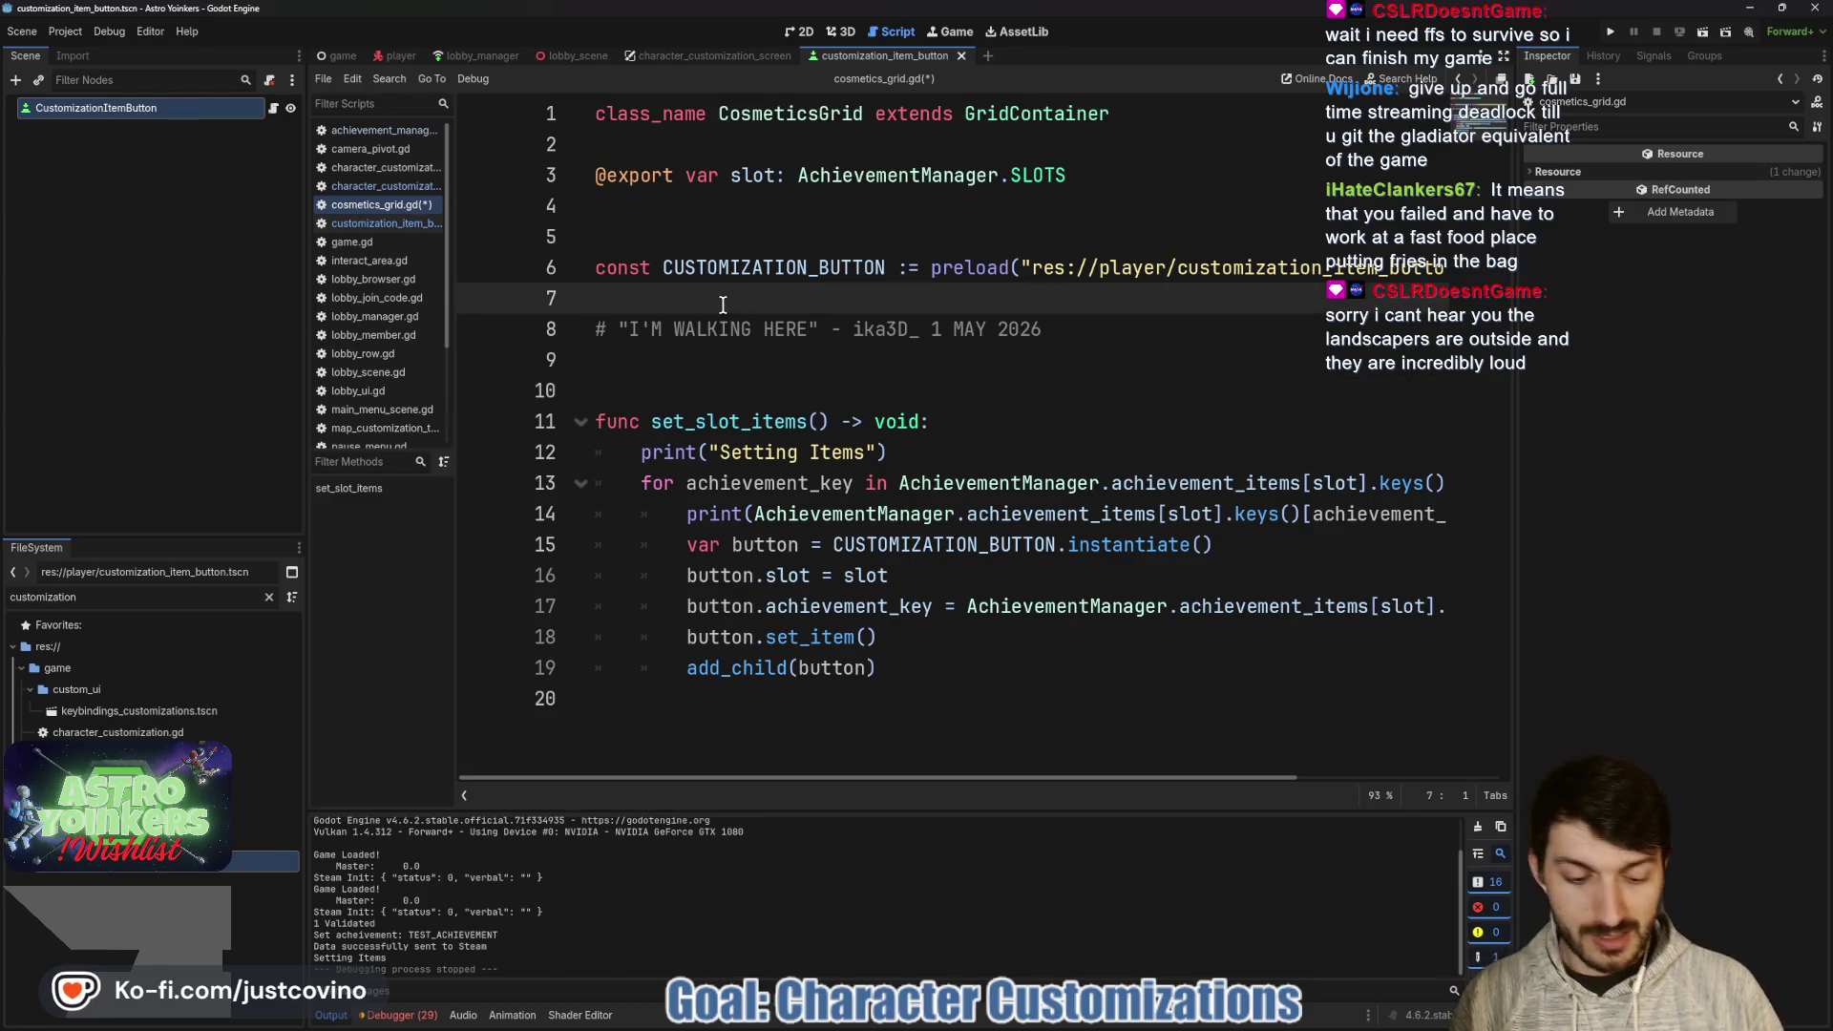
{"action": "key", "text": "Return"}
{"action": "key", "text": "ctrl+s"}
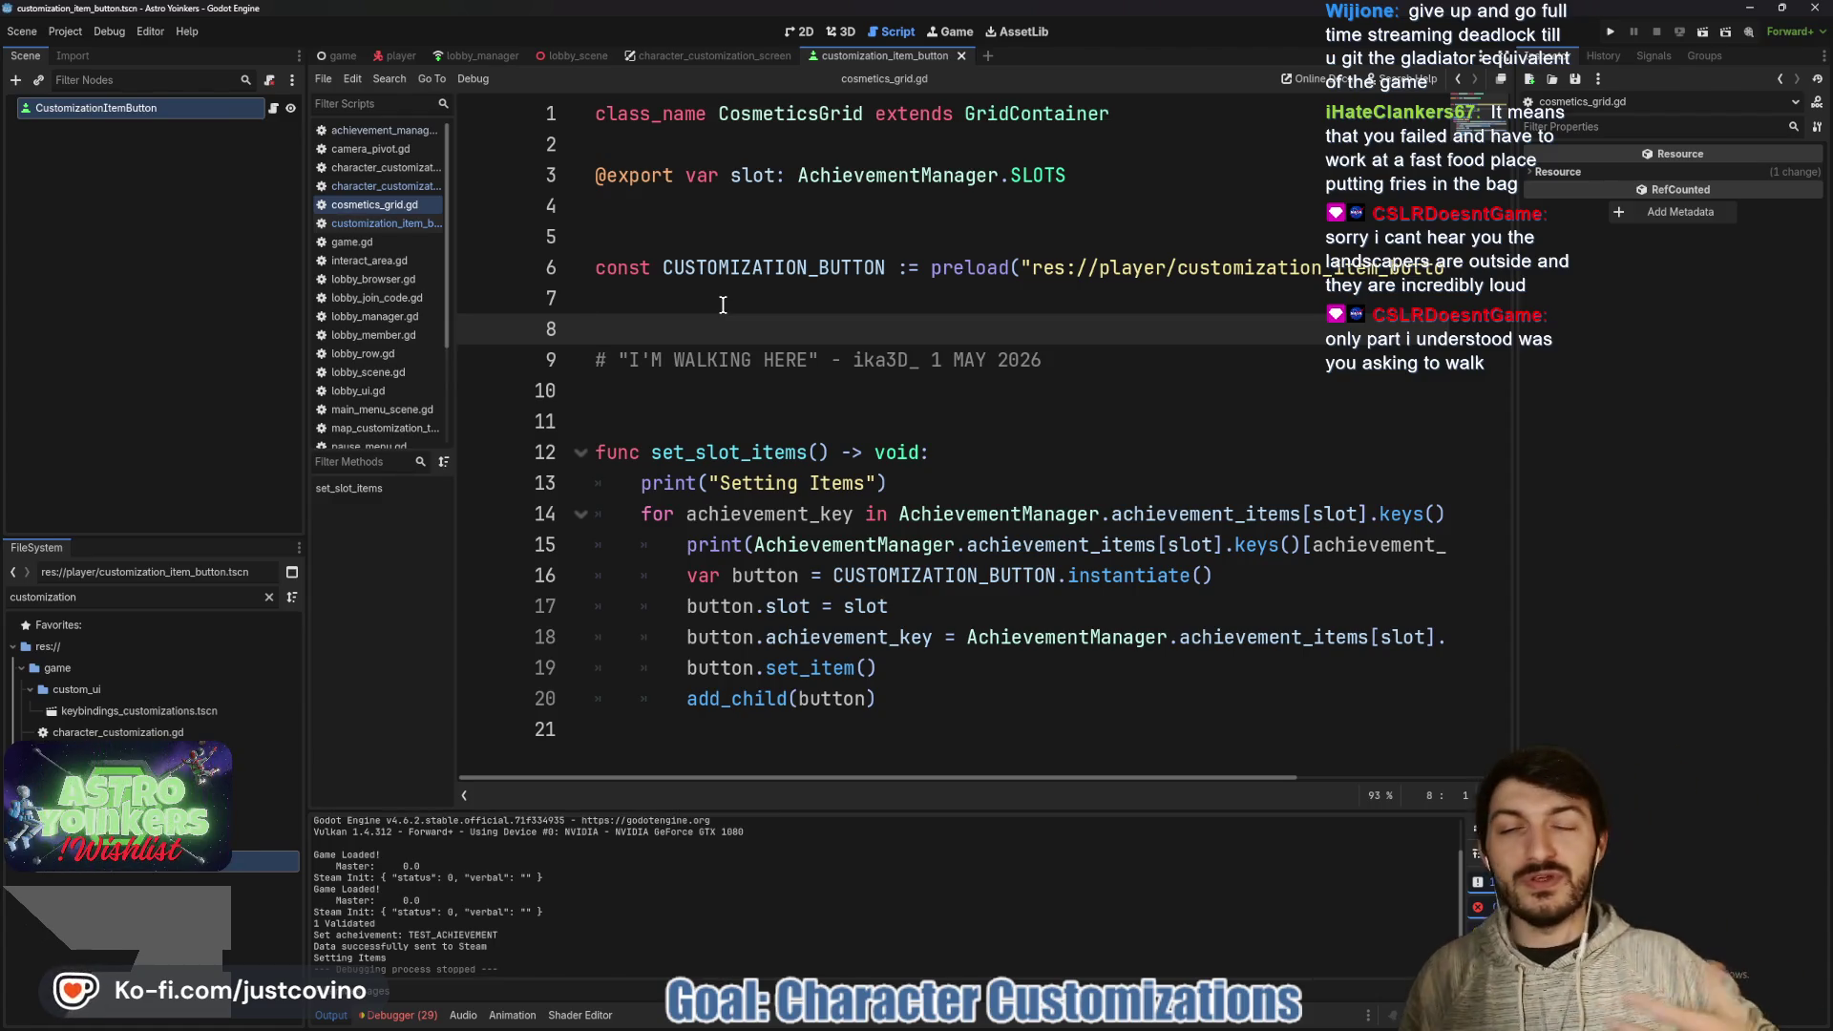
{"action": "left_click", "coordinate": [722, 305]}
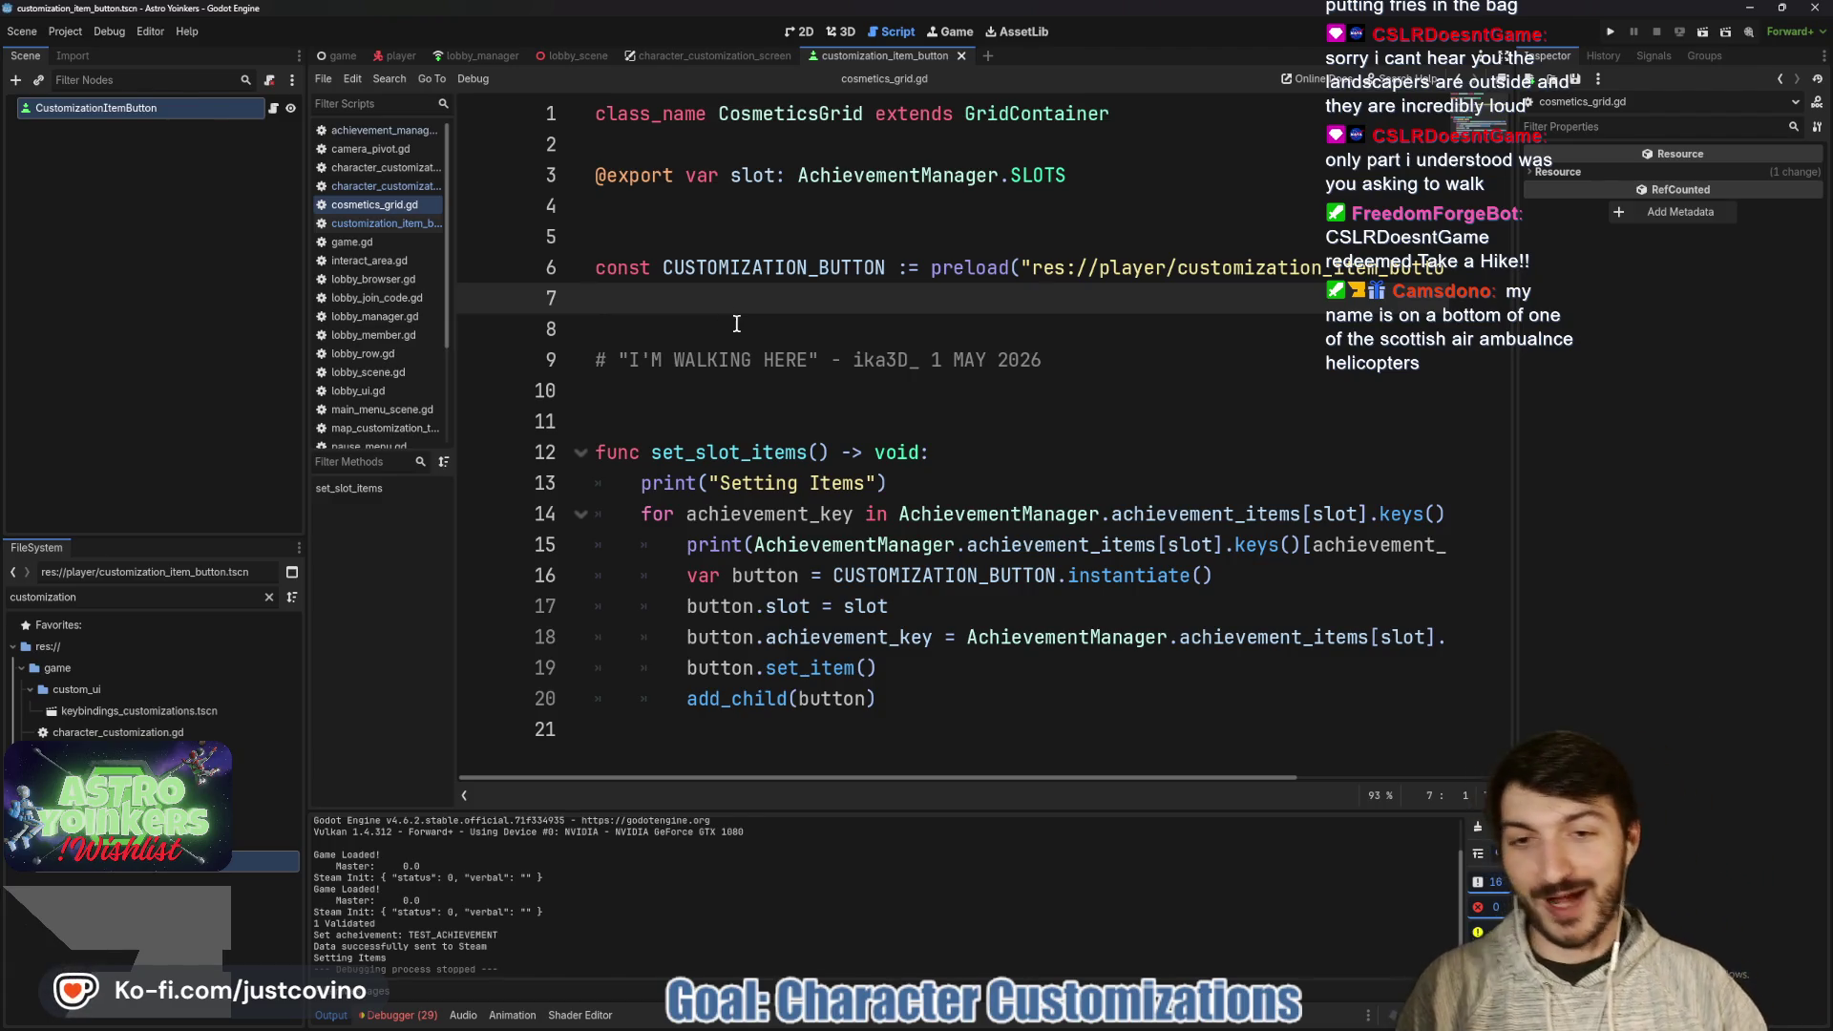
- Review the set_slot_items loop and its Setting Items print, then run the project
{"action": "left_click", "coordinate": [750, 411]}
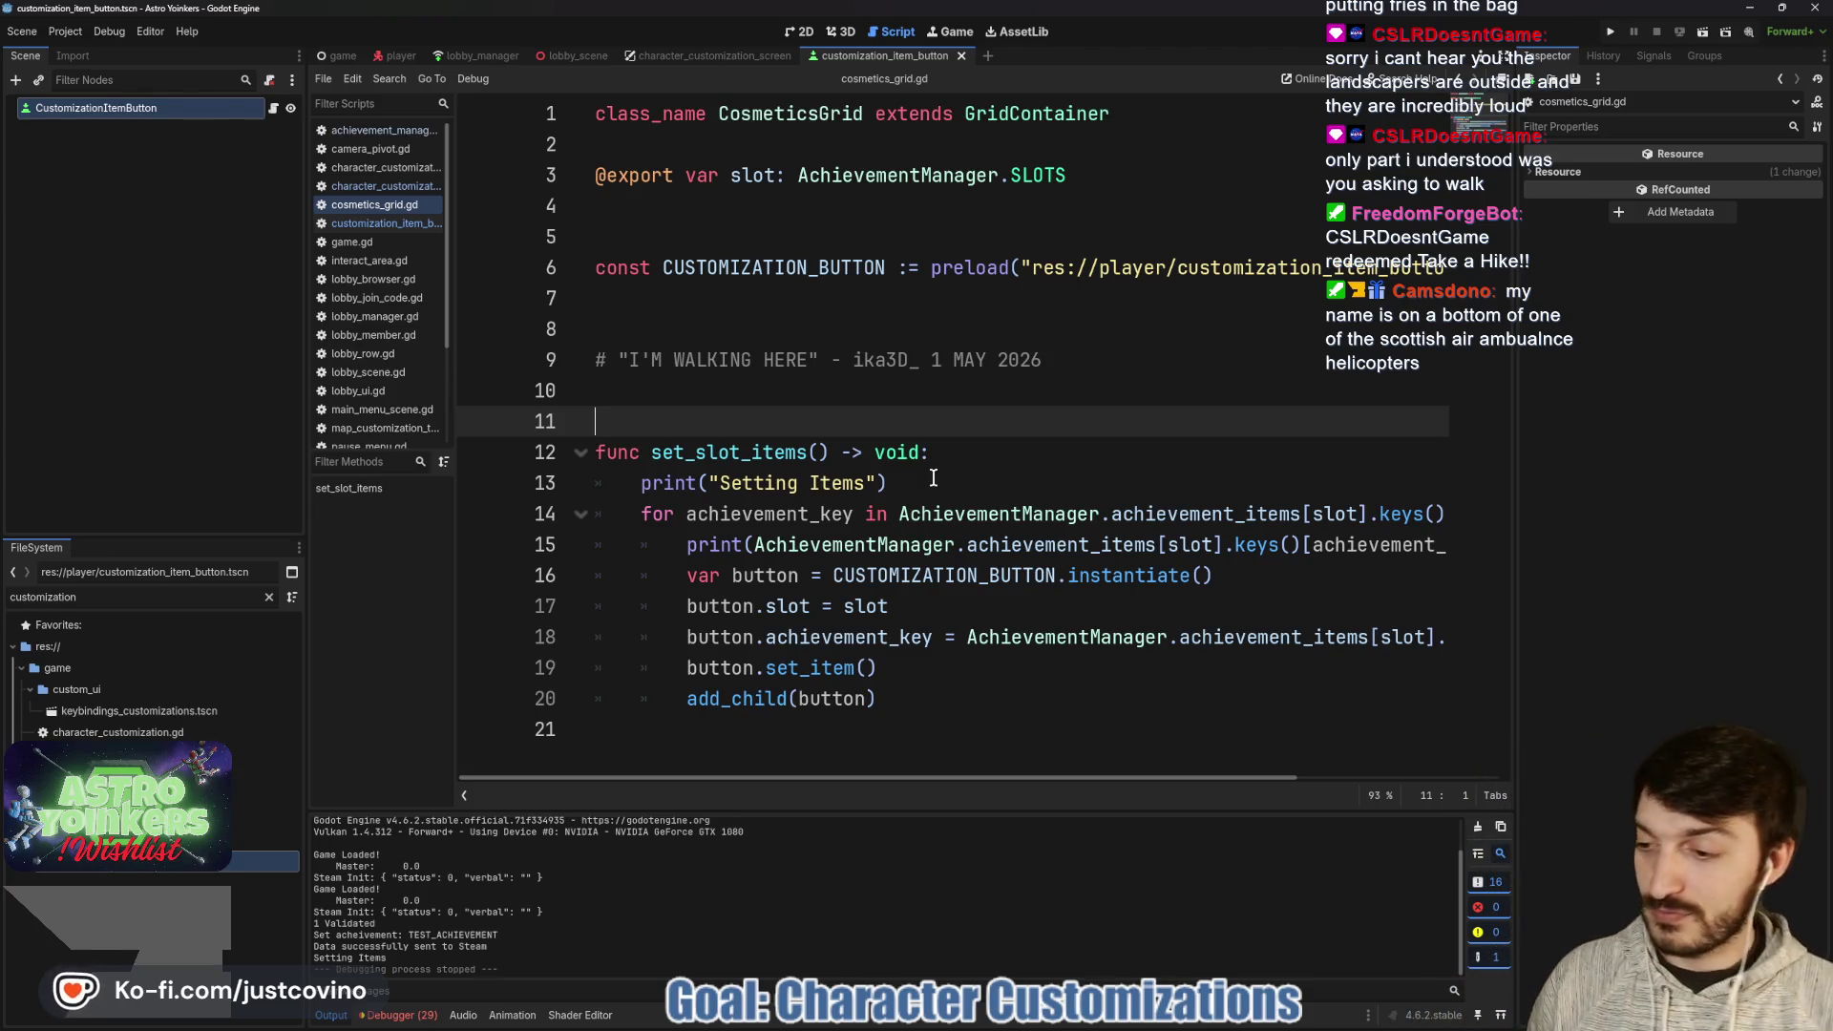
{"action": "left_click", "coordinate": [952, 439]}
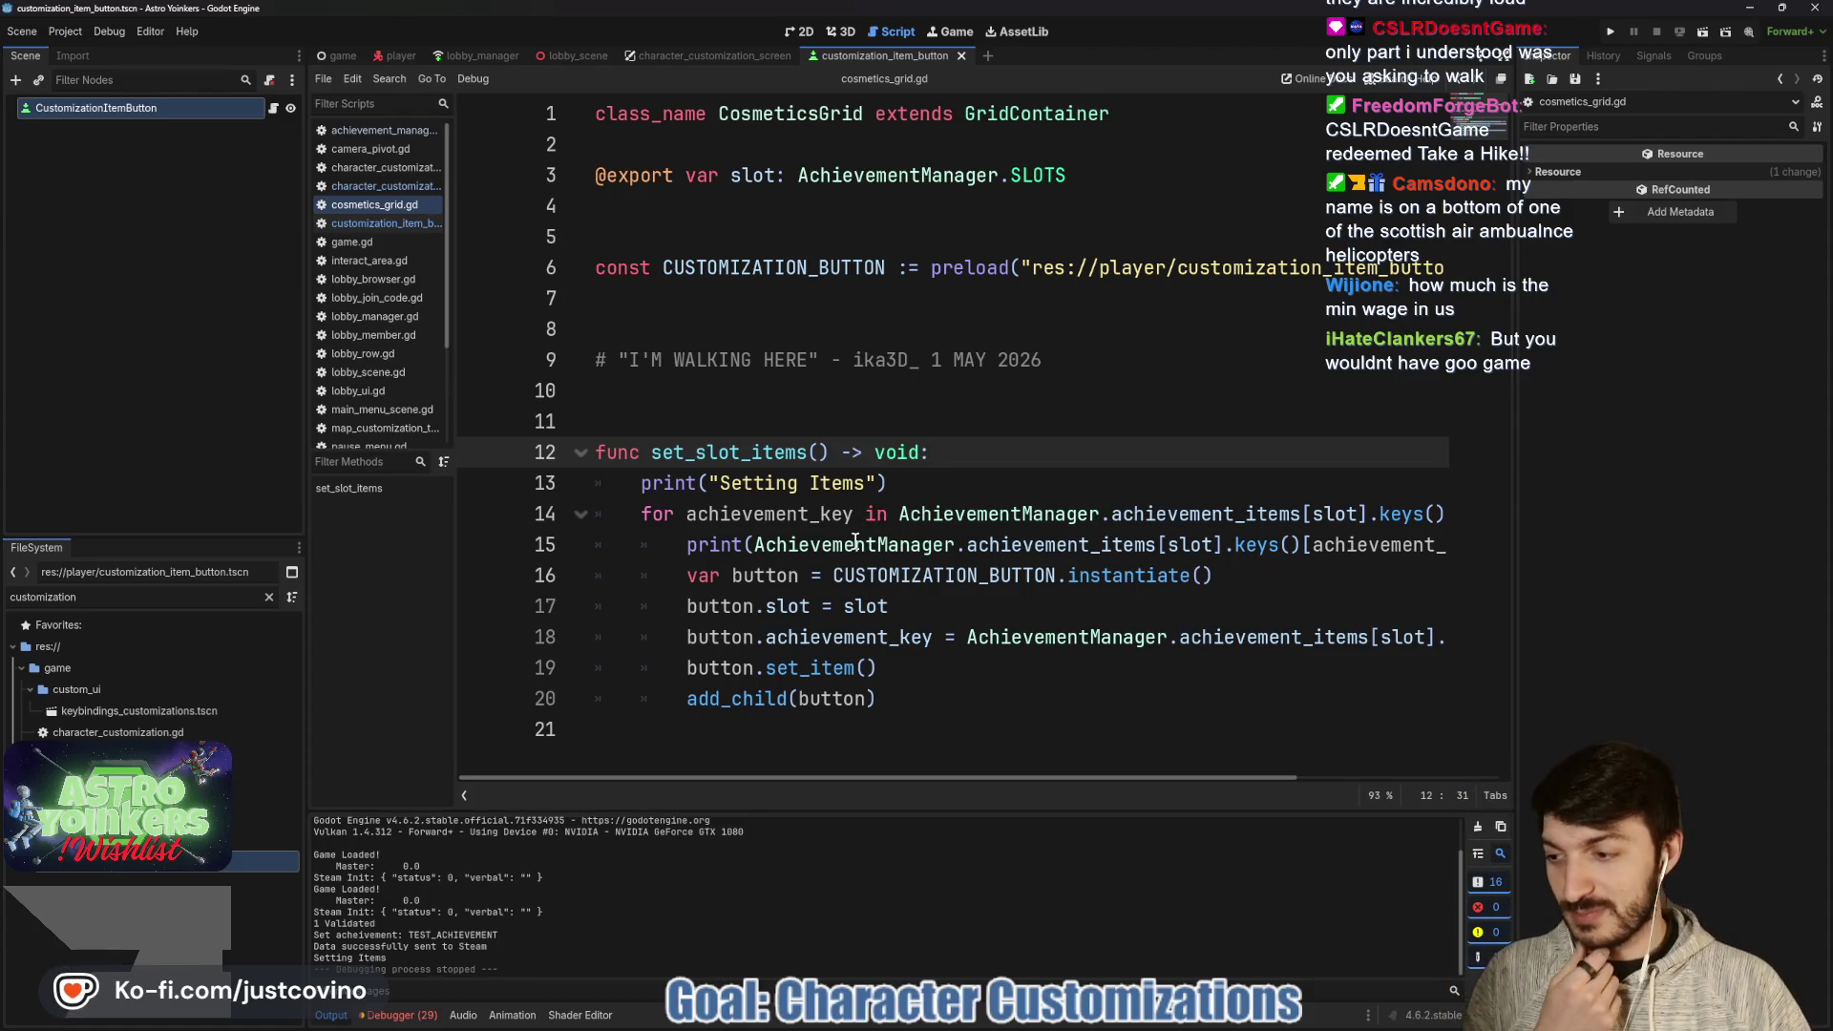
{"action": "left_click", "coordinate": [1002, 590]}
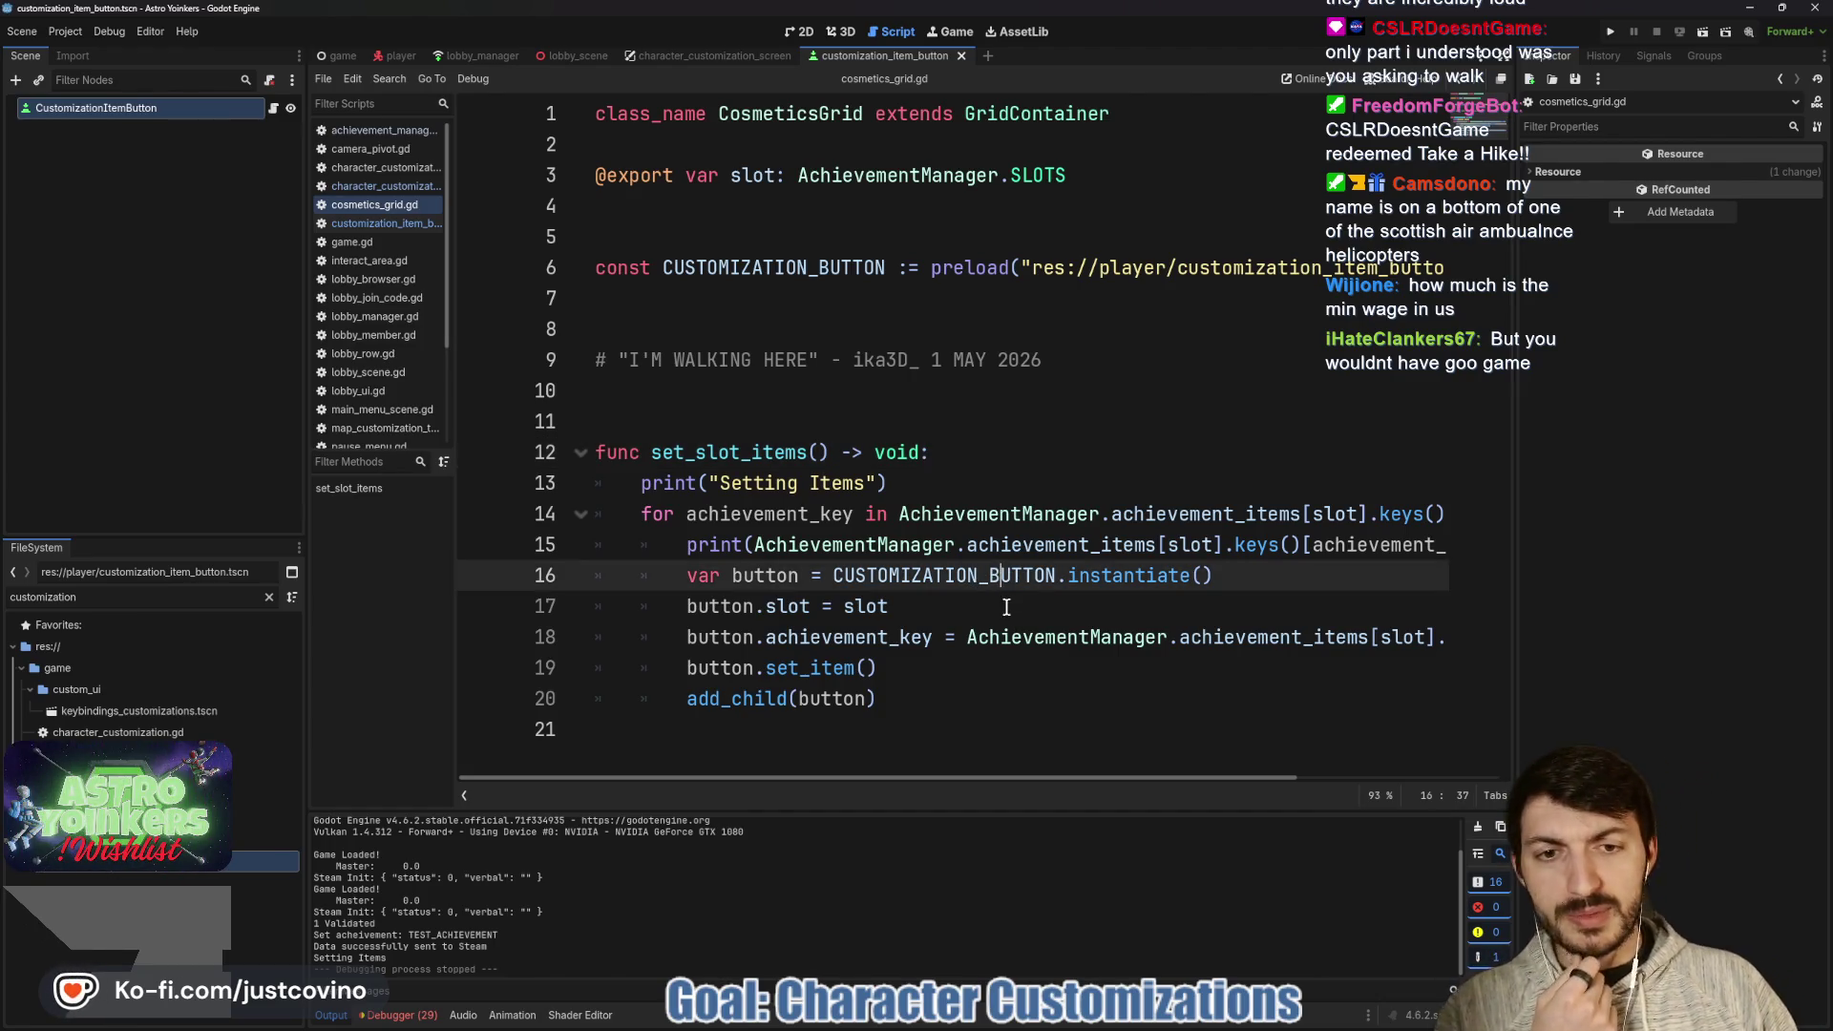
{"action": "left_click", "coordinate": [969, 475]}
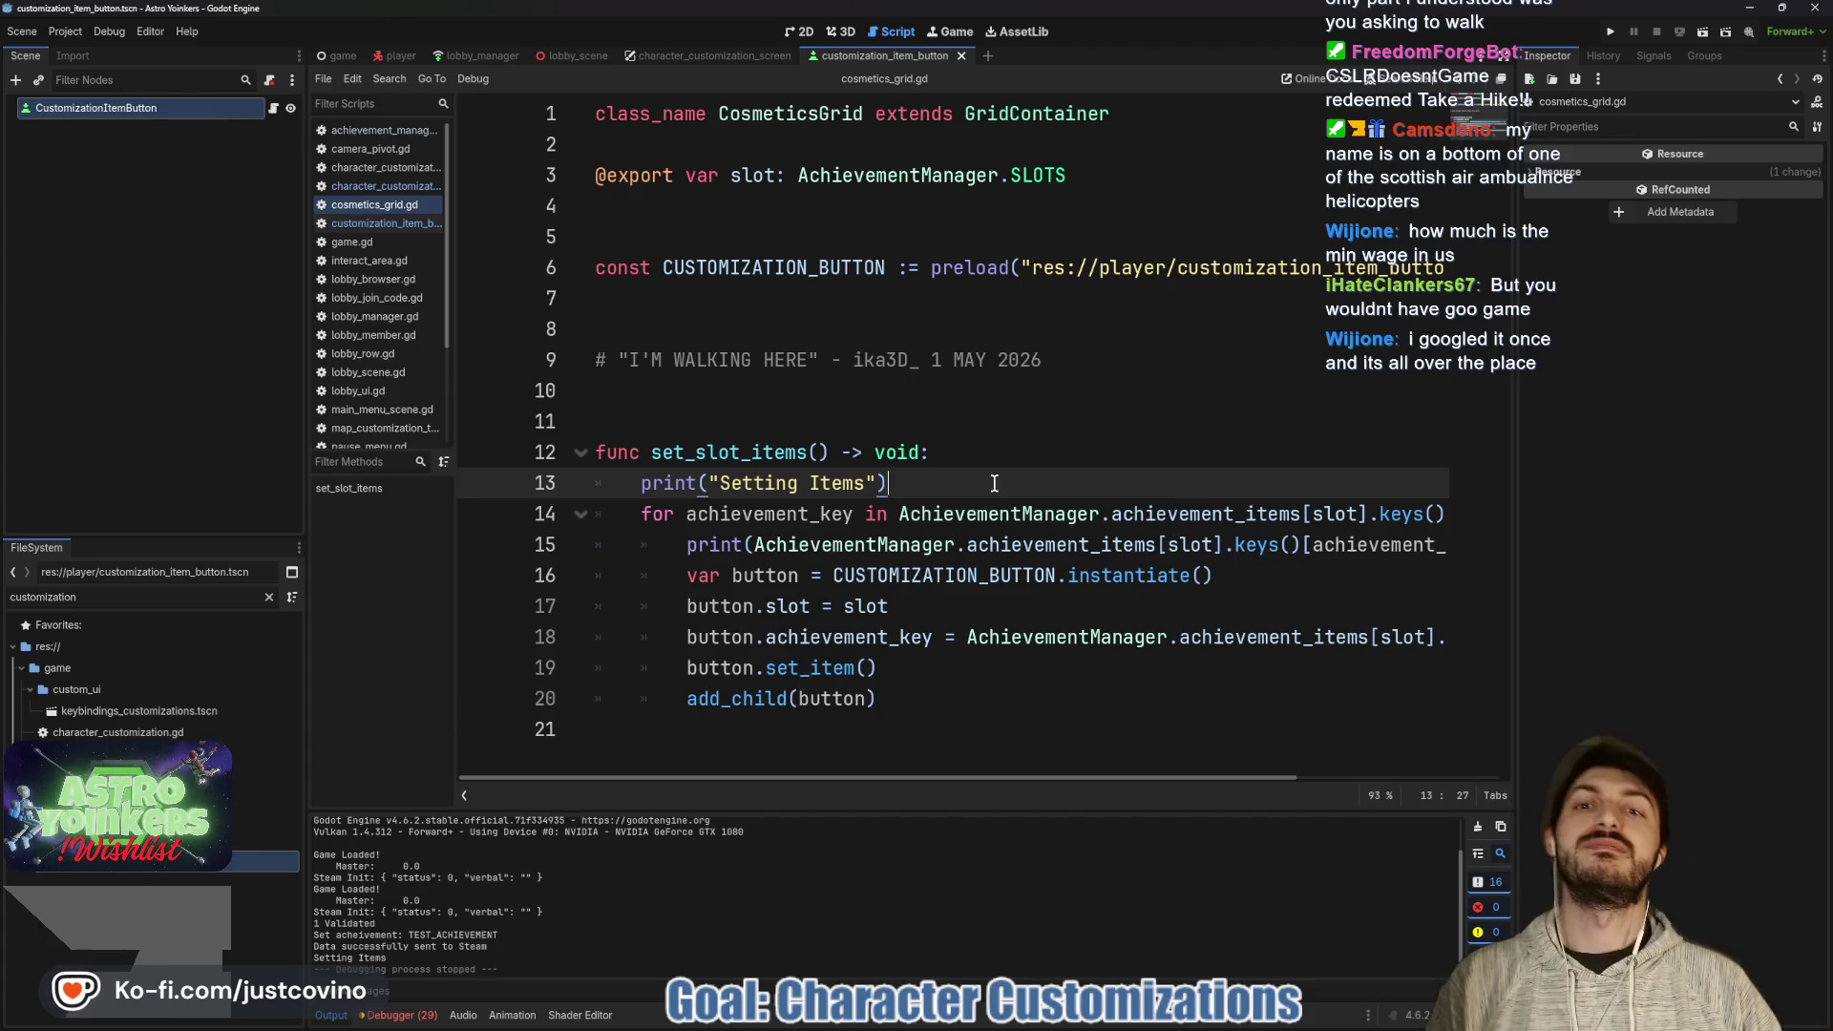
{"action": "left_click", "coordinate": [1612, 32]}
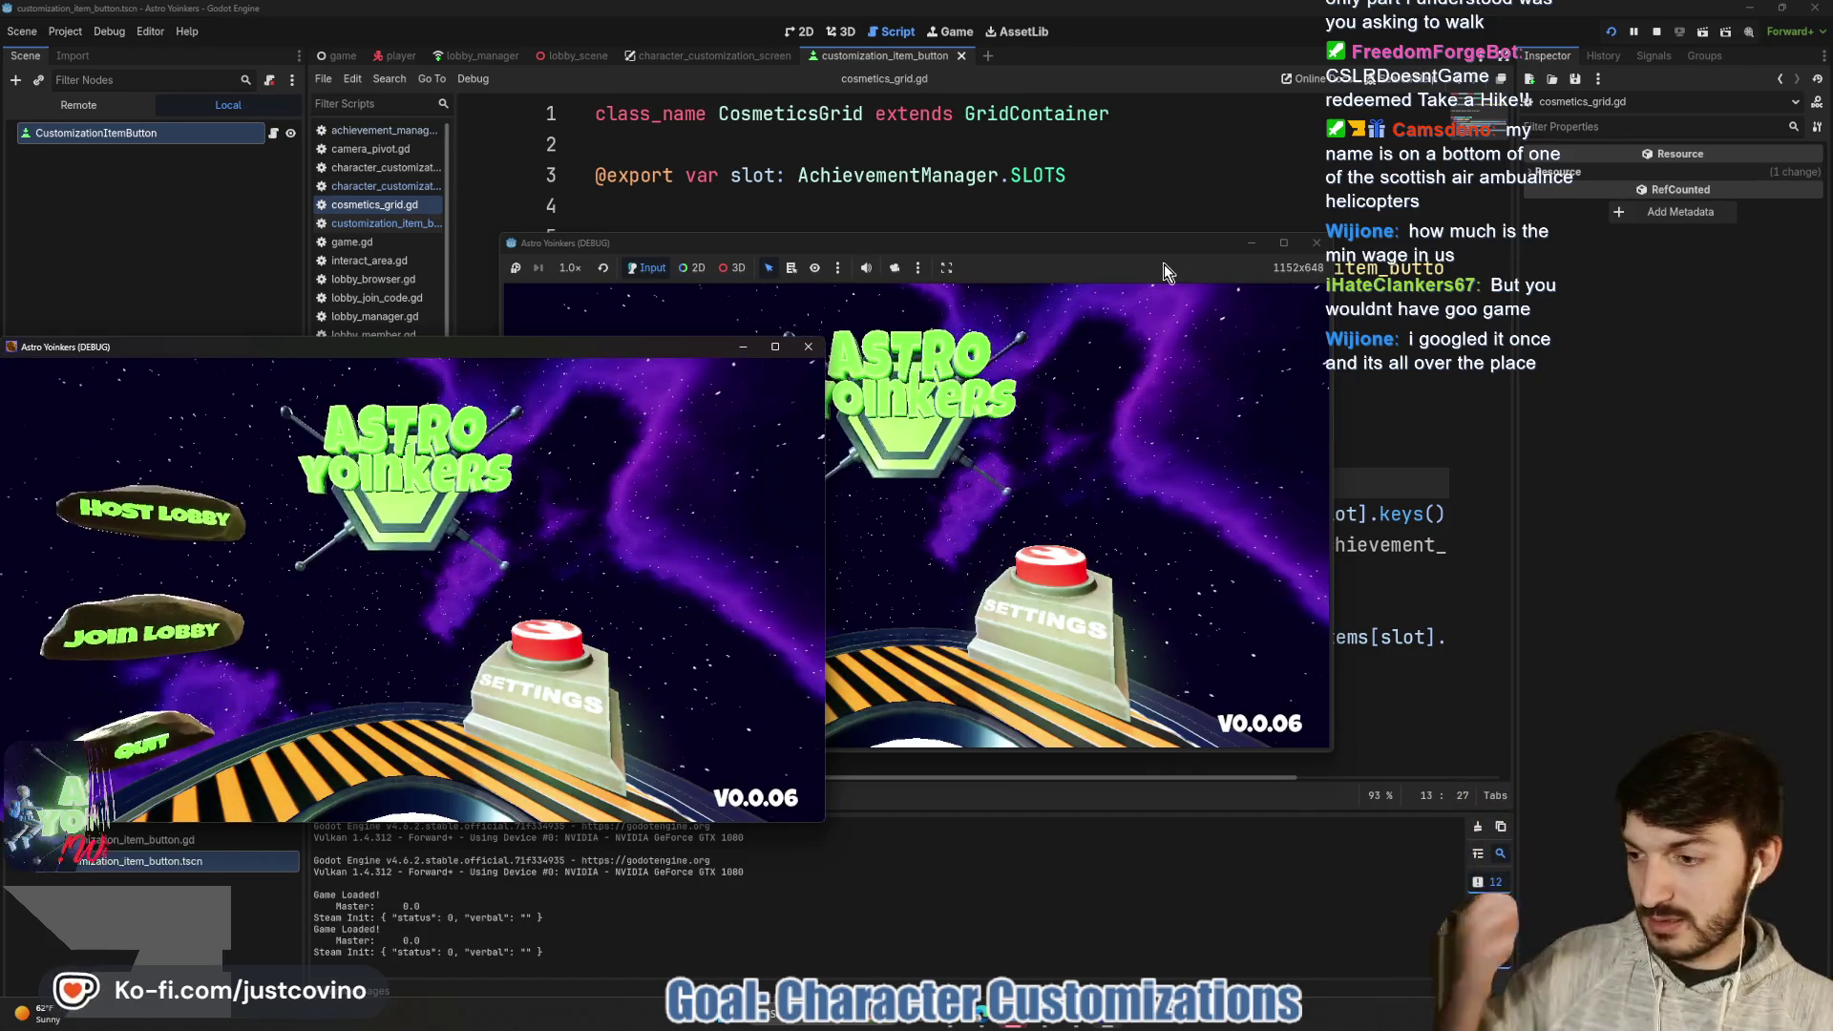
- Close the extra game window and host a lobby
{"action": "left_click", "coordinate": [808, 346]}
{"action": "left_click", "coordinate": [702, 432]}
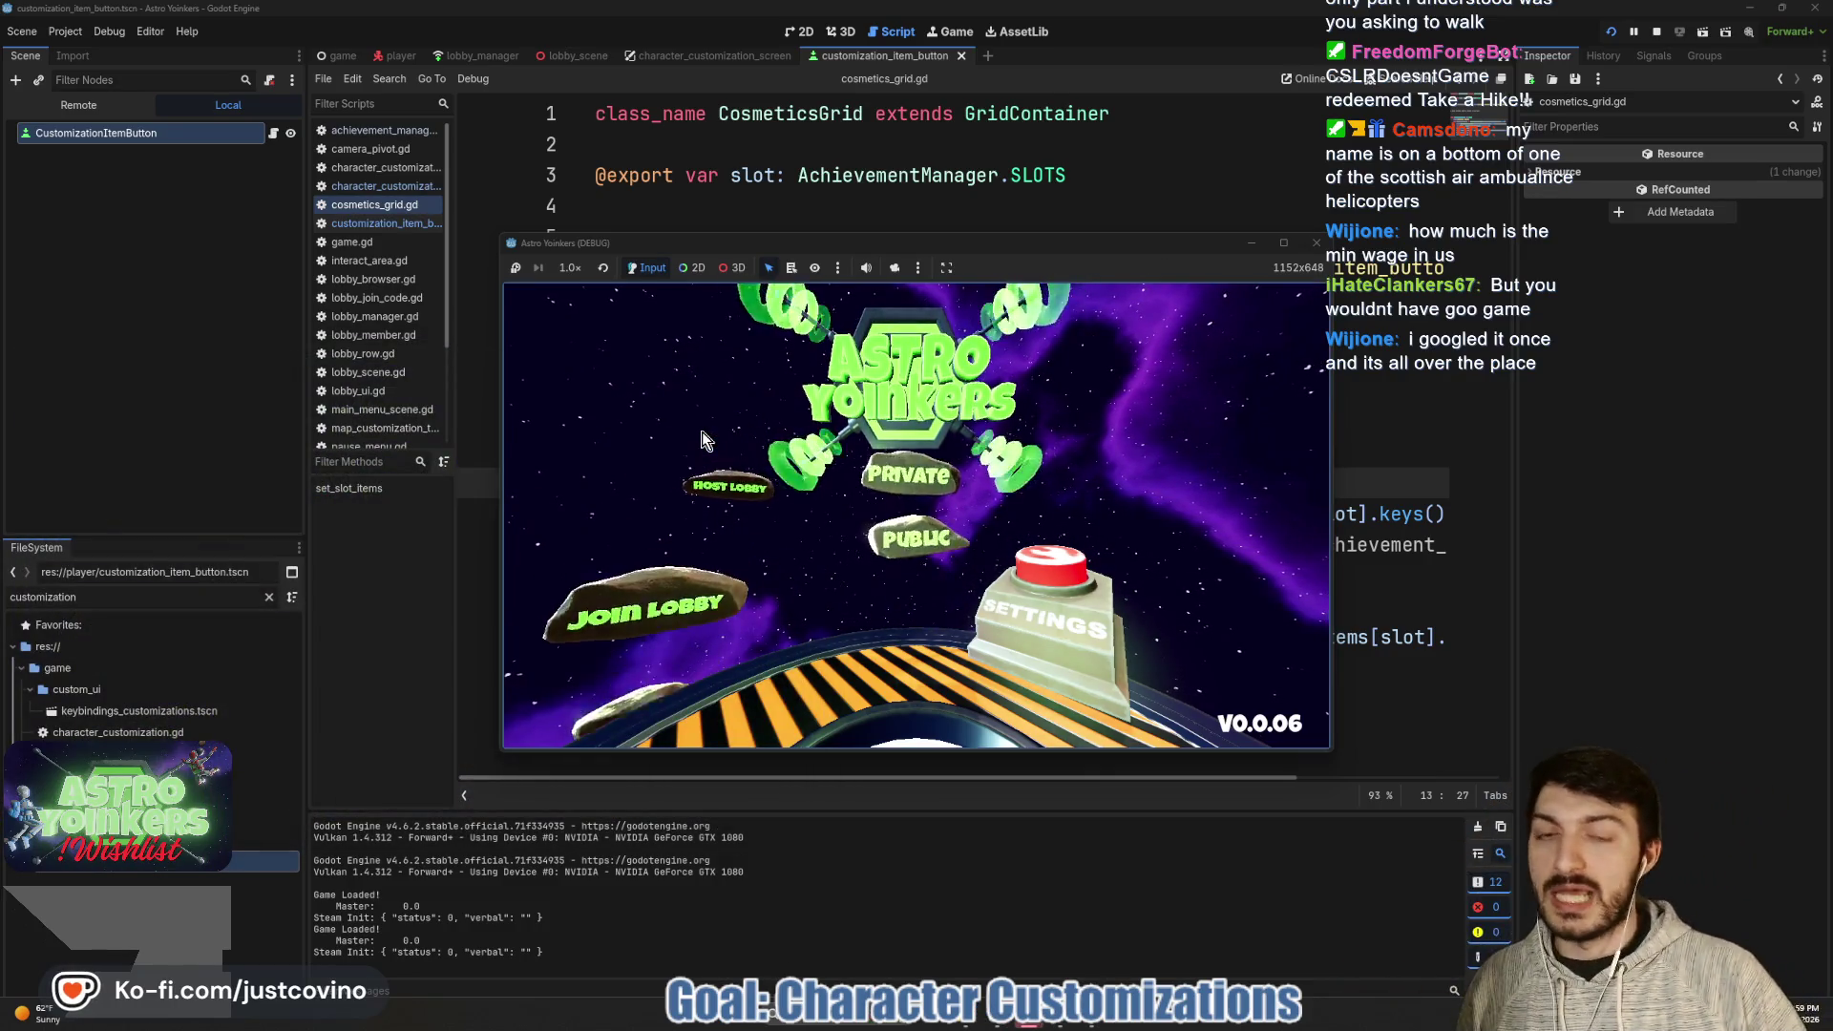
{"action": "left_click", "coordinate": [850, 415]}
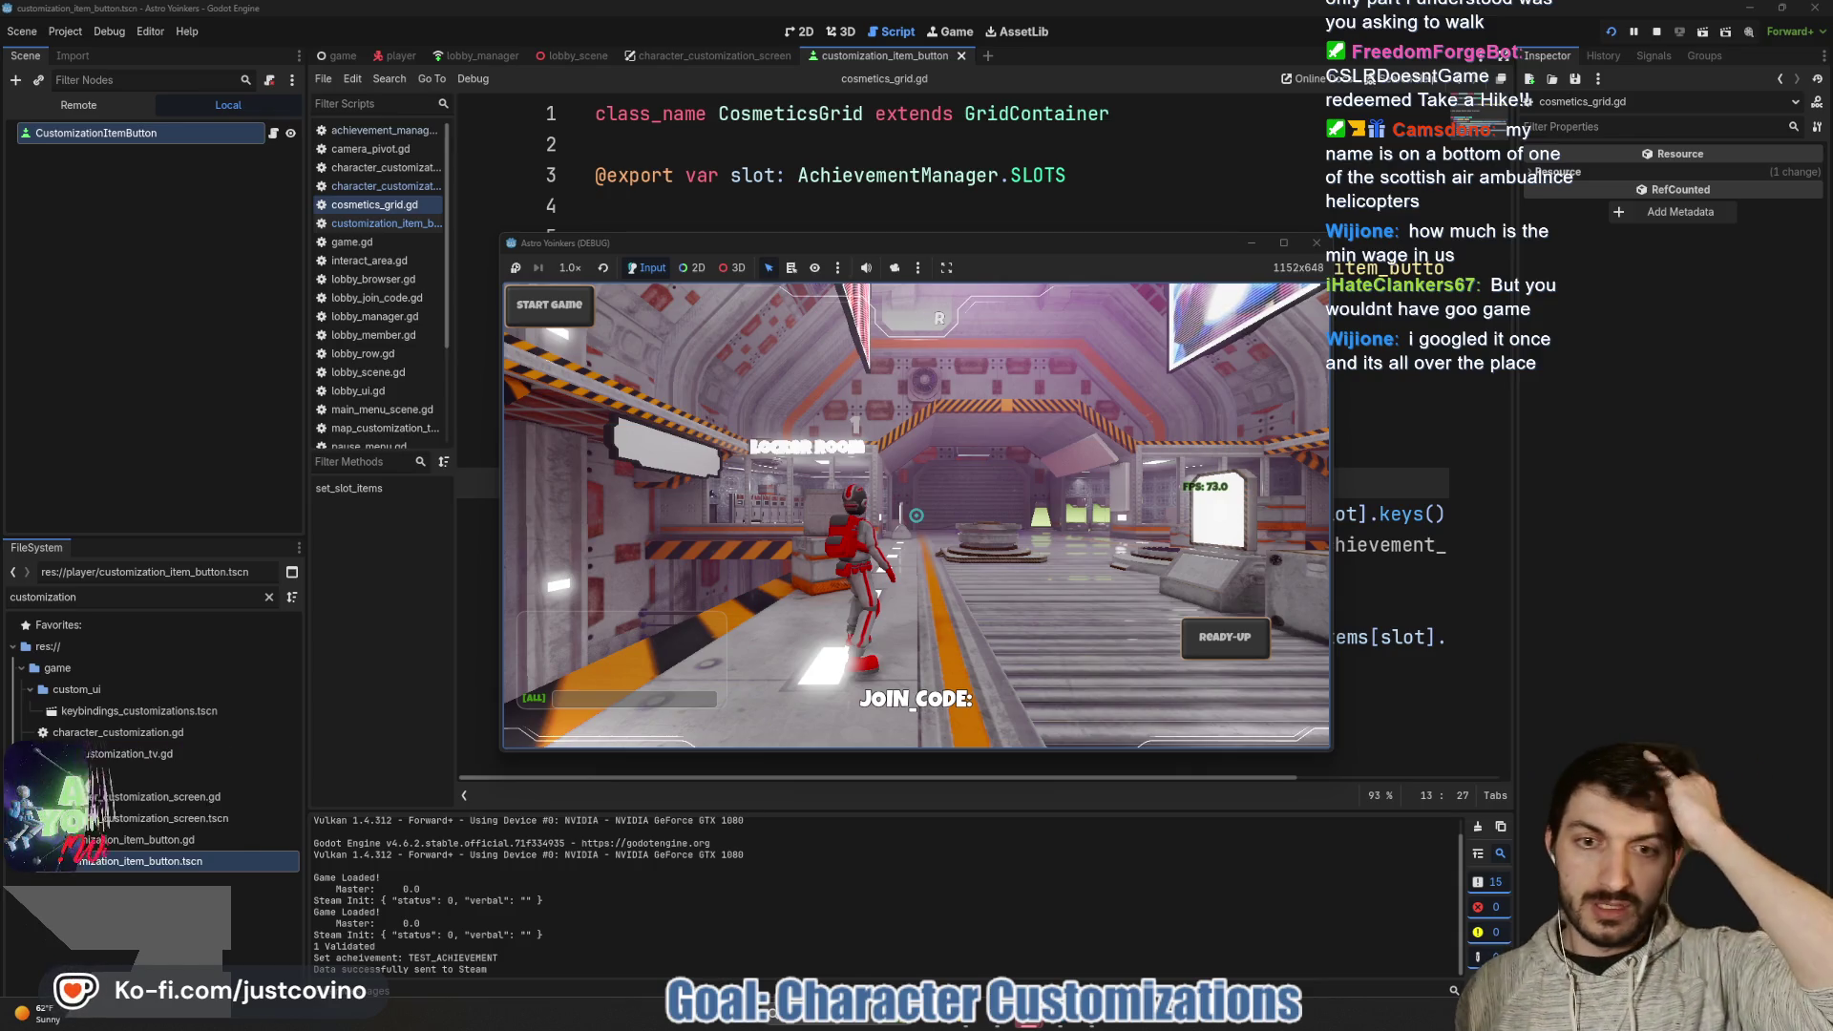
- Run and jump the character down the corridor into the locker room
{"action": "key", "text": "w"}
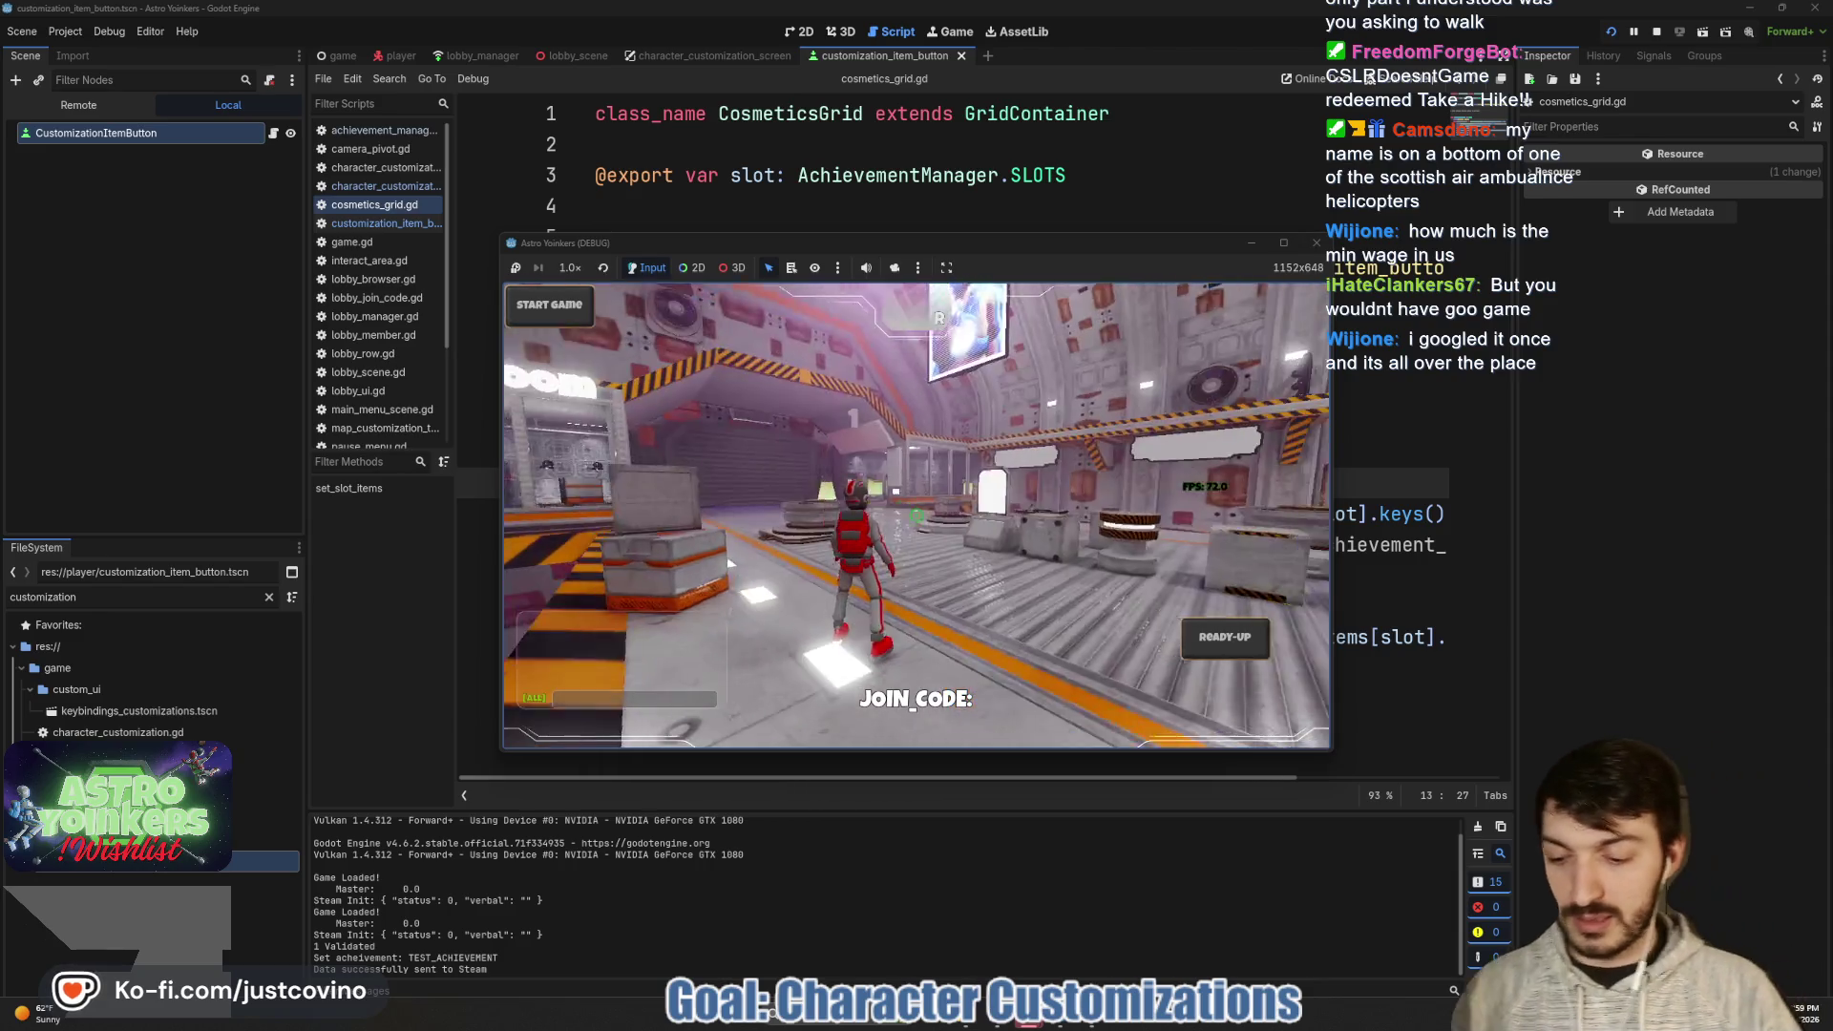
{"action": "key", "text": "w"}
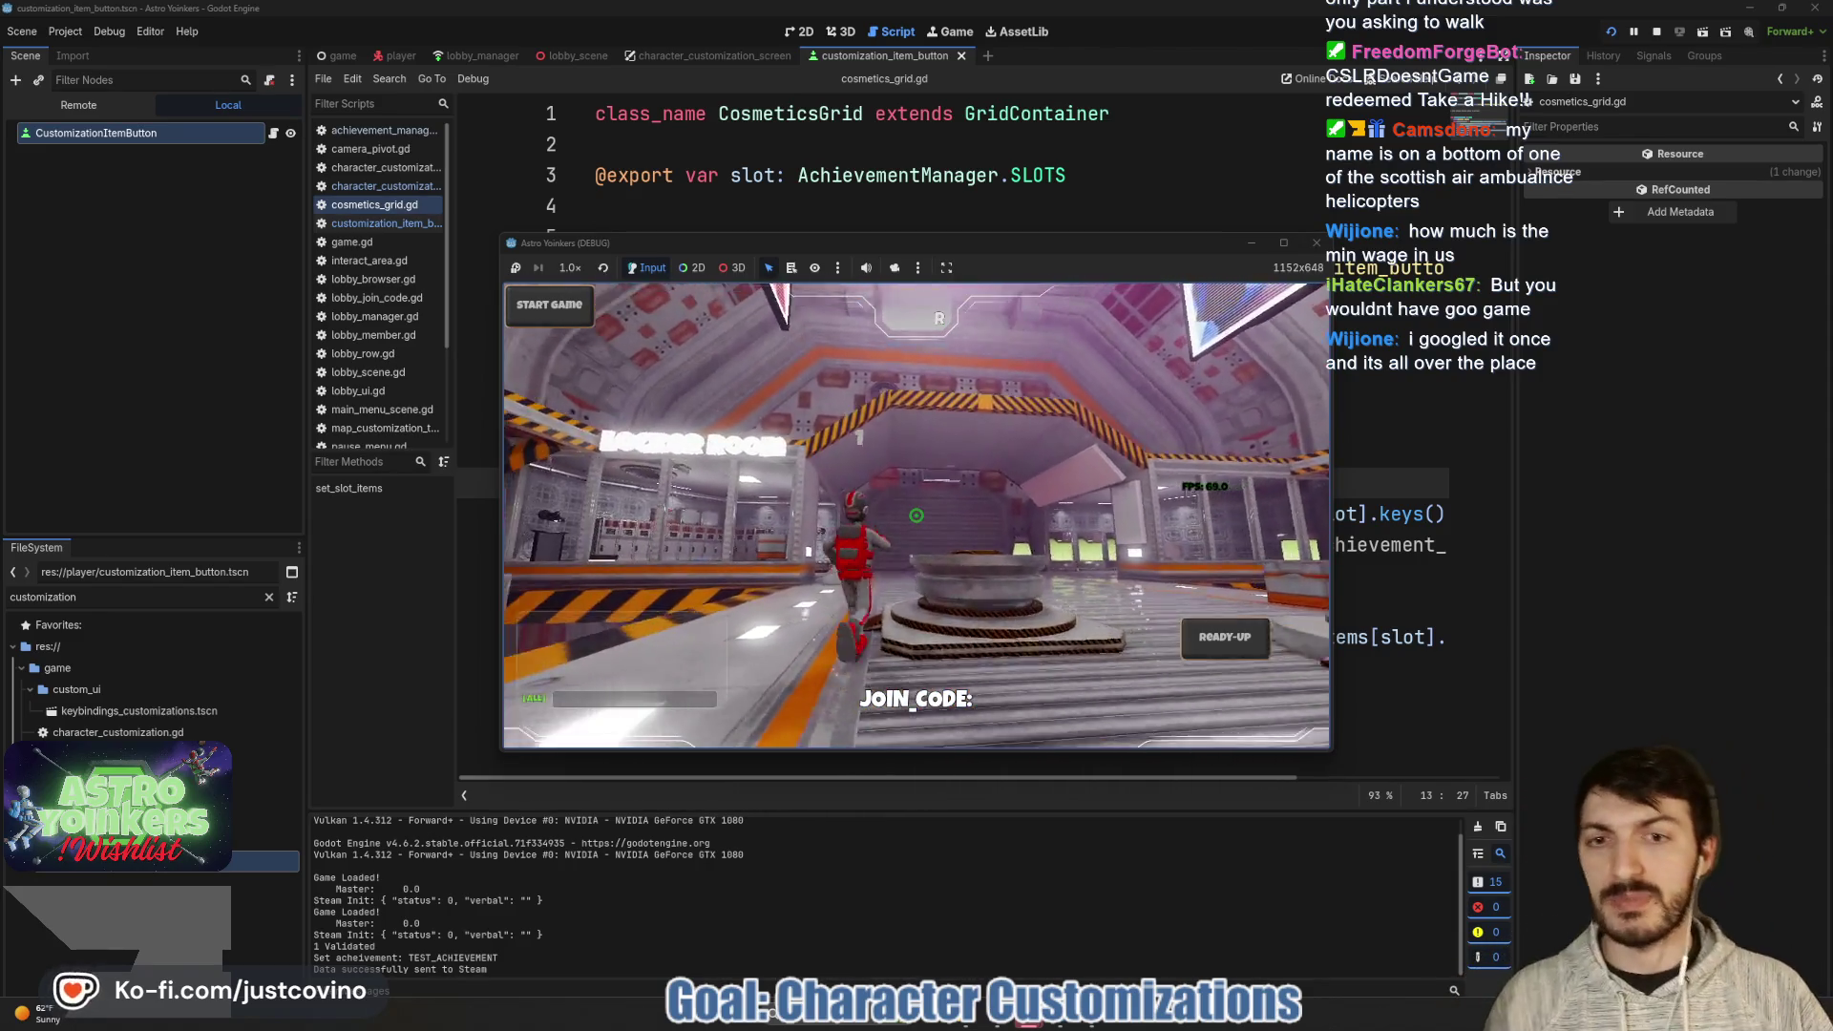
{"action": "key", "text": "space"}
{"action": "key", "text": "w"}
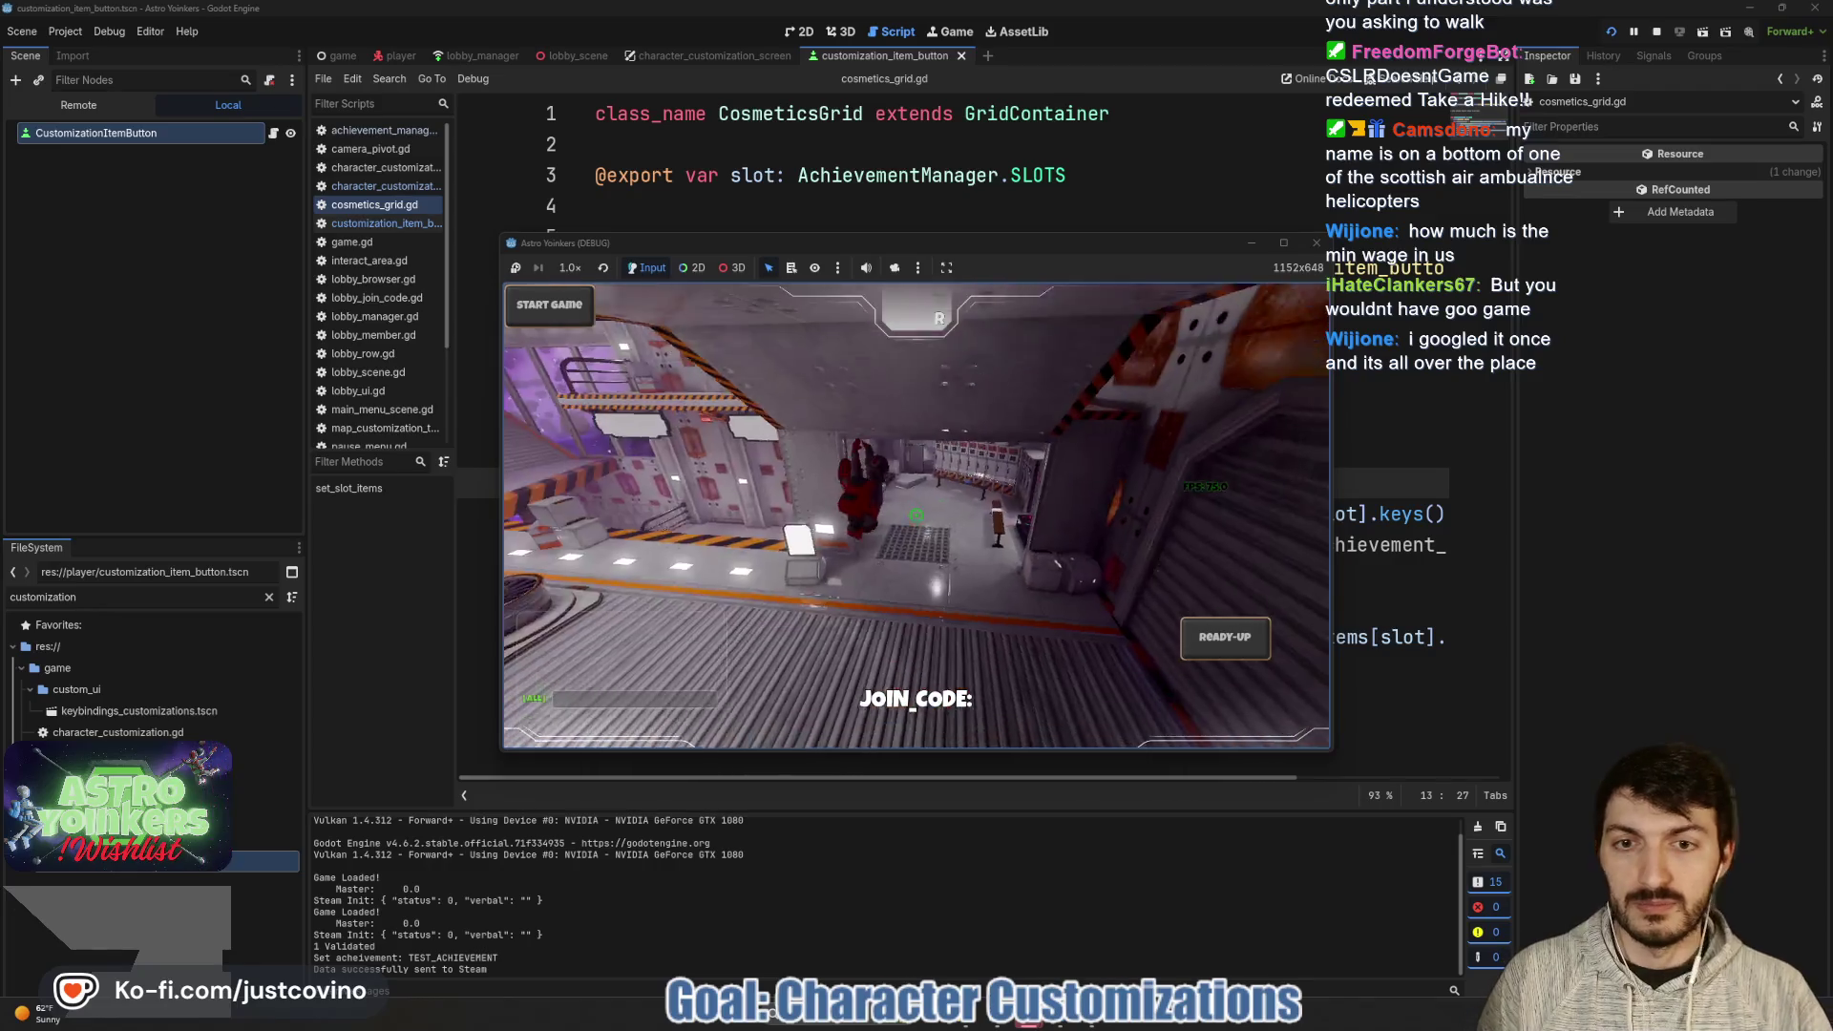
{"action": "key", "text": "w"}
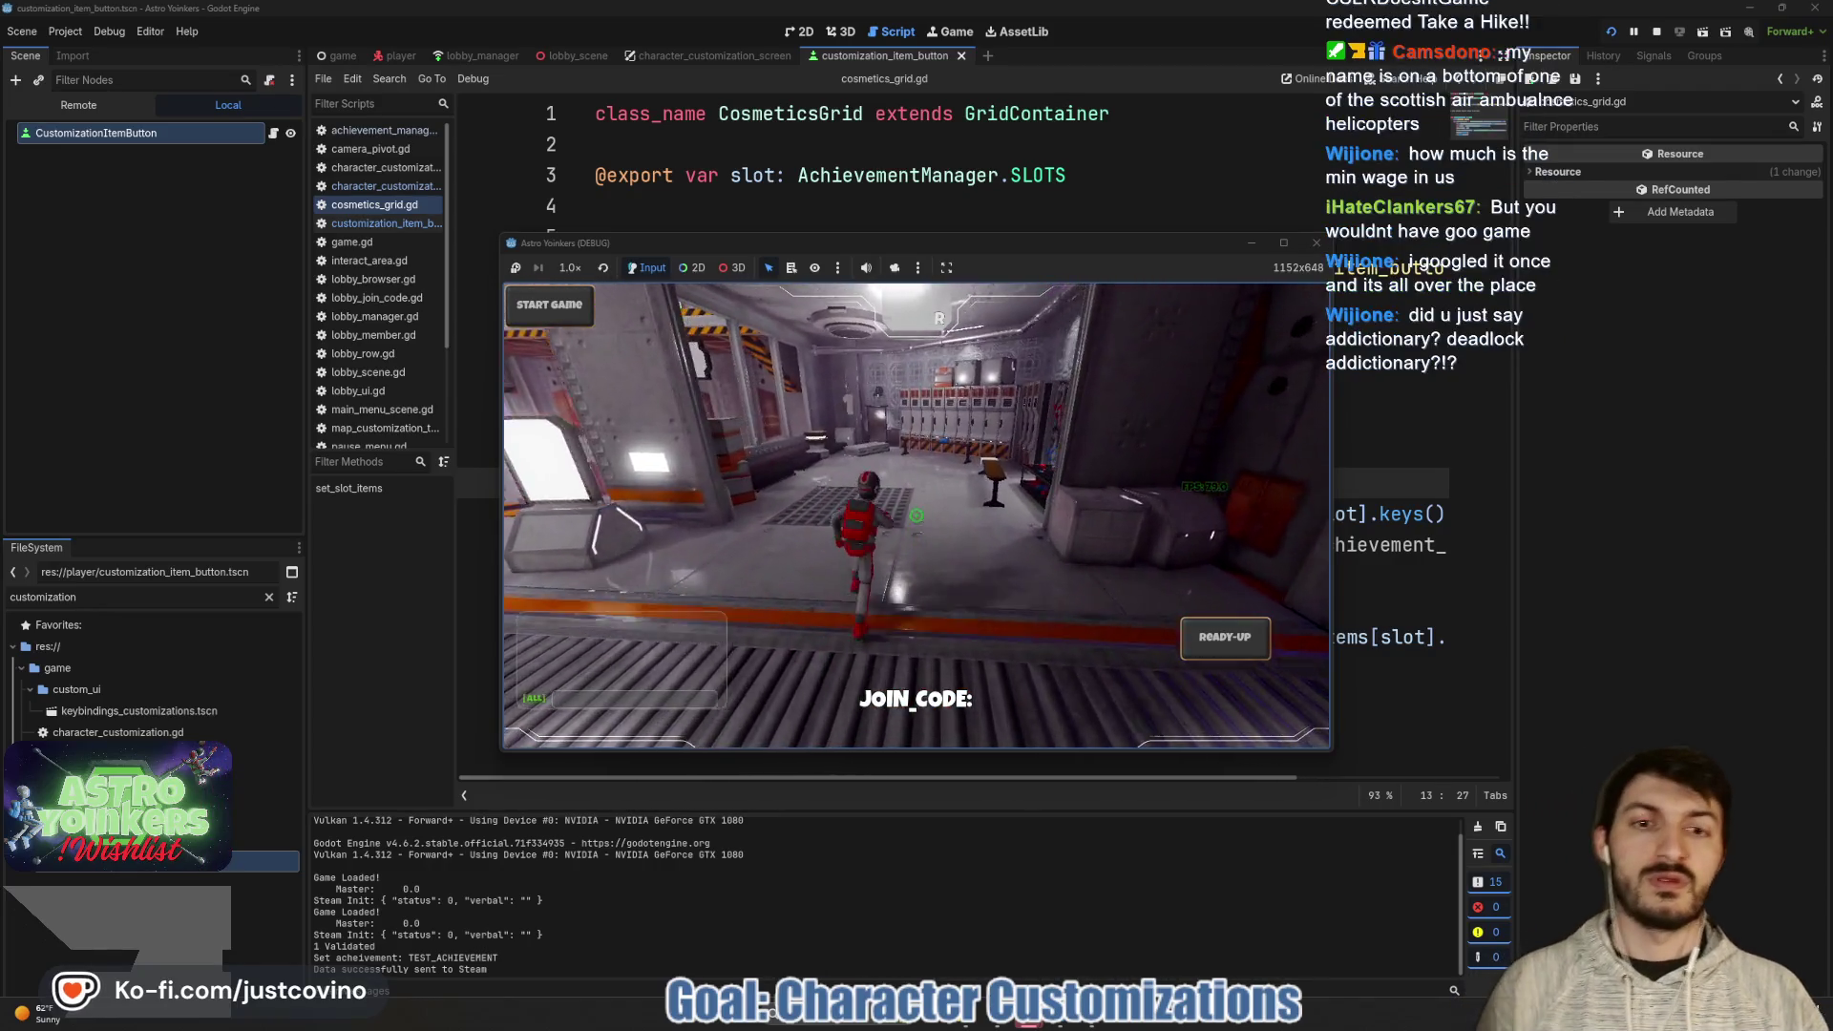
{"action": "key", "text": "w"}
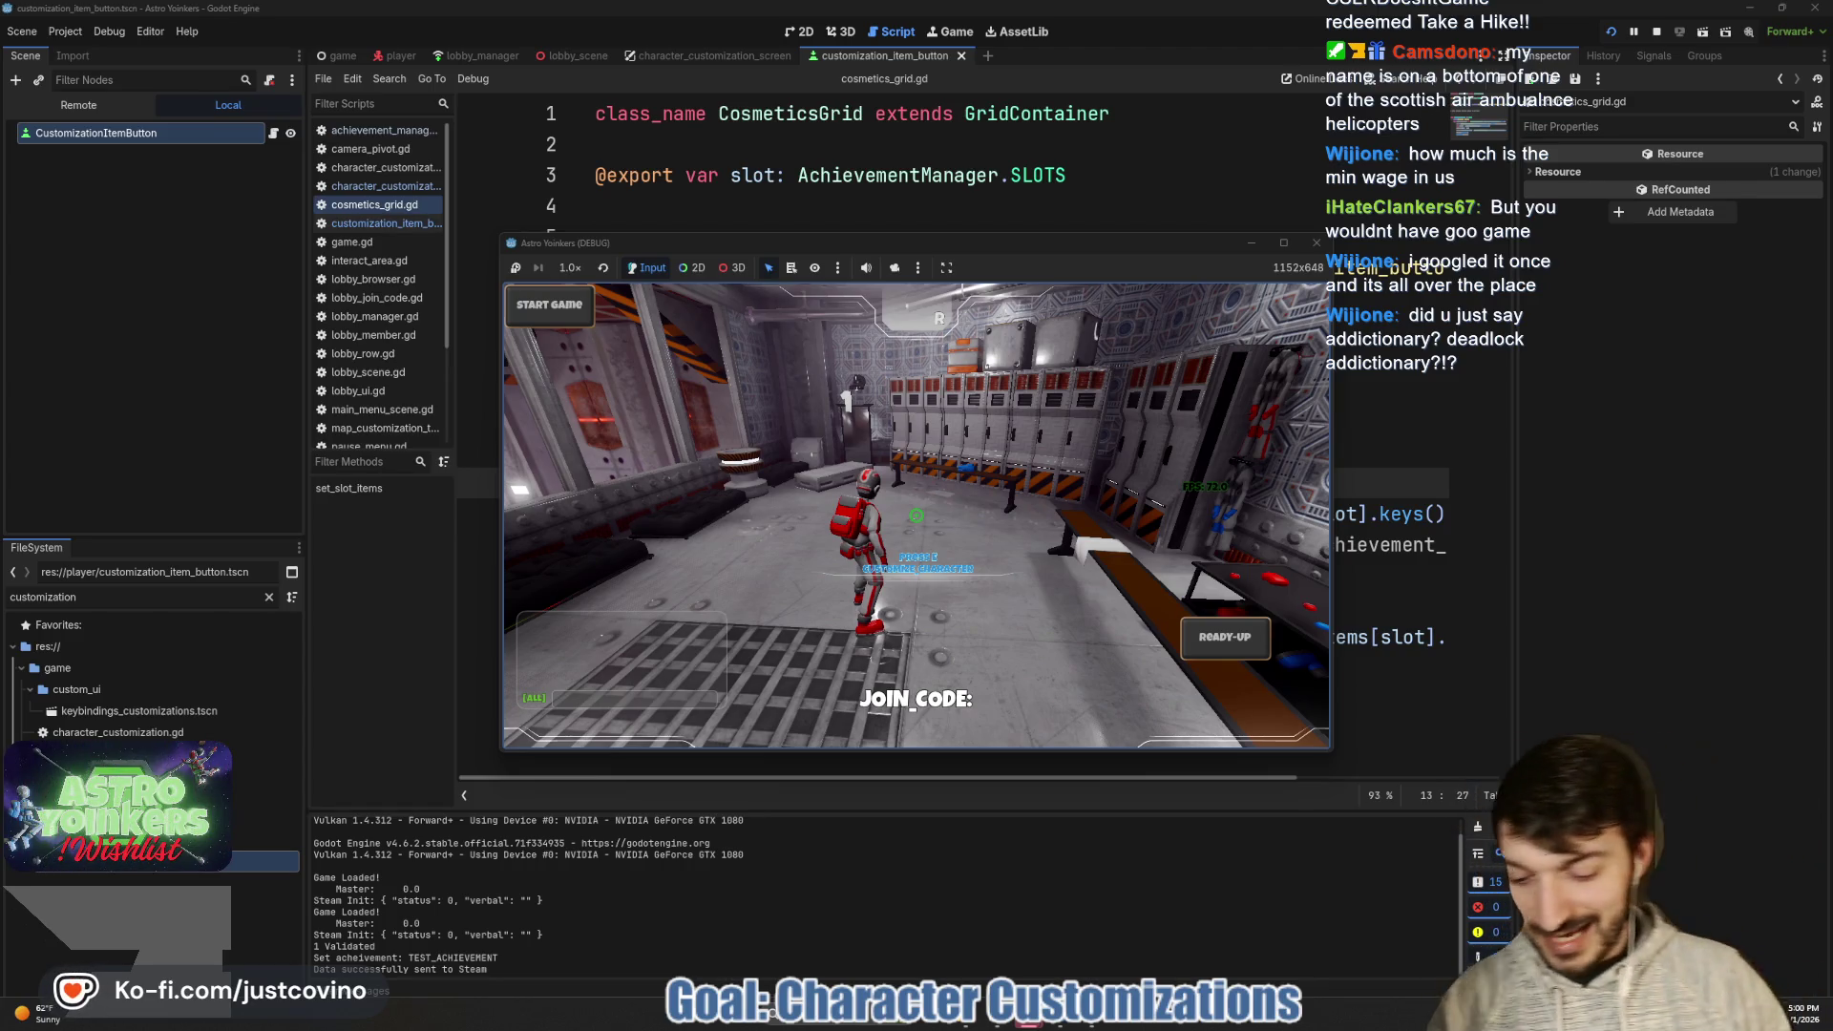
- Open character customization at the locker prompt, which triggers the line 15 debugger error
{"action": "key", "text": "e"}
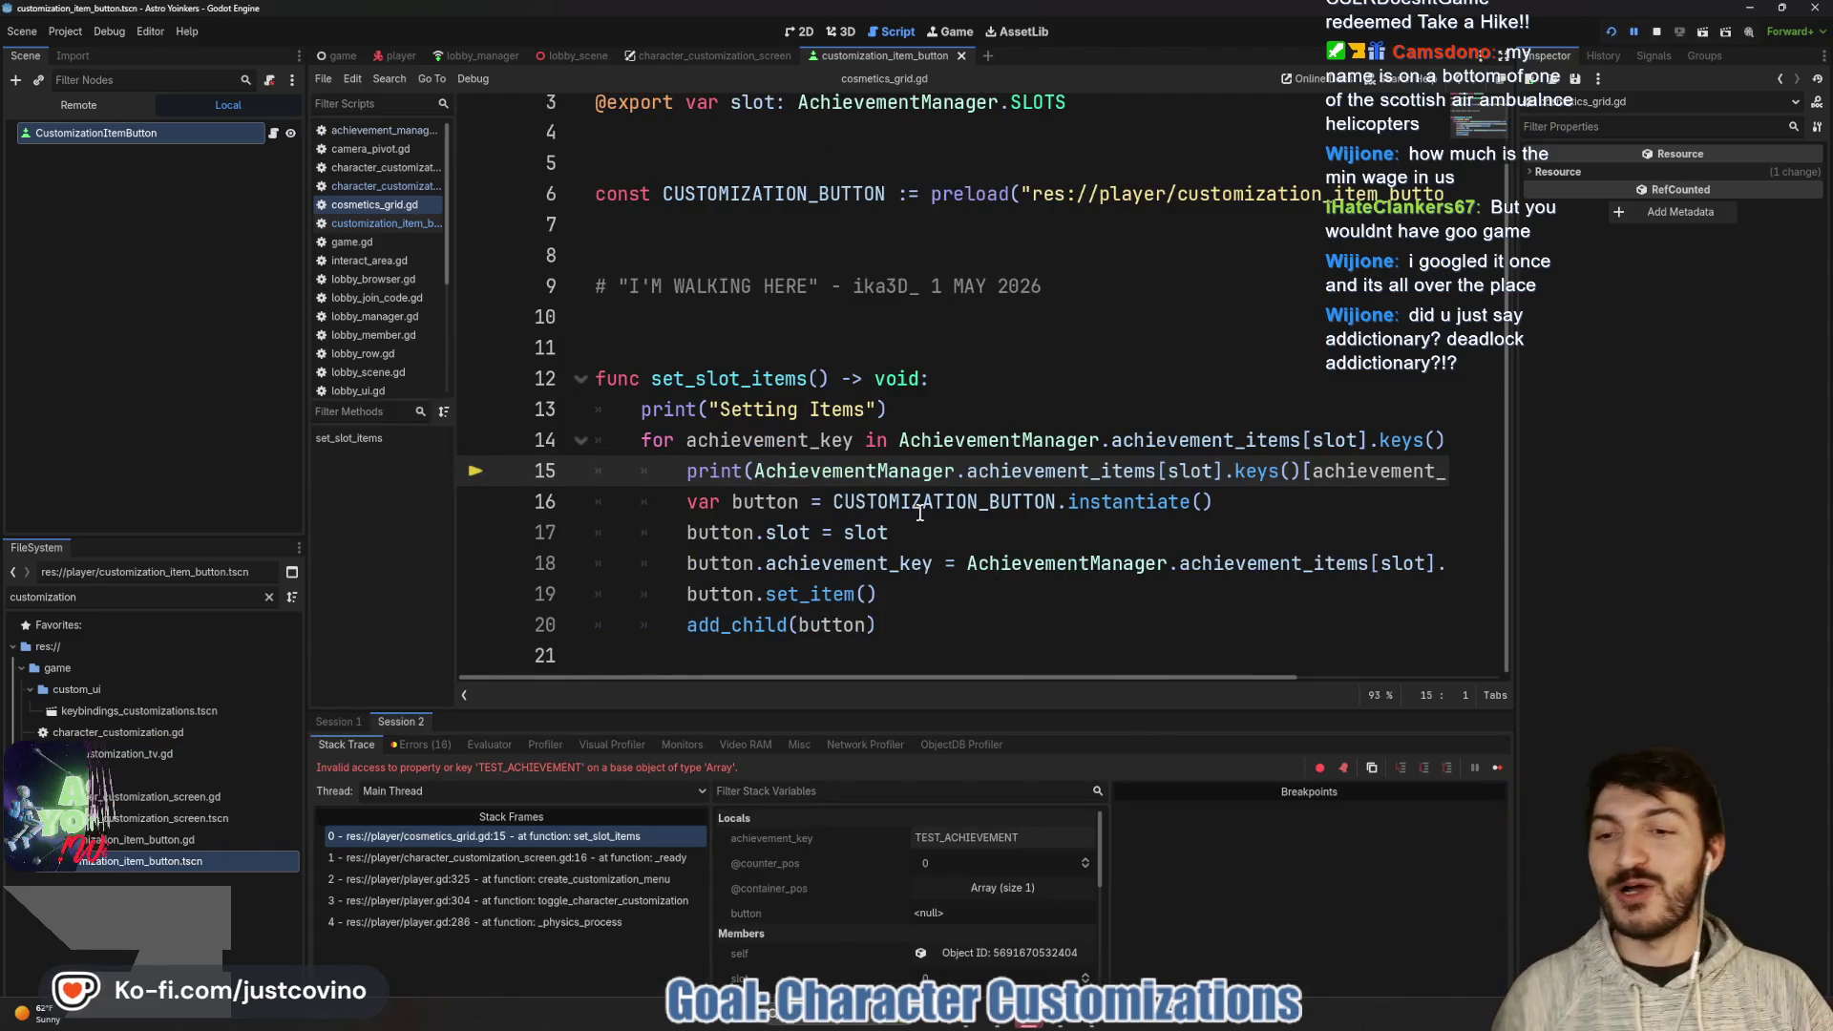
{"action": "mouse_move", "coordinate": [922, 508]}
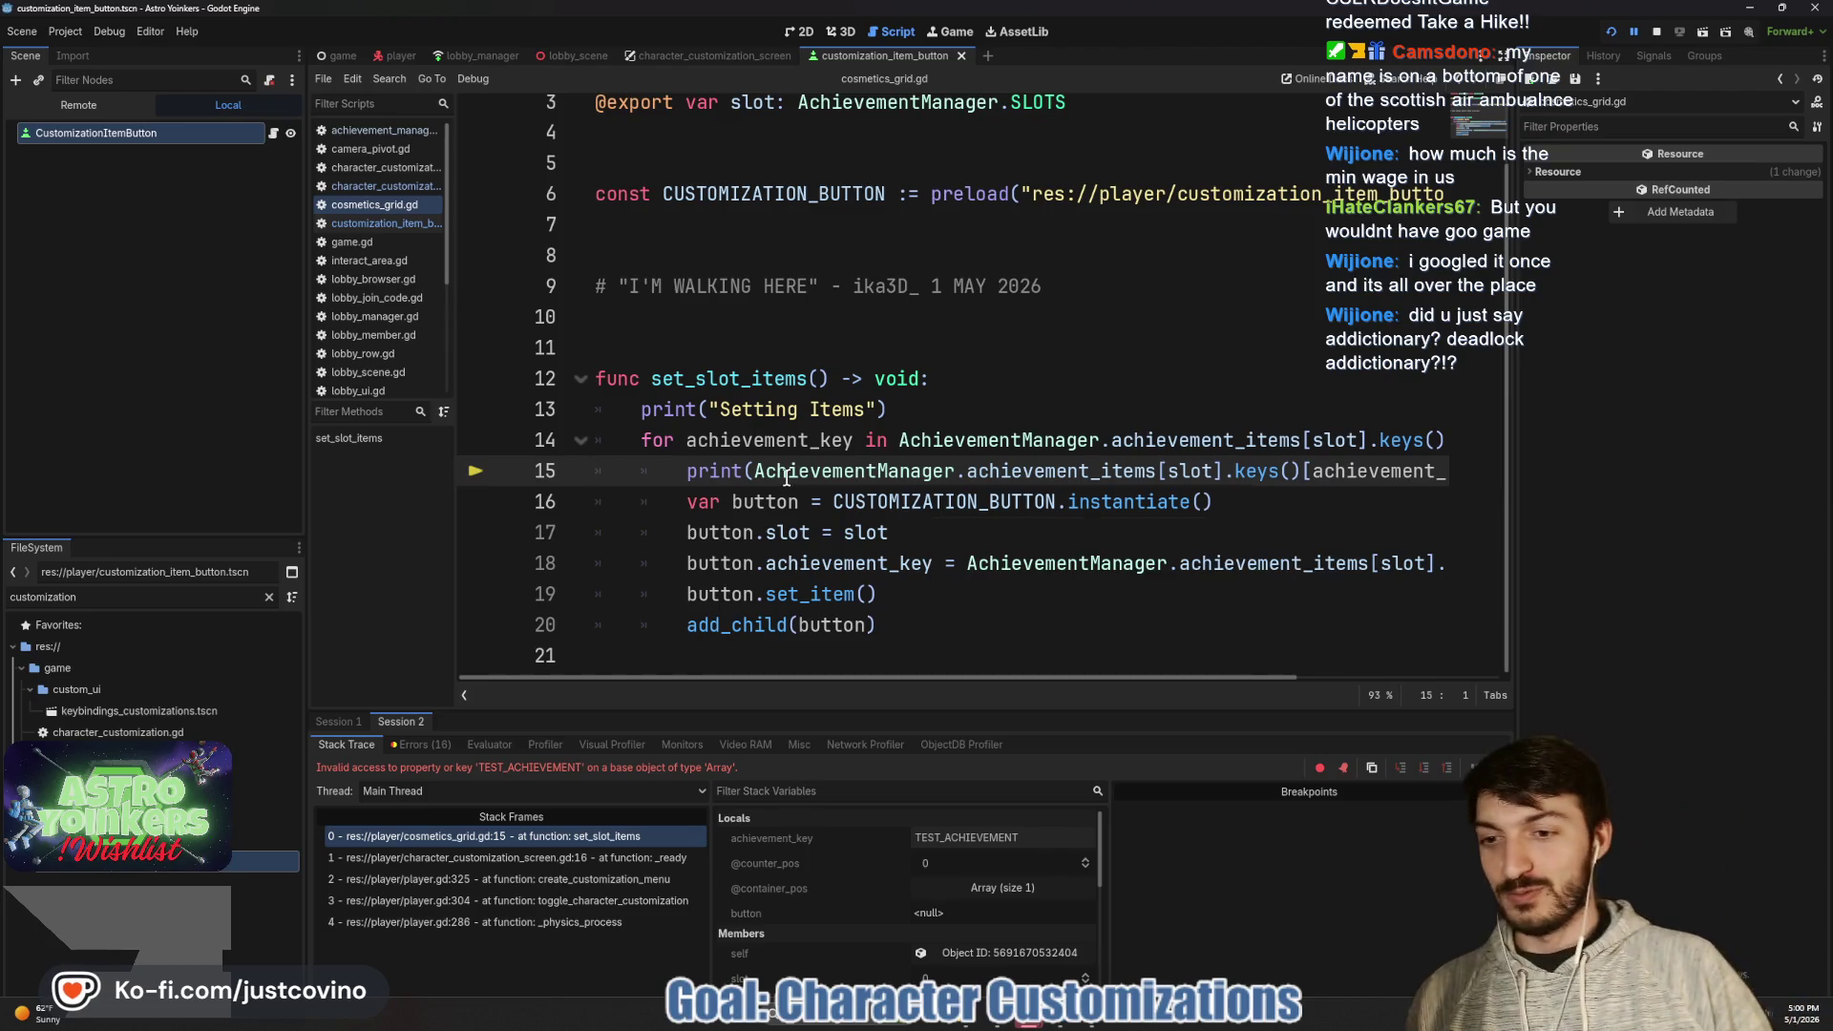
{"action": "scroll", "coordinate": [1039, 507], "scroll_direction": "up", "scroll_amount": 1}
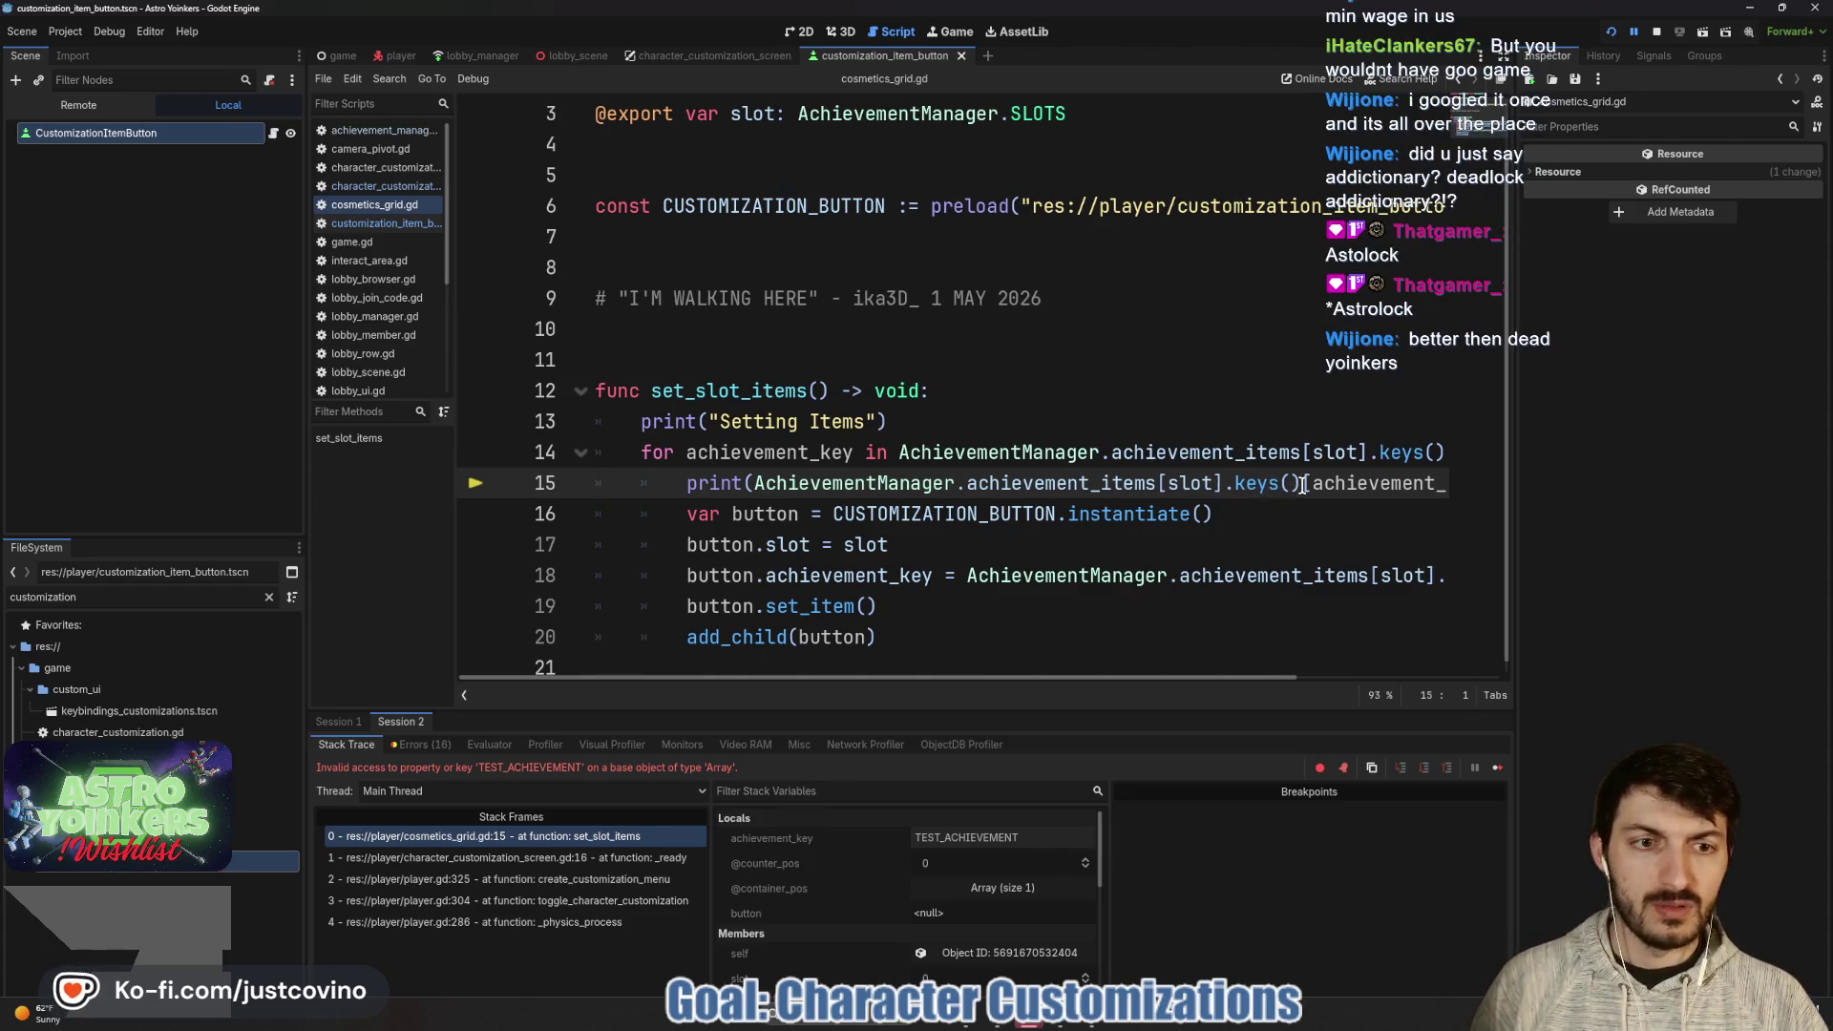
- Move .keys() on line 15 to directly after achievement_items, then relaunch the game with F5
{"action": "key", "text": "BackSpace"}
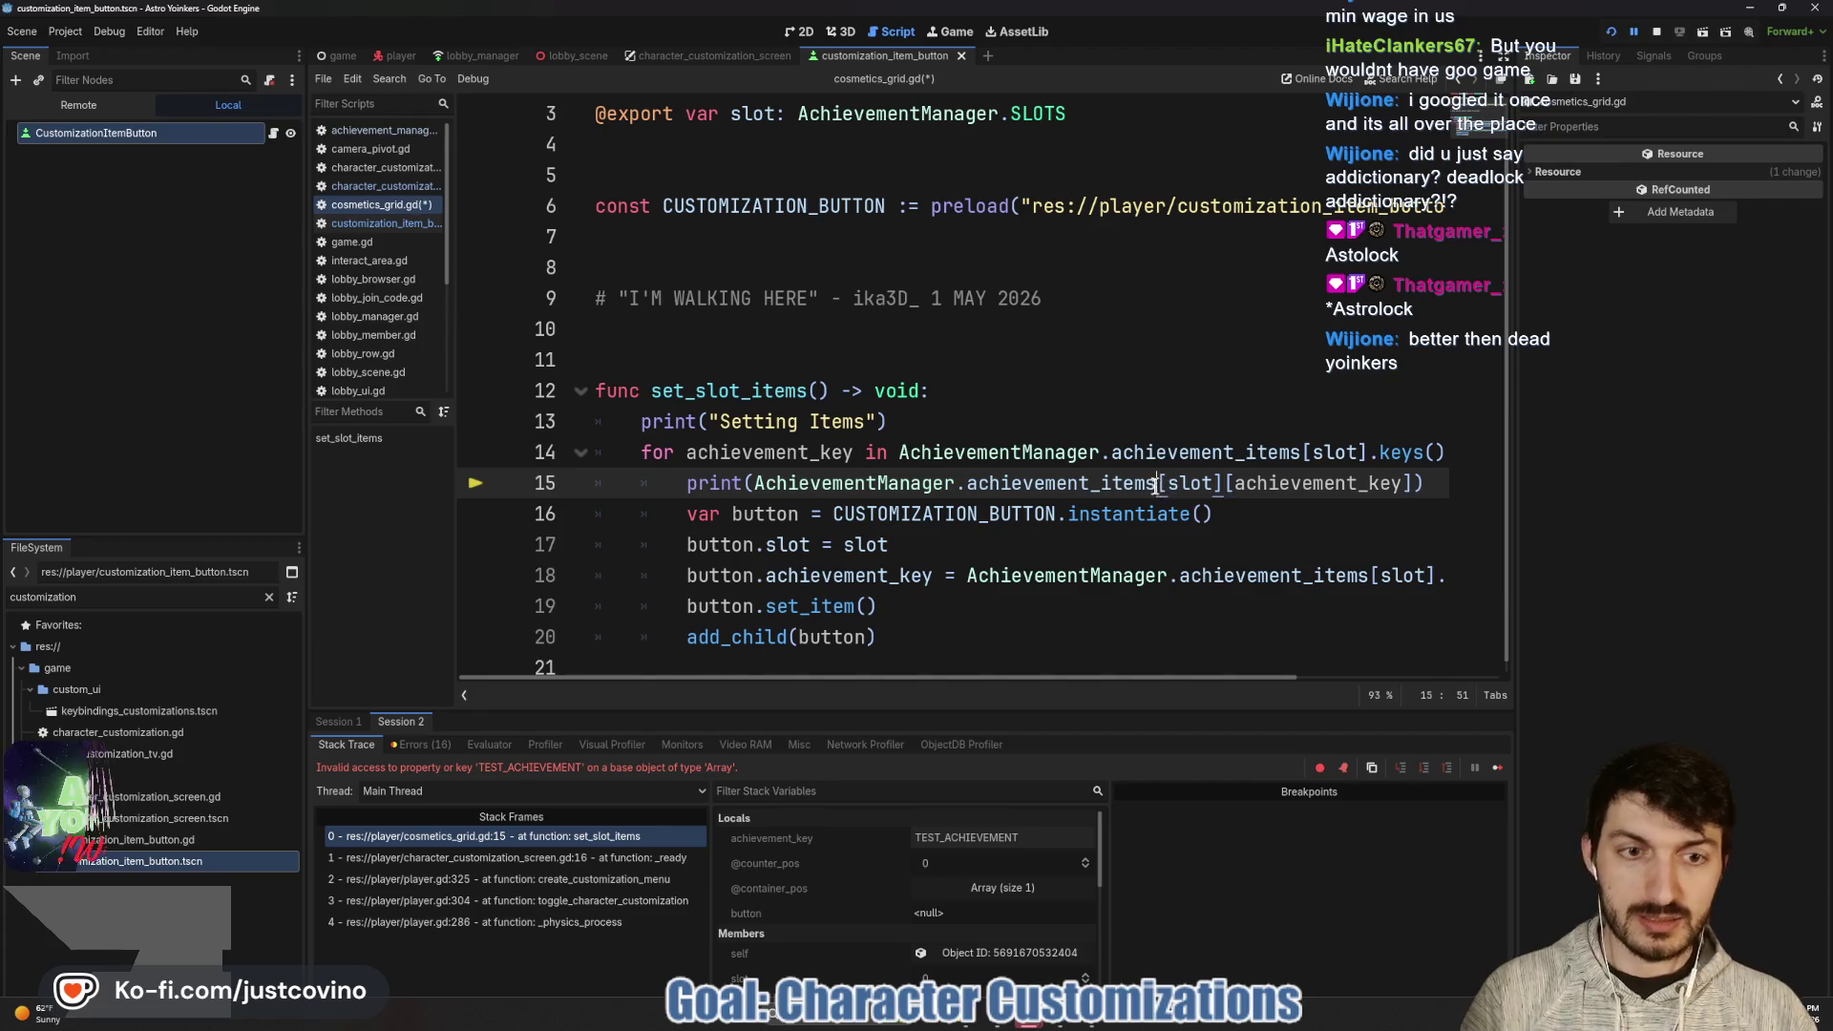
{"action": "key", "text": "Left"}
{"action": "key", "text": "Left"}
{"action": "key", "text": "Left"}
{"action": "type", "text": ".keys()"}
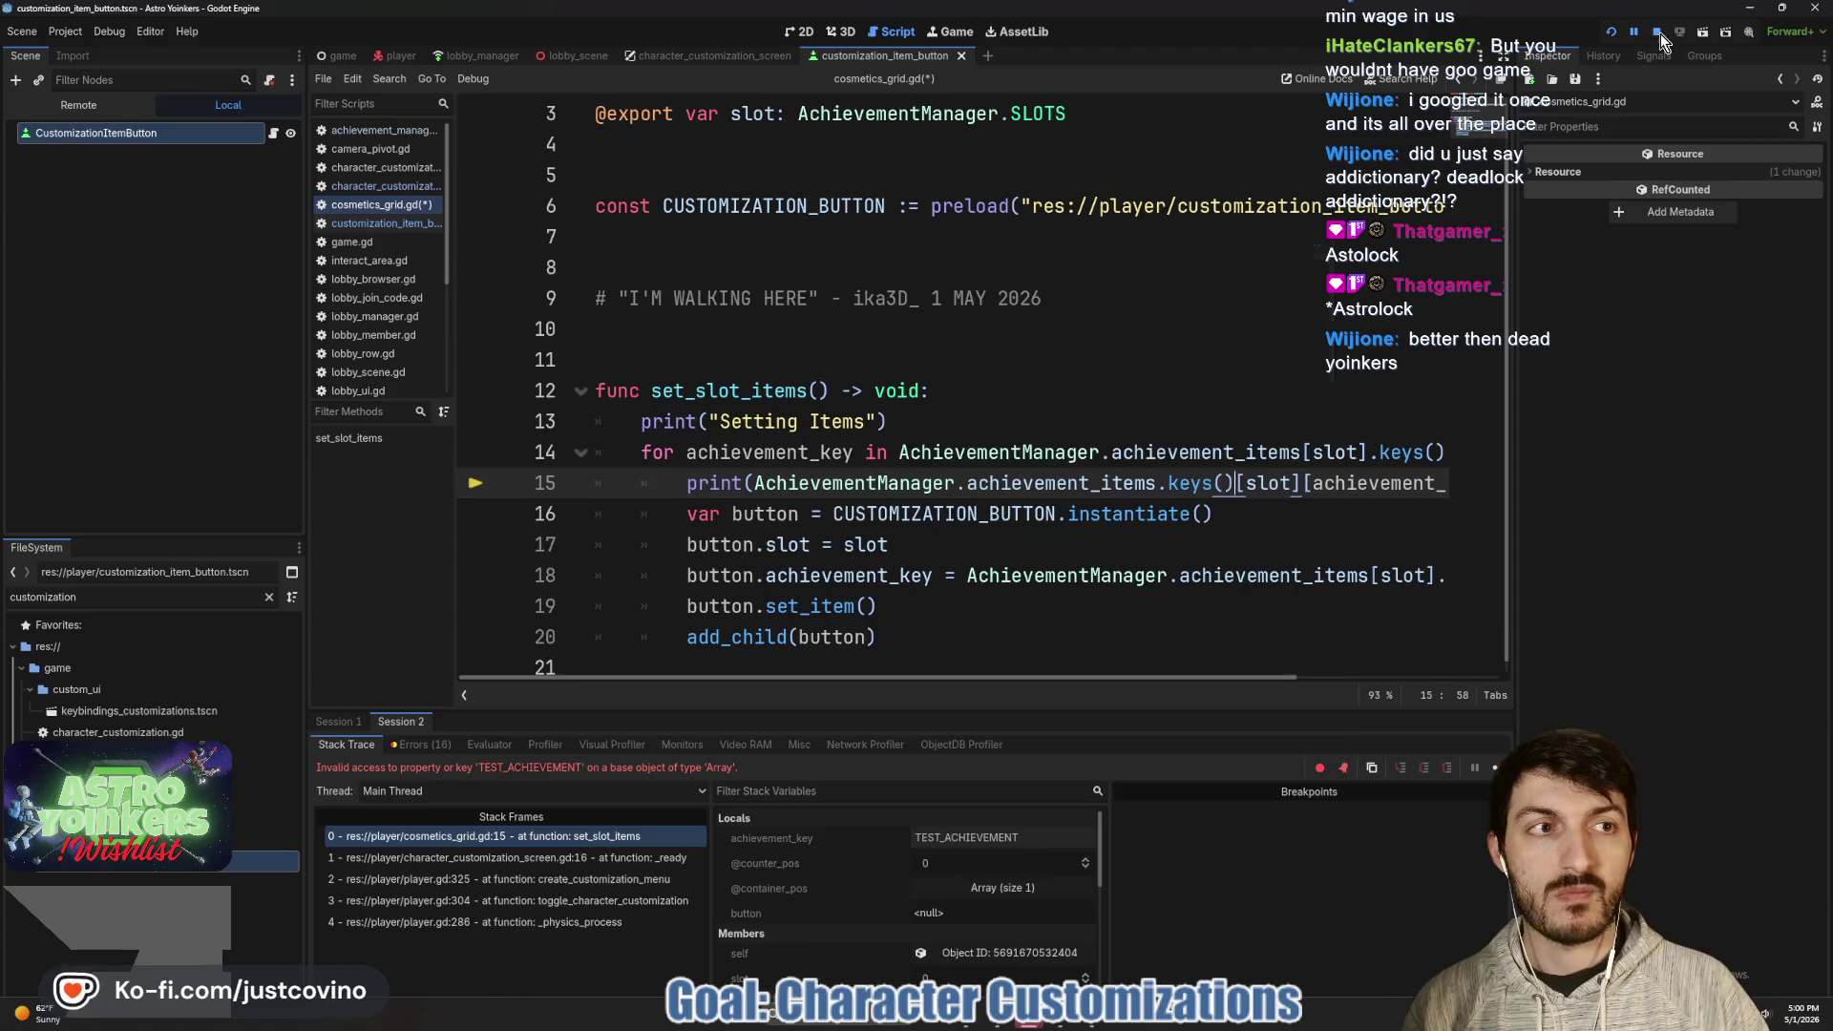
{"action": "key", "text": "F5"}
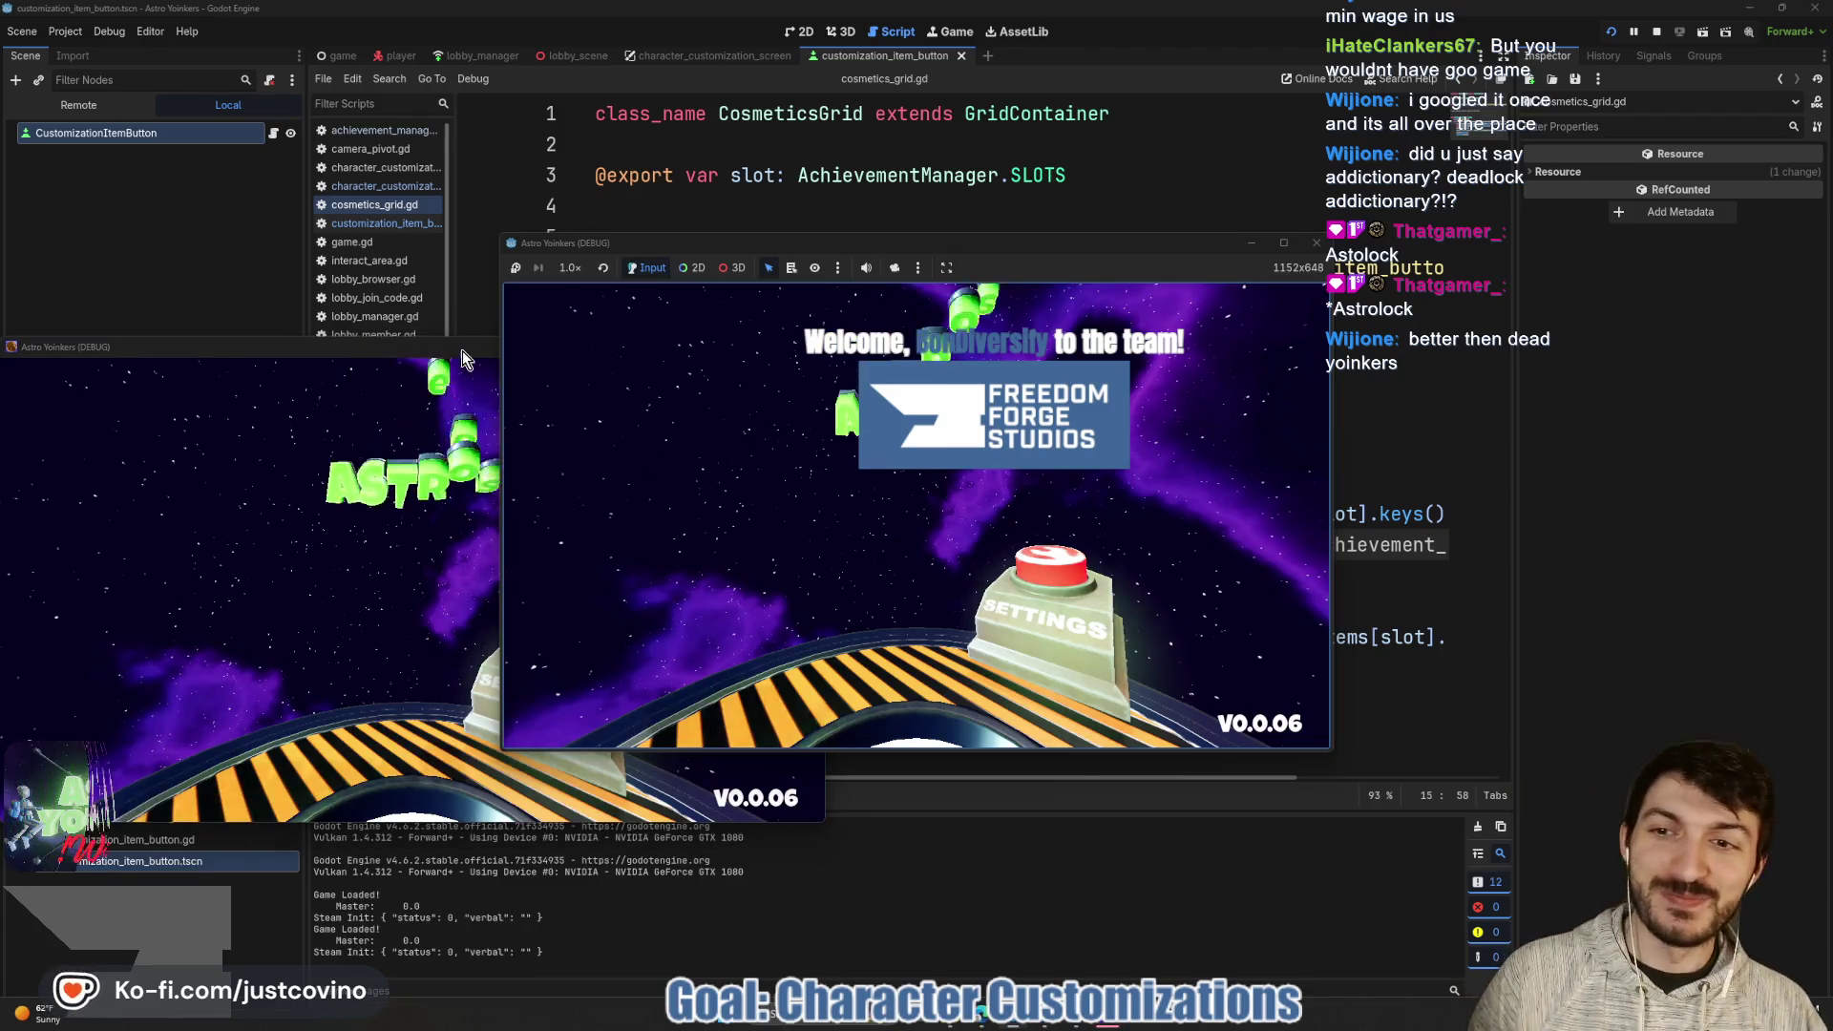
- Close the extra game instance and host a public lobby
{"action": "left_click", "coordinate": [798, 351]}
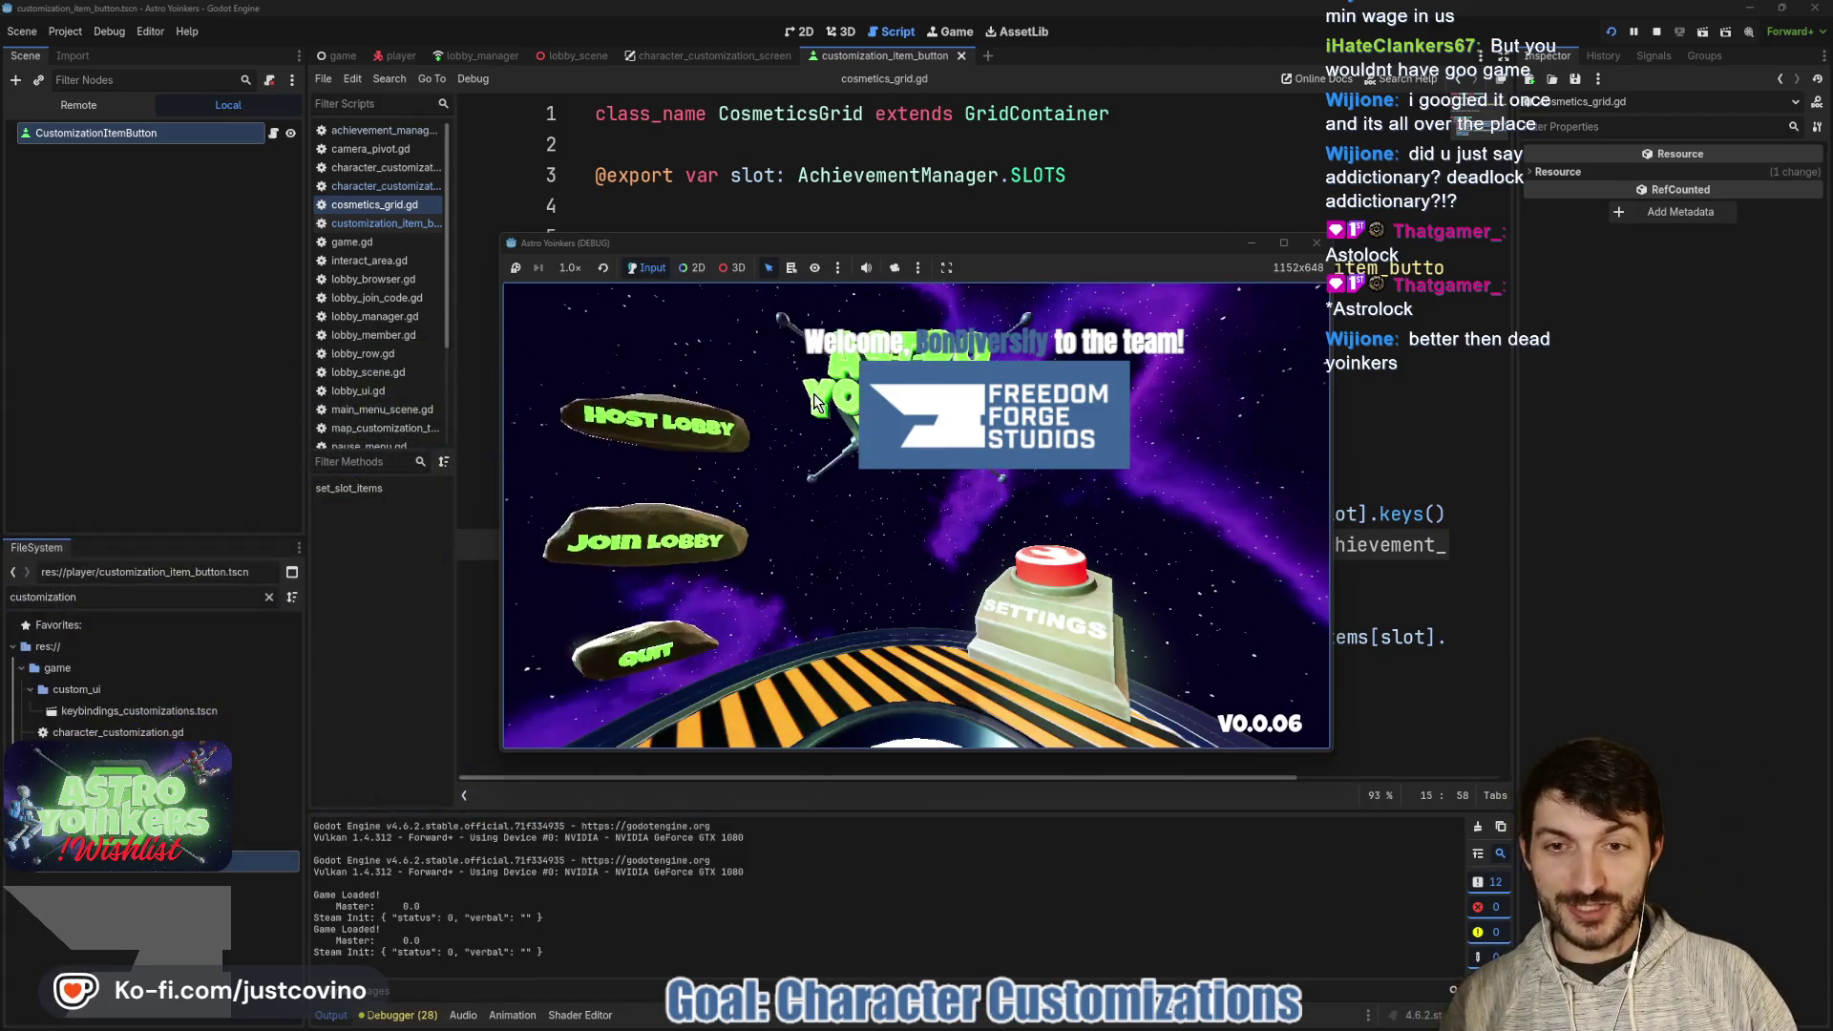
{"action": "left_click", "coordinate": [687, 422]}
{"action": "left_click", "coordinate": [920, 572]}
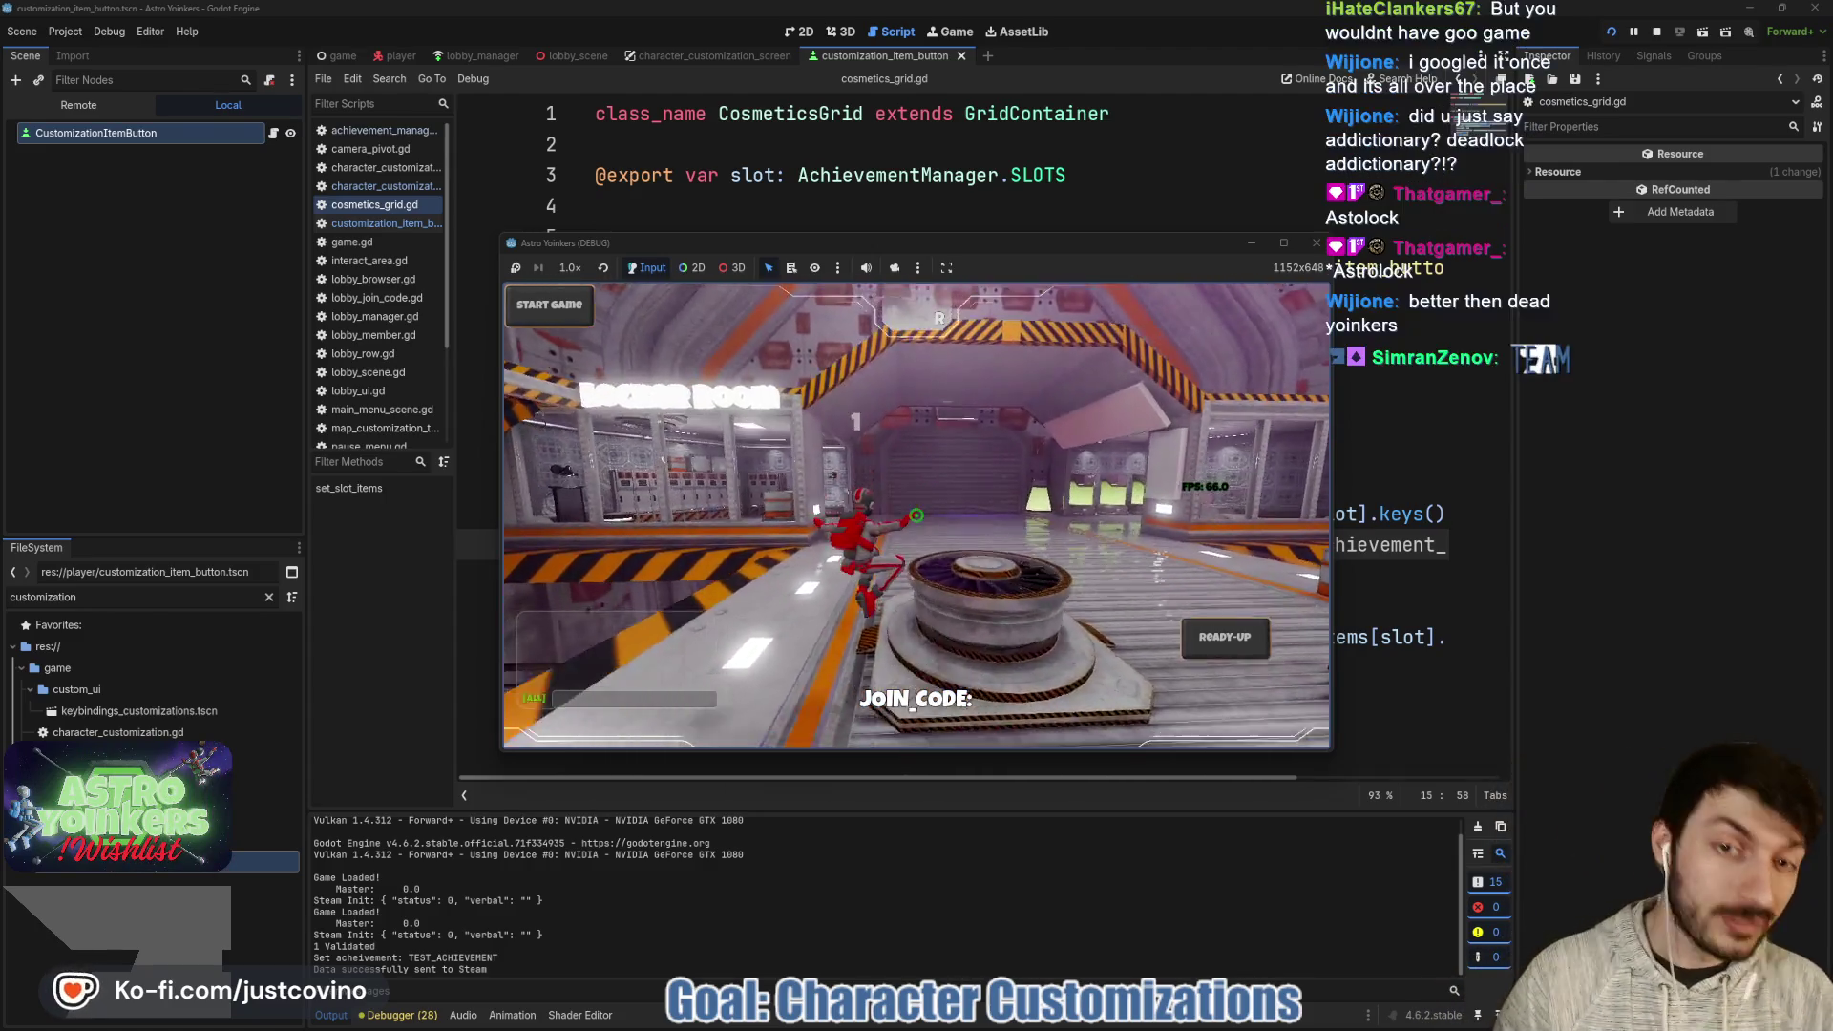
- Walk the character into the locker room and open character customization at the prompt
{"action": "key", "text": "w"}
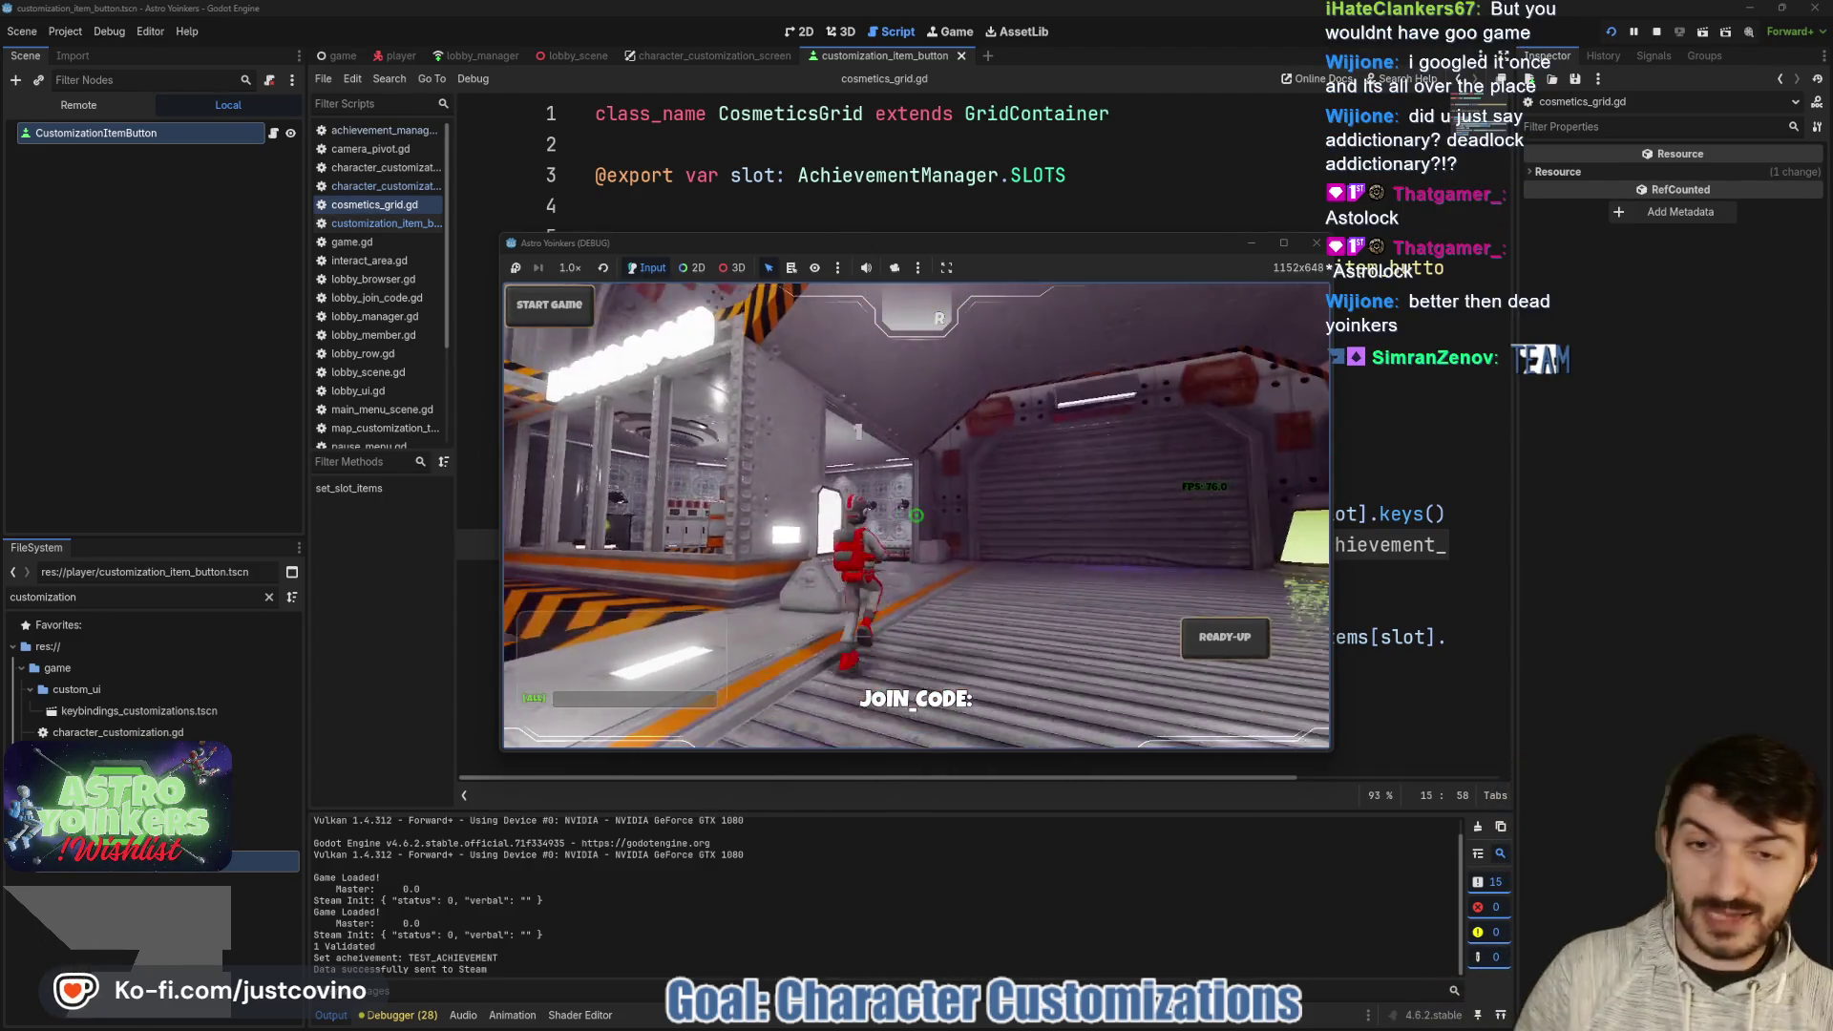
{"action": "key", "text": "w"}
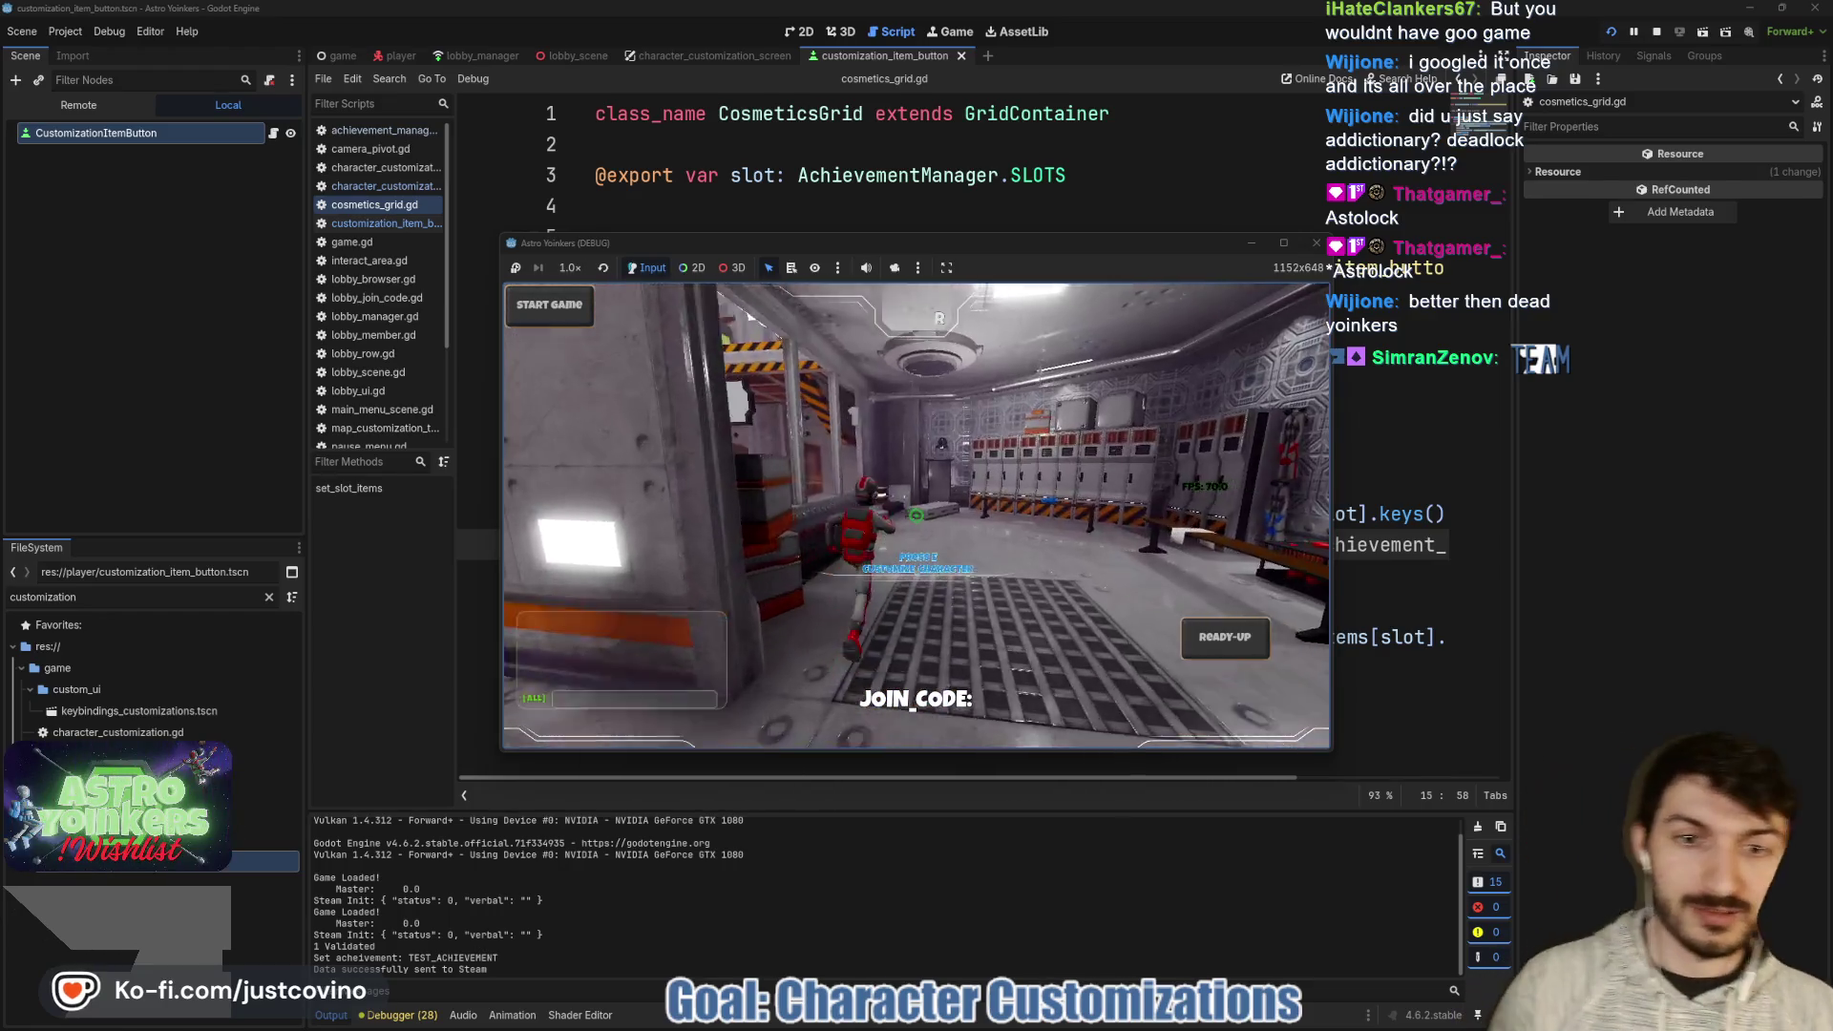
{"action": "key", "text": "e"}
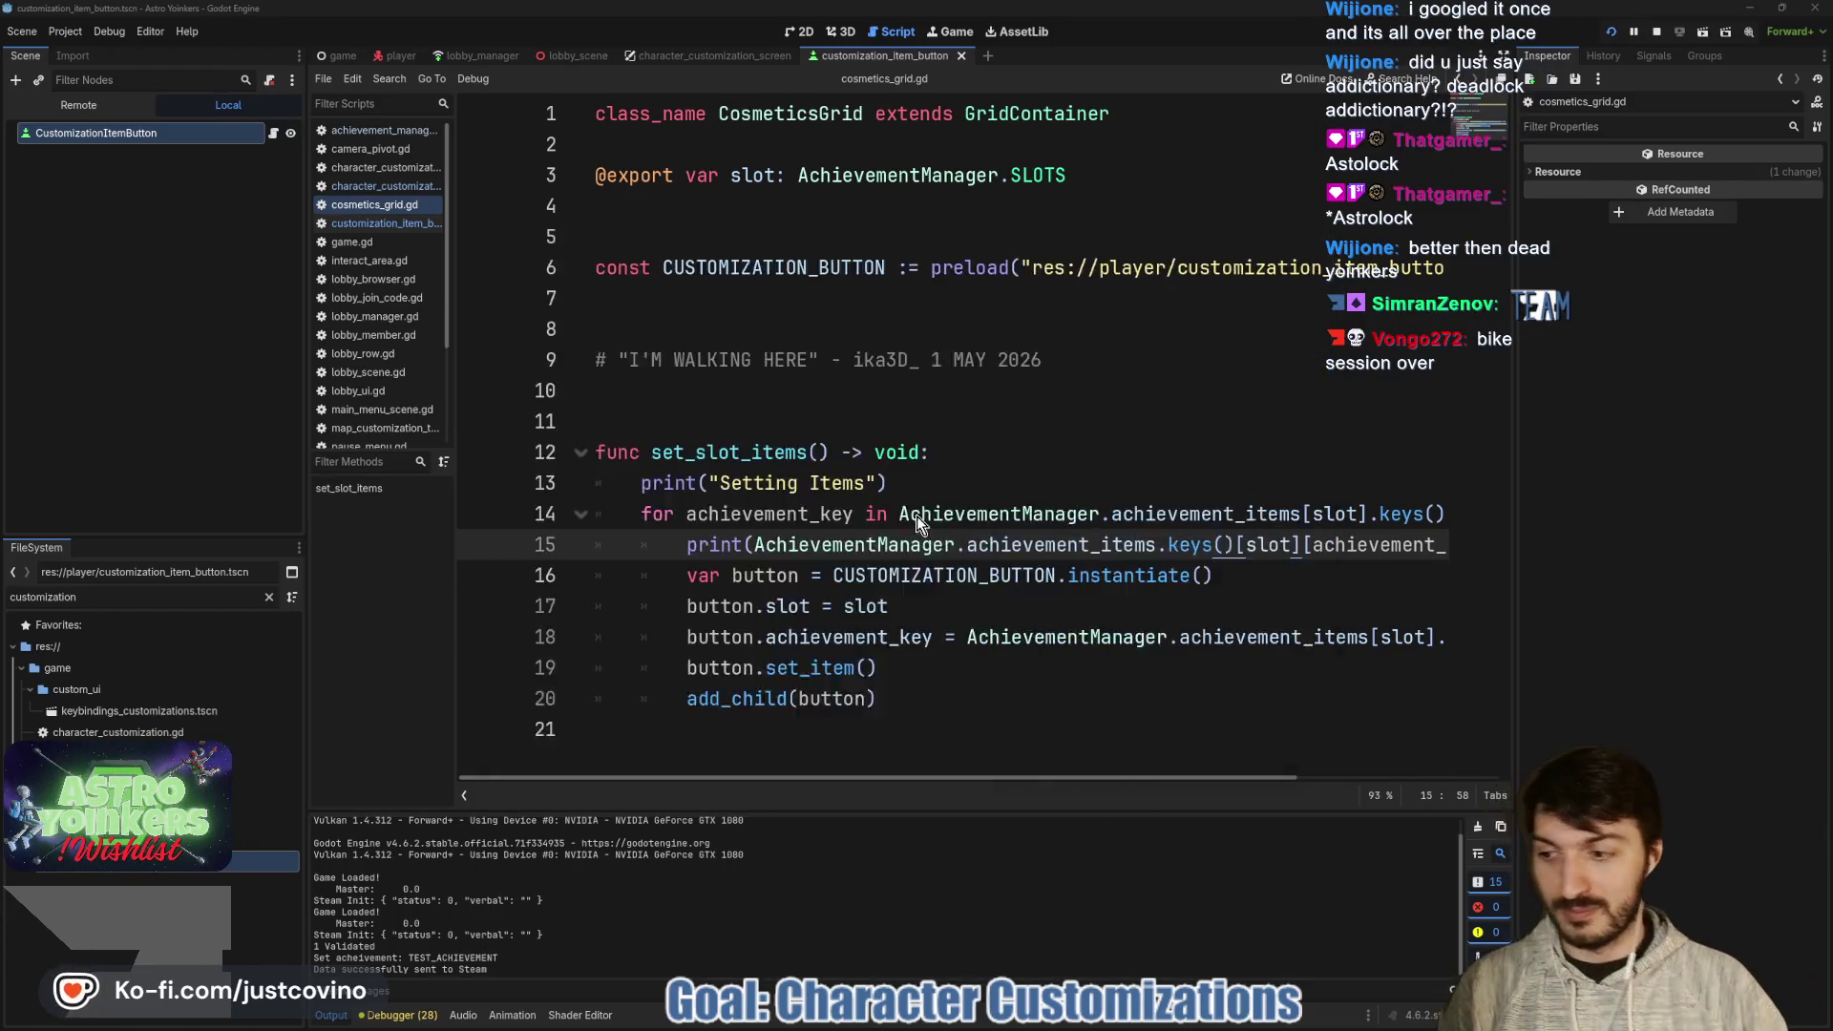
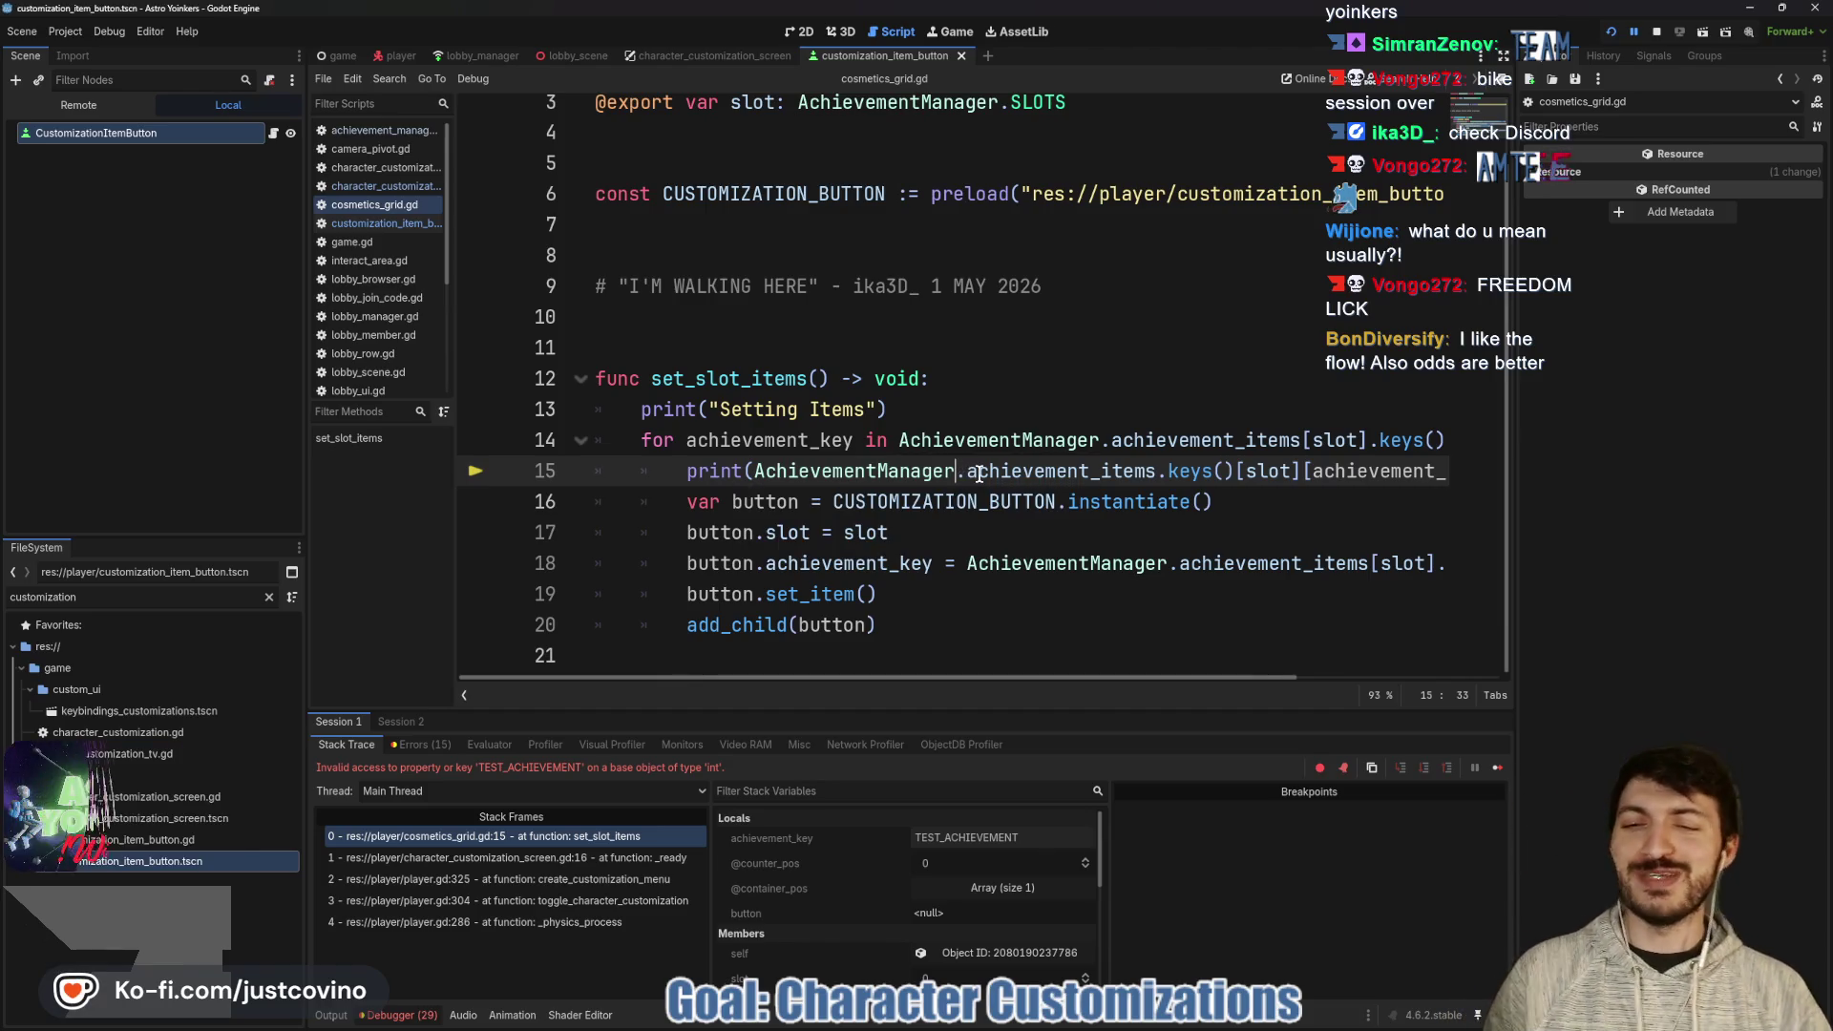
- Check achievement_key in the debugger, make line 15 print achievement_key, and rerun the game
{"action": "mouse_move", "coordinate": [978, 474]}
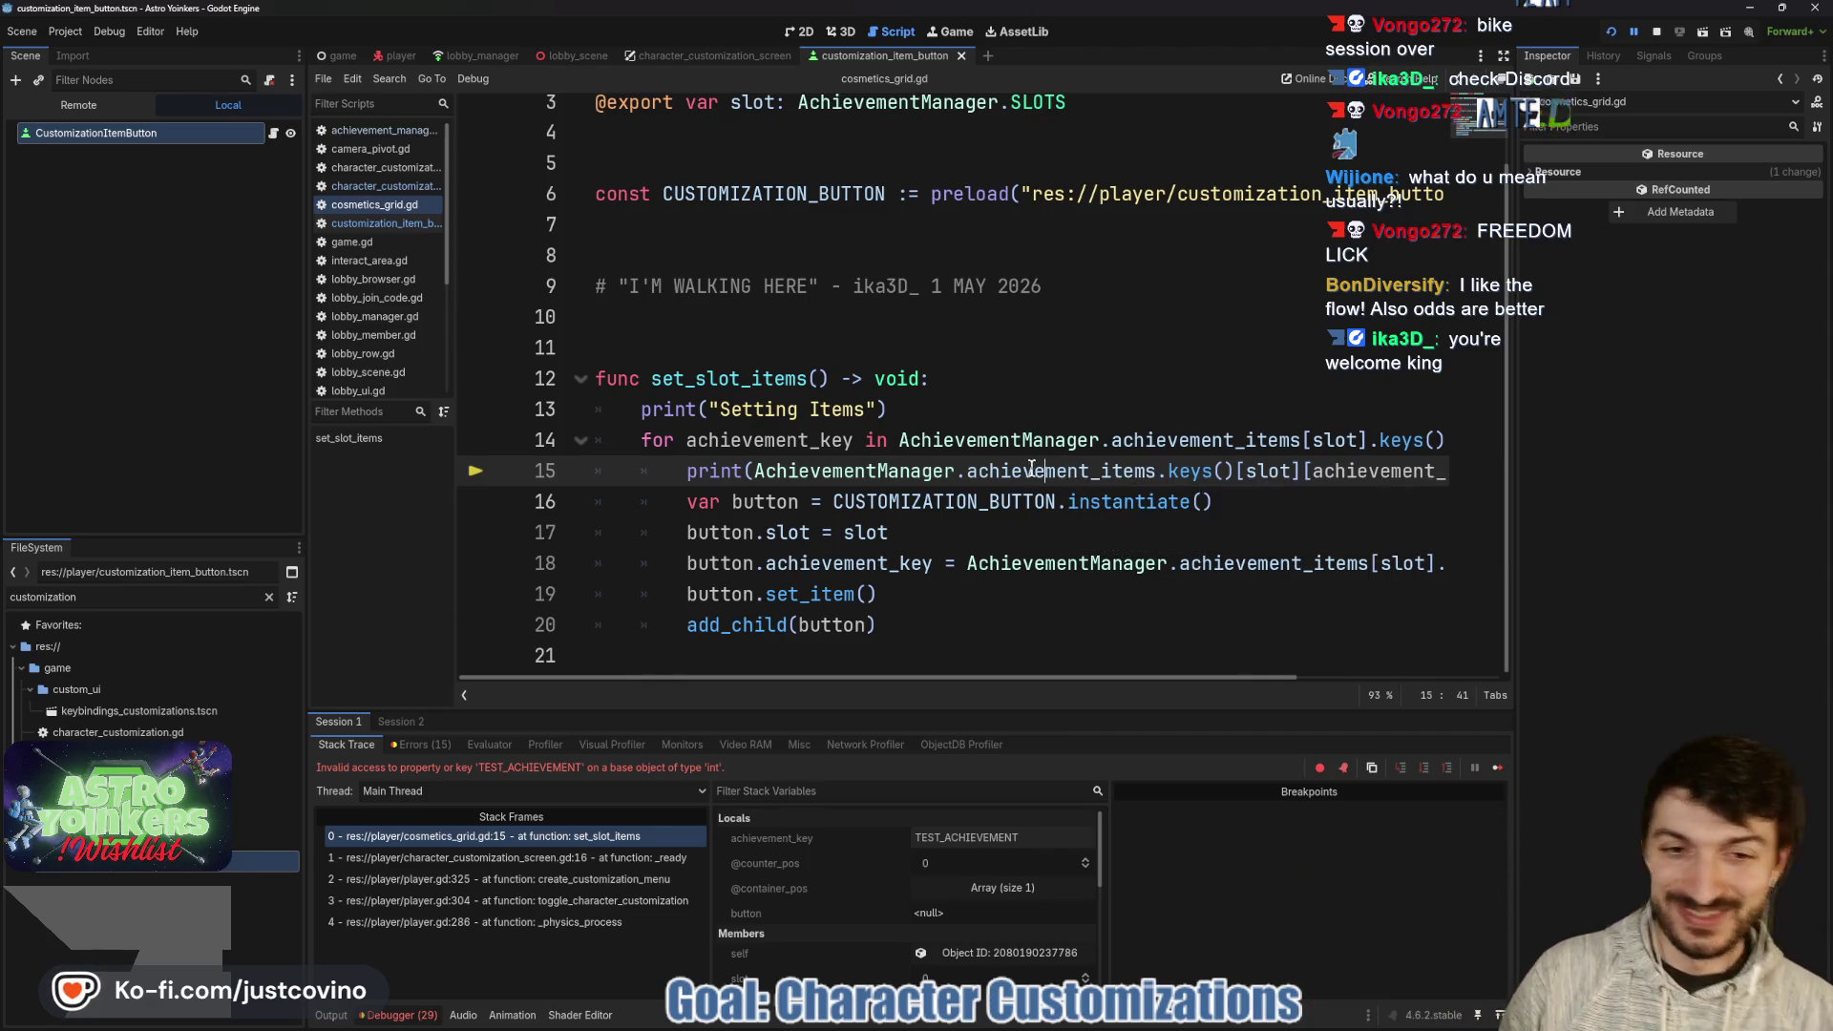
{"action": "left_click", "coordinate": [741, 472]}
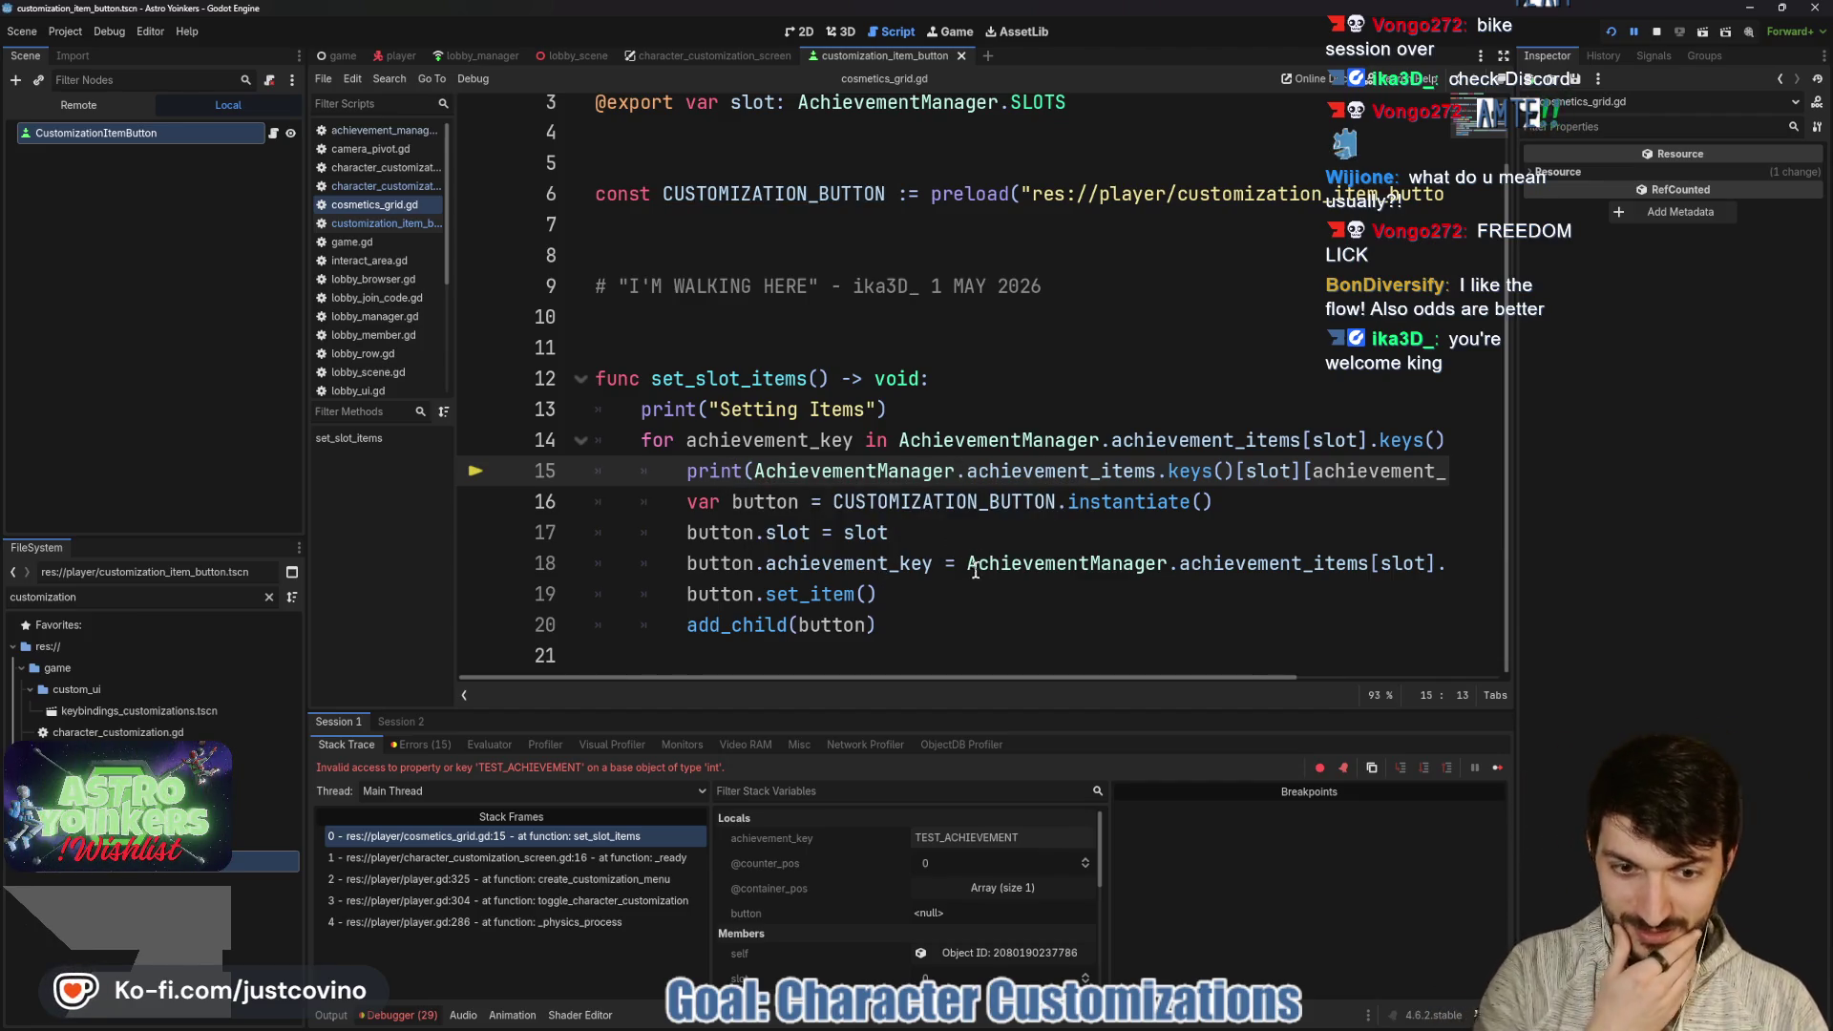
{"action": "scroll", "coordinate": [975, 570], "scroll_direction": "up", "scroll_amount": 1}
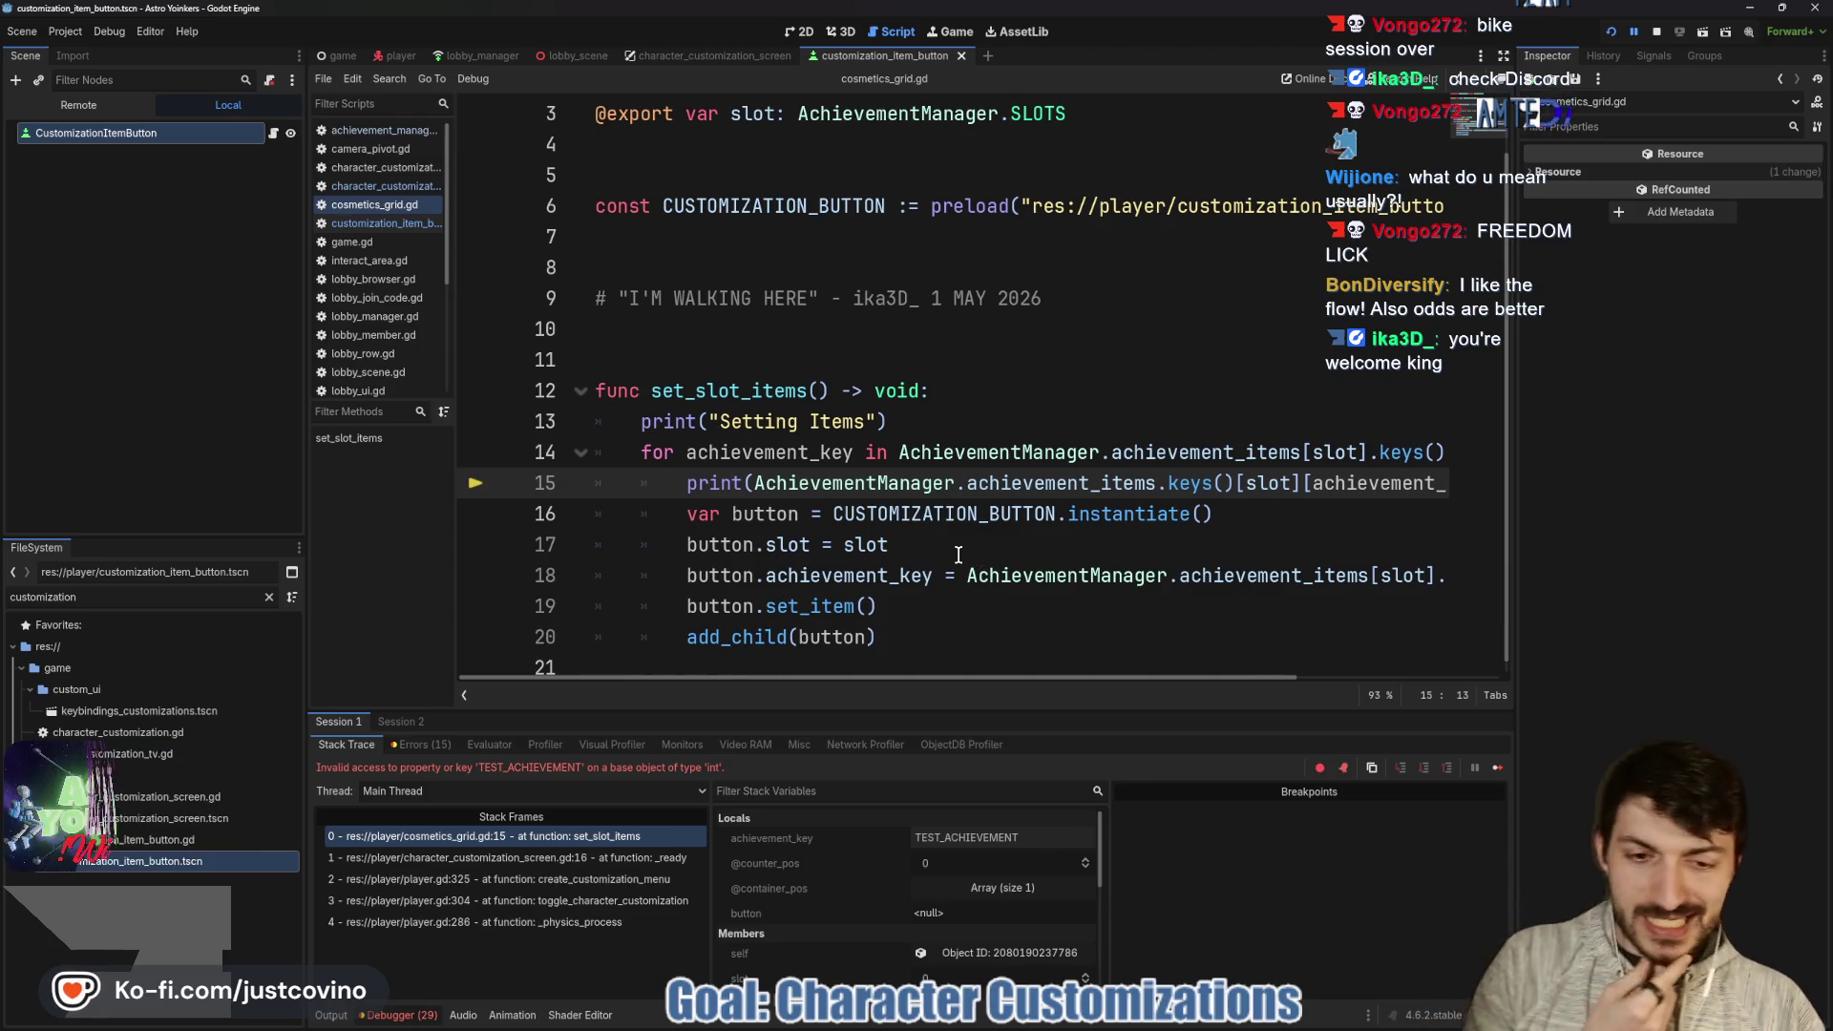
{"action": "left_click", "coordinate": [945, 841]}
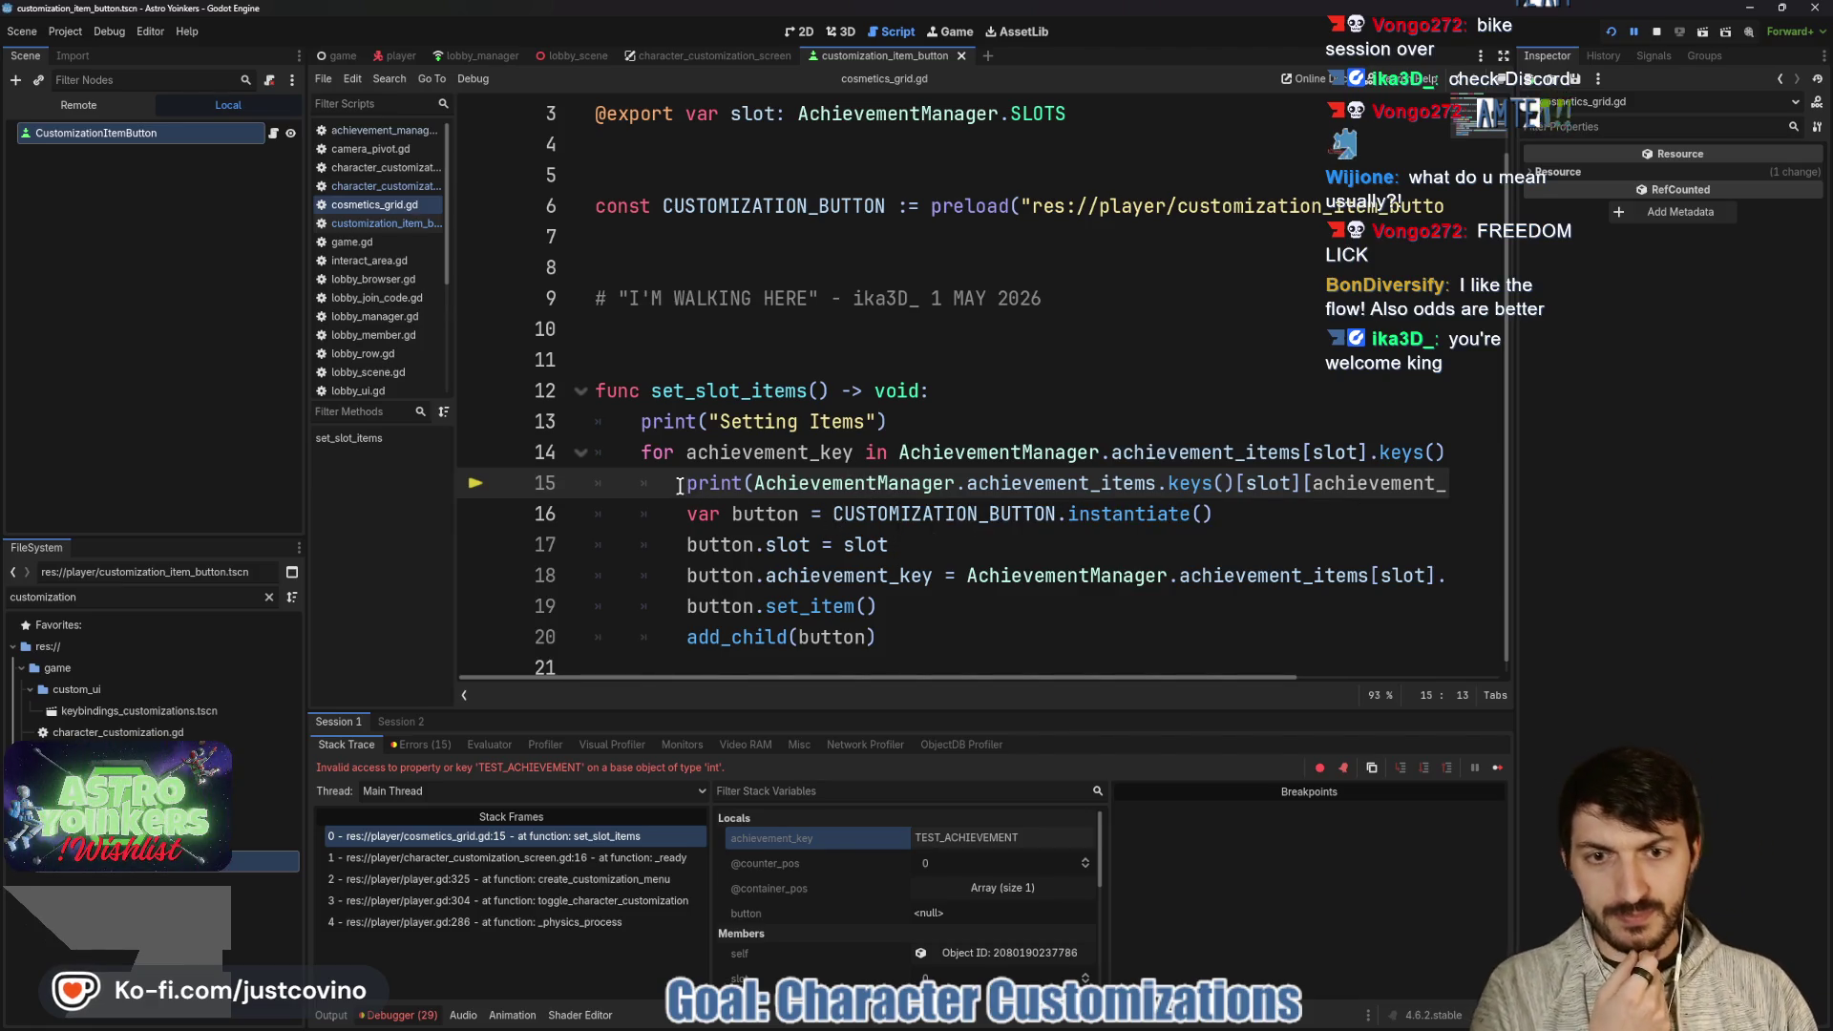
{"action": "mouse_move", "coordinate": [679, 482]}
{"action": "left_mouse_down"}
{"action": "mouse_move", "coordinate": [1232, 453]}
{"action": "mouse_move", "coordinate": [1486, 492]}
{"action": "mouse_move", "coordinate": [1056, 483]}
{"action": "mouse_move", "coordinate": [982, 515]}
{"action": "mouse_move", "coordinate": [676, 484]}
{"action": "left_mouse_up"}
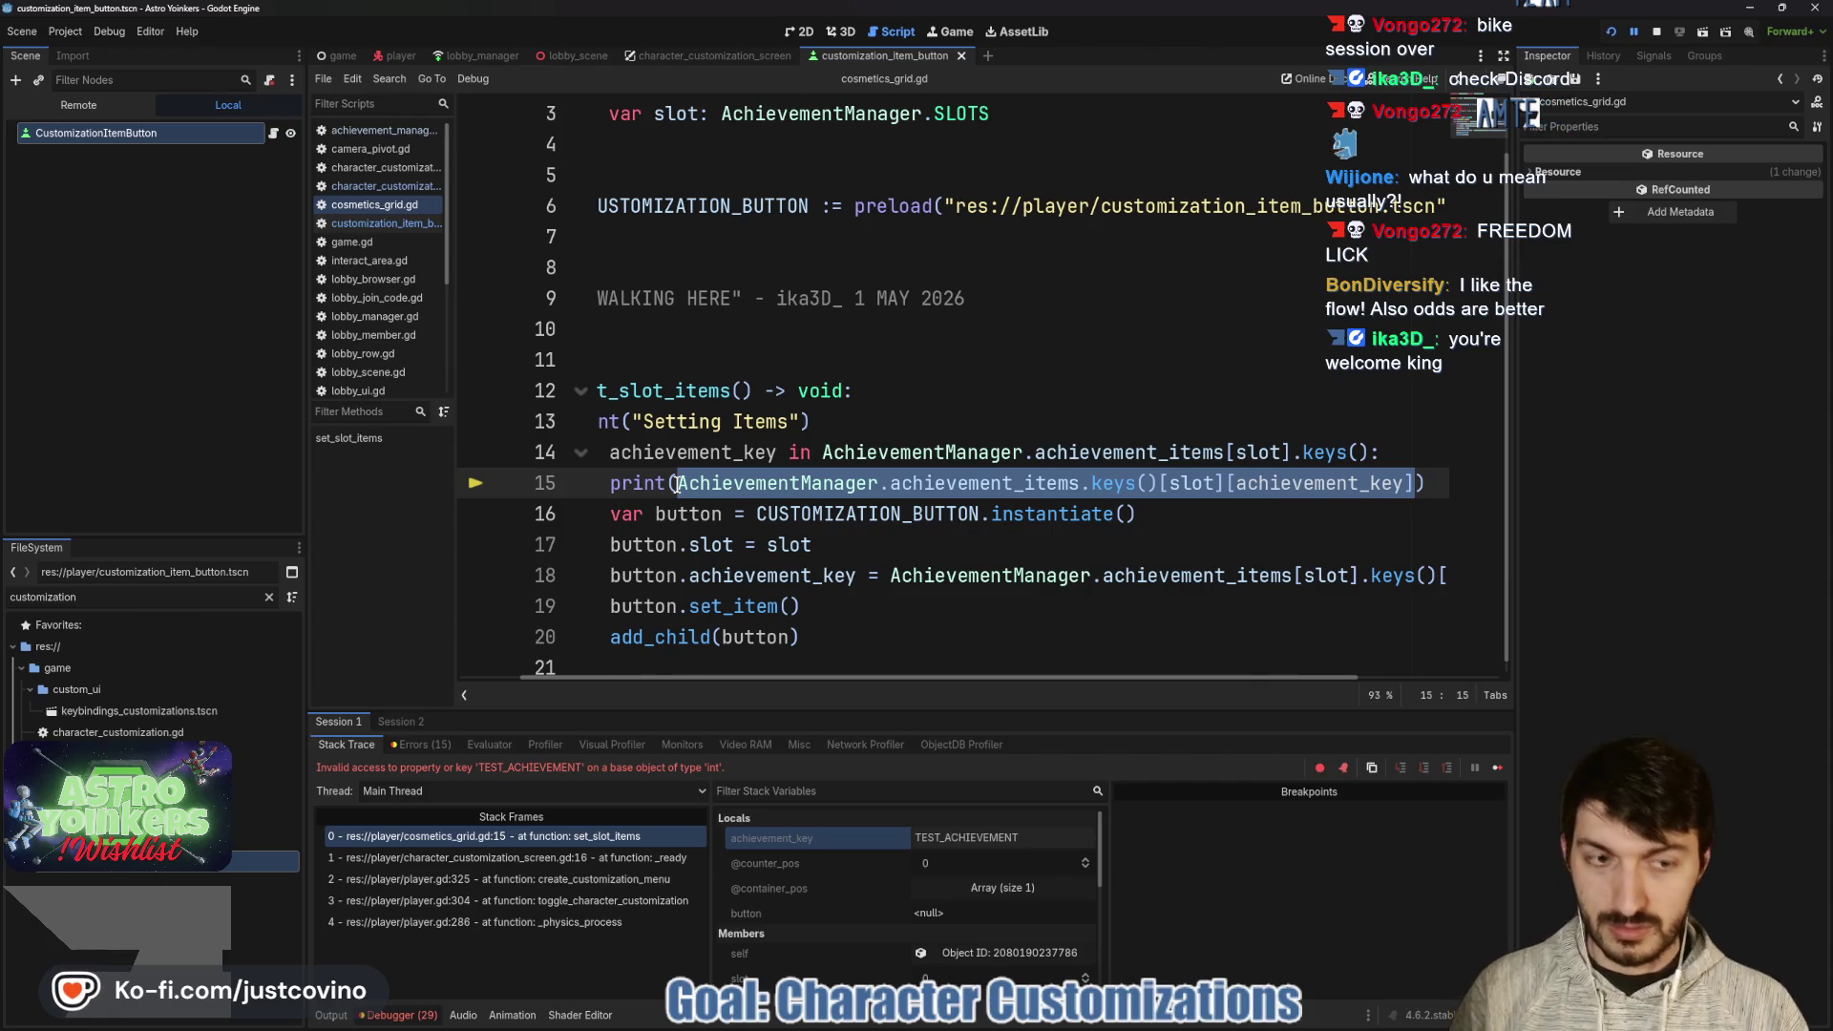
{"action": "type", "text": "achievement_key"}
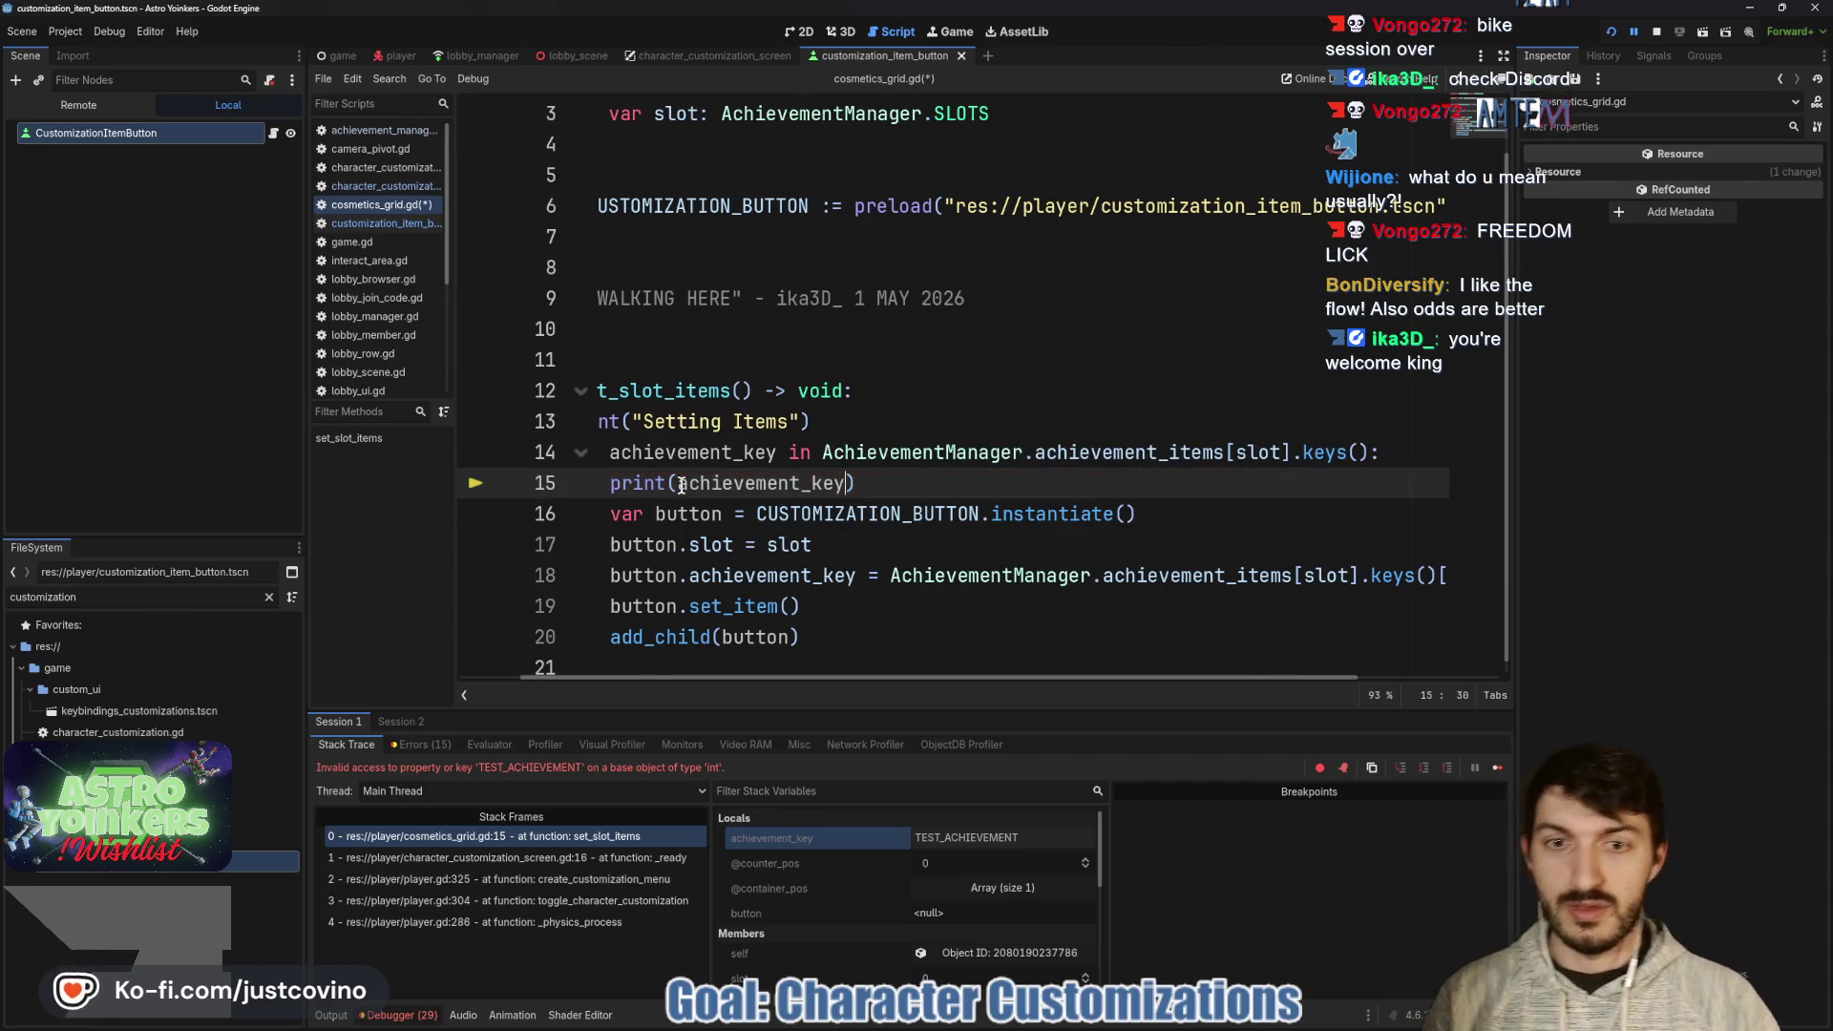
{"action": "left_click", "coordinate": [1611, 31]}
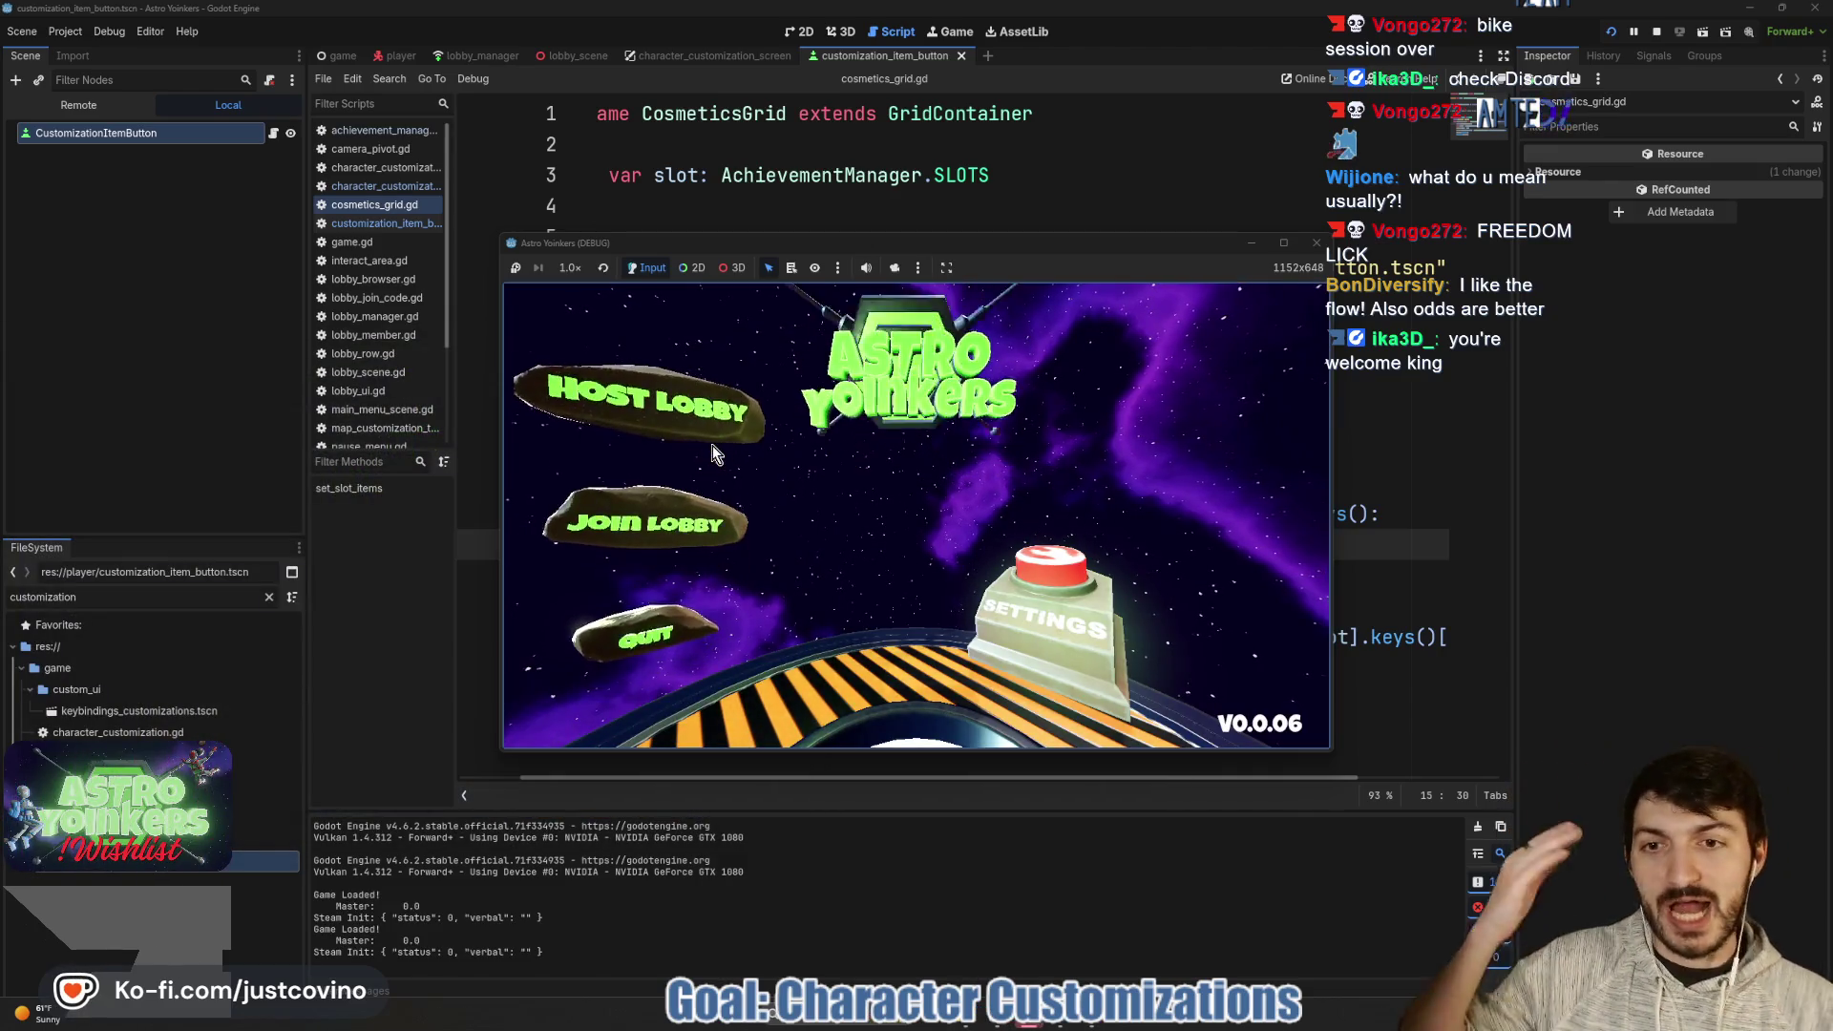
- Host a lobby and walk forward until the debugger breaks on line 18
{"action": "left_click", "coordinate": [713, 445]}
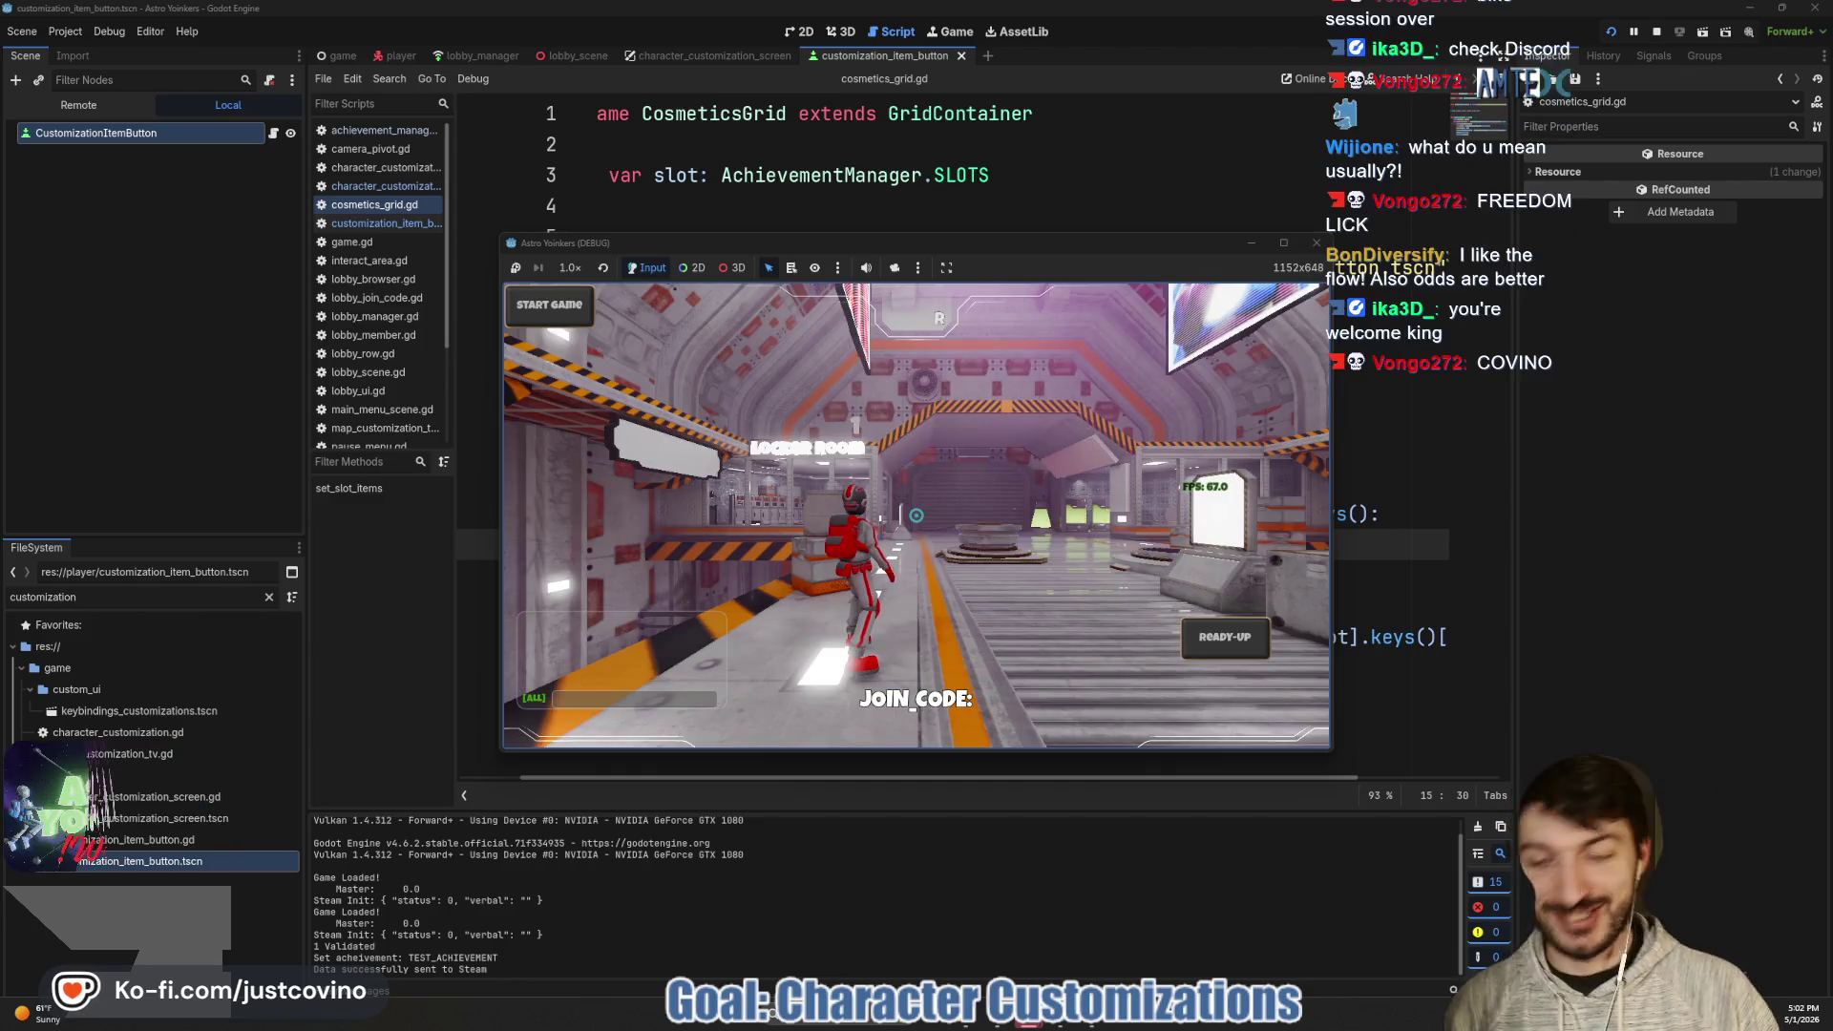
{"action": "key", "text": "w"}
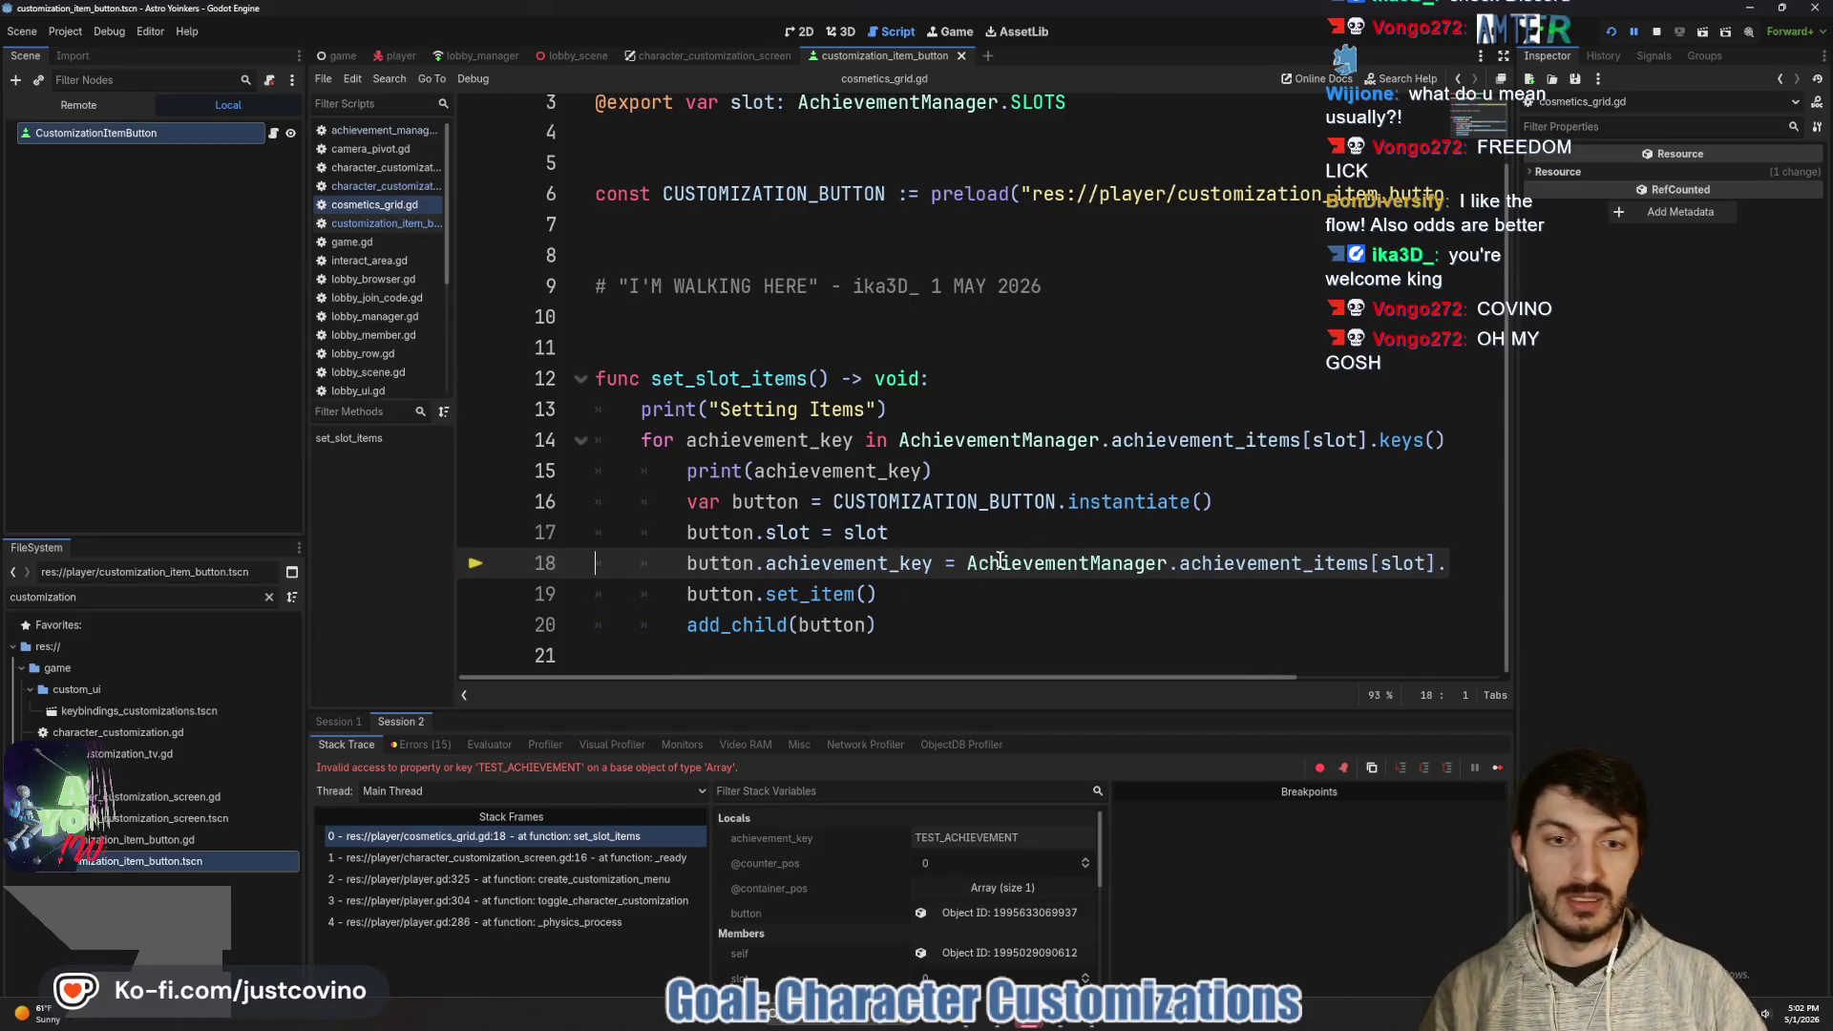
- Replace the lookup at the end of line 18 with achievement_key and save the script
{"action": "left_click_drag", "start_coordinate": [967, 564], "coordinate": [1451, 563]}
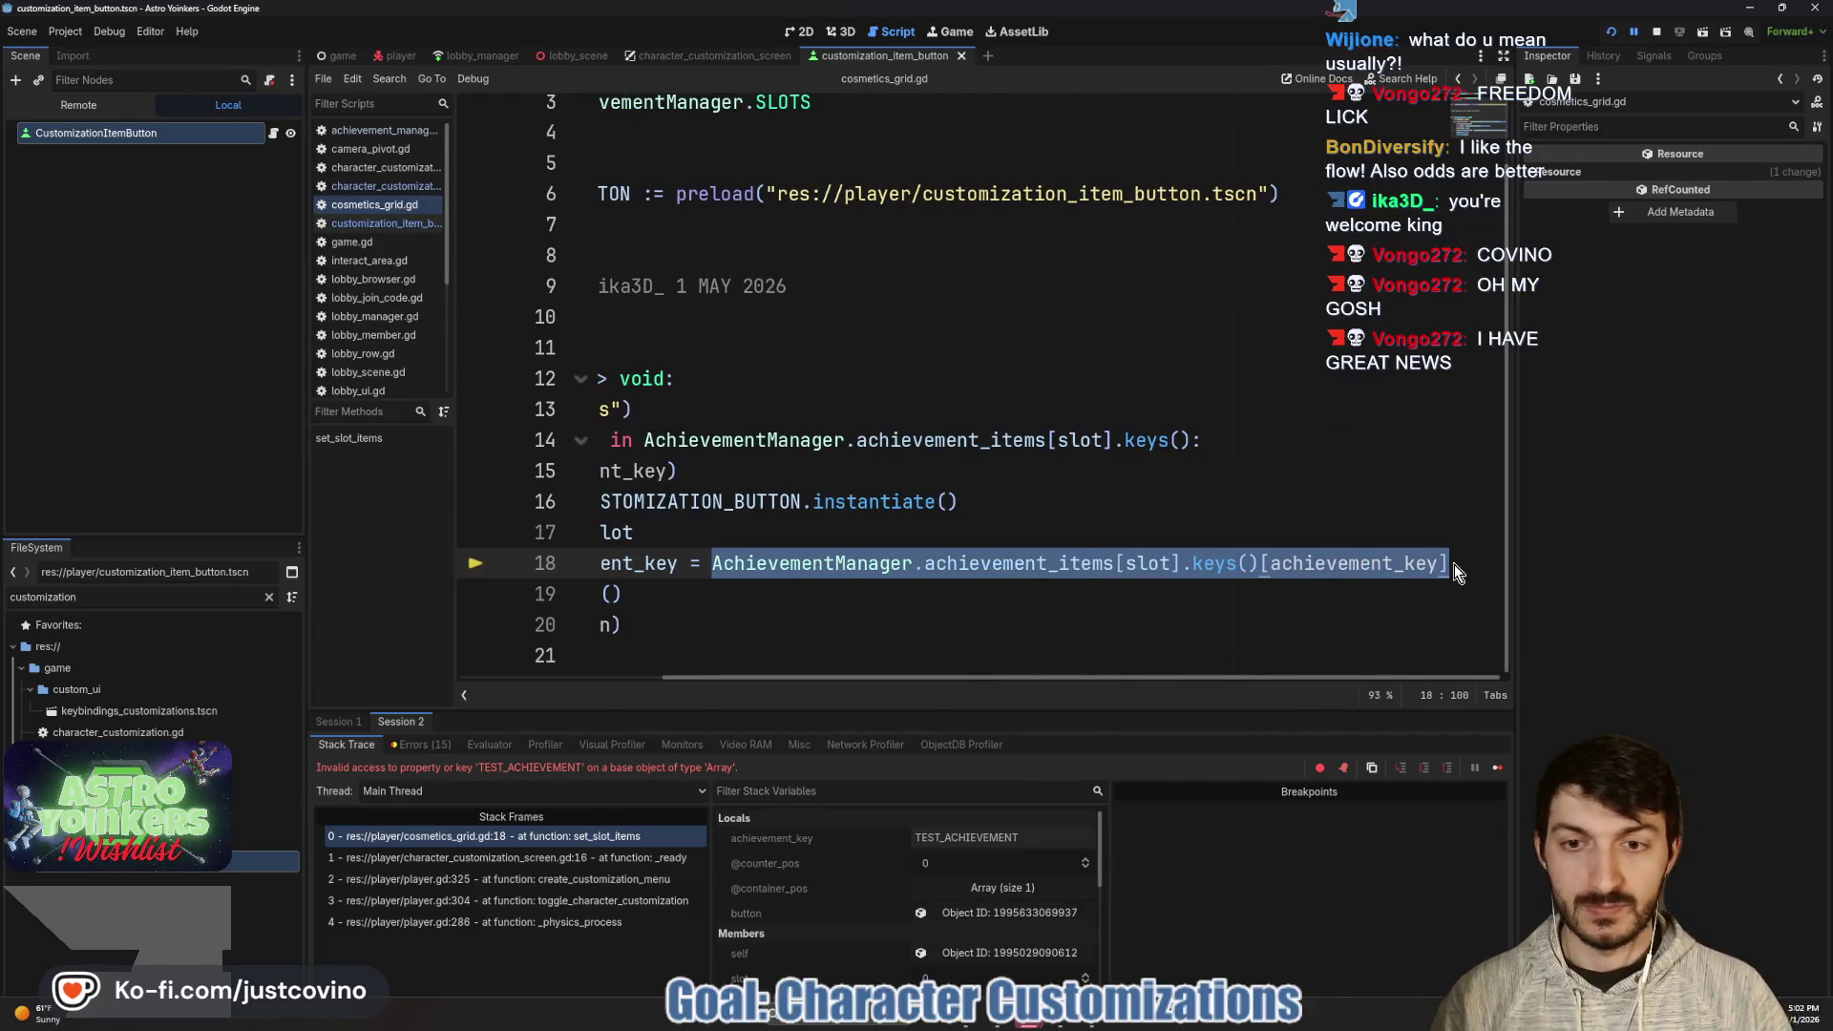
{"action": "key", "text": "BackSpace"}
{"action": "type", "text": "achievement_key = achieve"}
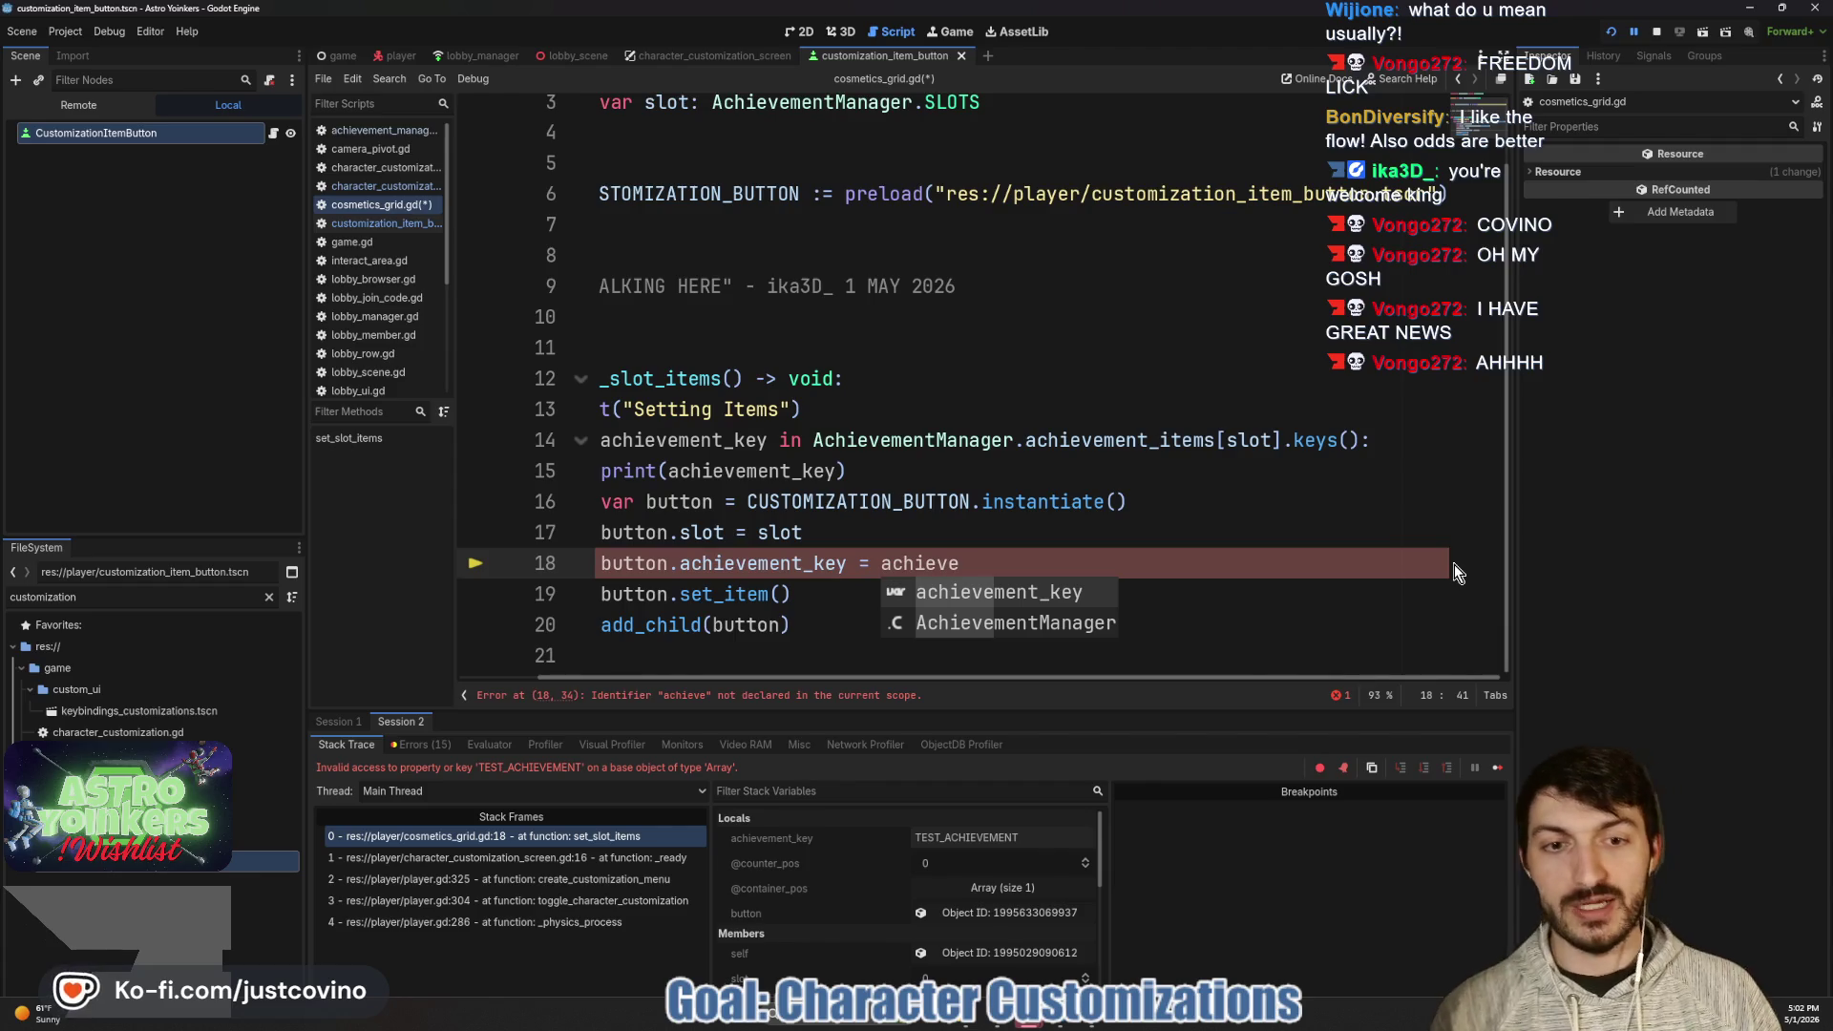
{"action": "key", "text": "Return"}
{"action": "key", "text": "ctrl+s"}
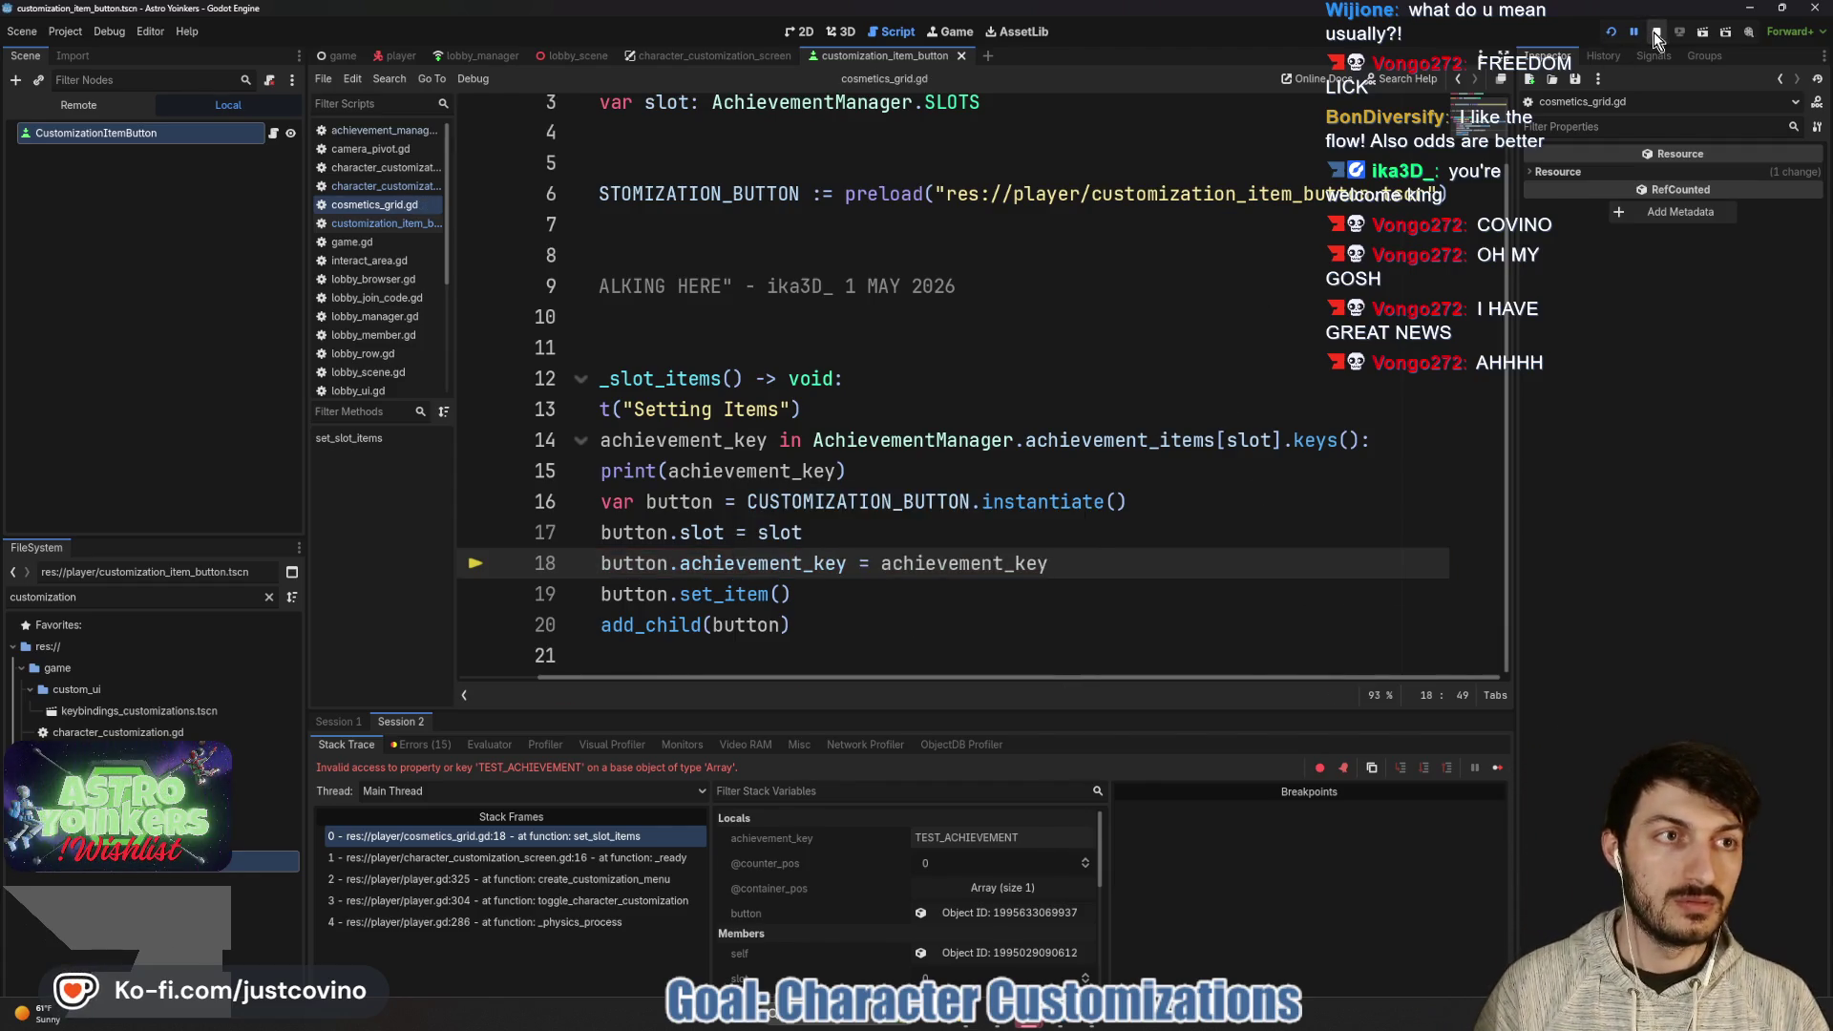
- Relaunch the game, host a private lobby, and walk into the locker room
{"action": "left_click", "coordinate": [1653, 32]}
{"action": "key", "text": "F5"}
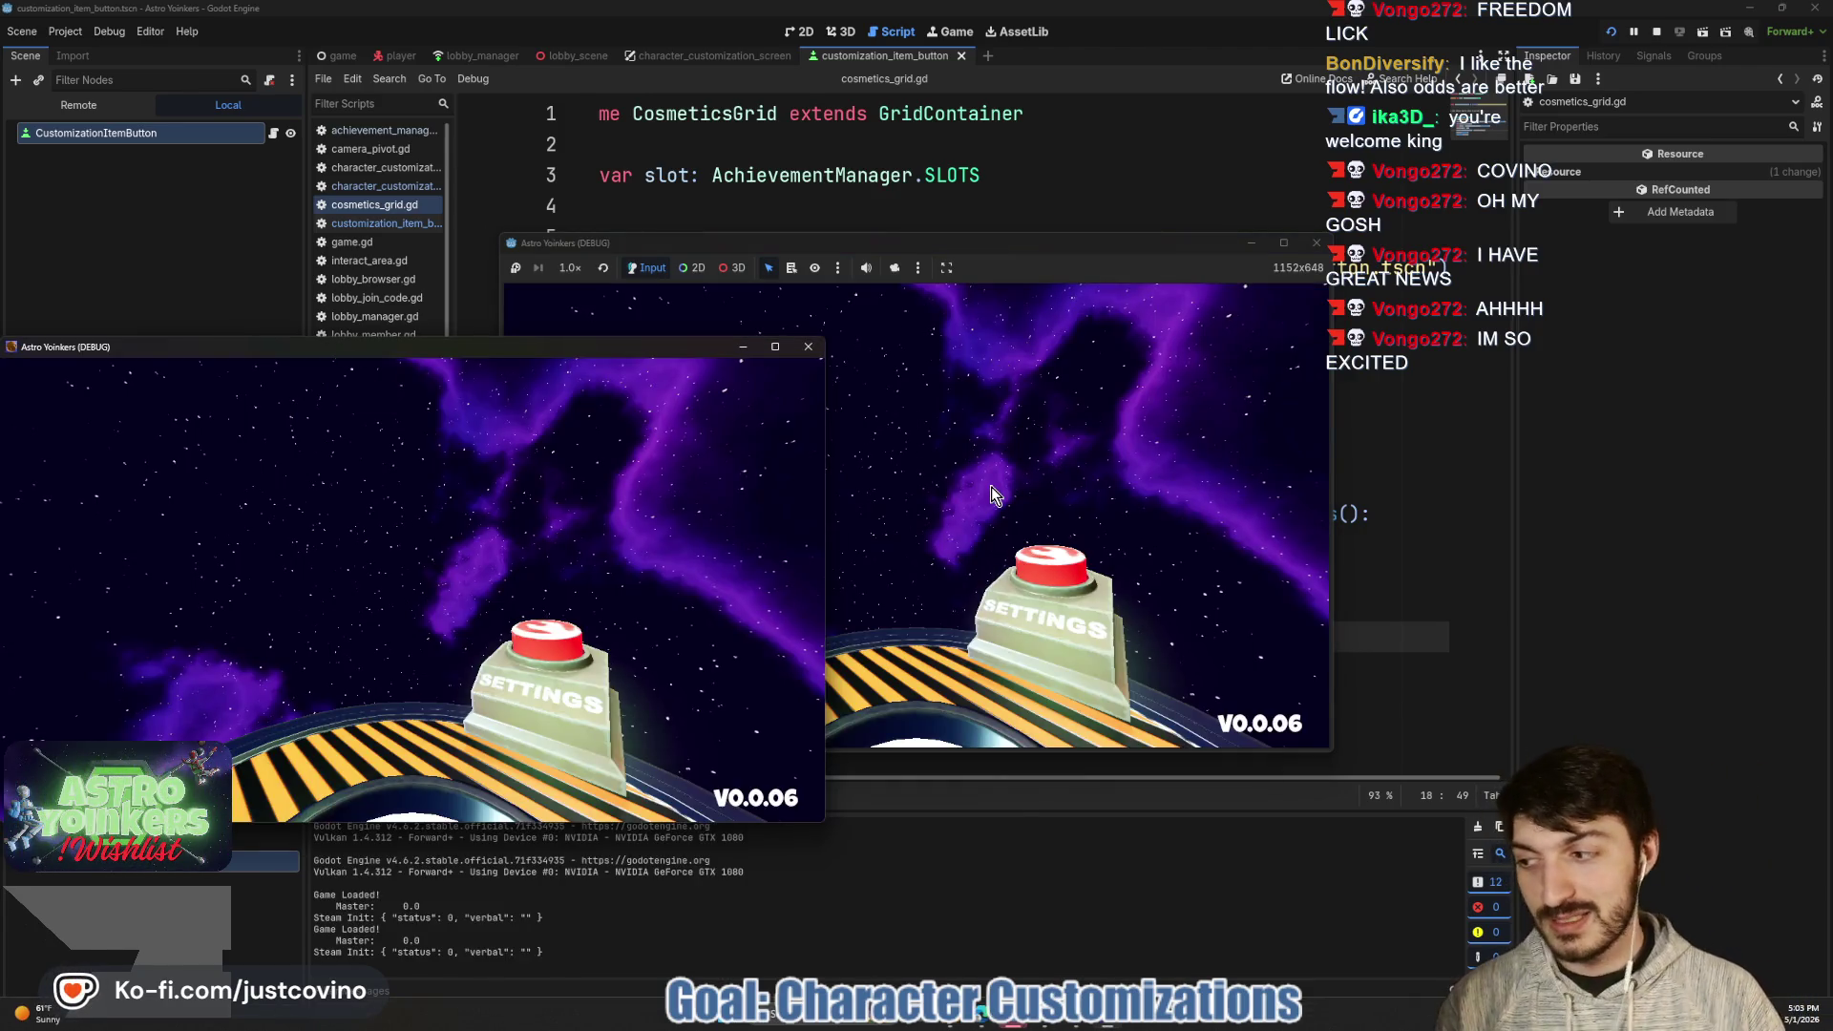
{"action": "left_click", "coordinate": [810, 349]}
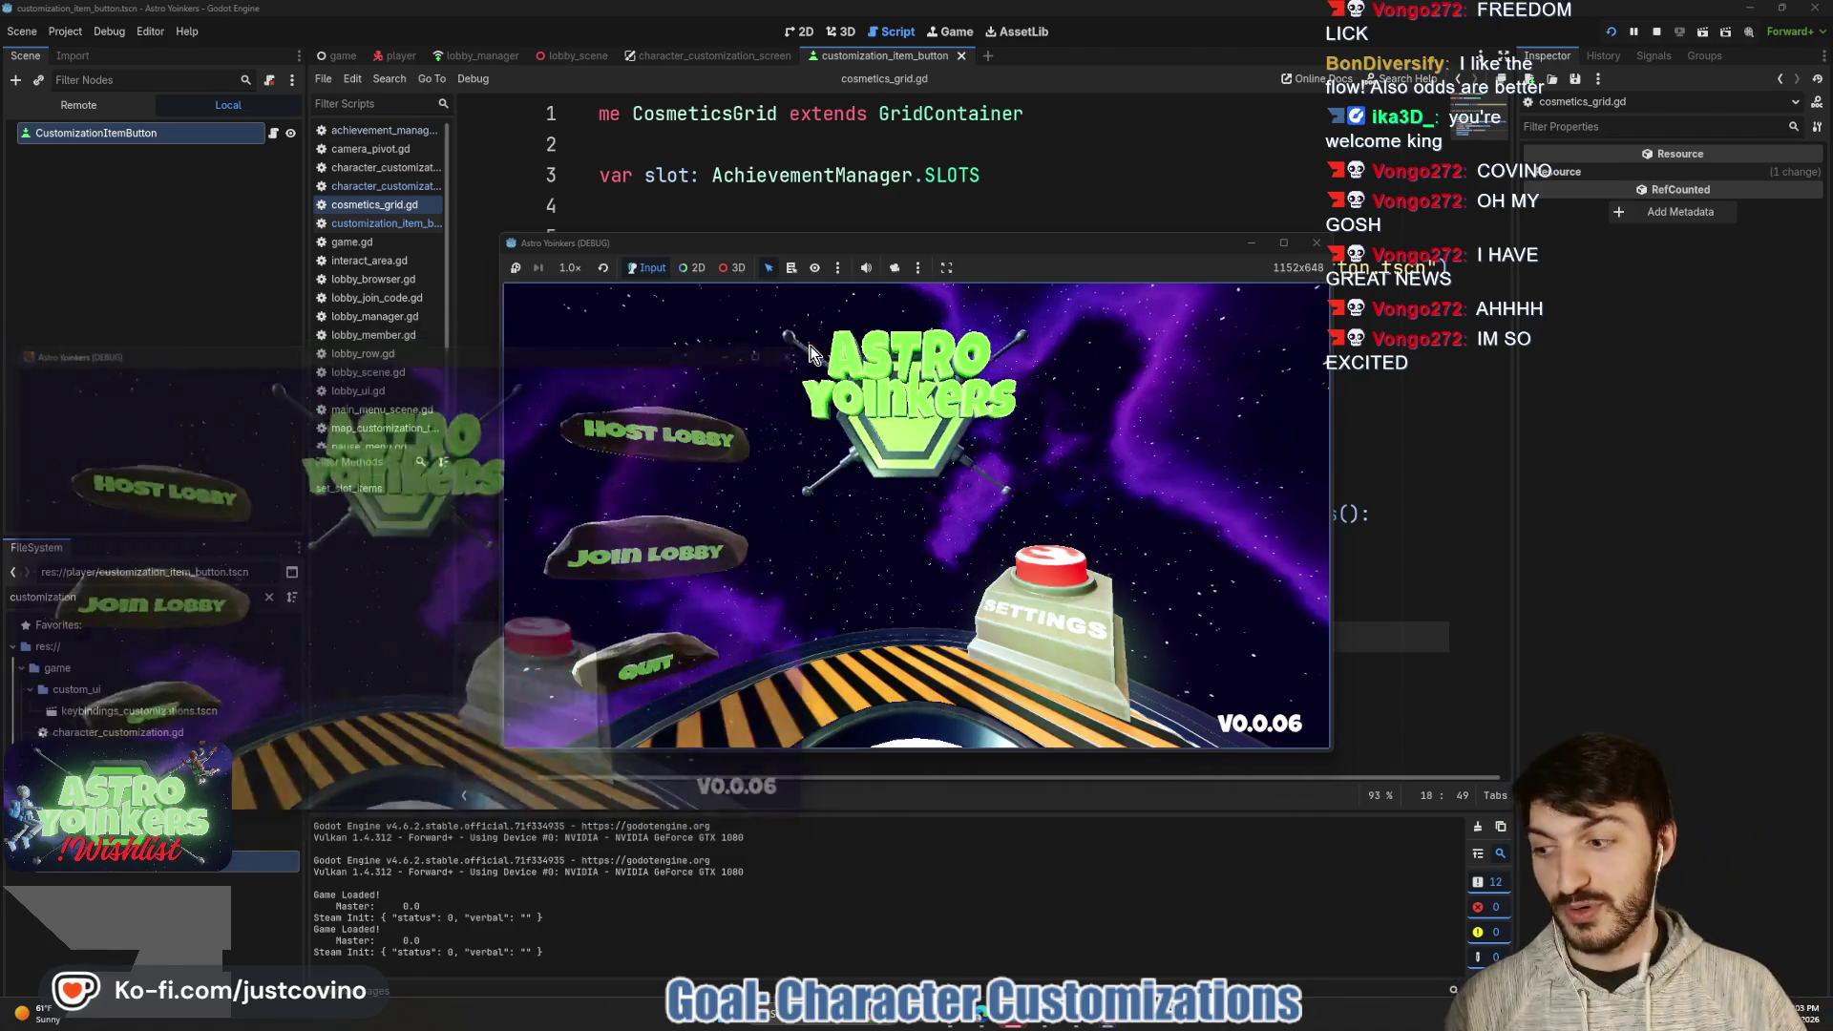
{"action": "left_click", "coordinate": [669, 430]}
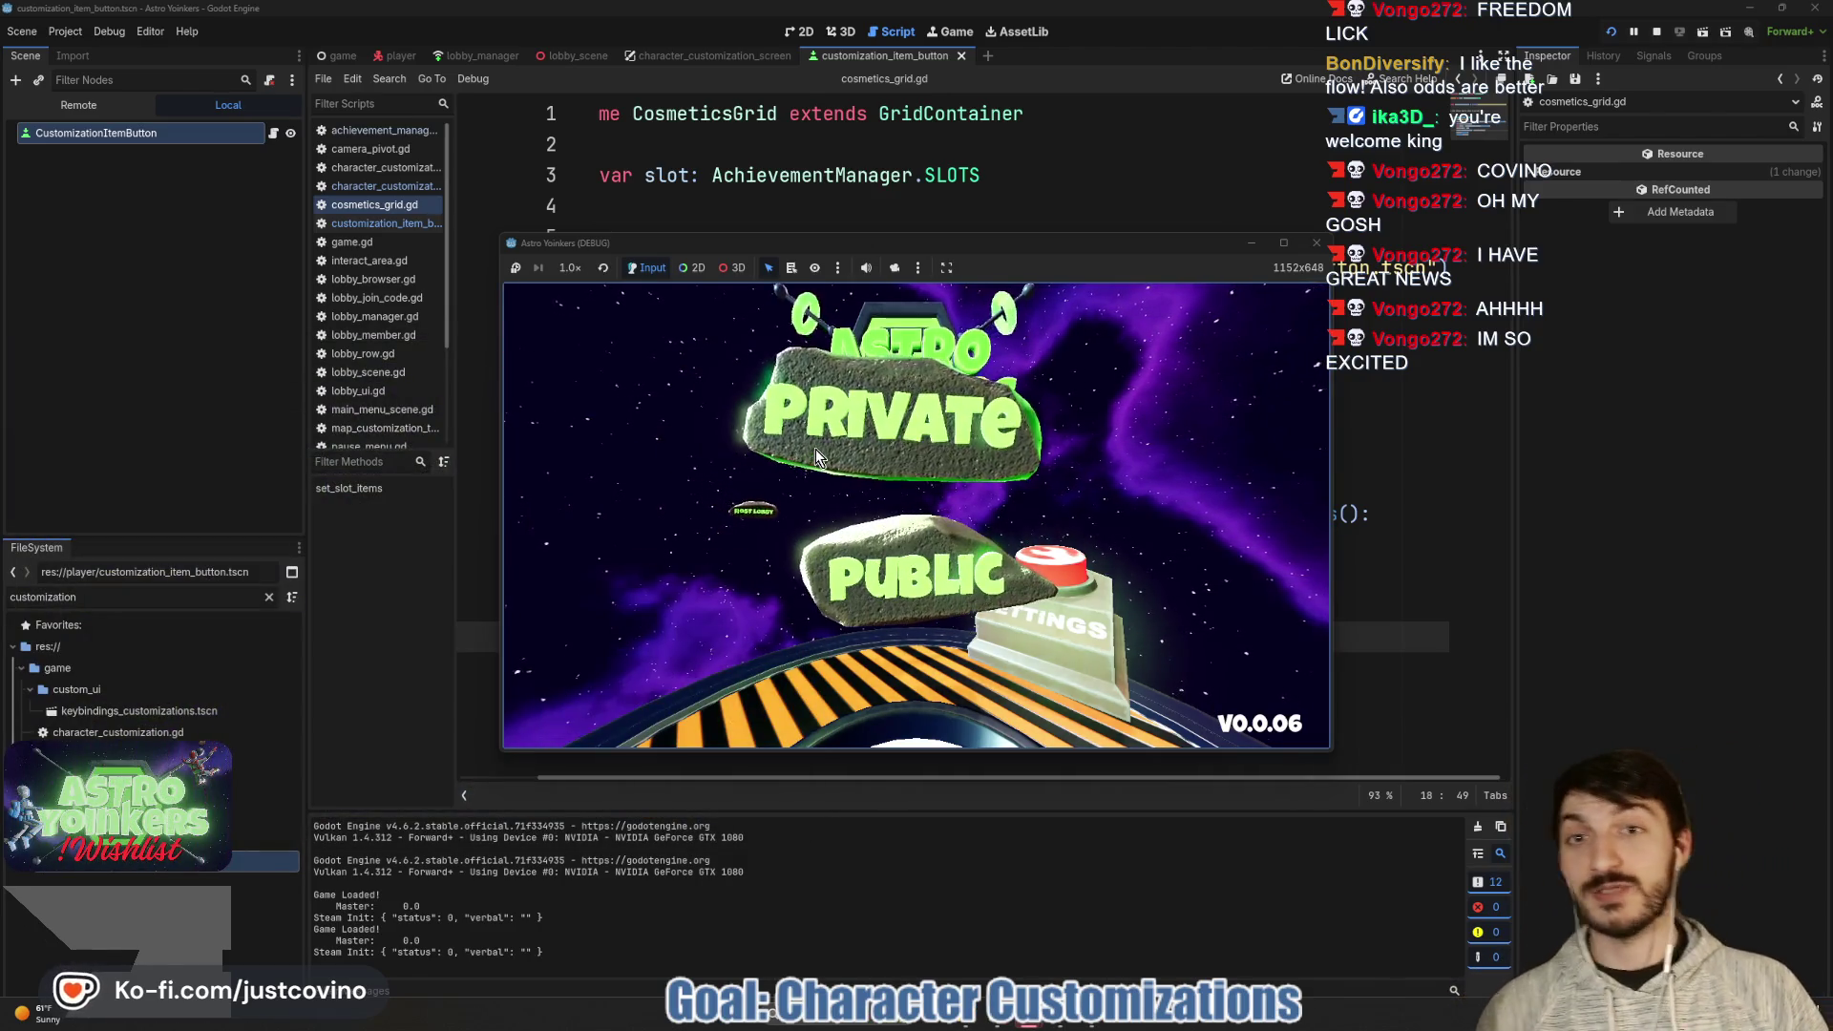
{"action": "left_click", "coordinate": [816, 449]}
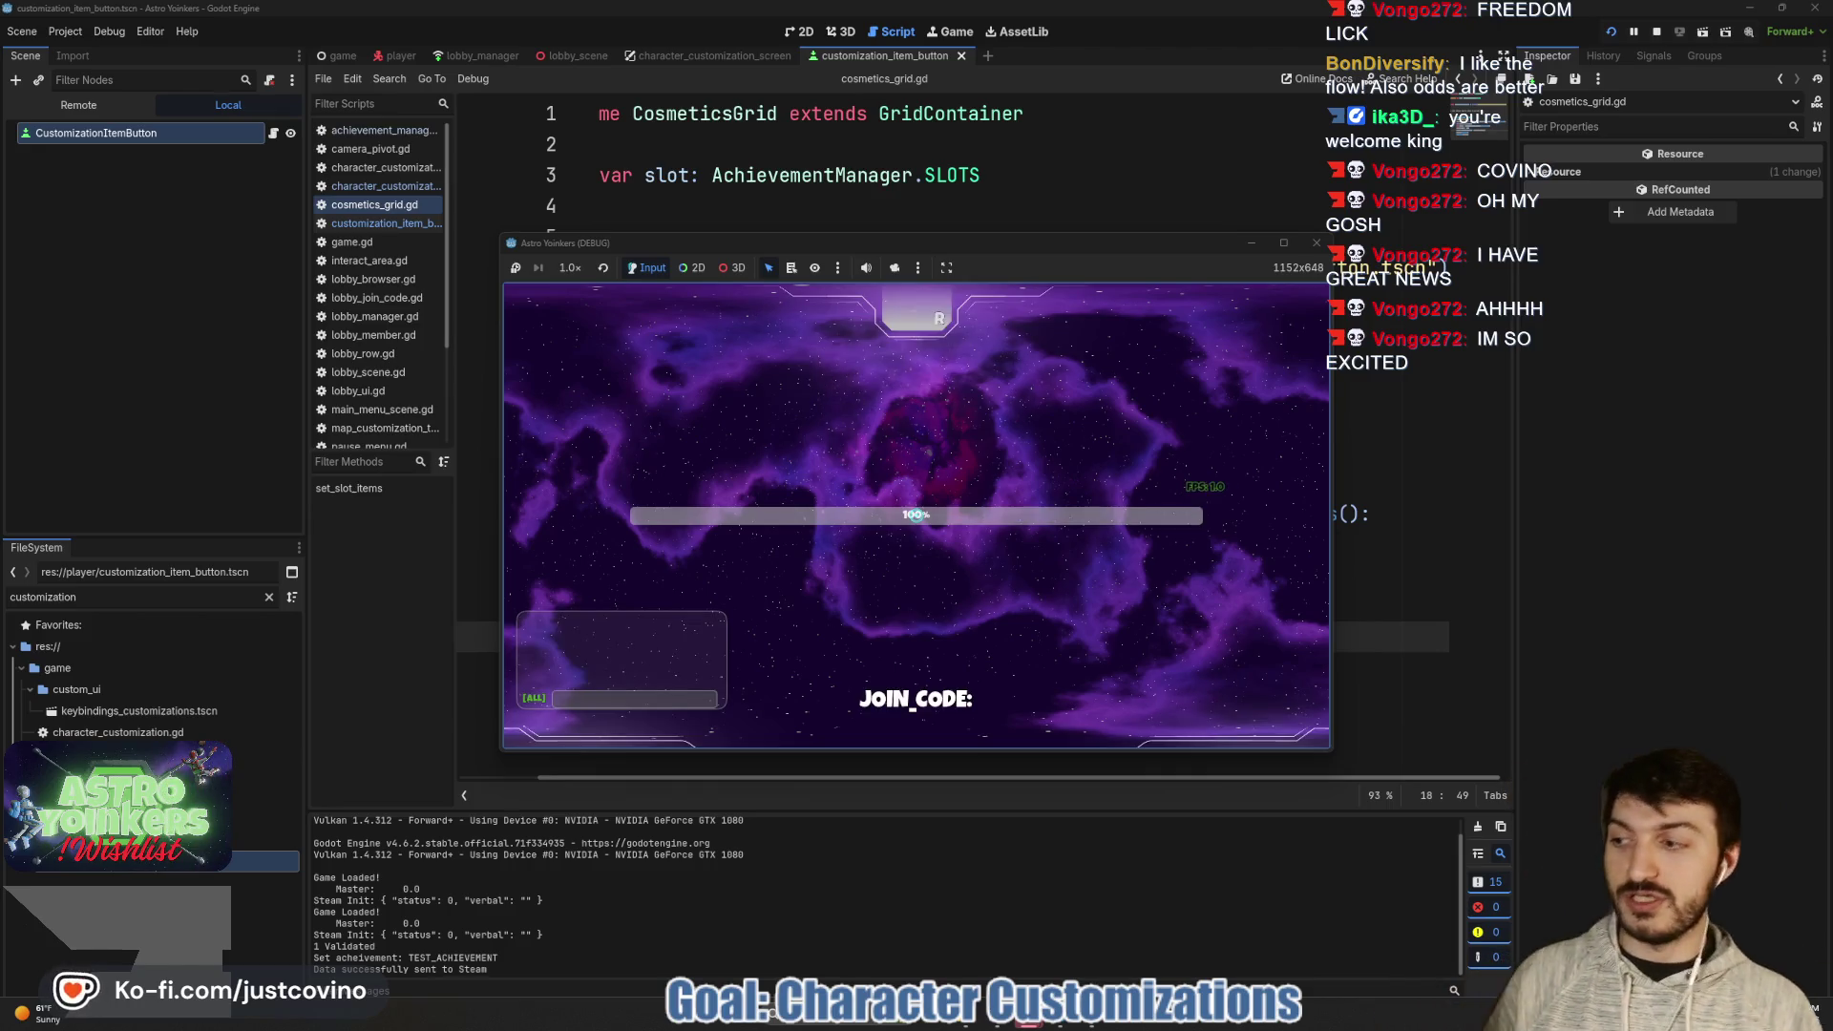
{"action": "key", "text": "w"}
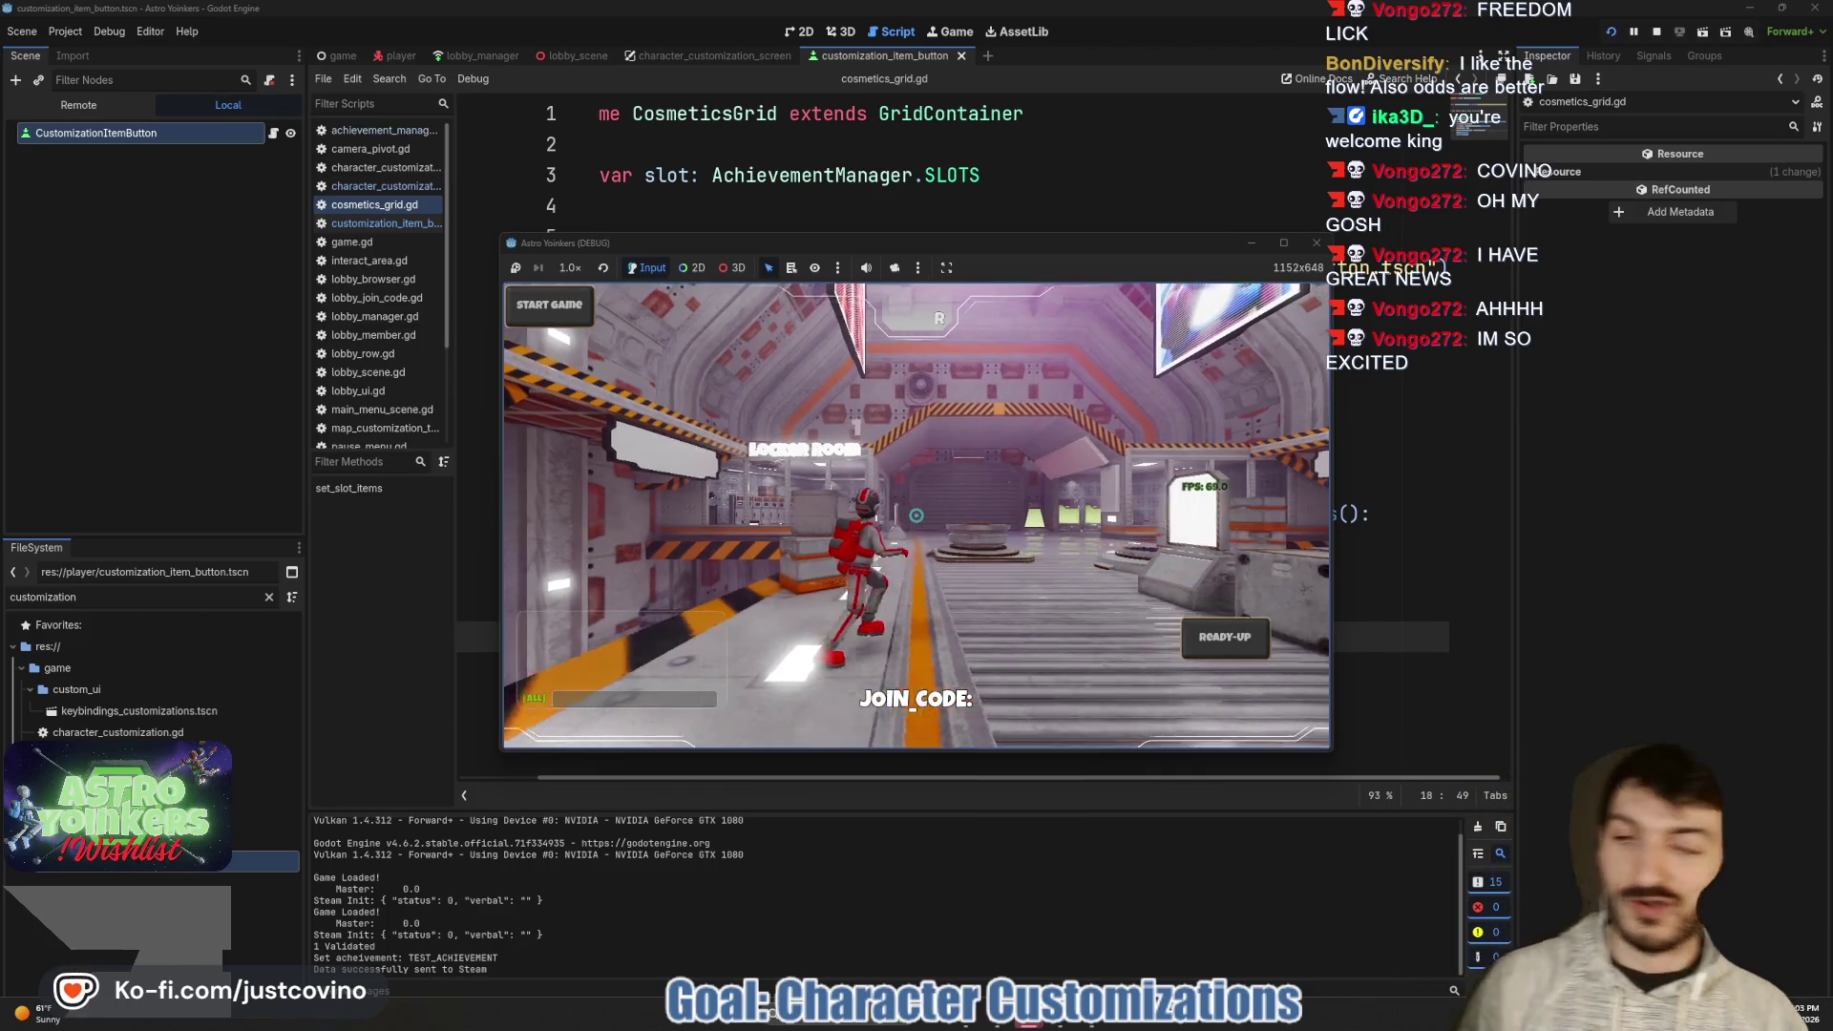
{"action": "key", "text": "w"}
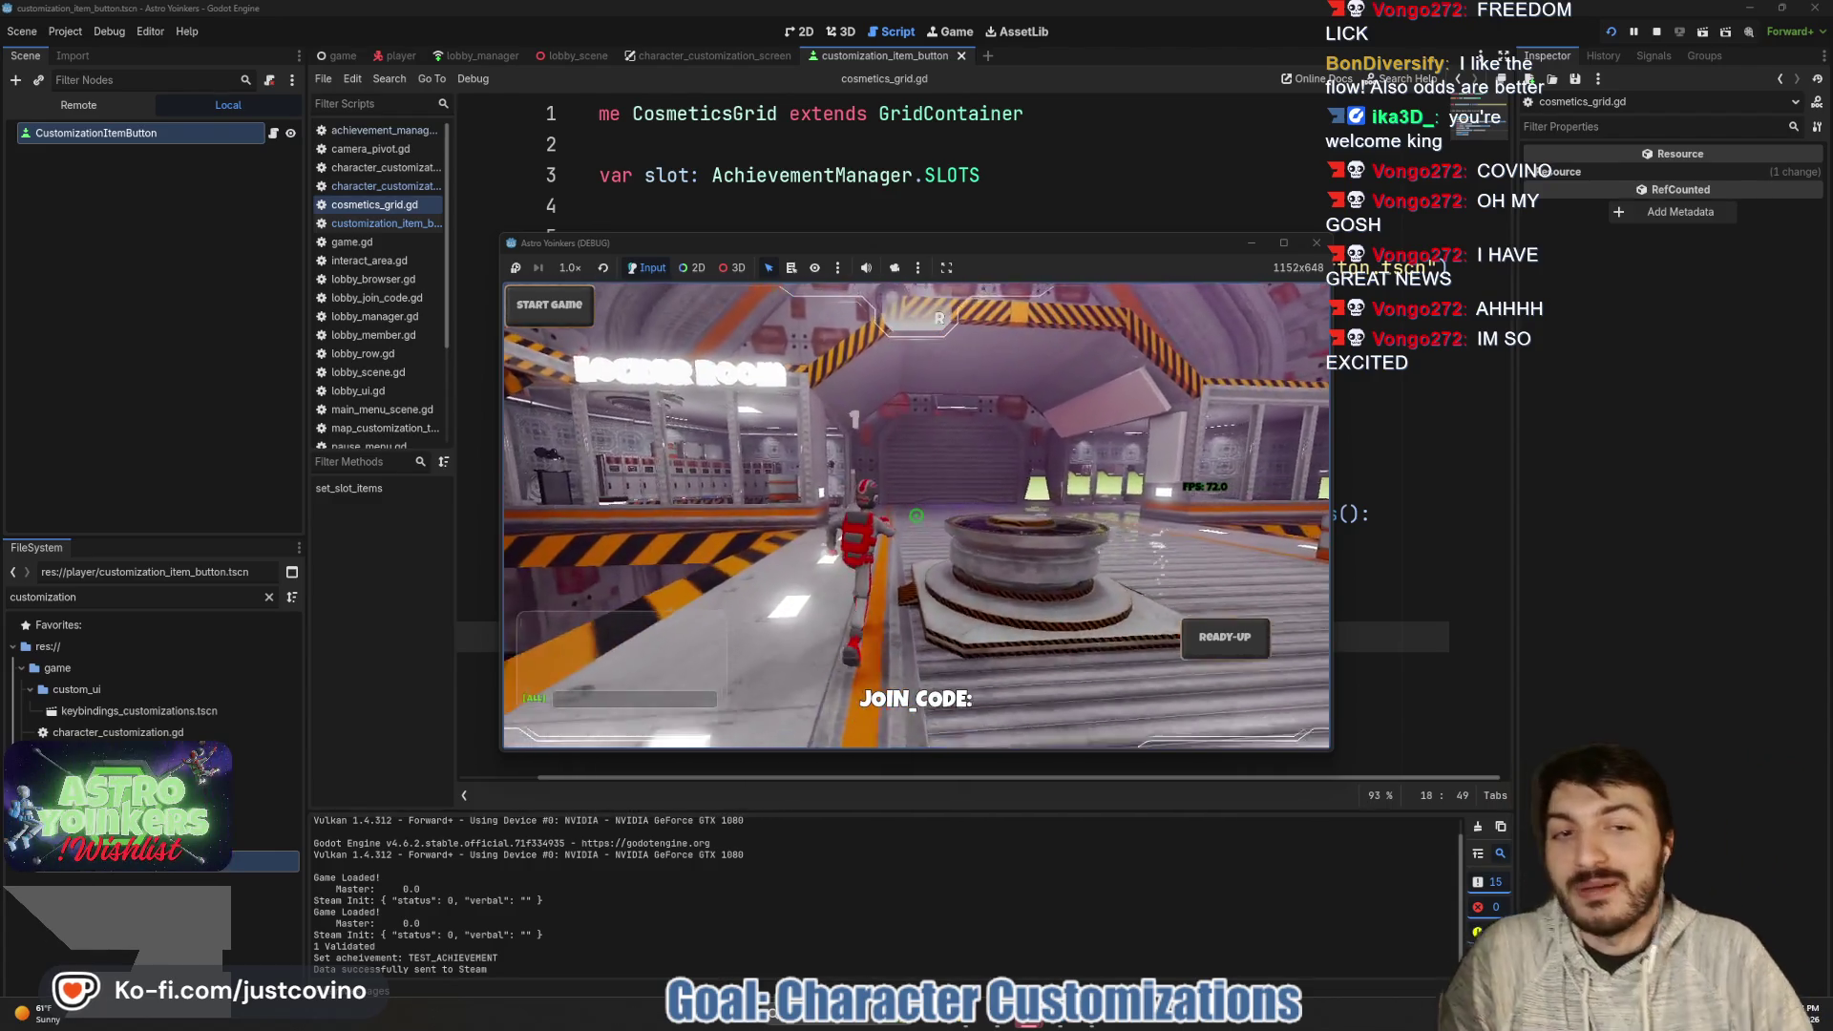
{"action": "key", "text": "w"}
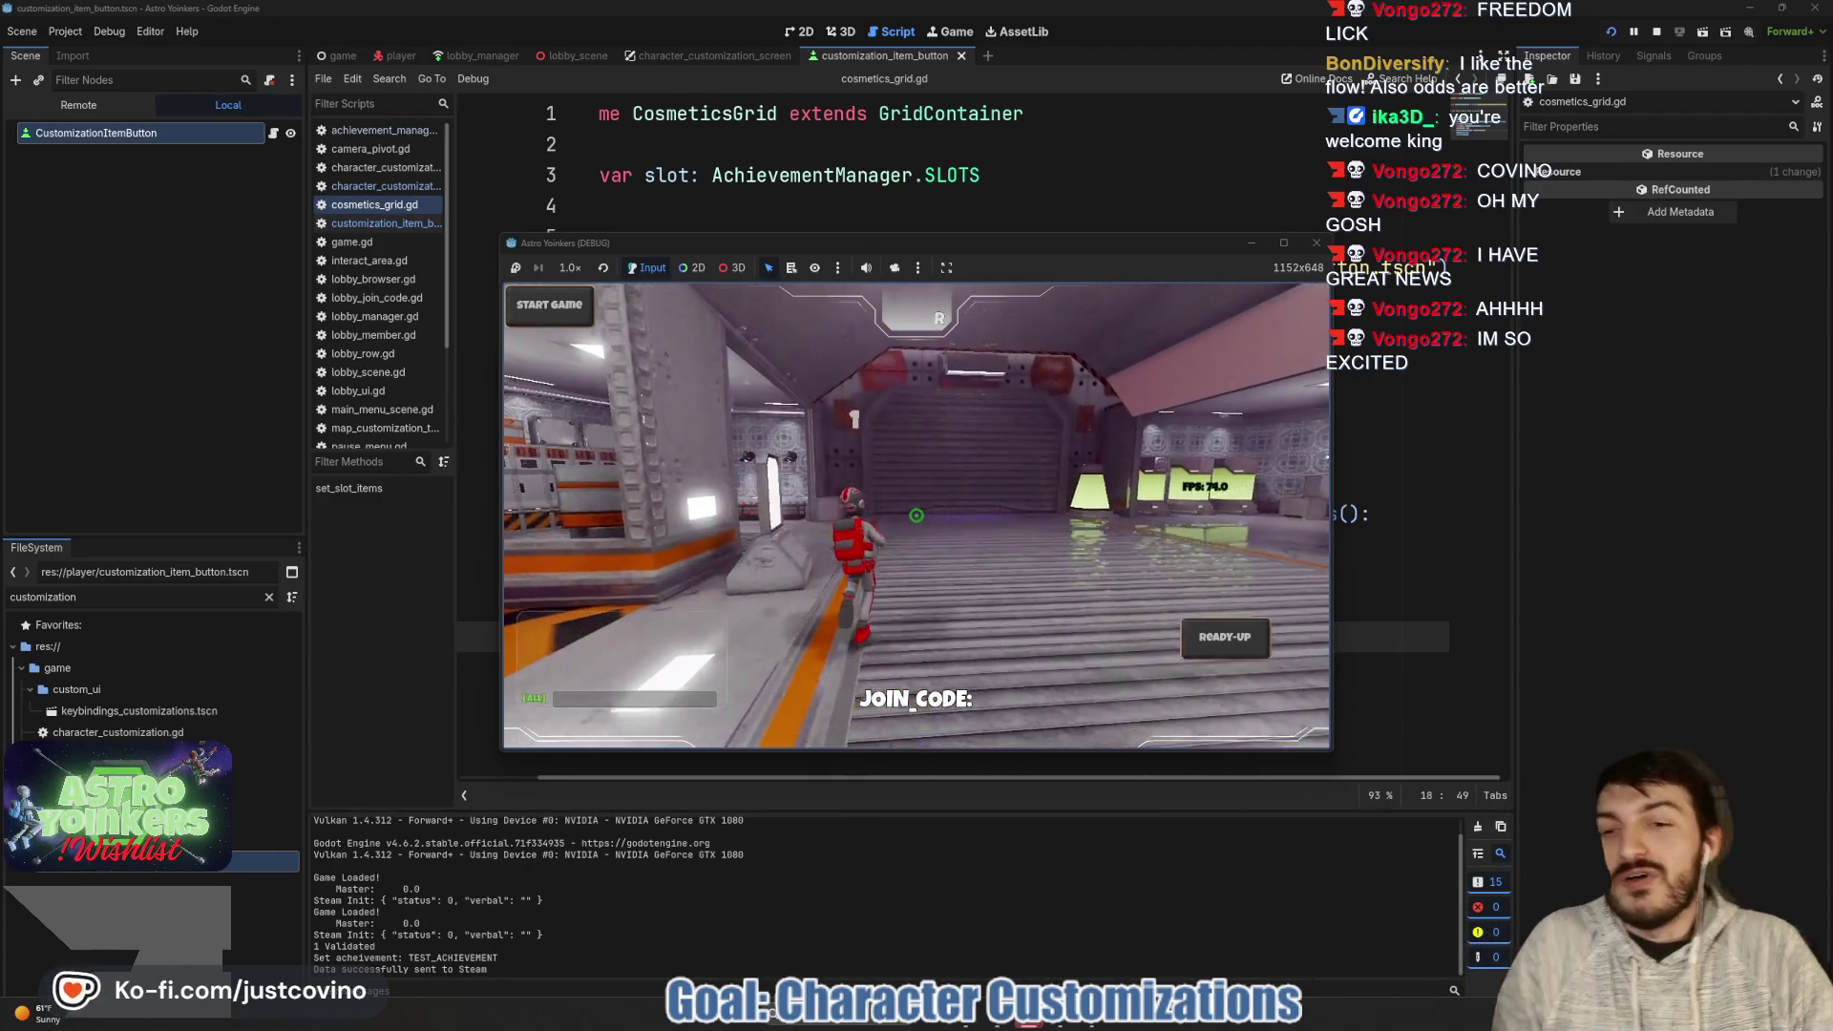
{"action": "key", "text": "w"}
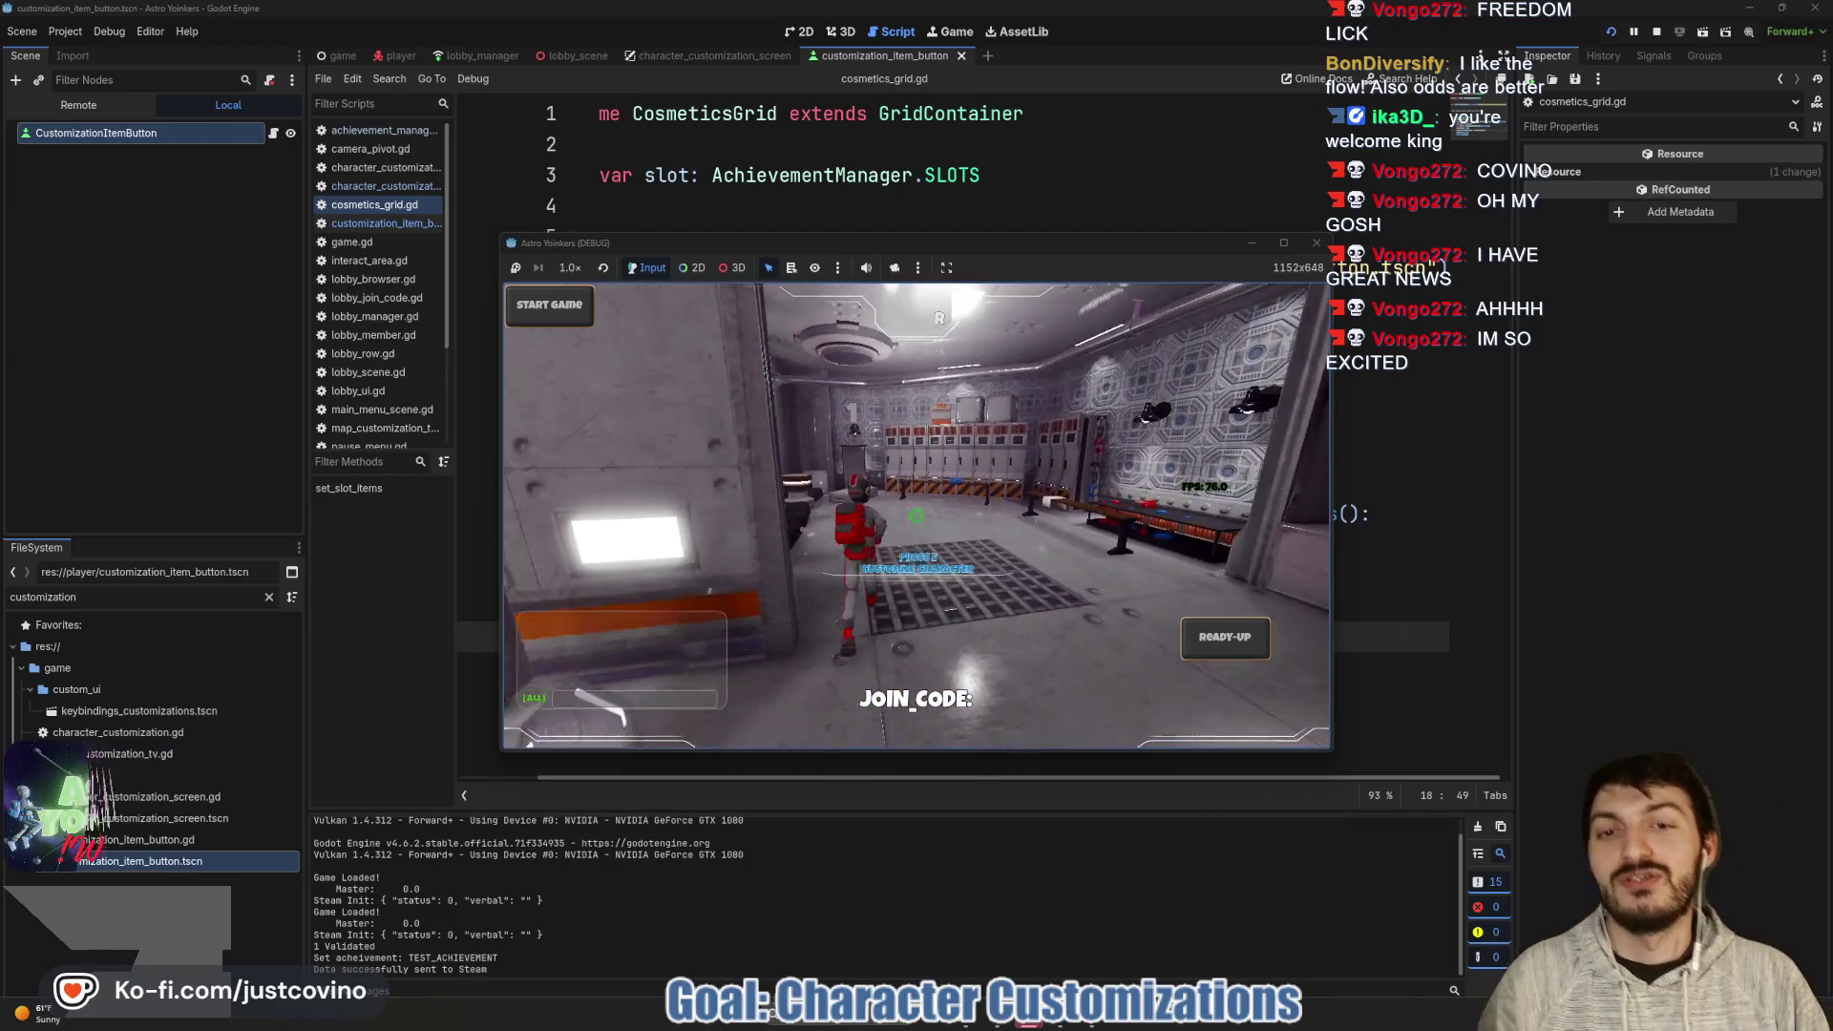
{"action": "key", "text": "e"}
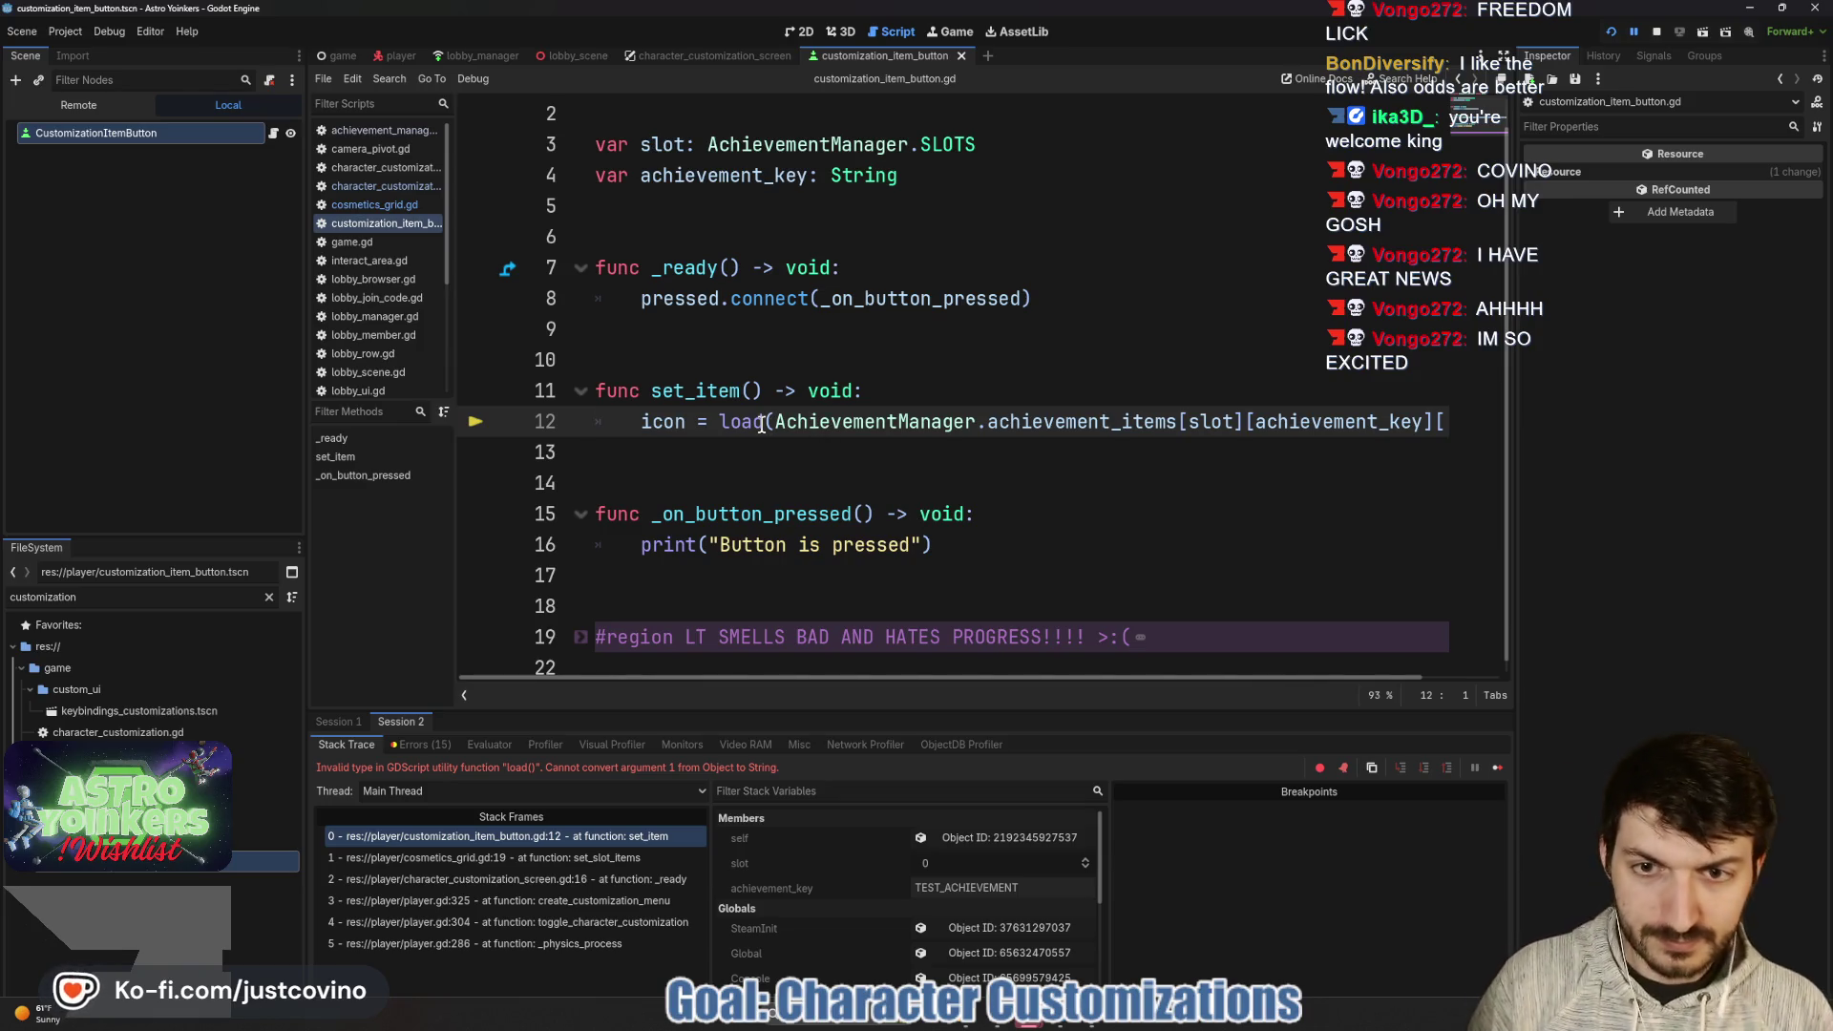
- Remove the load() call and its closing parenthesis from line 12's icon assignment
{"action": "double_click", "coordinate": [731, 423]}
{"action": "key", "text": "Delete"}
{"action": "key", "text": "Delete"}
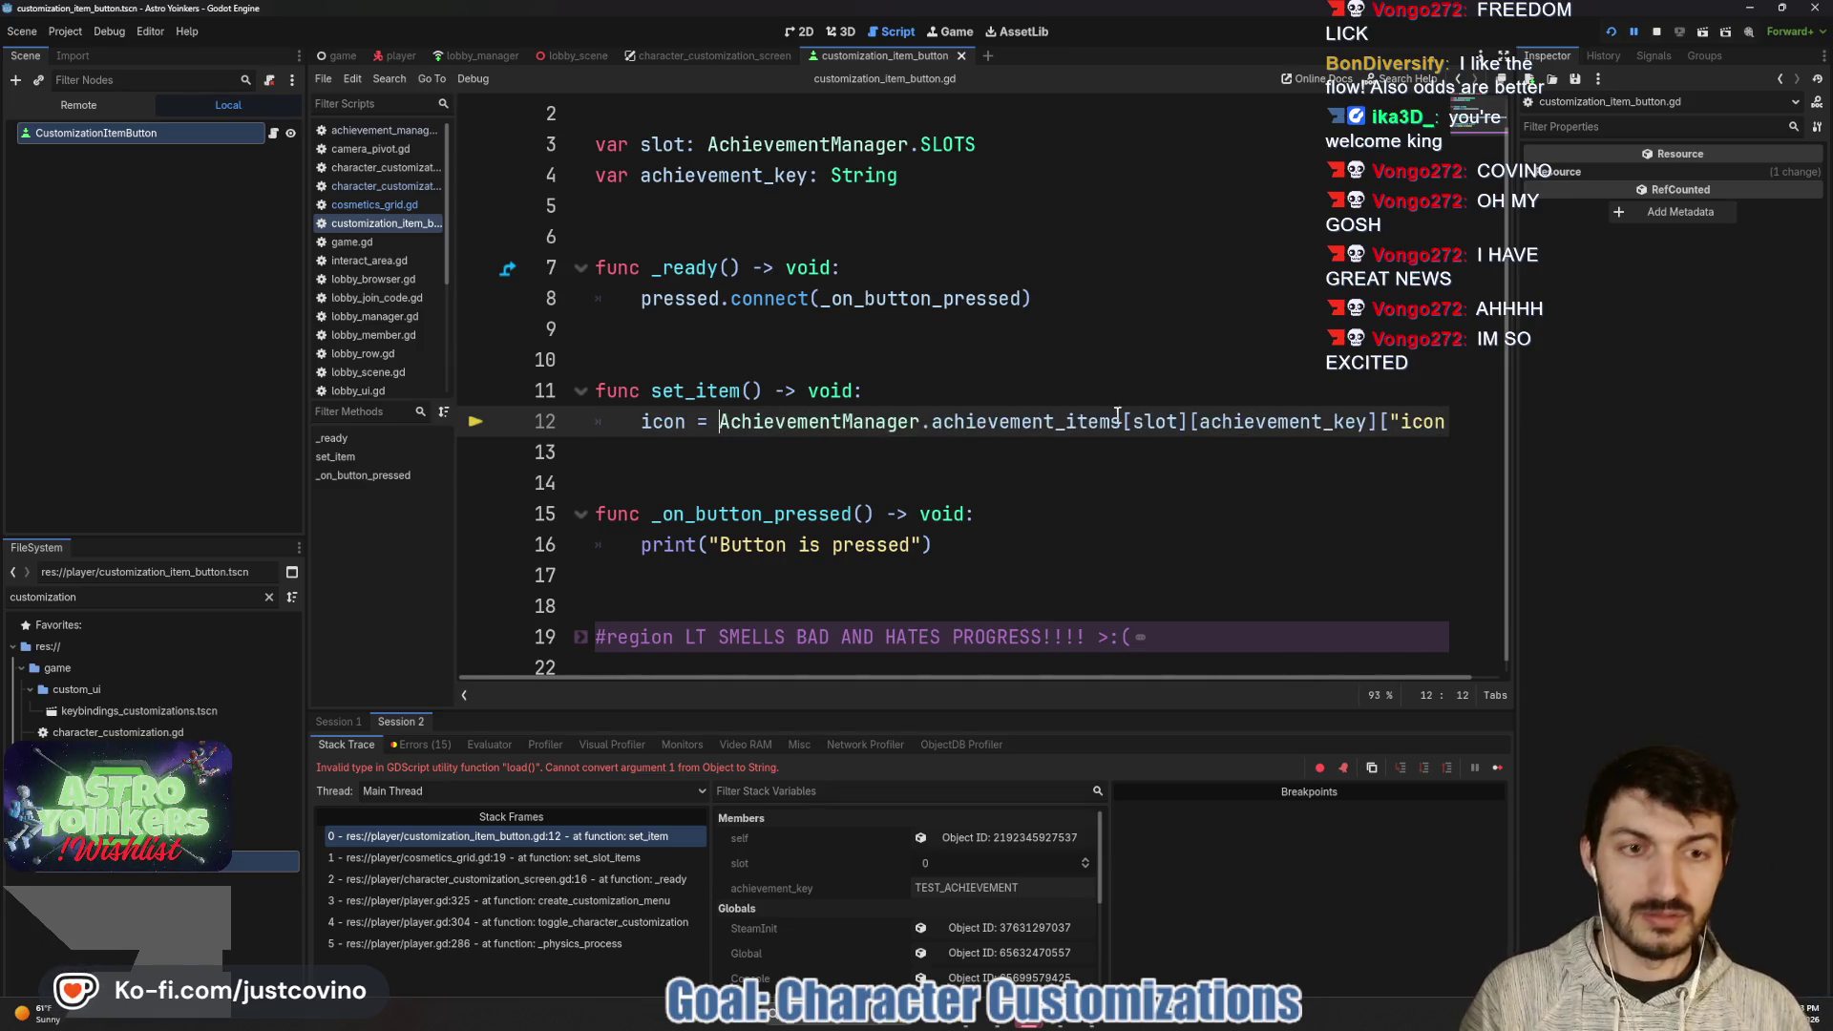
{"action": "left_click", "coordinate": [1444, 421]}
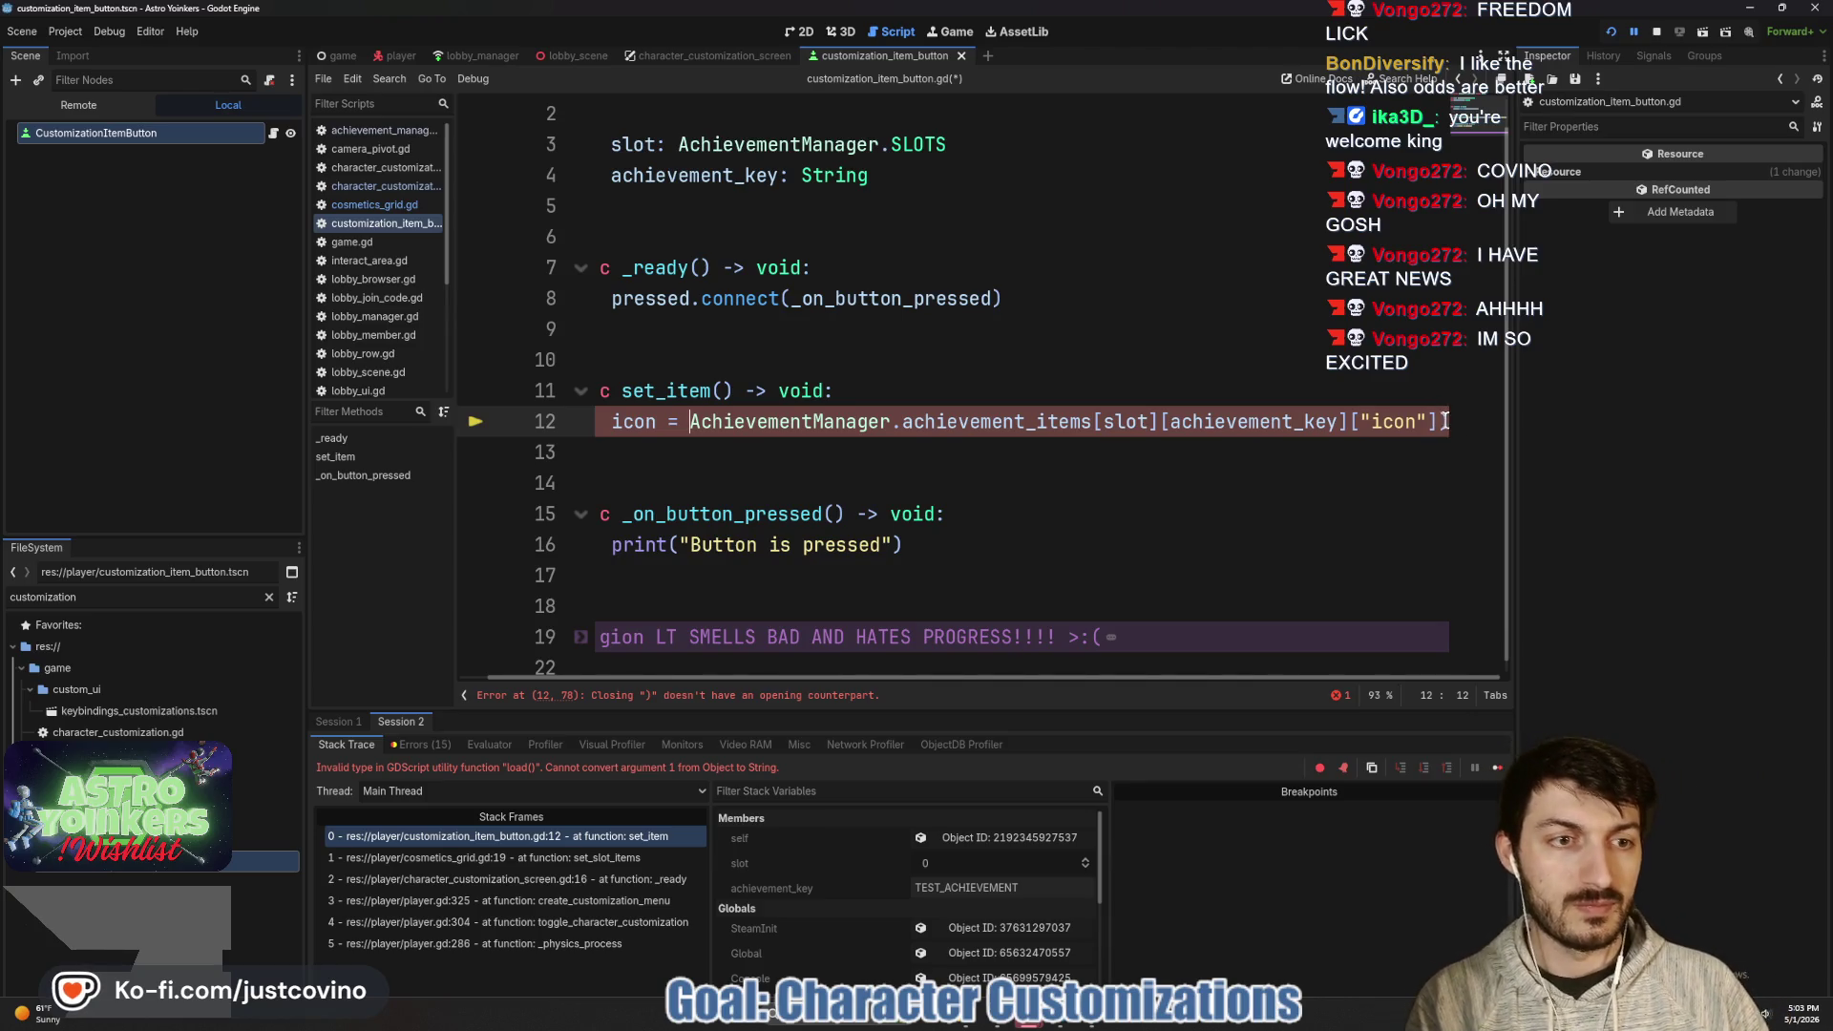
{"action": "key", "text": "BackSpace"}
{"action": "left_click", "coordinate": [1106, 453]}
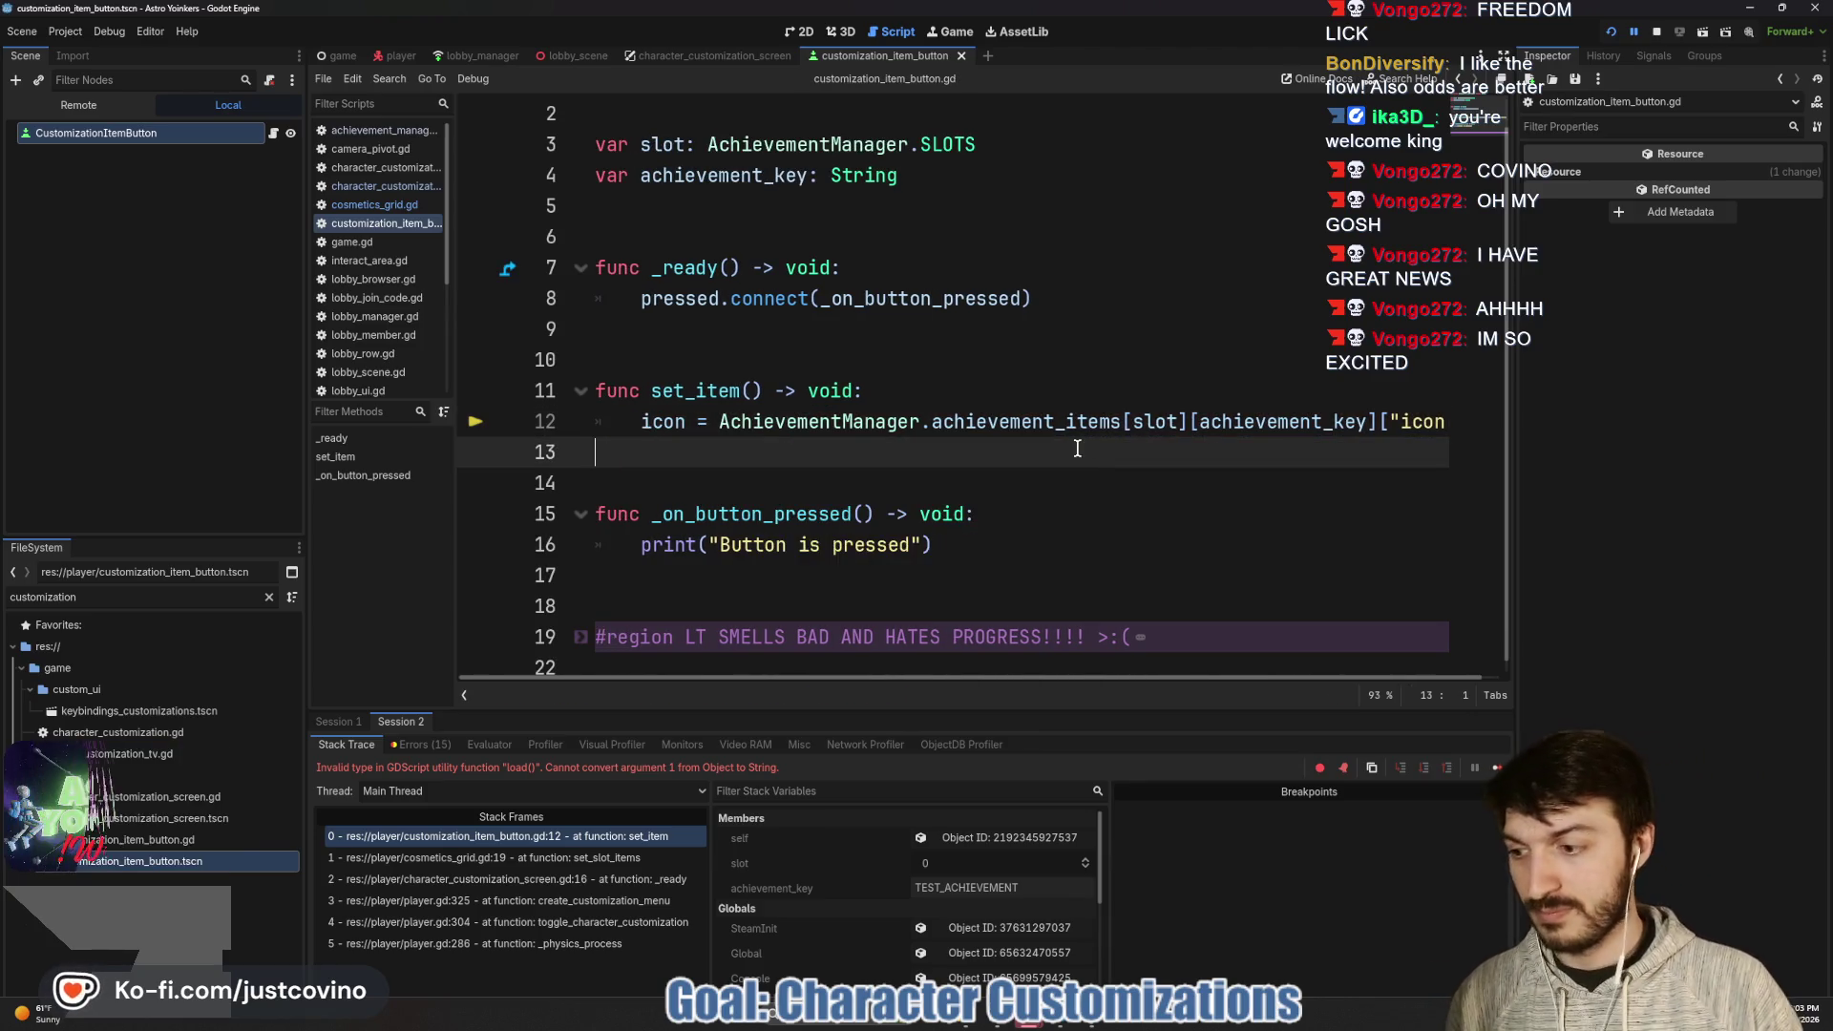
- Rerun the game, host a private lobby, and walk to the customization area
{"action": "key", "text": "F5"}
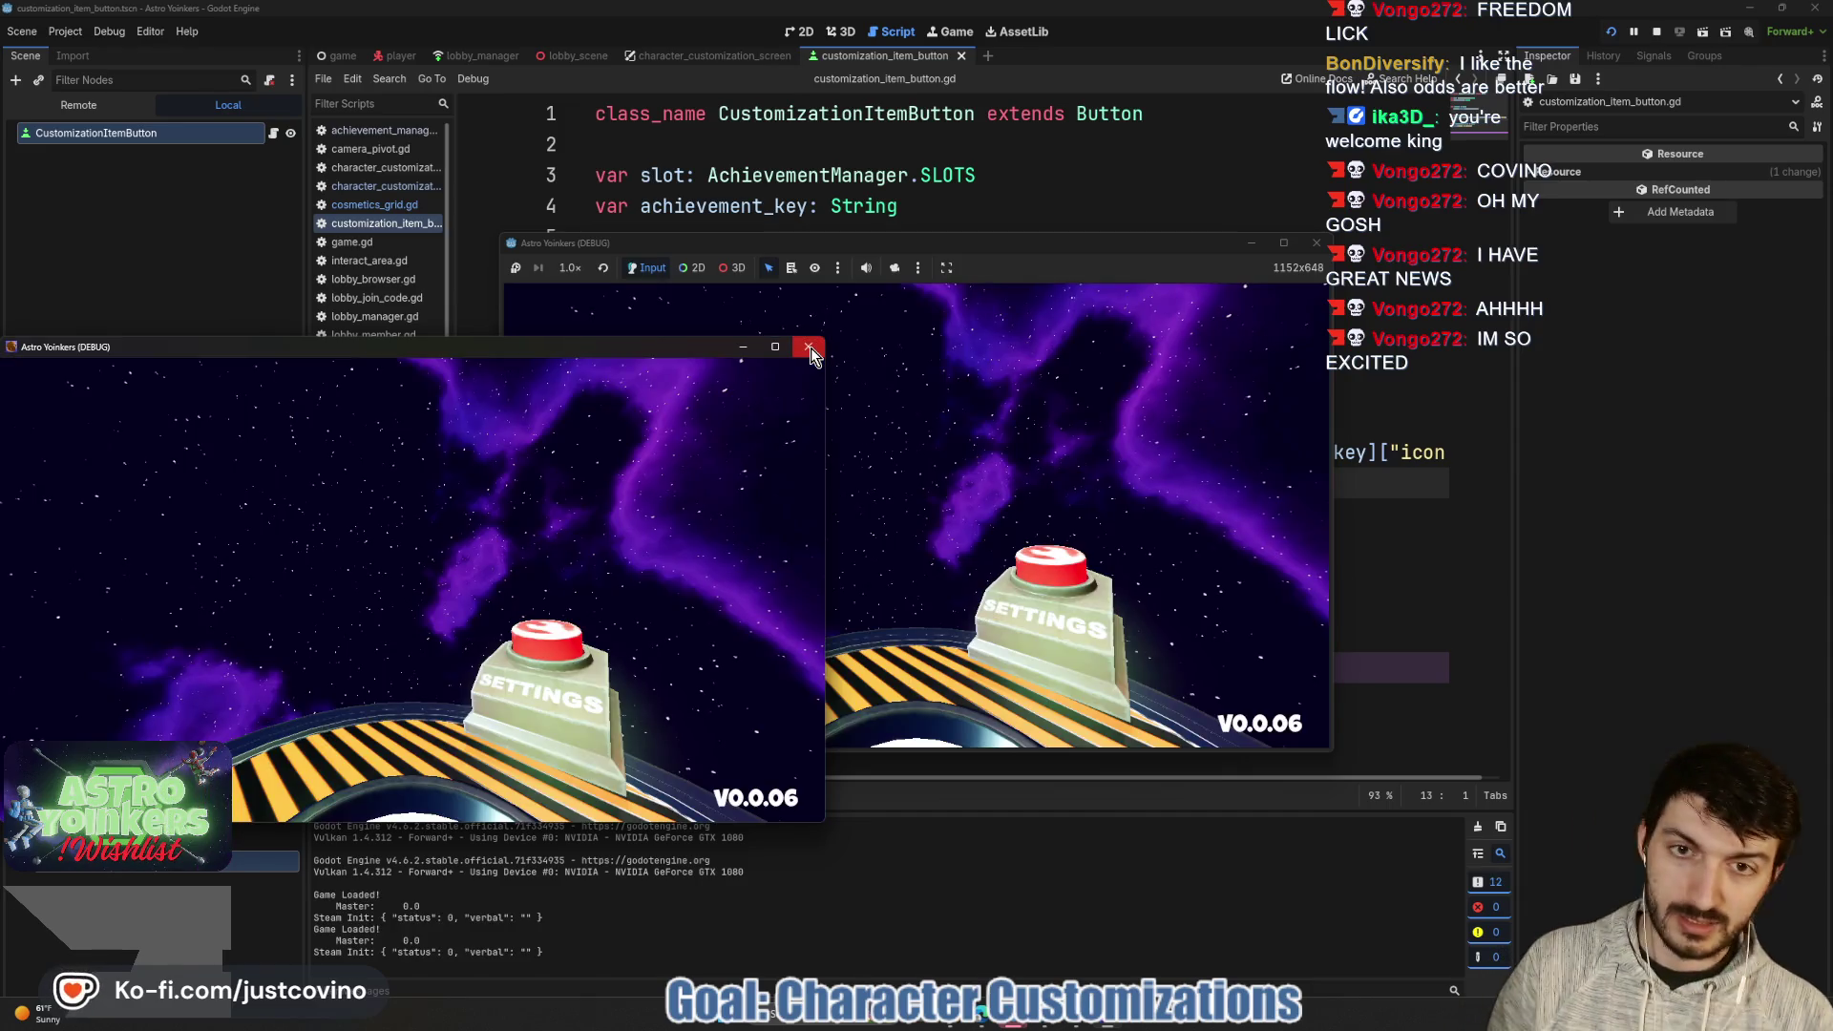
{"action": "left_click", "coordinate": [809, 349]}
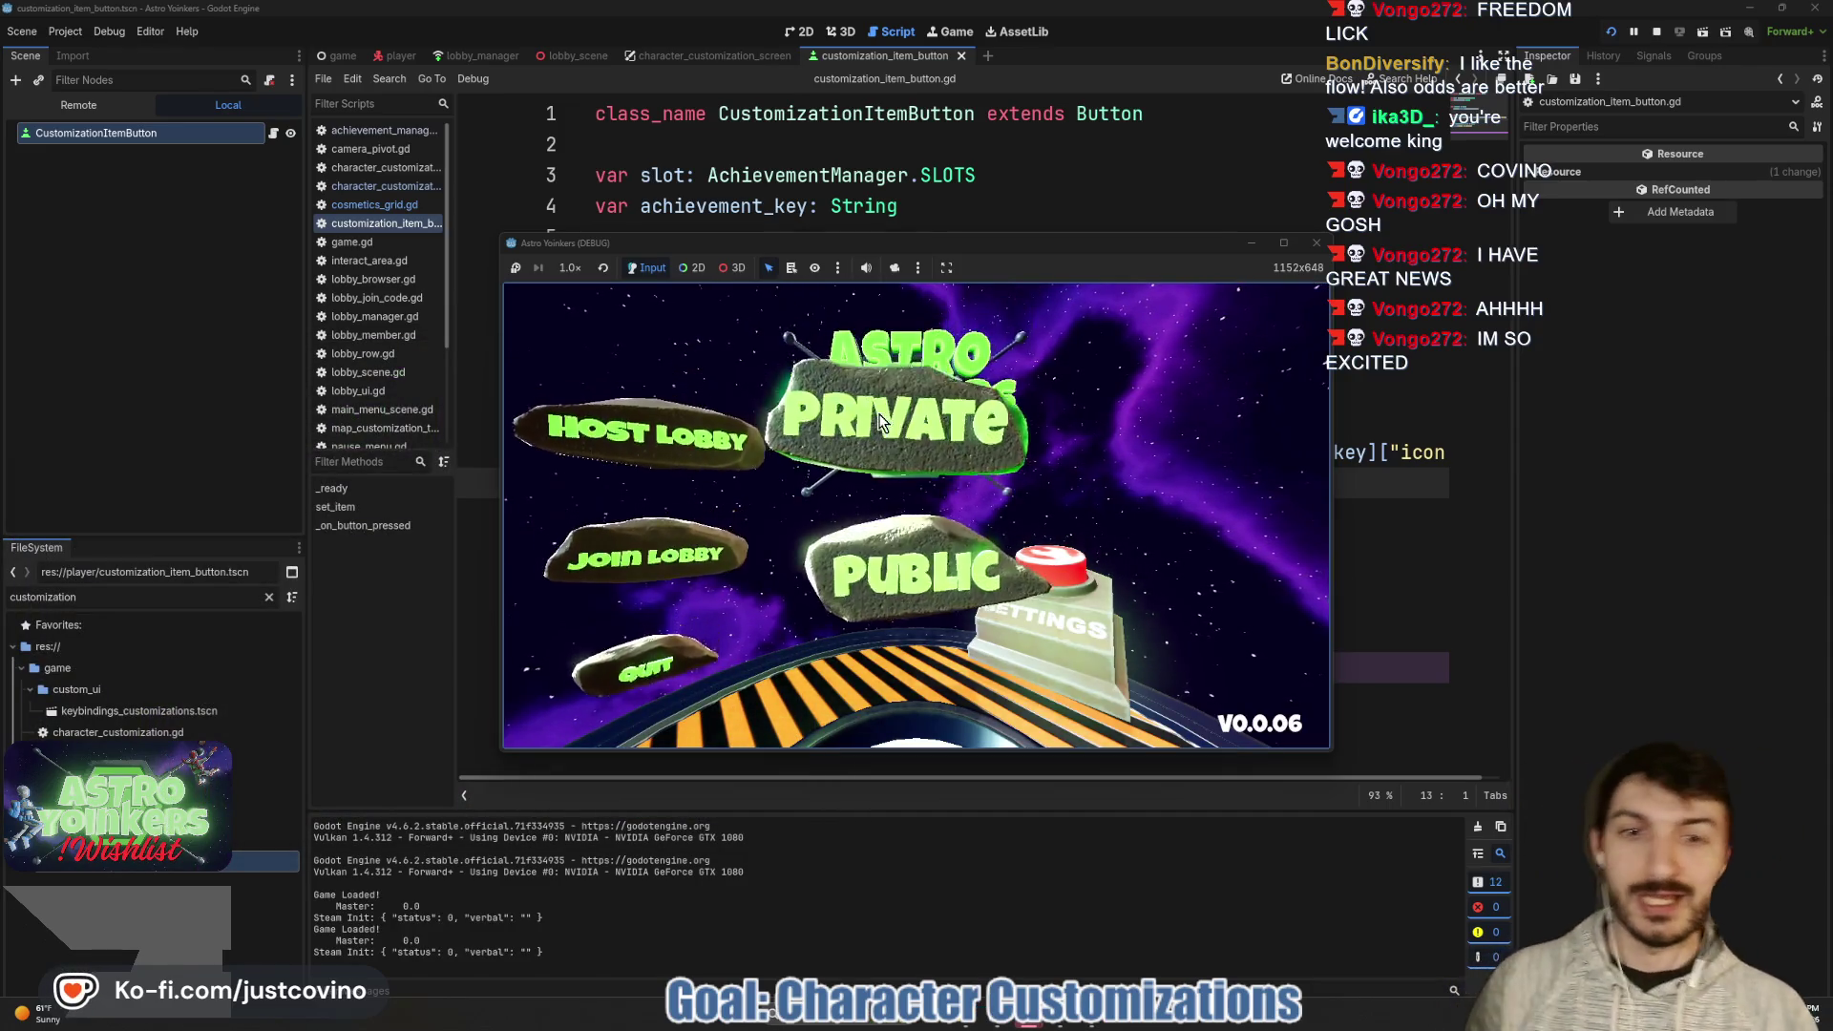
{"action": "left_click", "coordinate": [879, 416]}
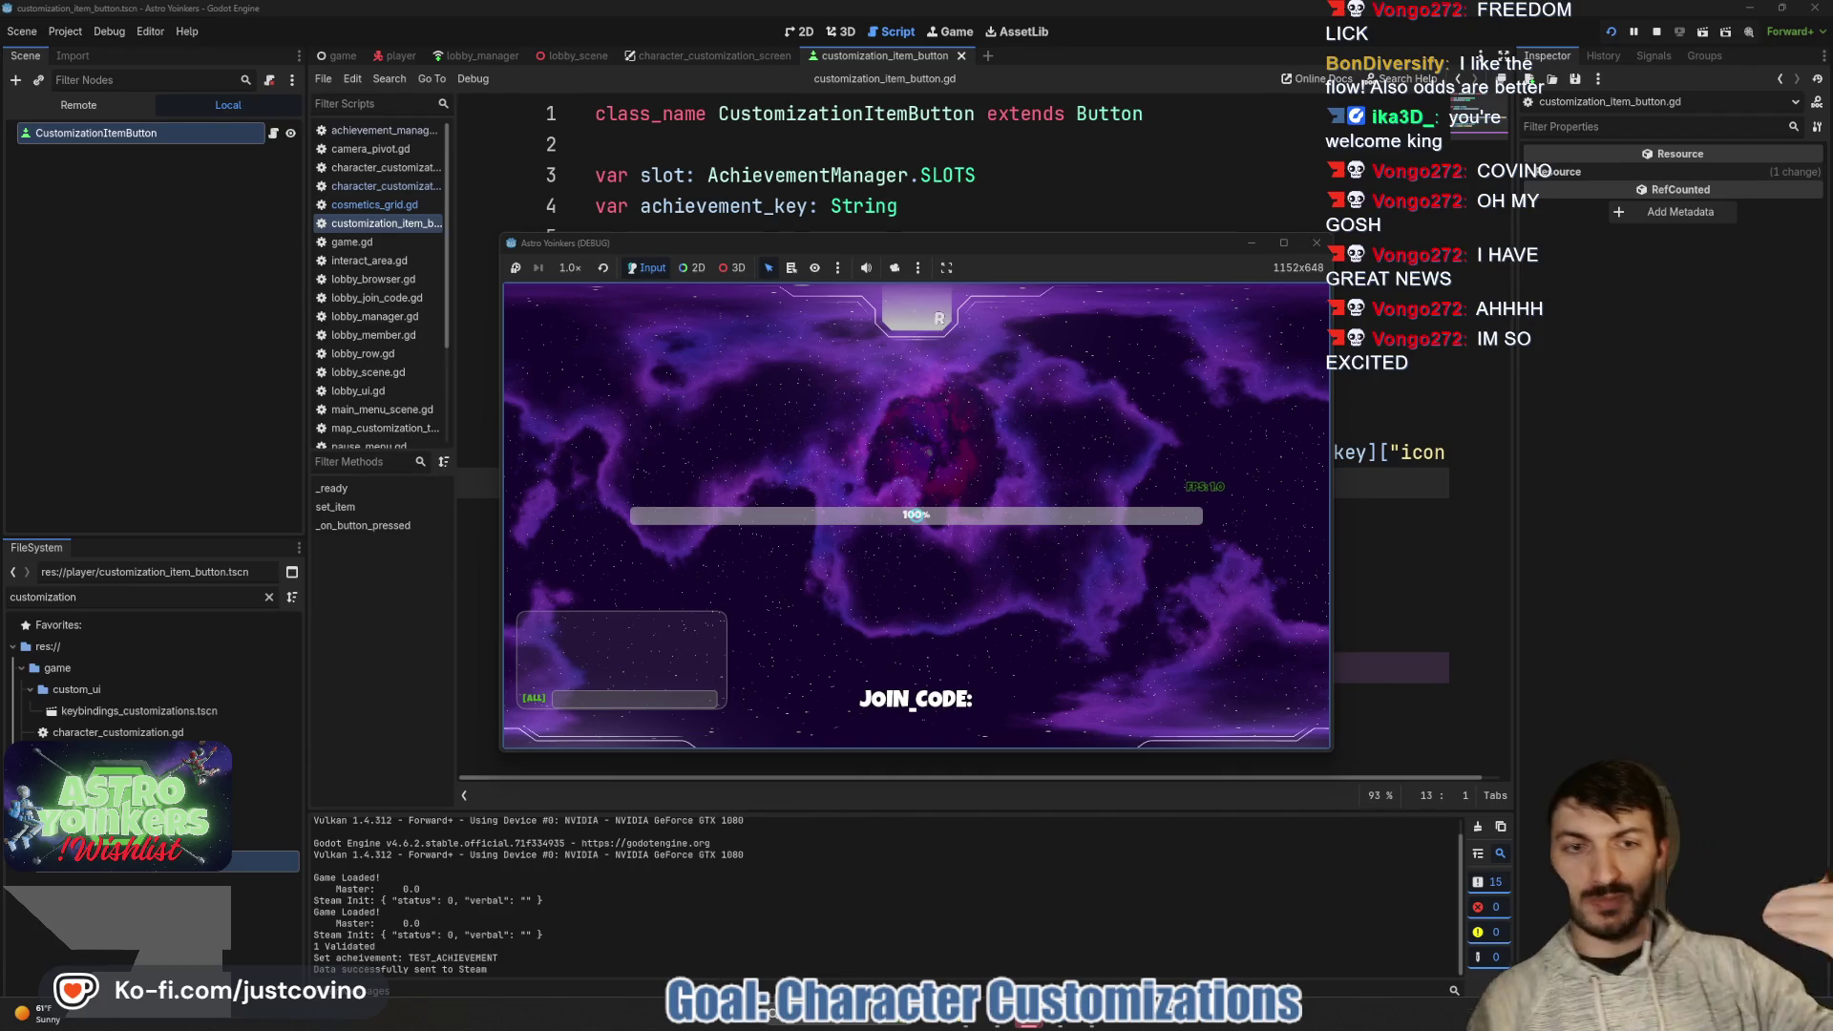
{"action": "key", "text": "w"}
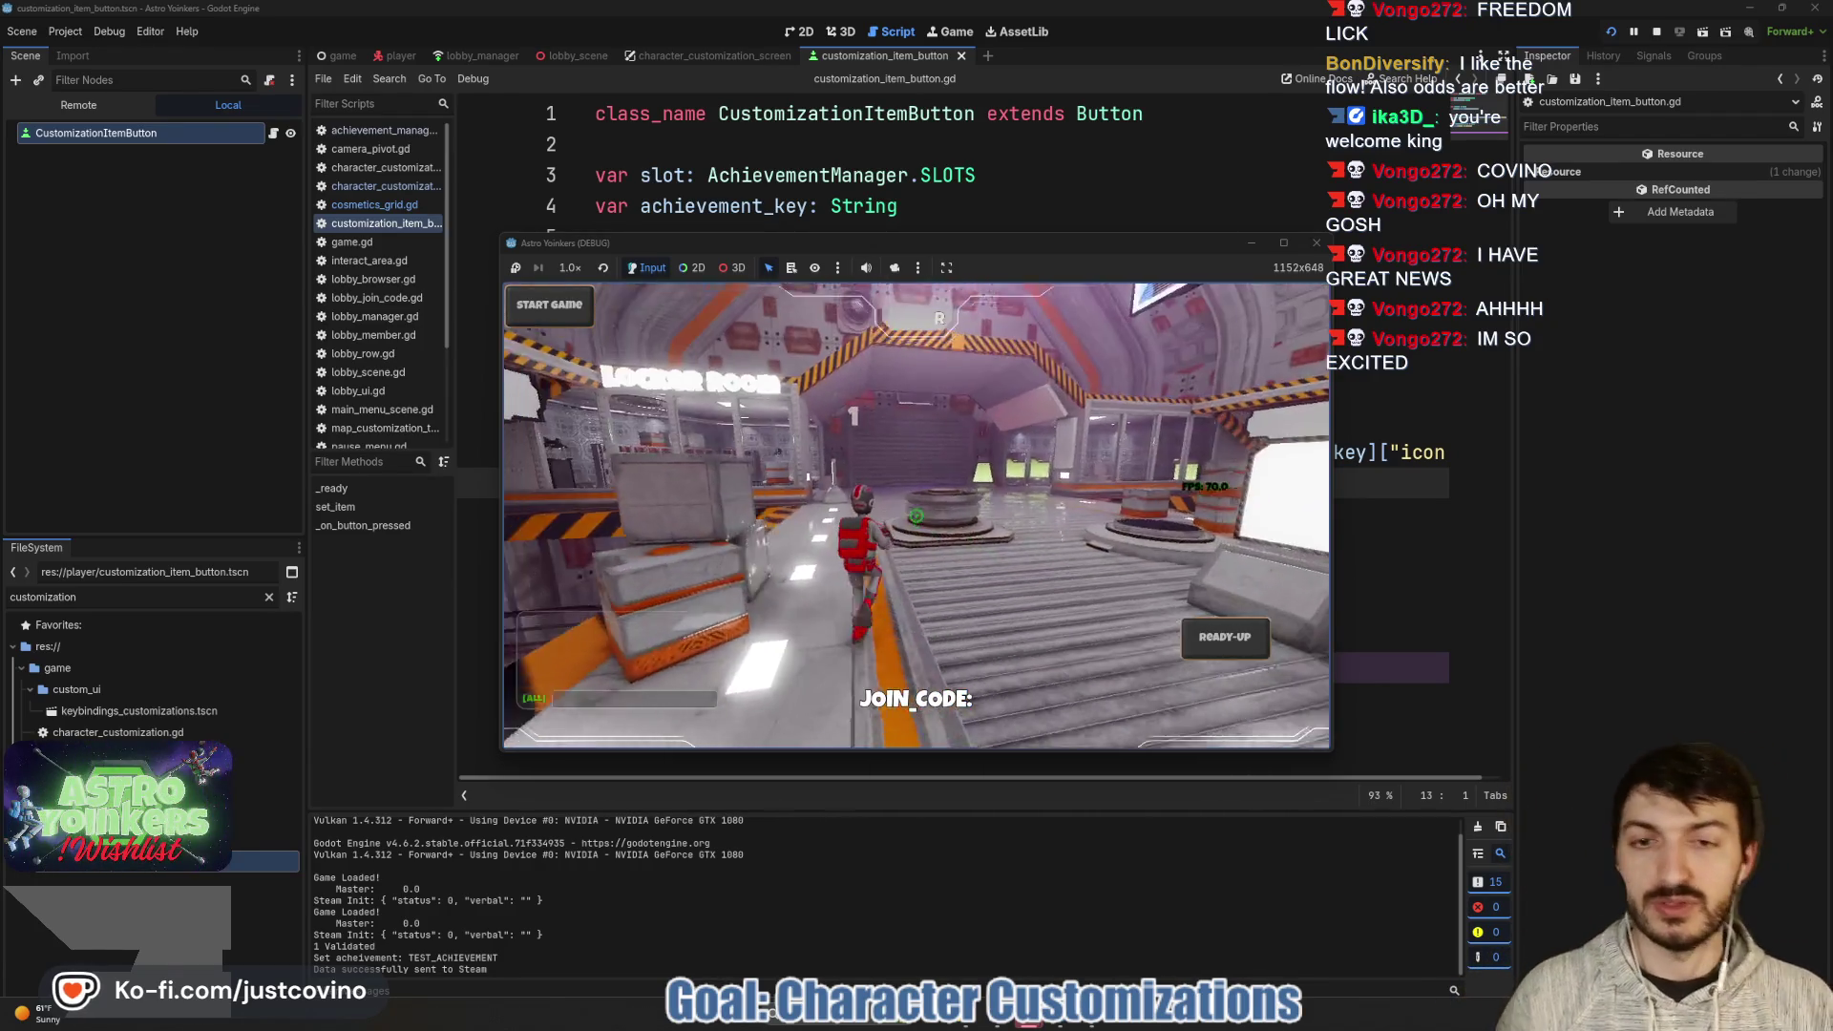
{"action": "key", "text": "w"}
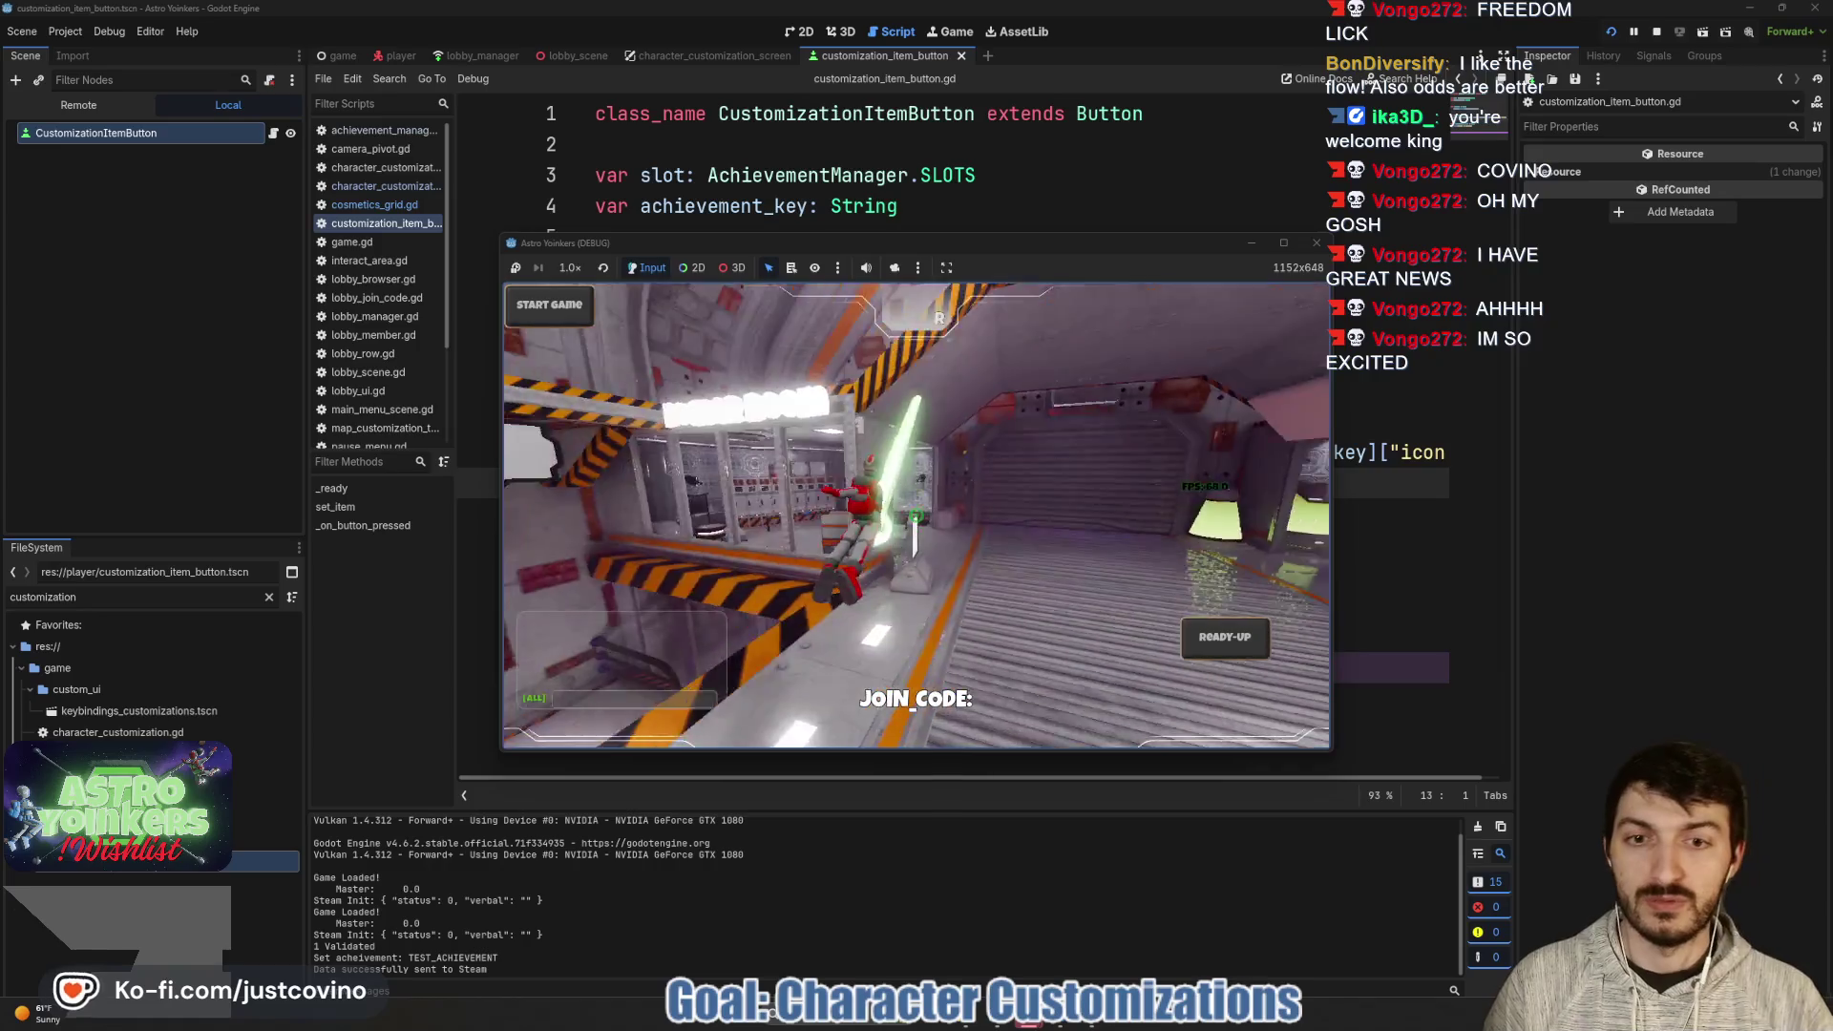
{"action": "key", "text": "w"}
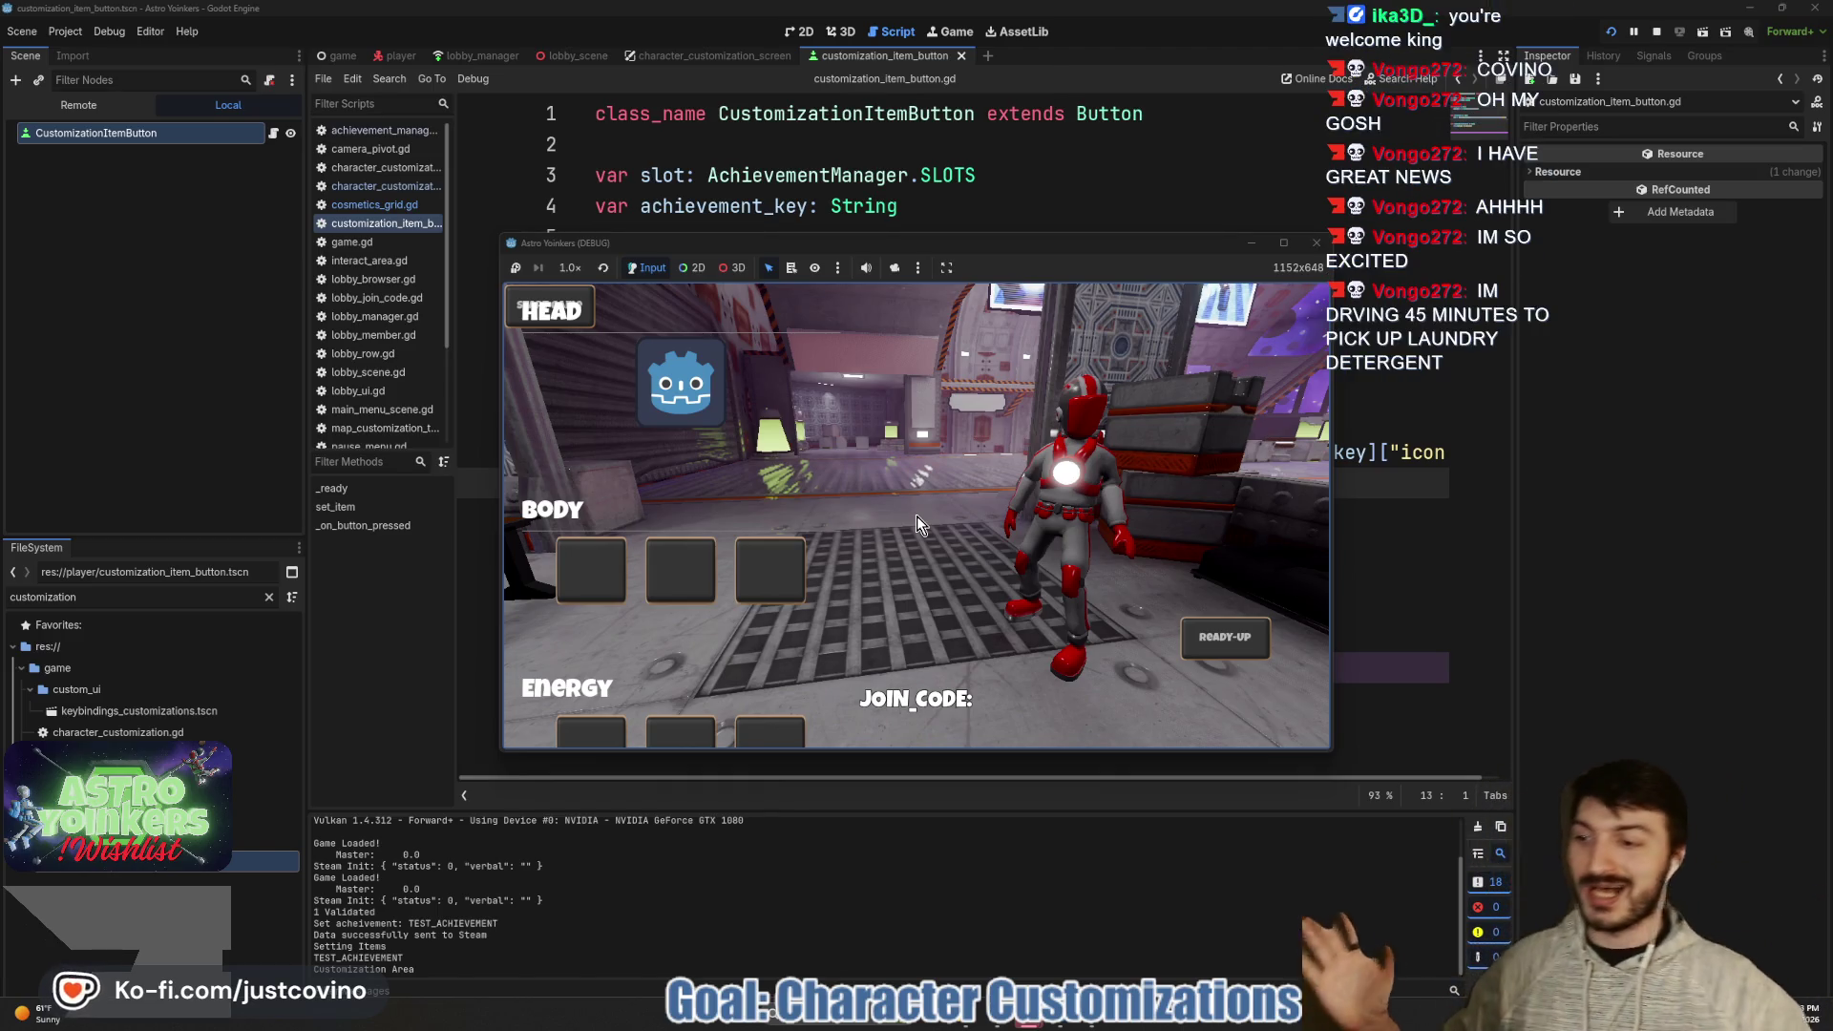
- Press the Godot icon item button seven times to log 'Button is pressed', then stop the game
{"action": "left_click", "coordinate": [672, 374]}
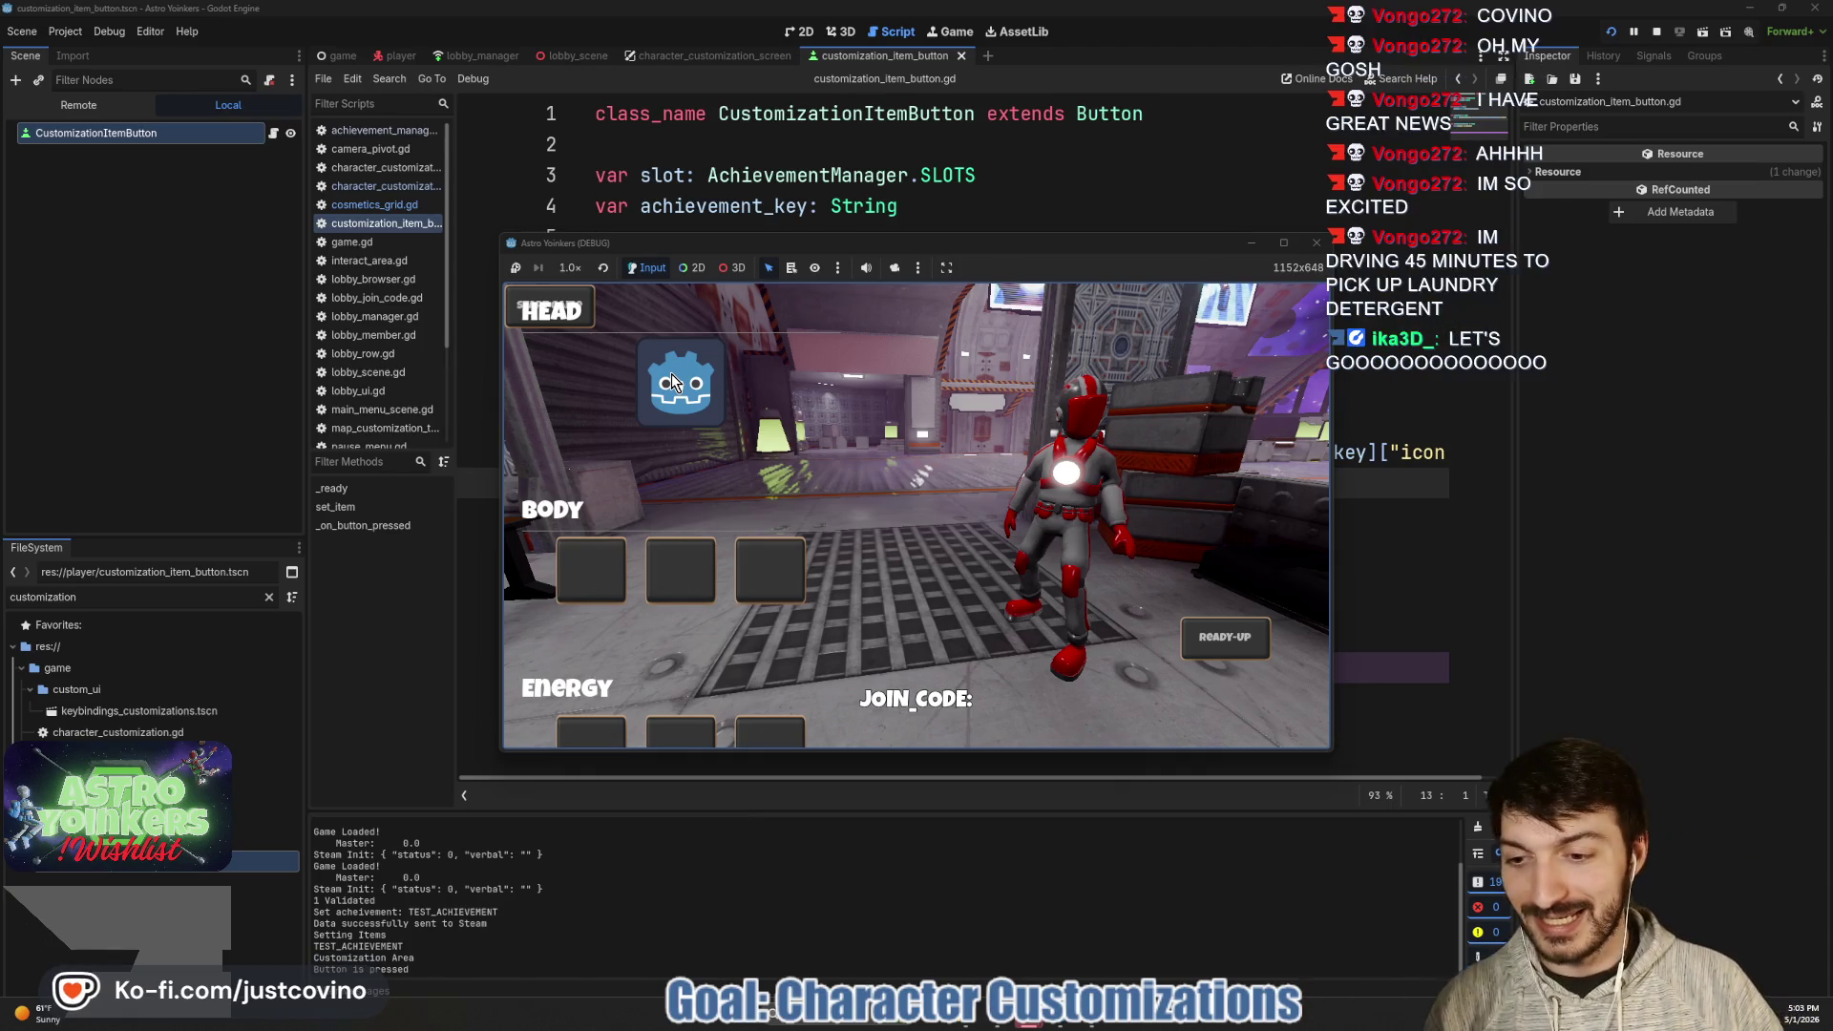
{"action": "left_click", "coordinate": [672, 374]}
{"action": "left_click", "coordinate": [673, 374]}
{"action": "left_click", "coordinate": [672, 374]}
{"action": "left_click", "coordinate": [672, 375]}
{"action": "left_click", "coordinate": [672, 374]}
{"action": "left_click", "coordinate": [672, 374]}
{"action": "left_click", "coordinate": [672, 374]}
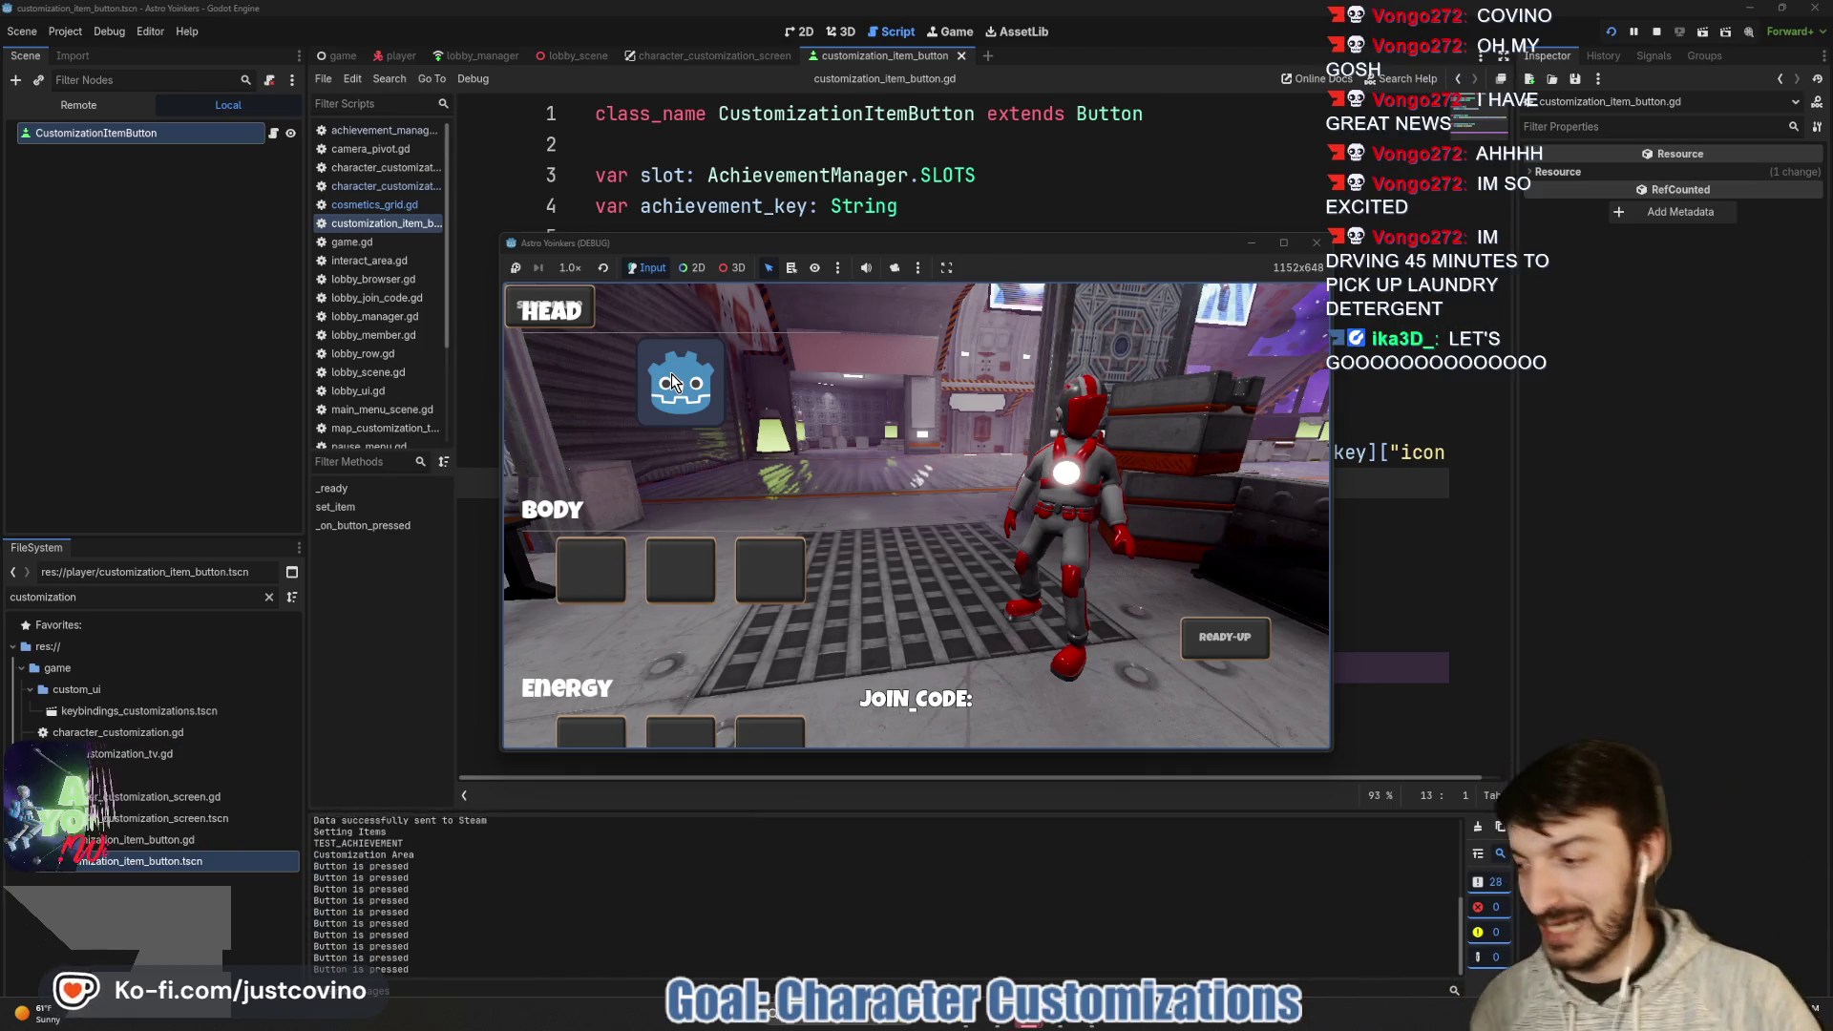
{"action": "left_click", "coordinate": [672, 375]}
{"action": "left_click", "coordinate": [672, 375]}
{"action": "left_click", "coordinate": [672, 374]}
{"action": "left_click", "coordinate": [672, 374]}
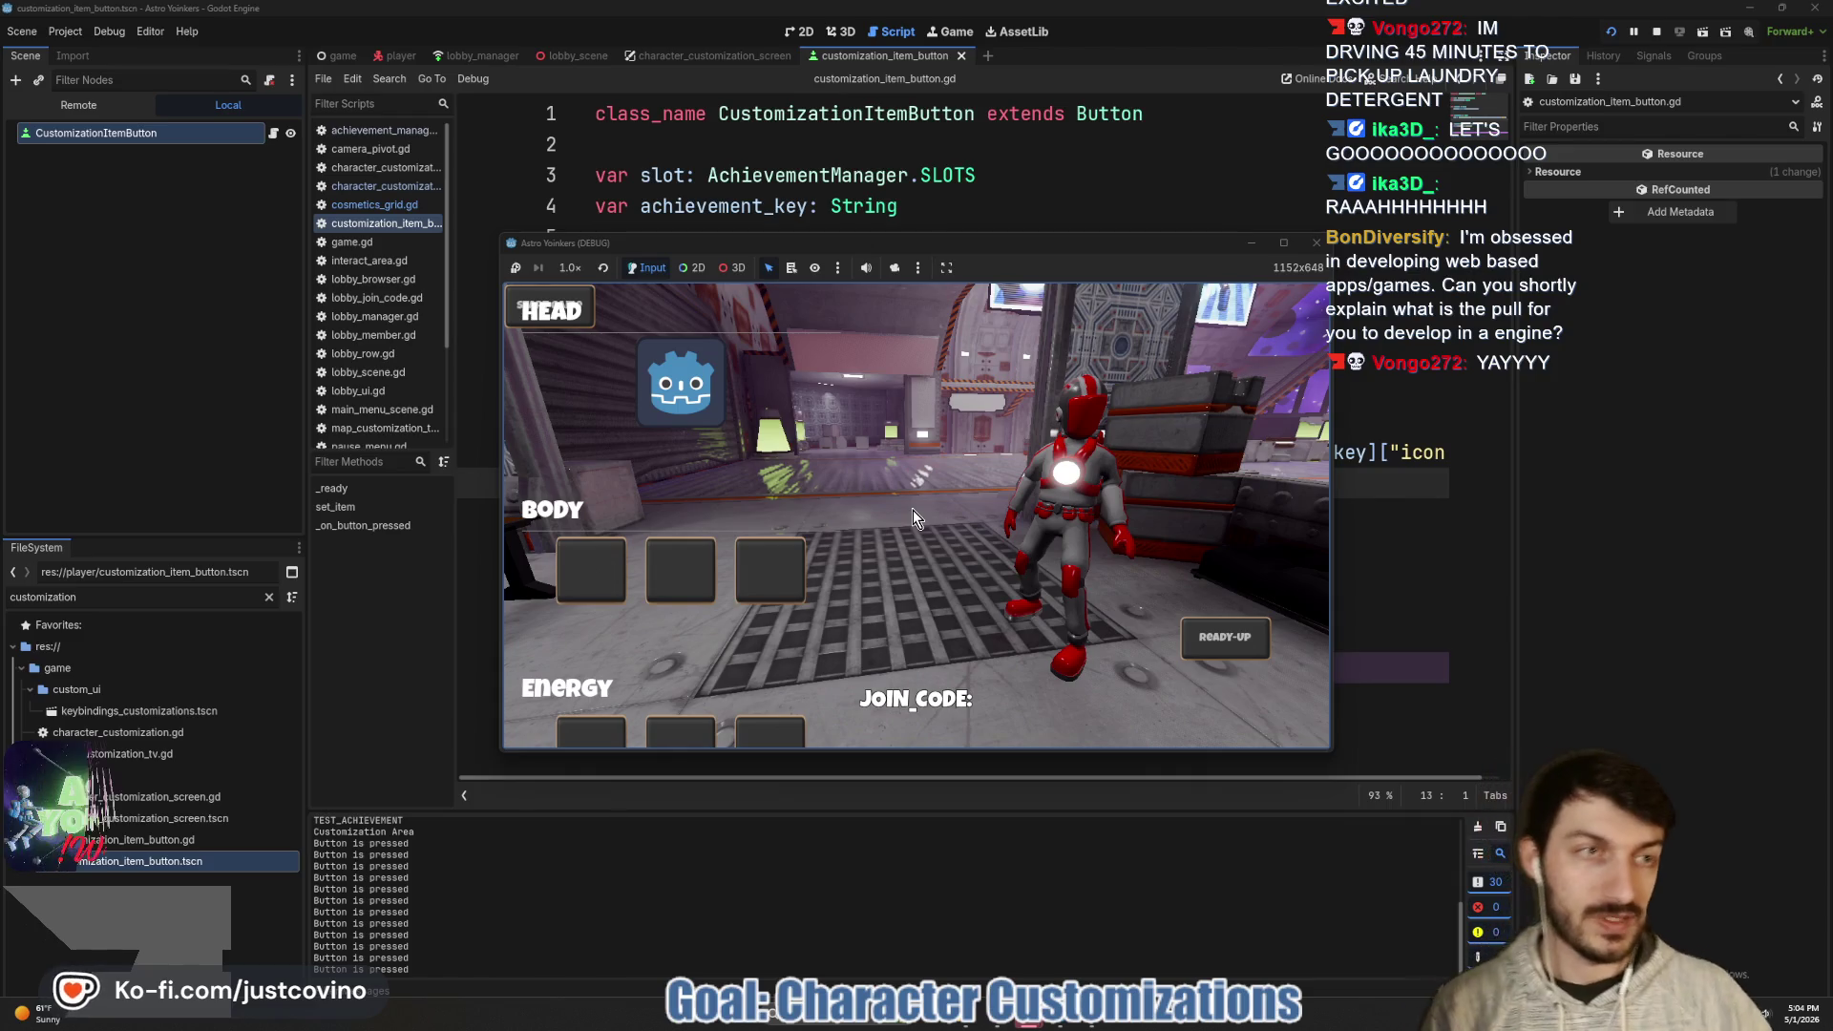
{"action": "left_click", "coordinate": [1659, 30]}
{"action": "left_click", "coordinate": [1067, 379]}
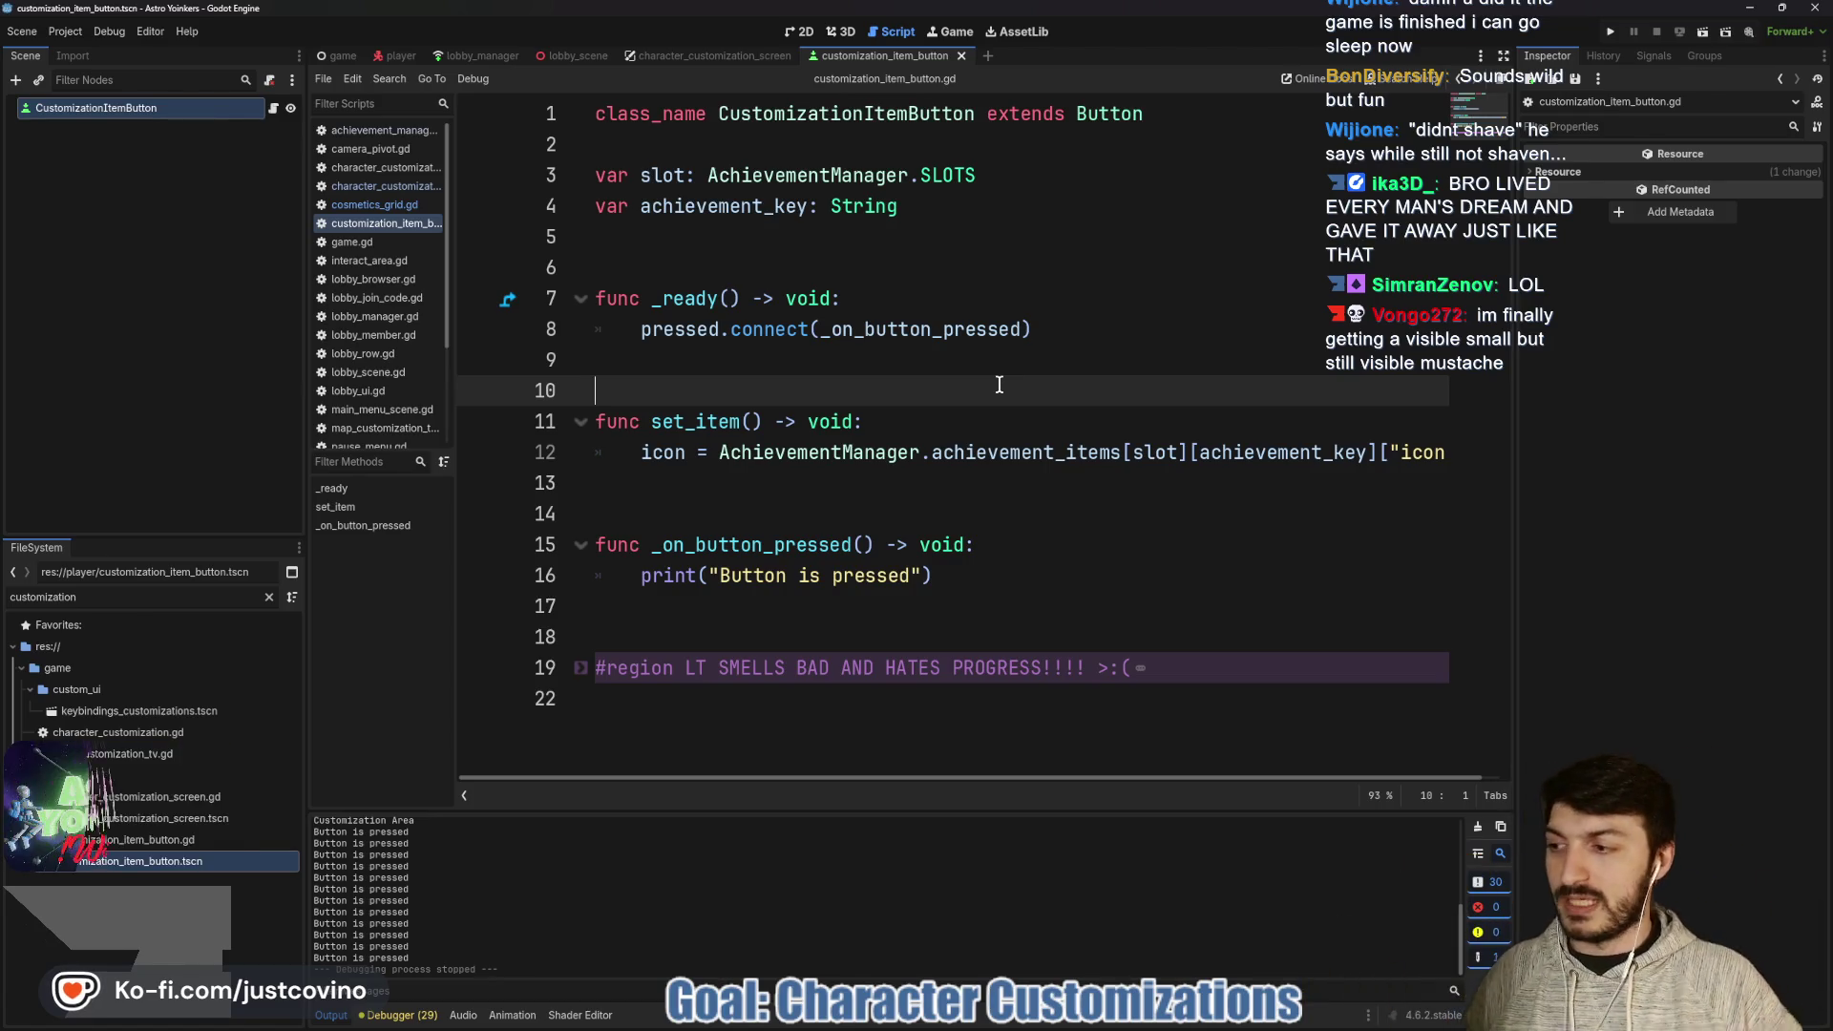
- Save the customization item button scene with Ctrl+S
{"action": "key", "text": "ctrl+s"}
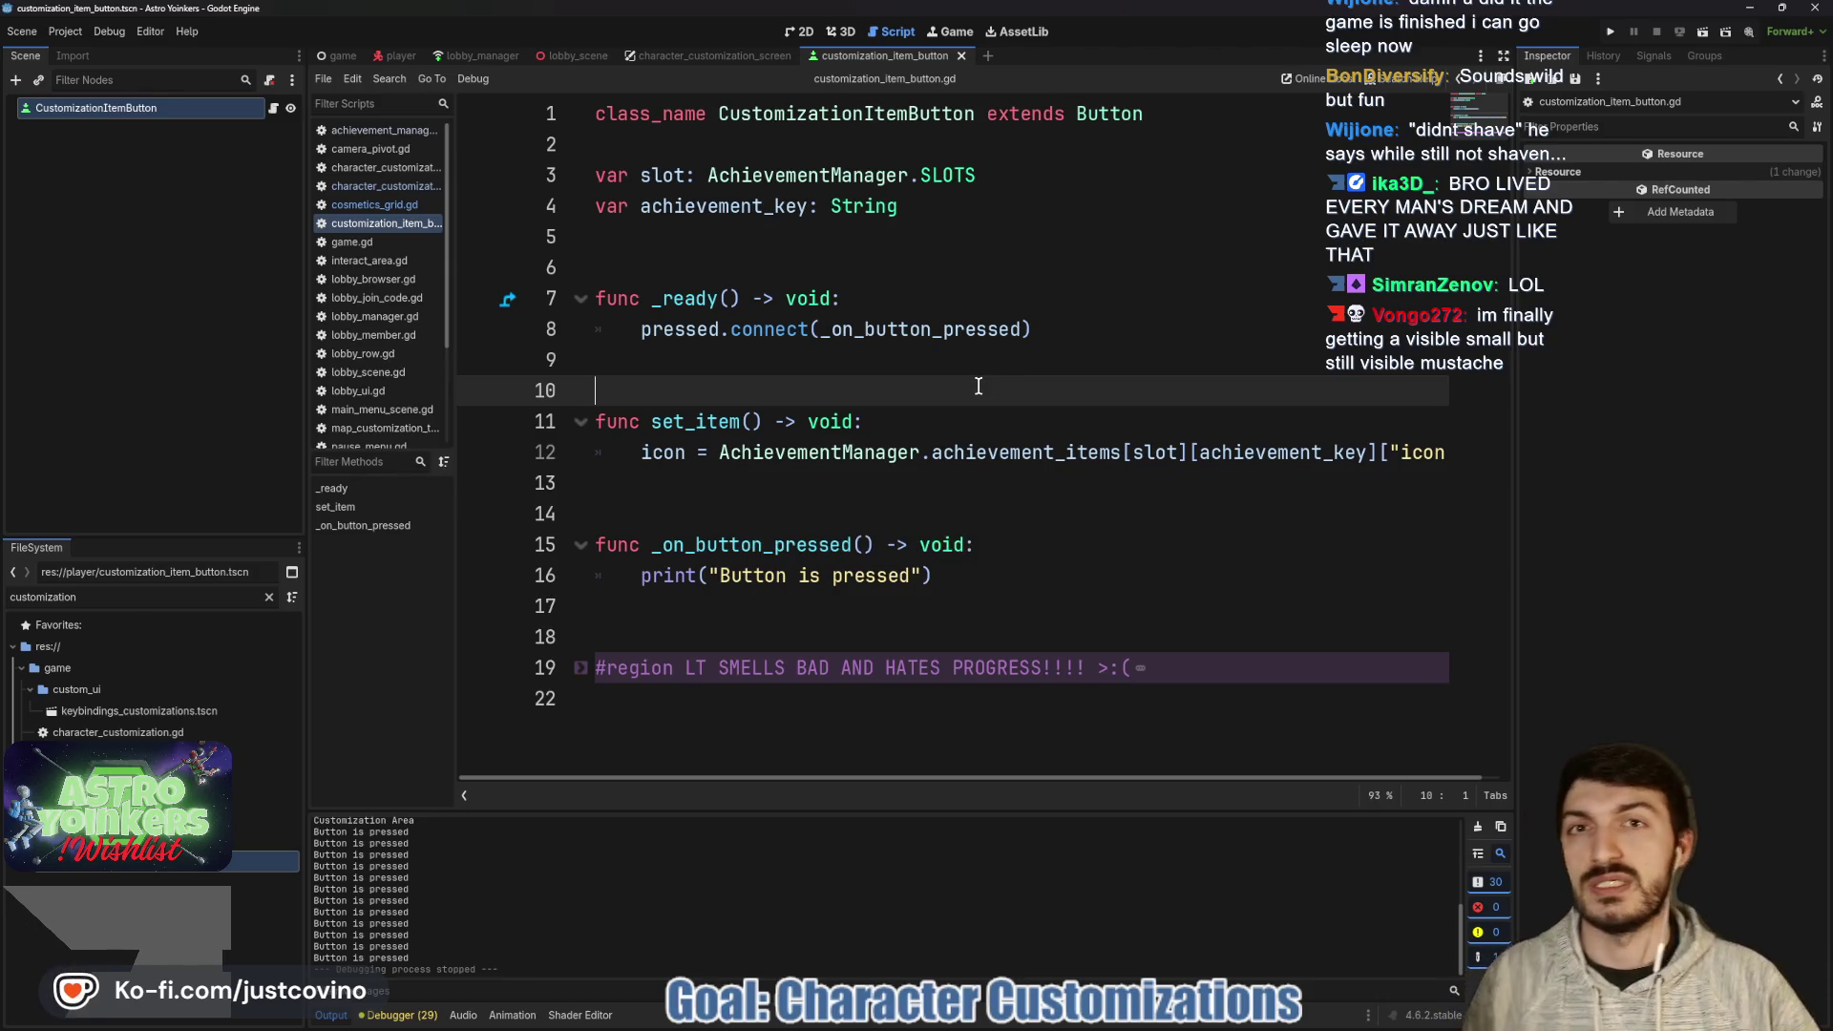
{"action": "key", "text": "ctrl+s"}
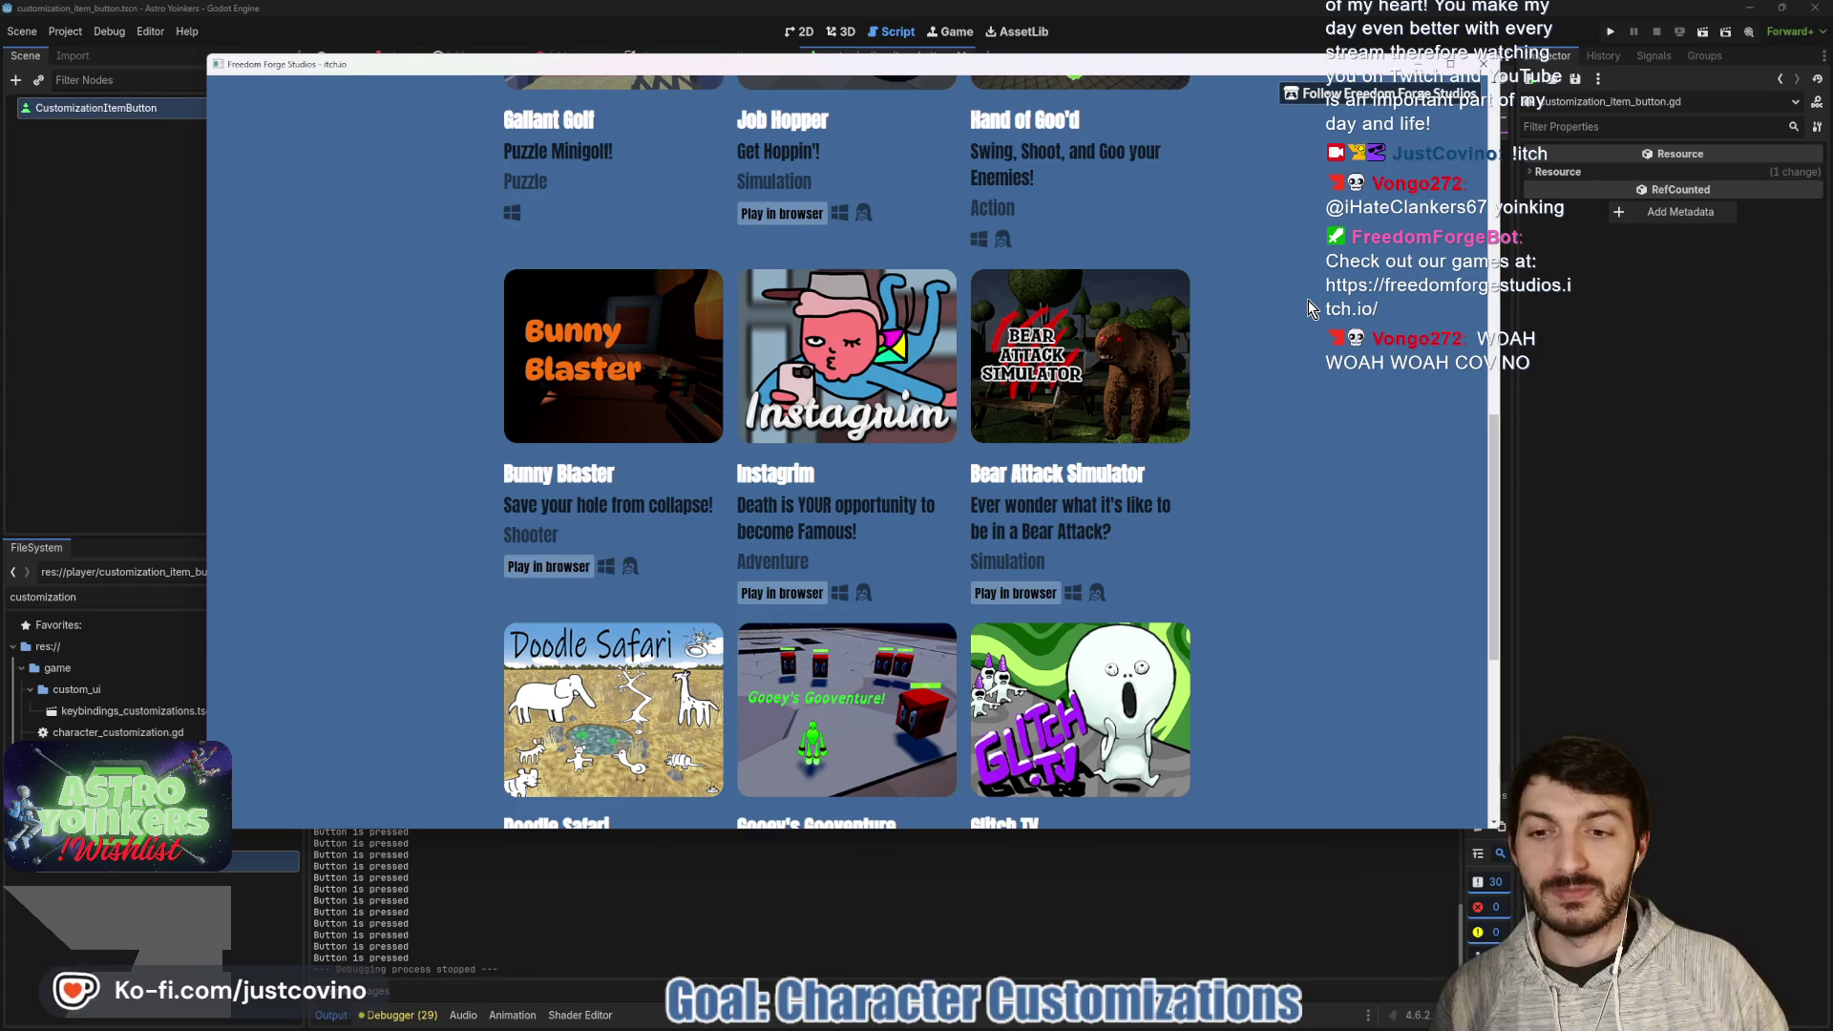
- Scroll through the Freedom Forge Studios itch.io games page, then close the browser window
{"action": "scroll", "coordinate": [704, 489], "scroll_direction": "down", "scroll_amount": 2}
{"action": "scroll", "coordinate": [1254, 465], "scroll_direction": "up", "scroll_amount": 5}
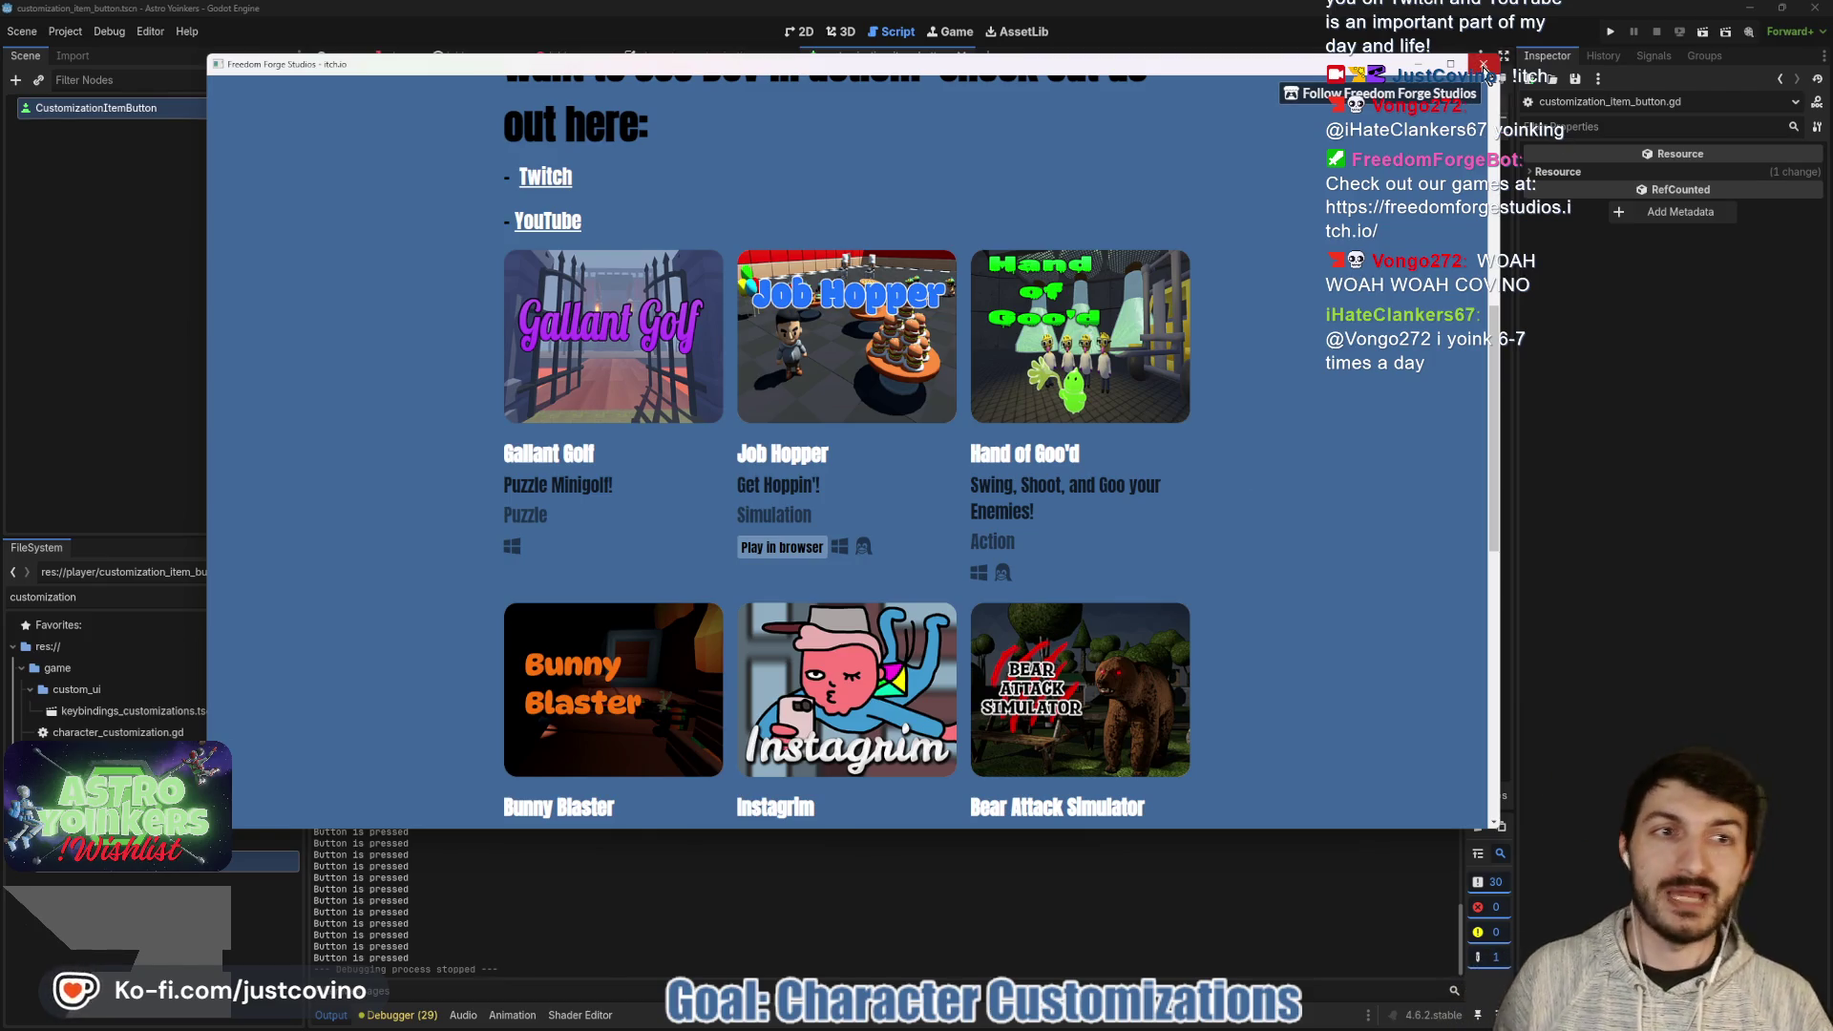
{"action": "left_click", "coordinate": [1486, 65]}
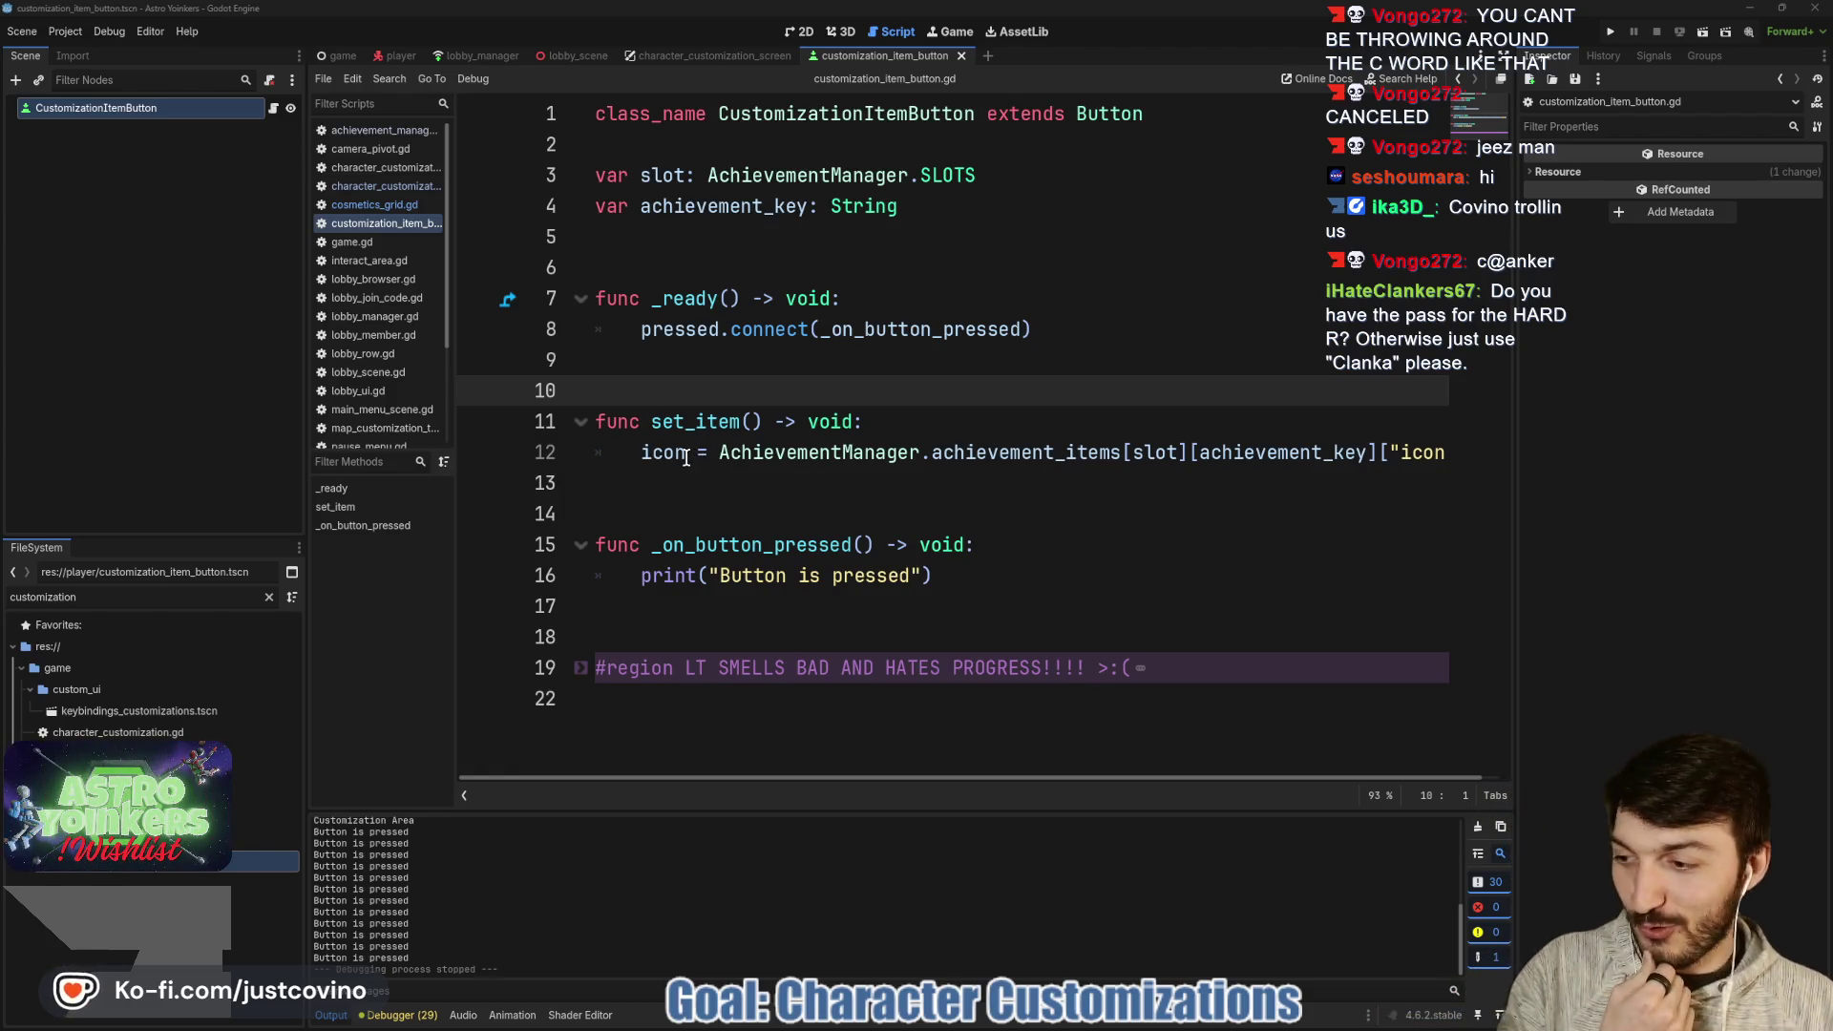
{"action": "mouse_move", "coordinate": [684, 458]}
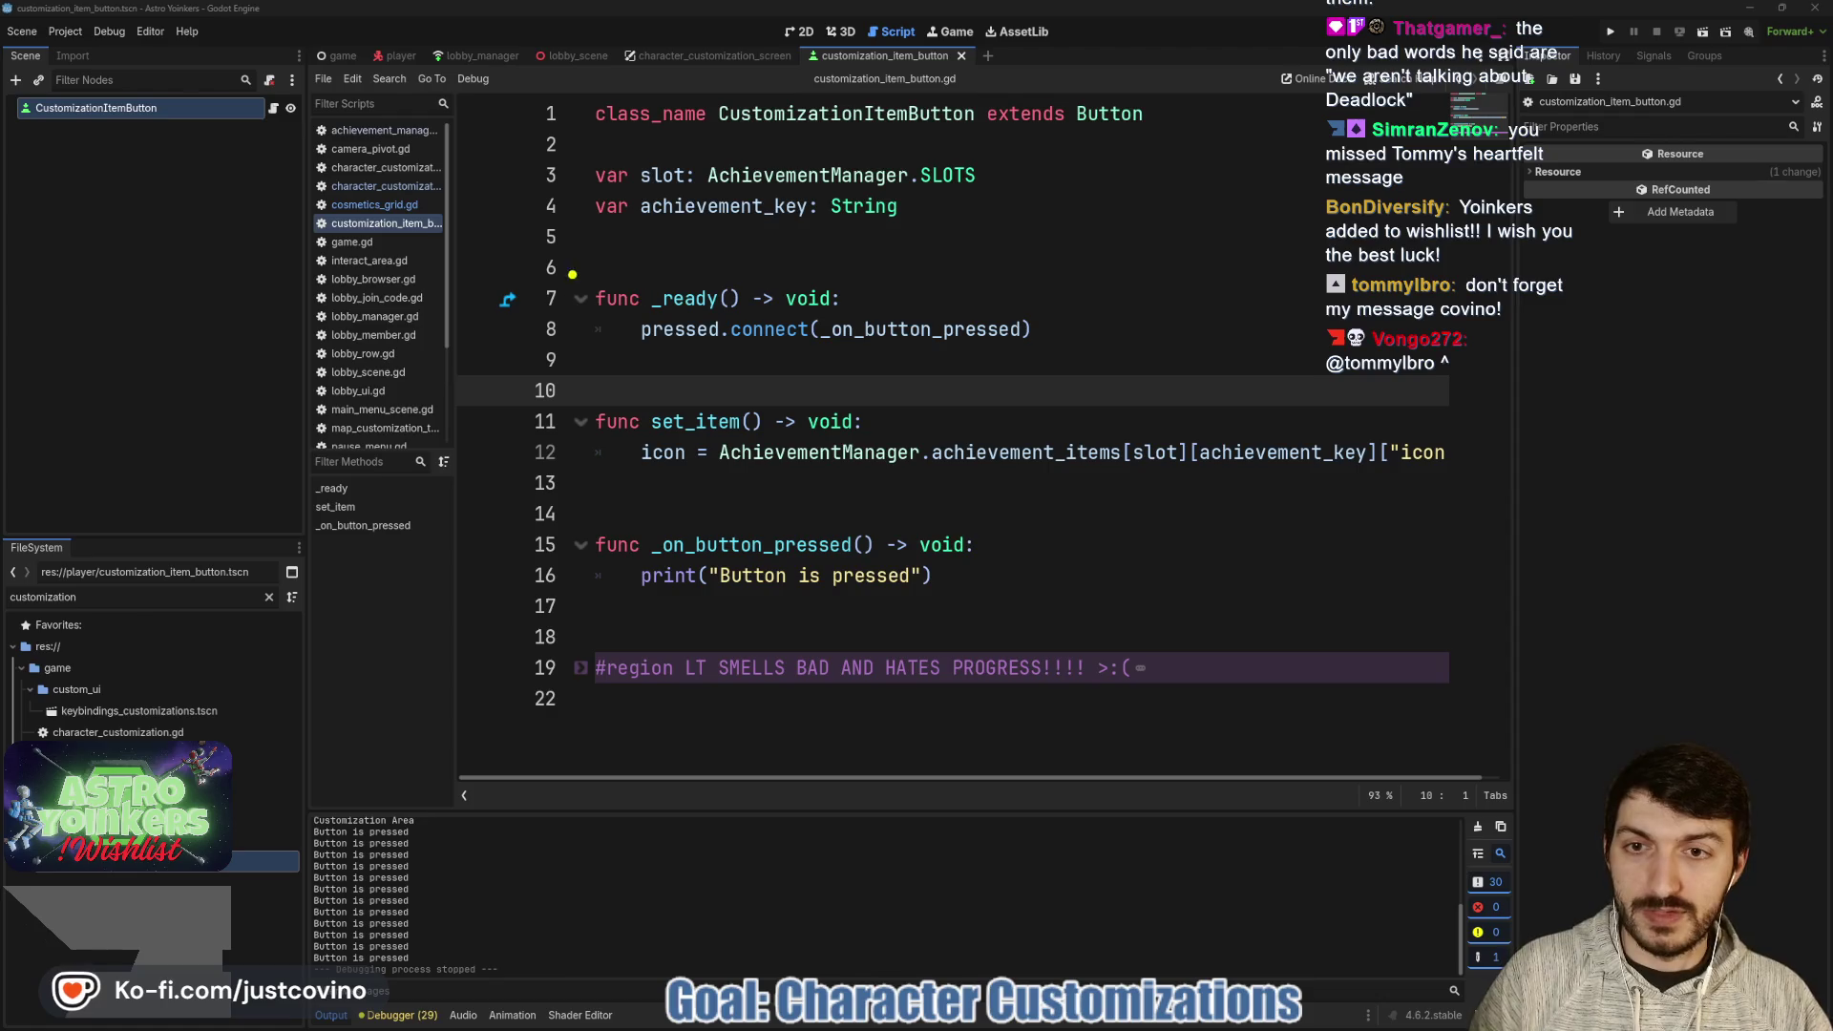
- Draw a box under set_item's icon line and arrows to set_item and the Output panel, then erase them
{"action": "mouse_move", "coordinate": [448, 444]}
{"action": "left_mouse_down"}
{"action": "mouse_move", "coordinate": [374, 630]}
{"action": "mouse_move", "coordinate": [561, 439]}
{"action": "mouse_move", "coordinate": [435, 445]}
{"action": "left_mouse_up"}
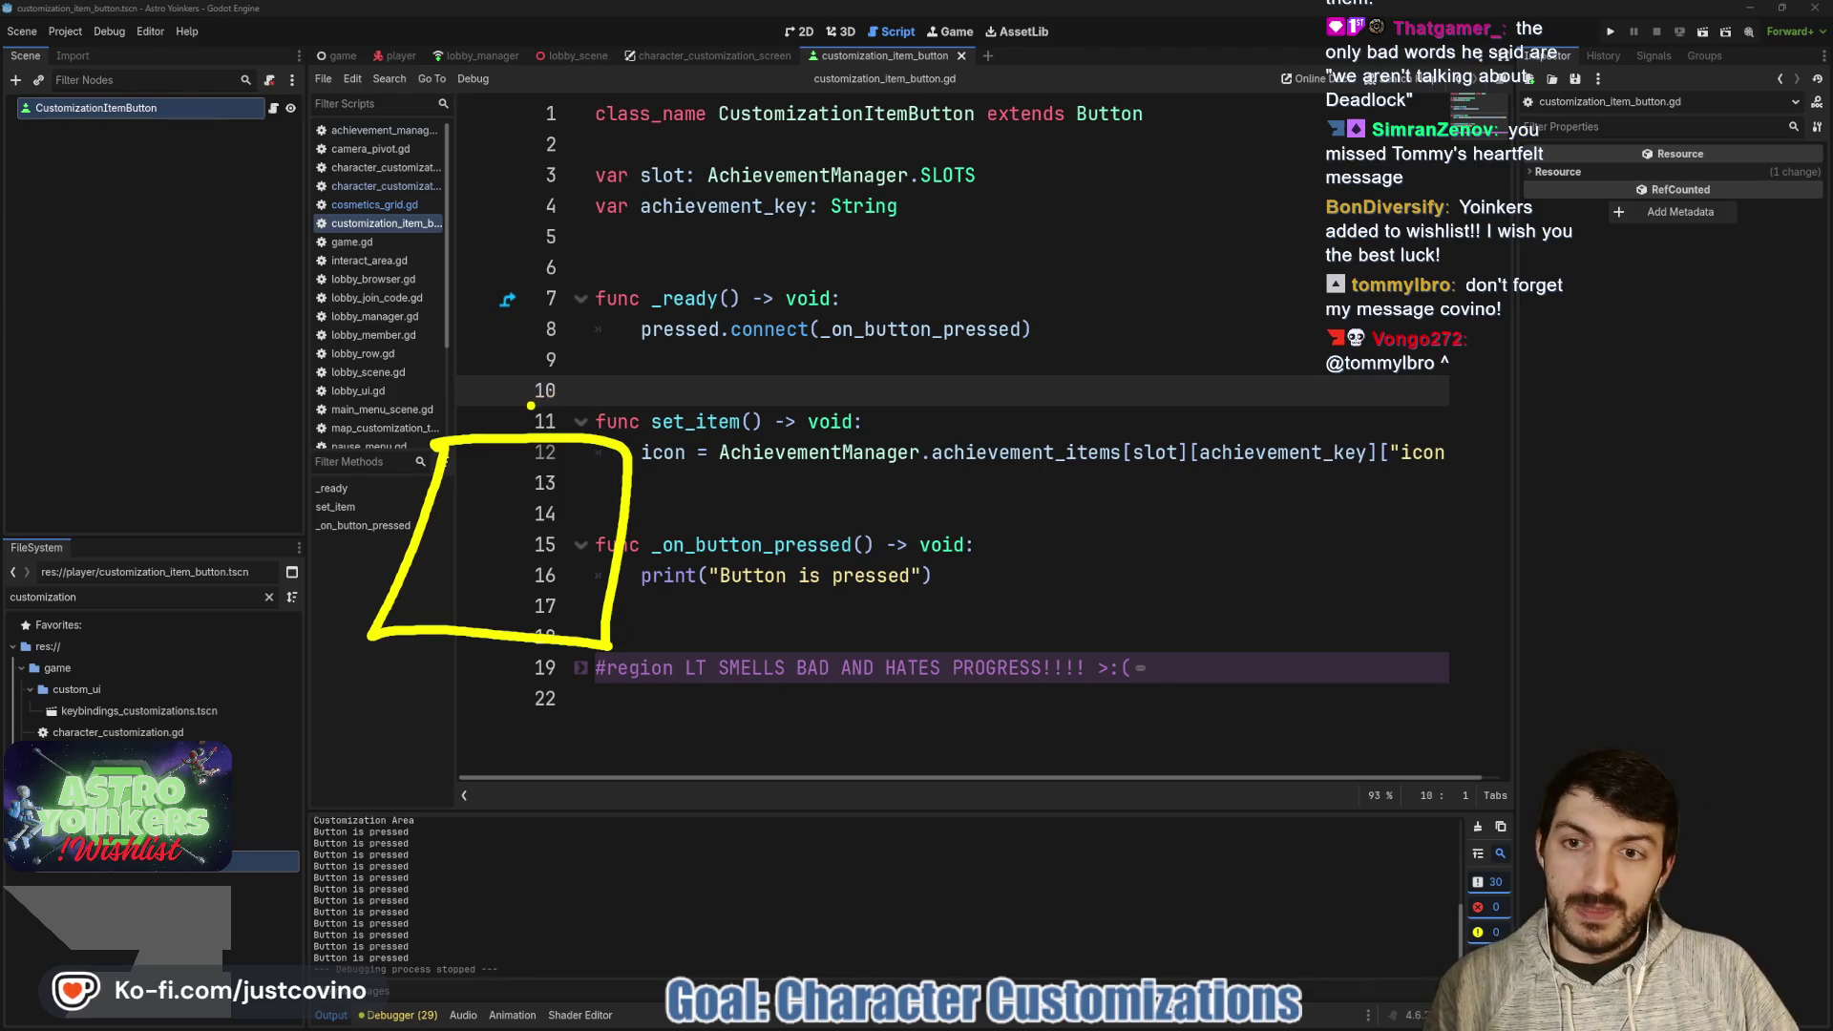
{"action": "left_click_drag", "start_coordinate": [523, 283], "coordinate": [523, 415]}
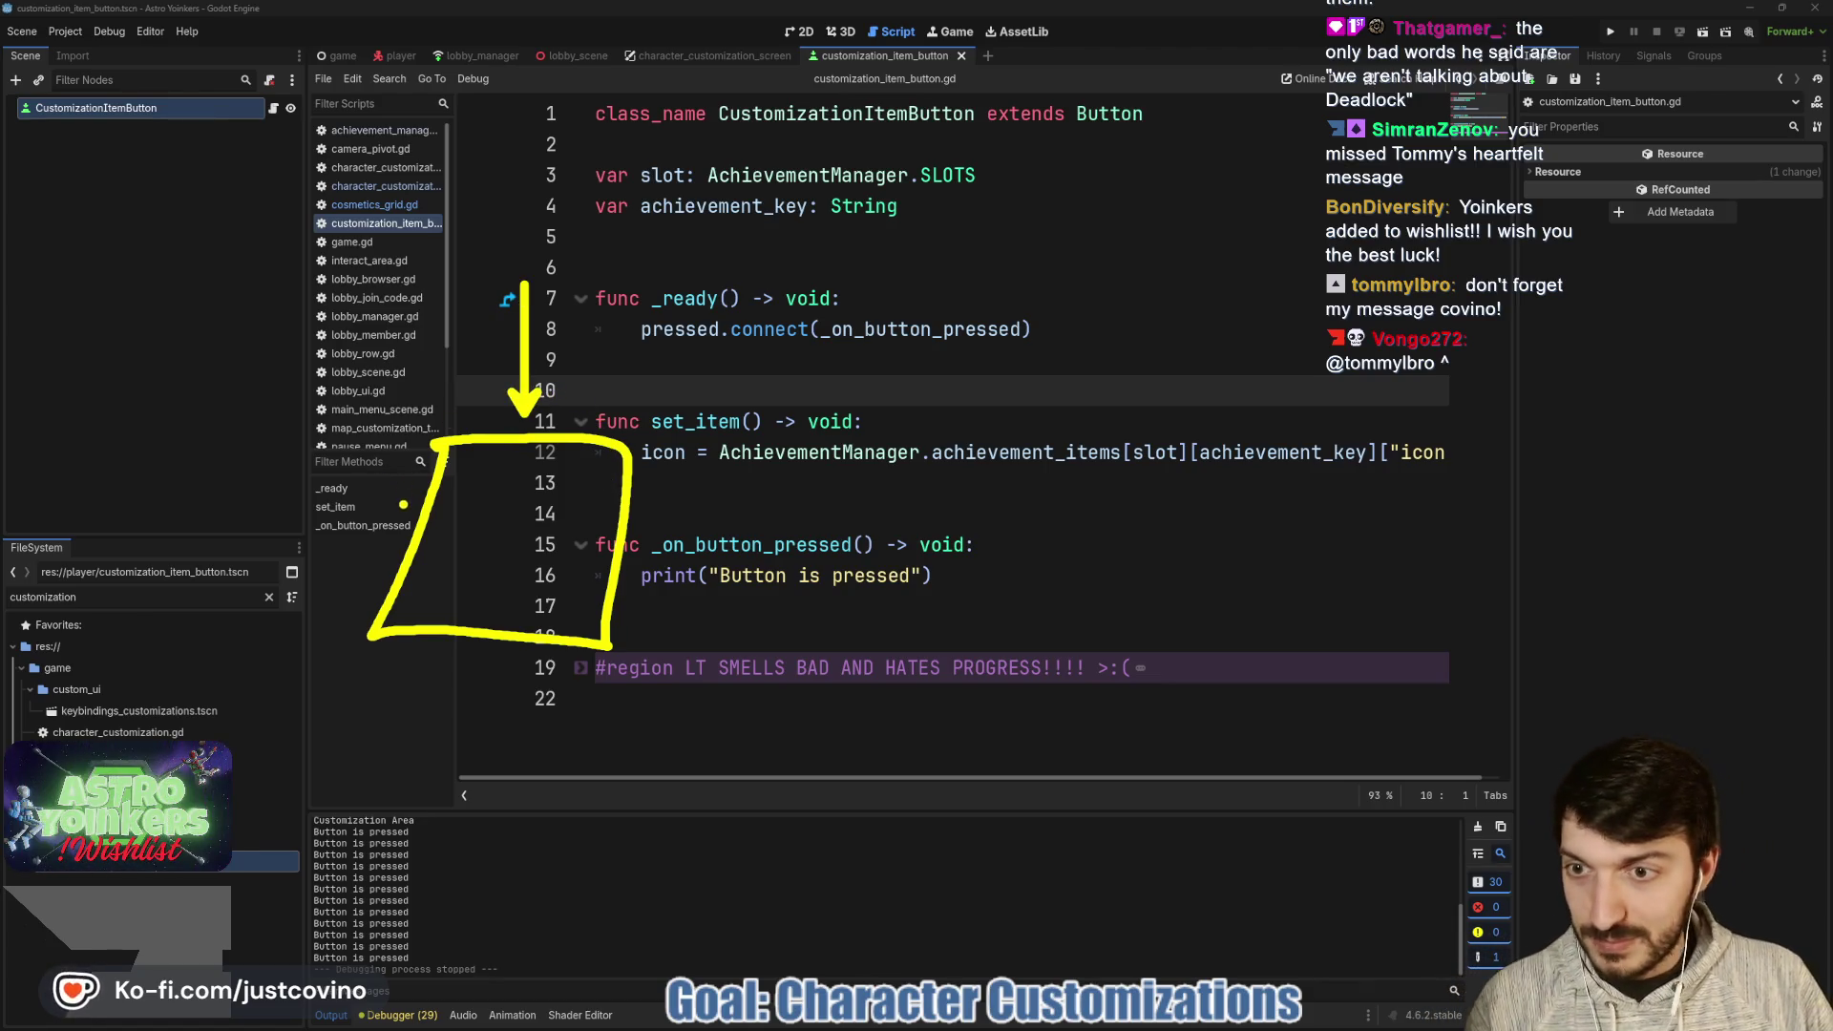
{"action": "left_click_drag", "start_coordinate": [406, 504], "coordinate": [282, 474]}
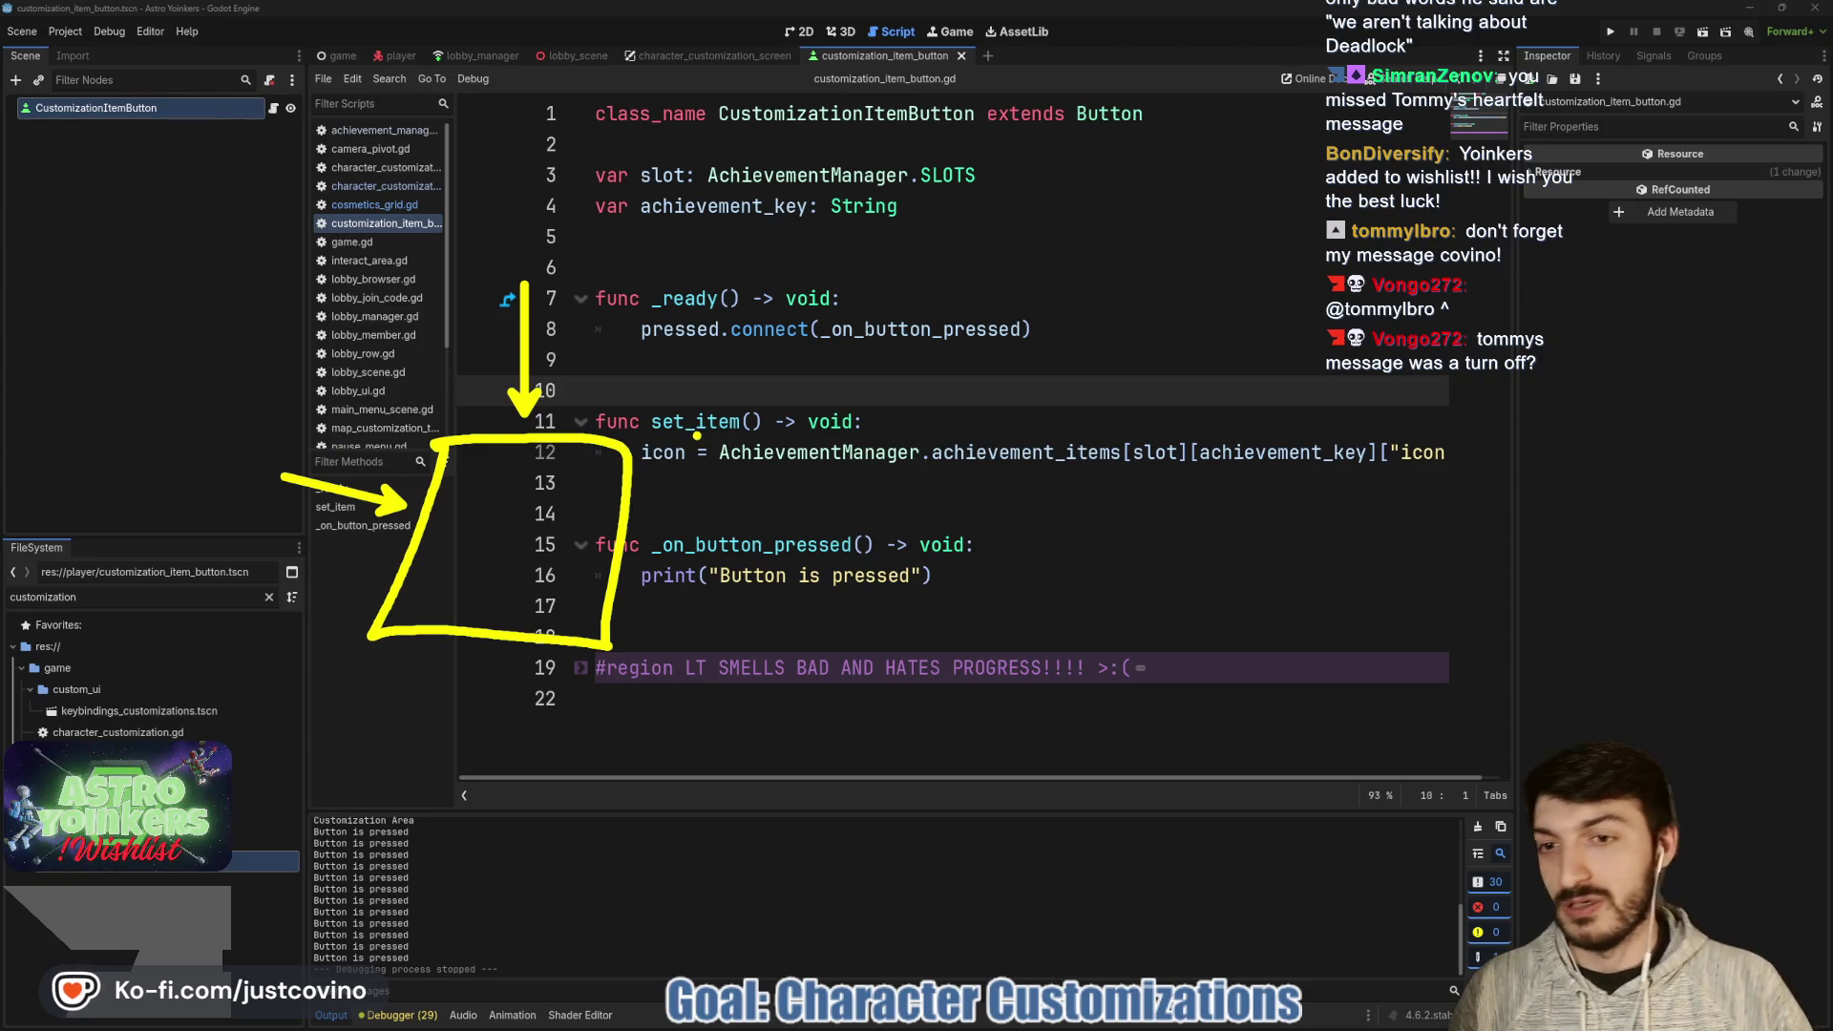
{"action": "left_click_drag", "start_coordinate": [631, 488], "coordinate": [653, 487]}
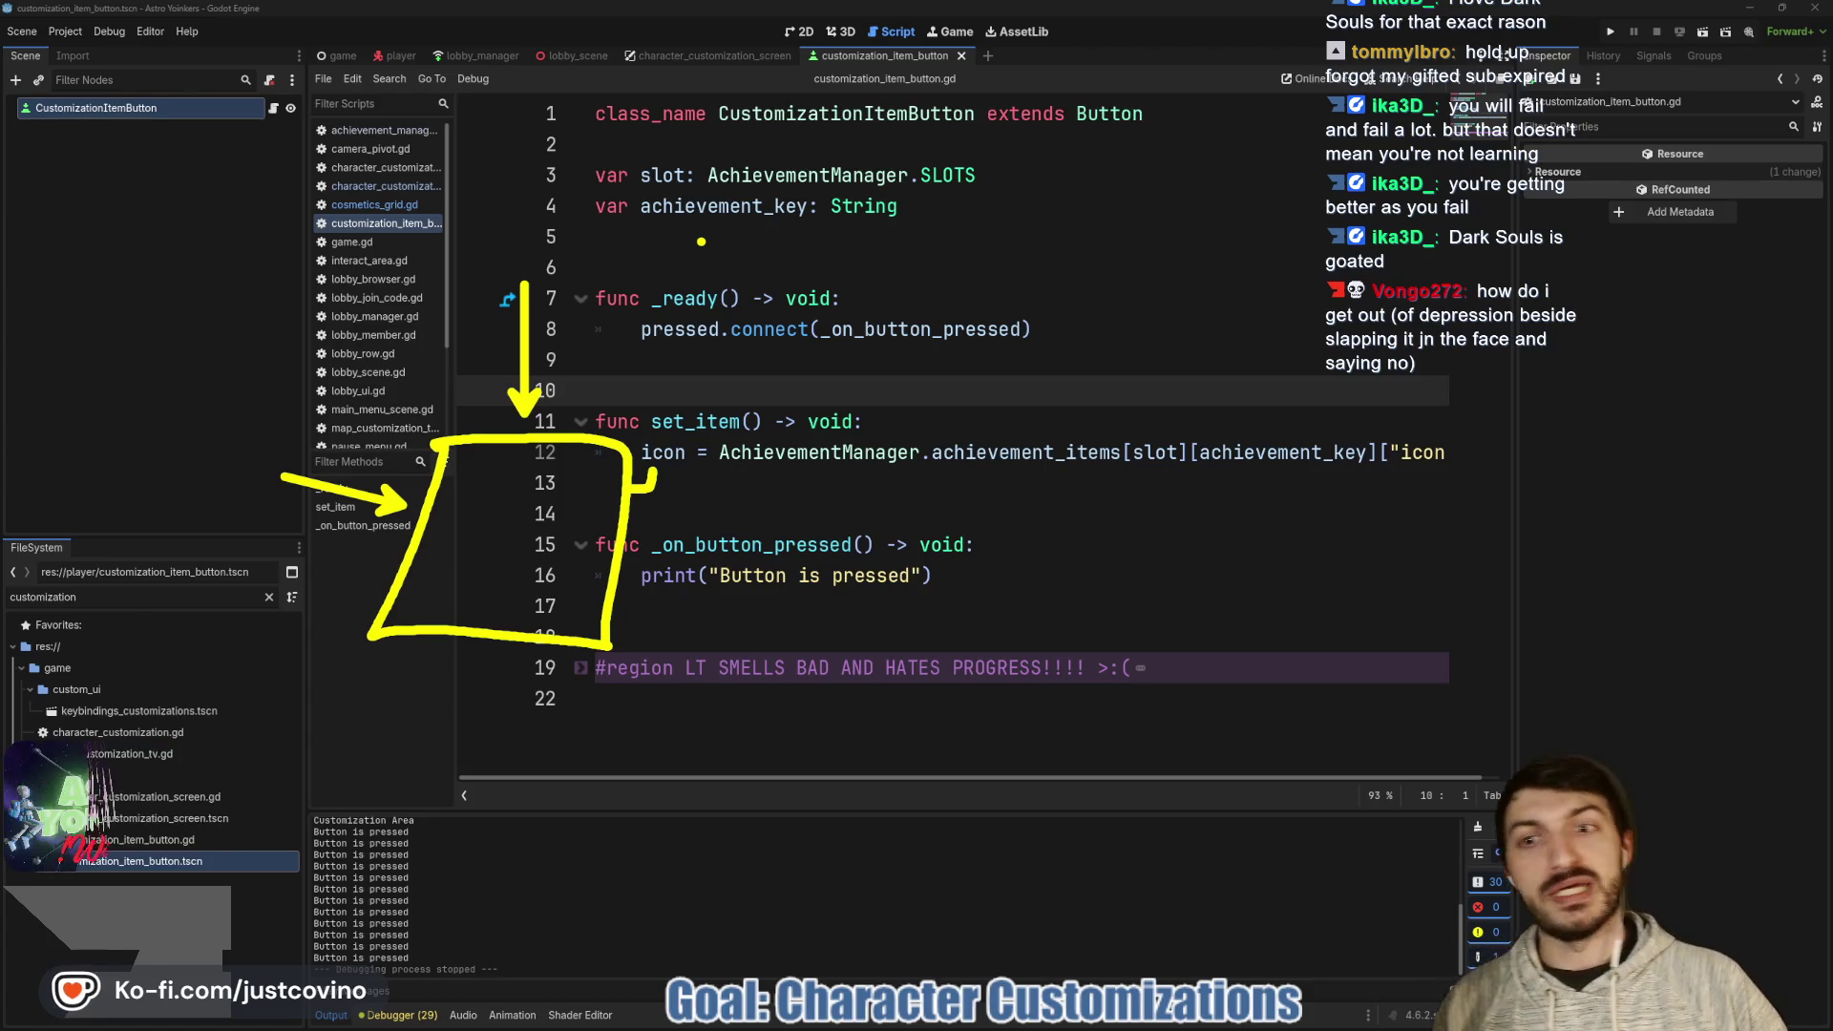
{"action": "left_click_drag", "start_coordinate": [740, 577], "coordinate": [690, 811]}
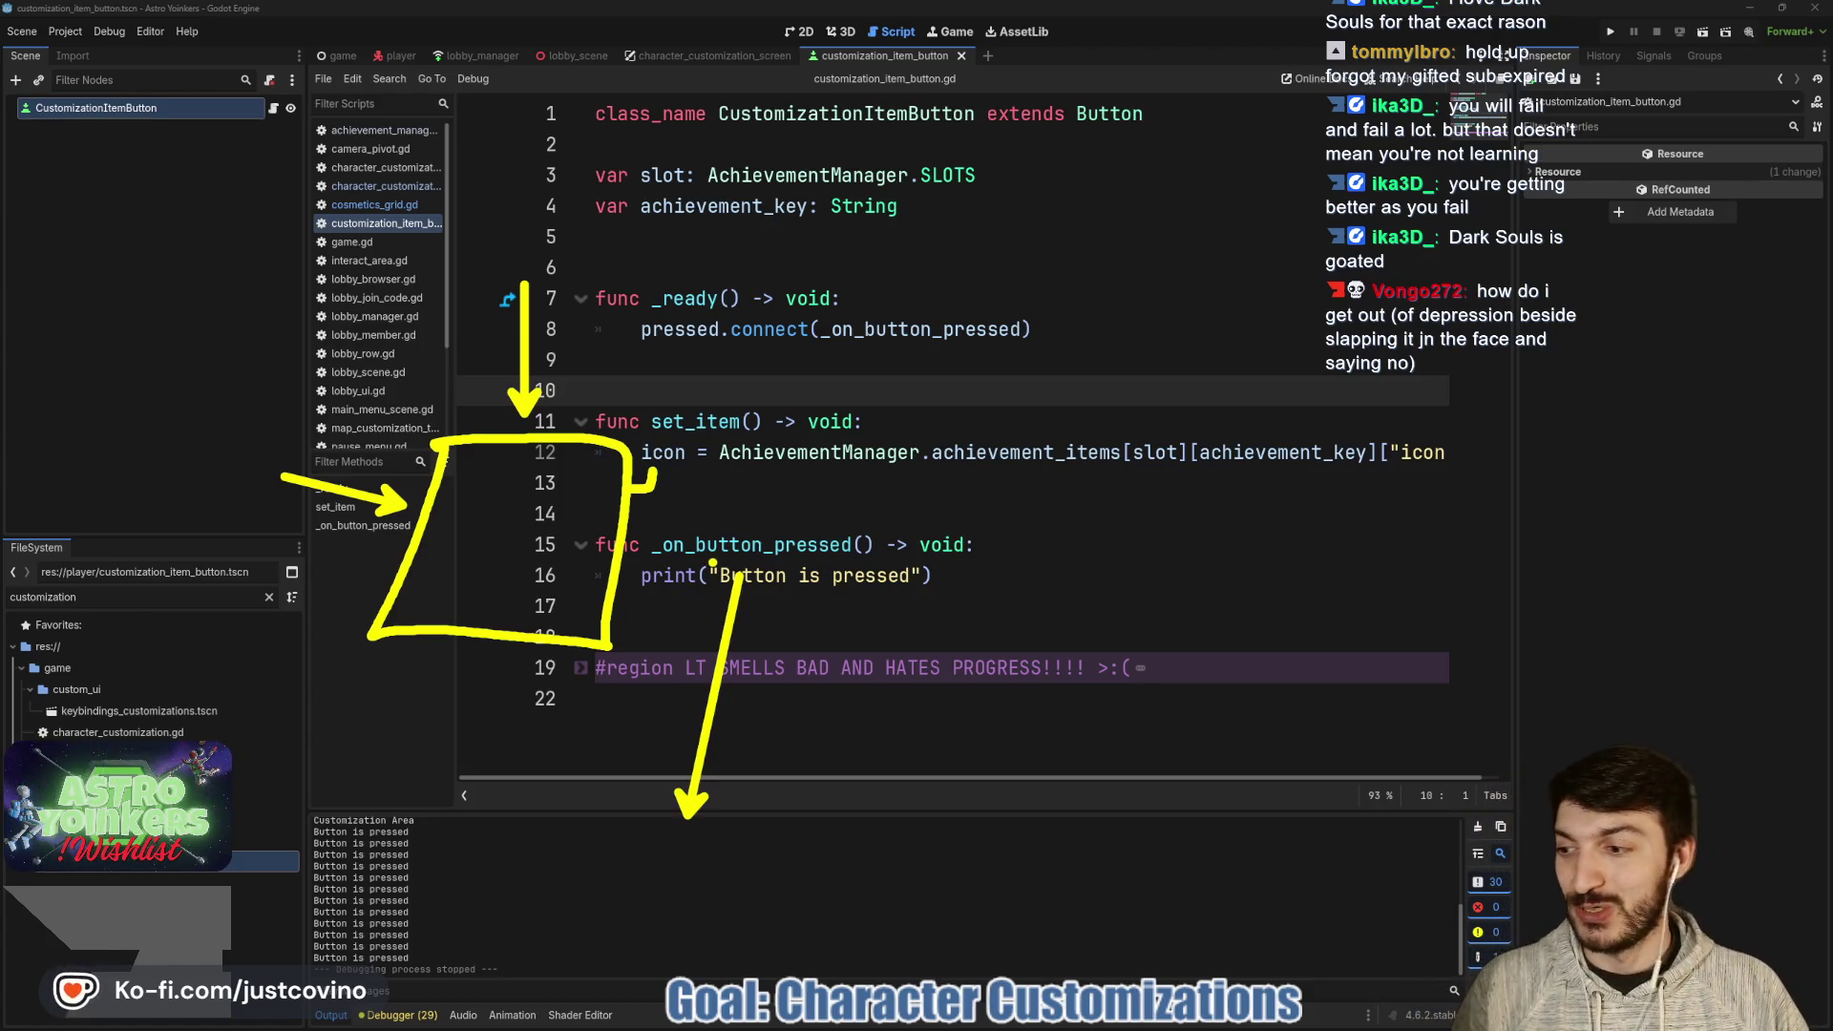
{"action": "key", "text": "Escape"}
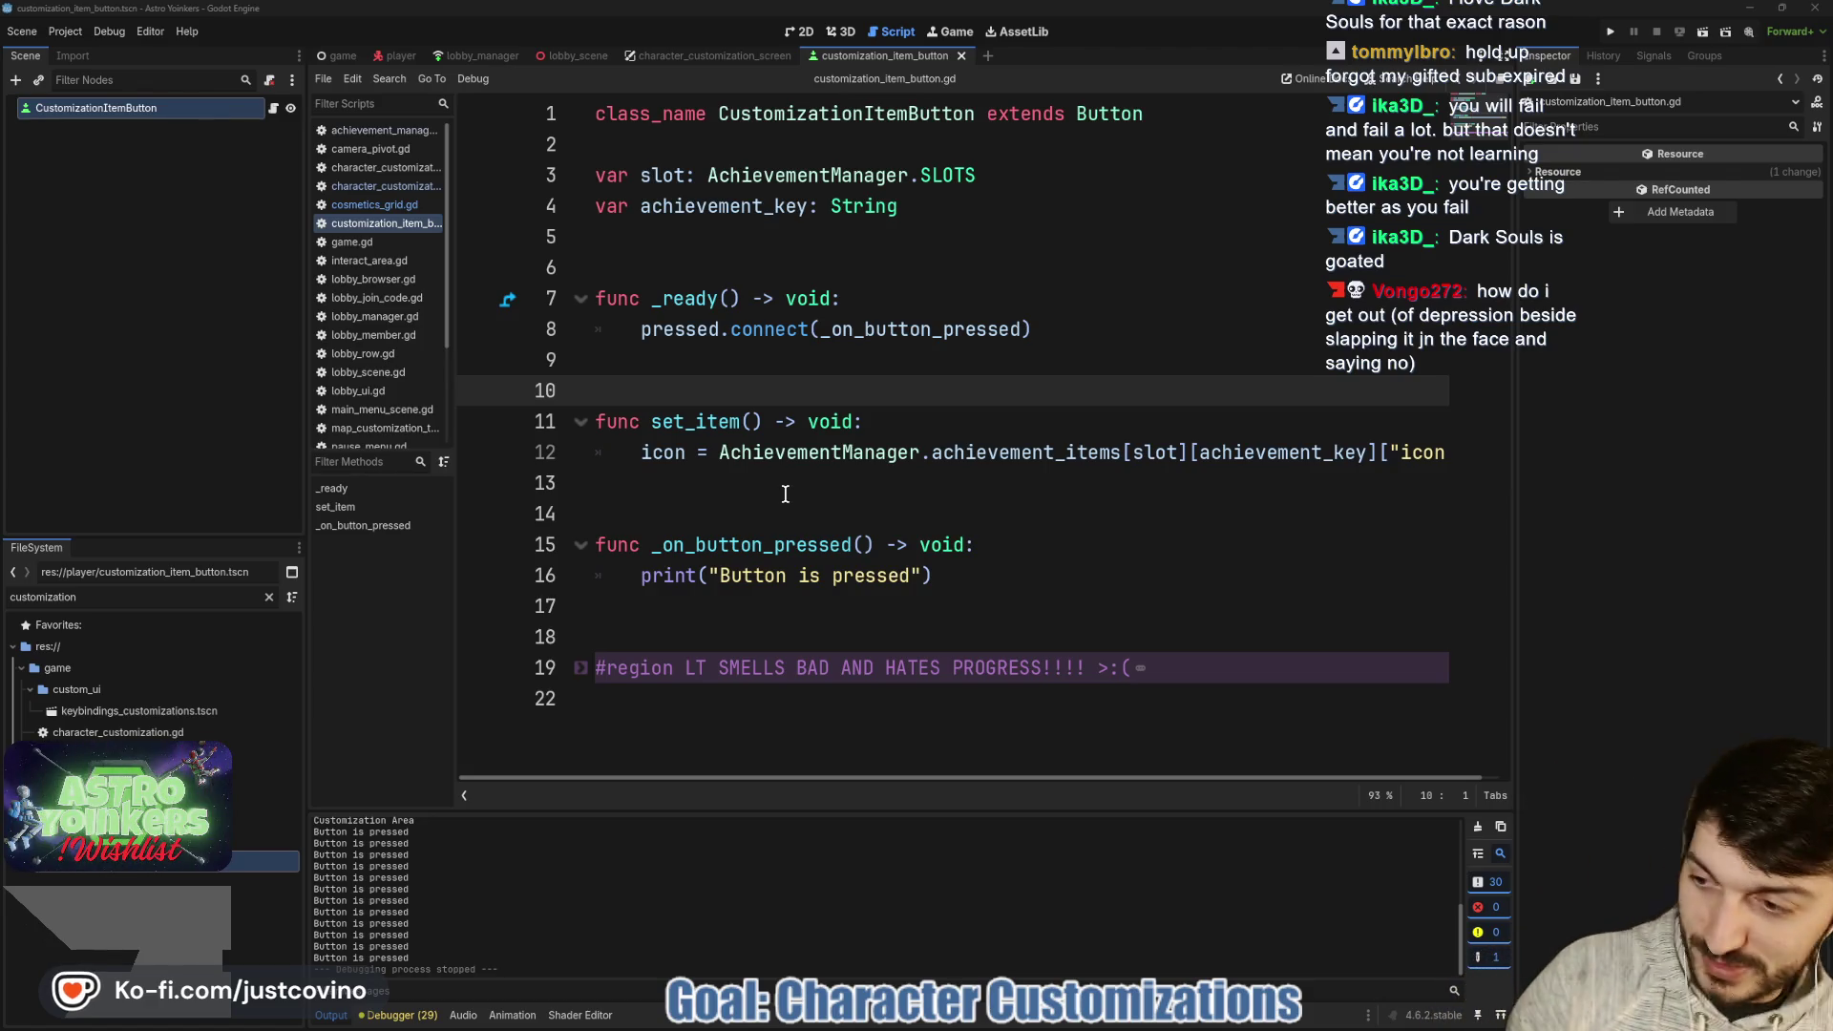
- Bring up the AchievementManager class tooltip over the script
{"action": "mouse_move", "coordinate": [752, 459]}
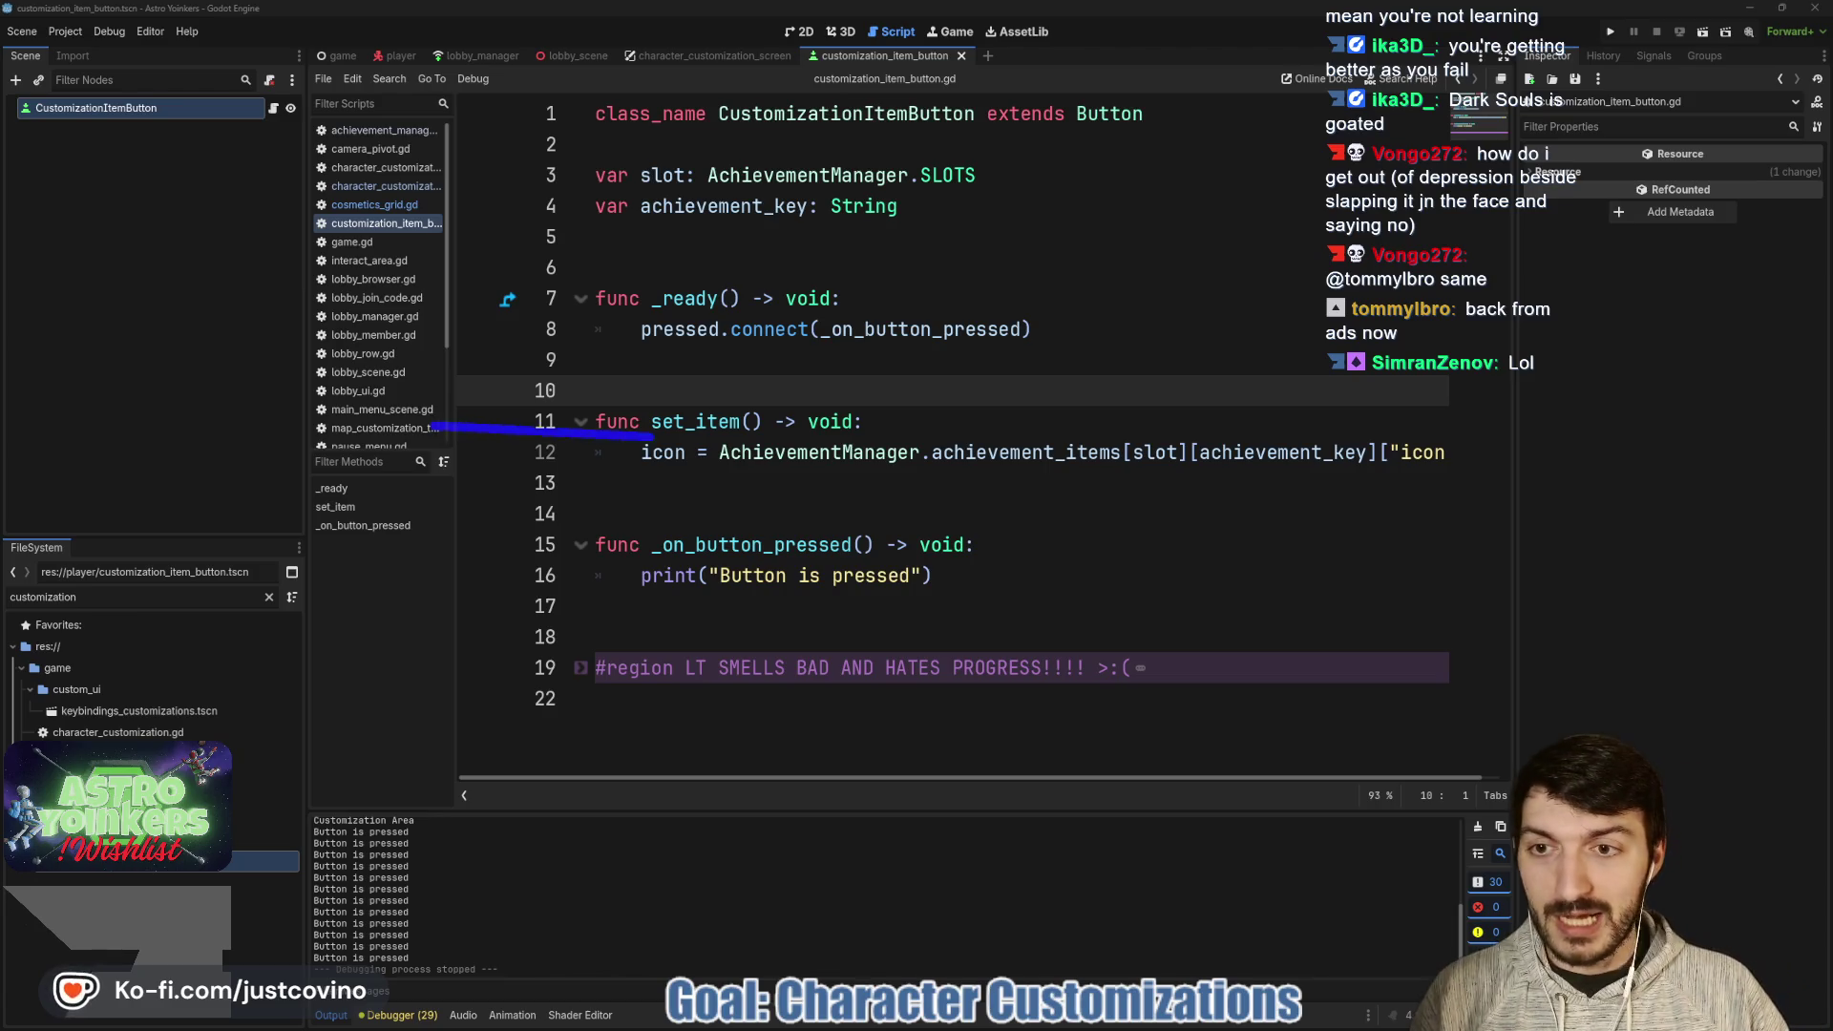
{"action": "left_click_drag", "start_coordinate": [852, 426], "coordinate": [1120, 421]}
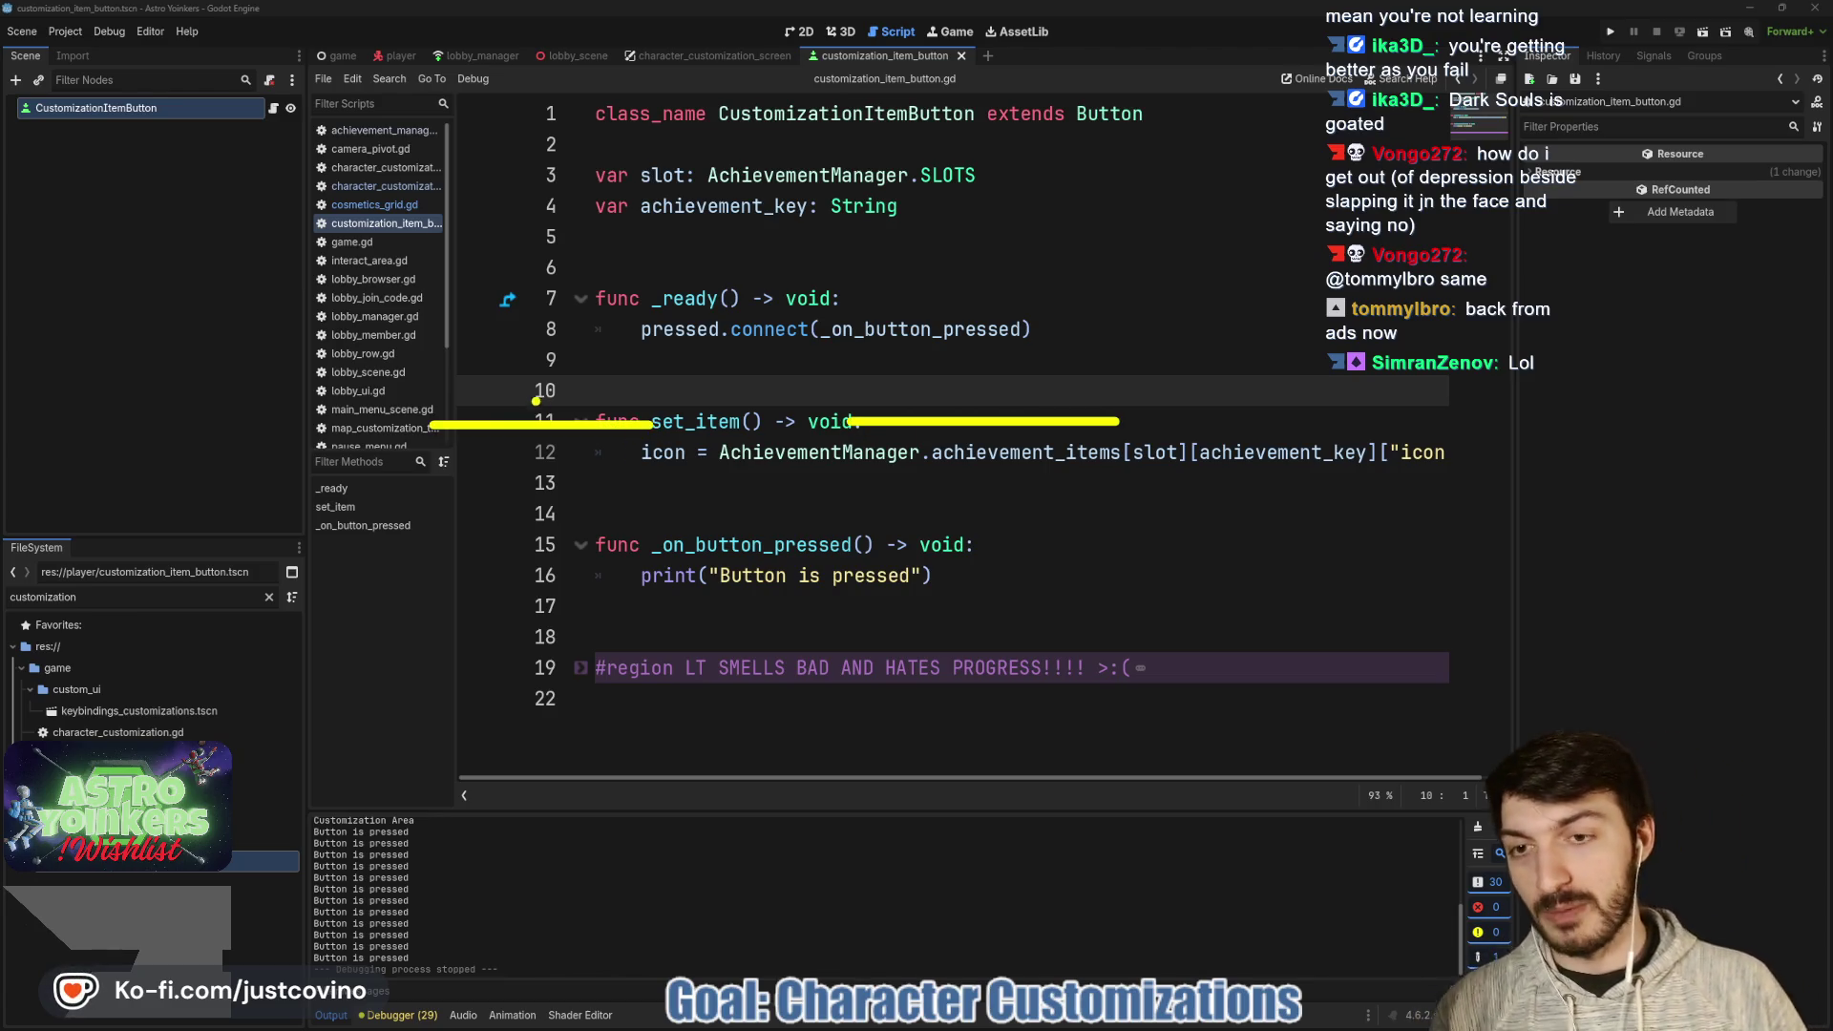
{"action": "mouse_move", "coordinate": [536, 401]}
{"action": "left_mouse_down"}
{"action": "mouse_move", "coordinate": [665, 374]}
{"action": "mouse_move", "coordinate": [657, 659]}
{"action": "left_mouse_up"}
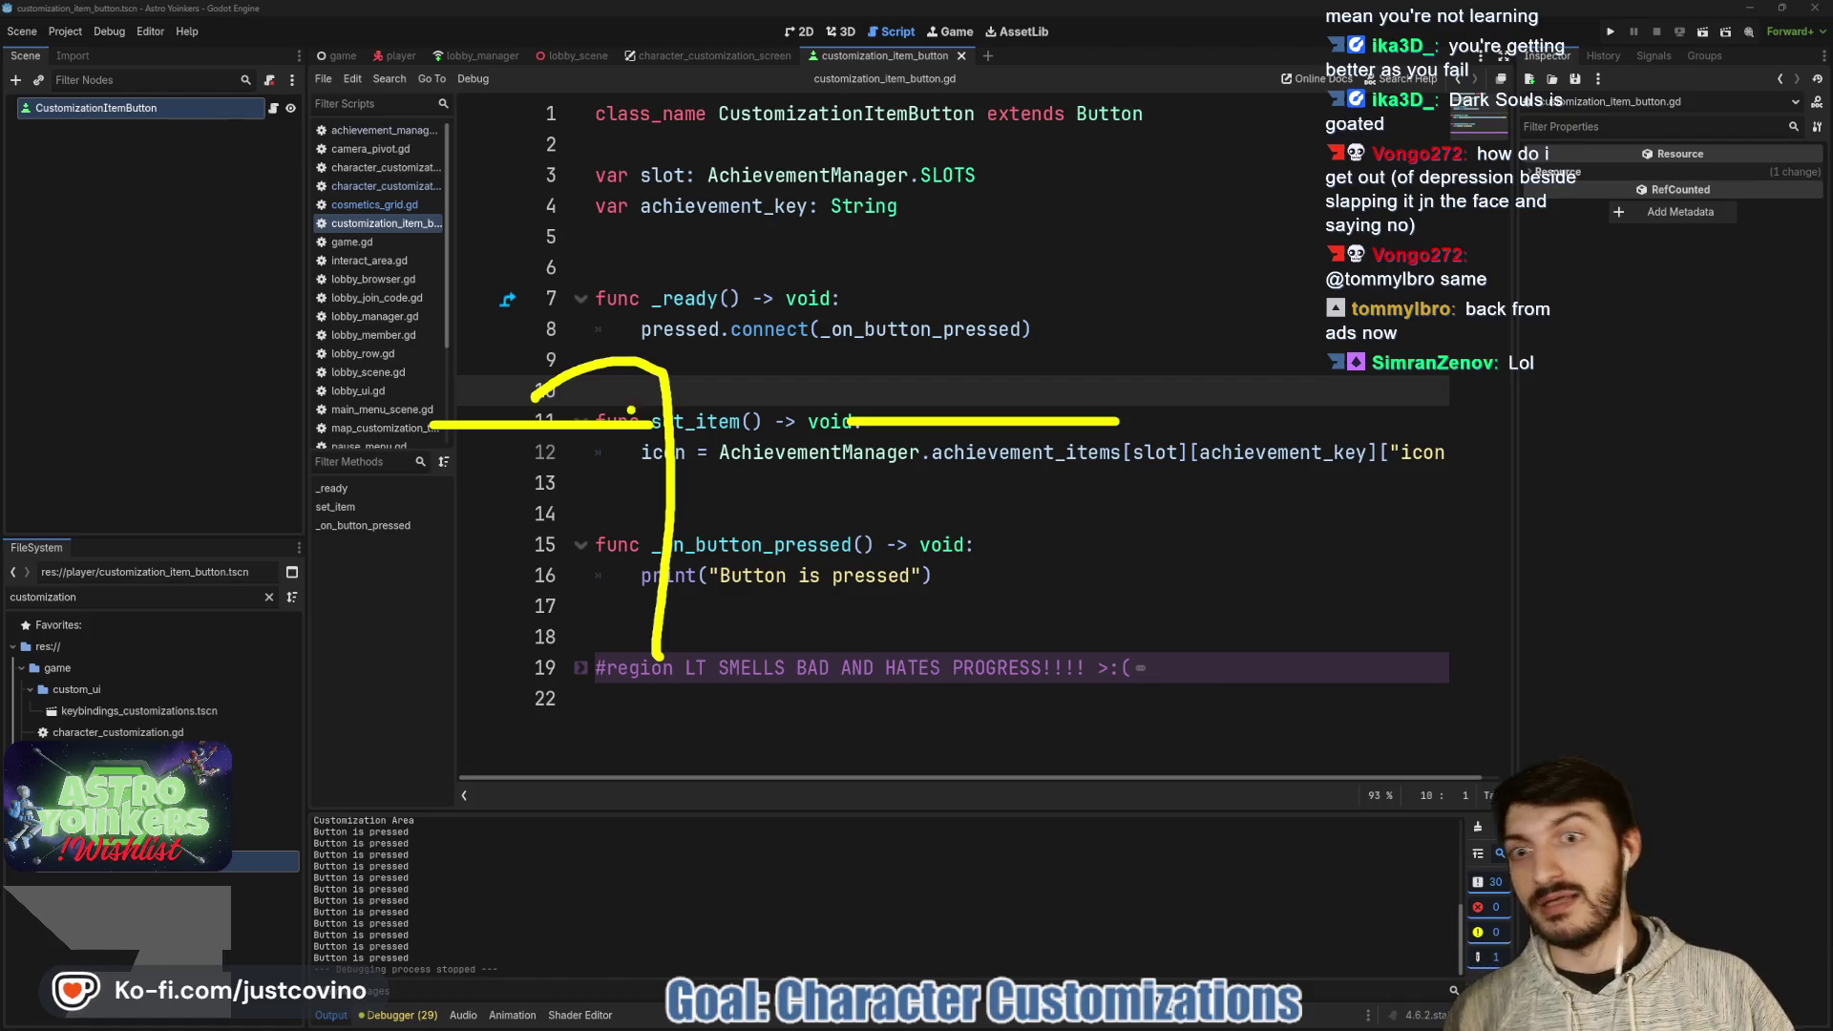
{"action": "left_click_drag", "start_coordinate": [631, 409], "coordinate": [638, 420]}
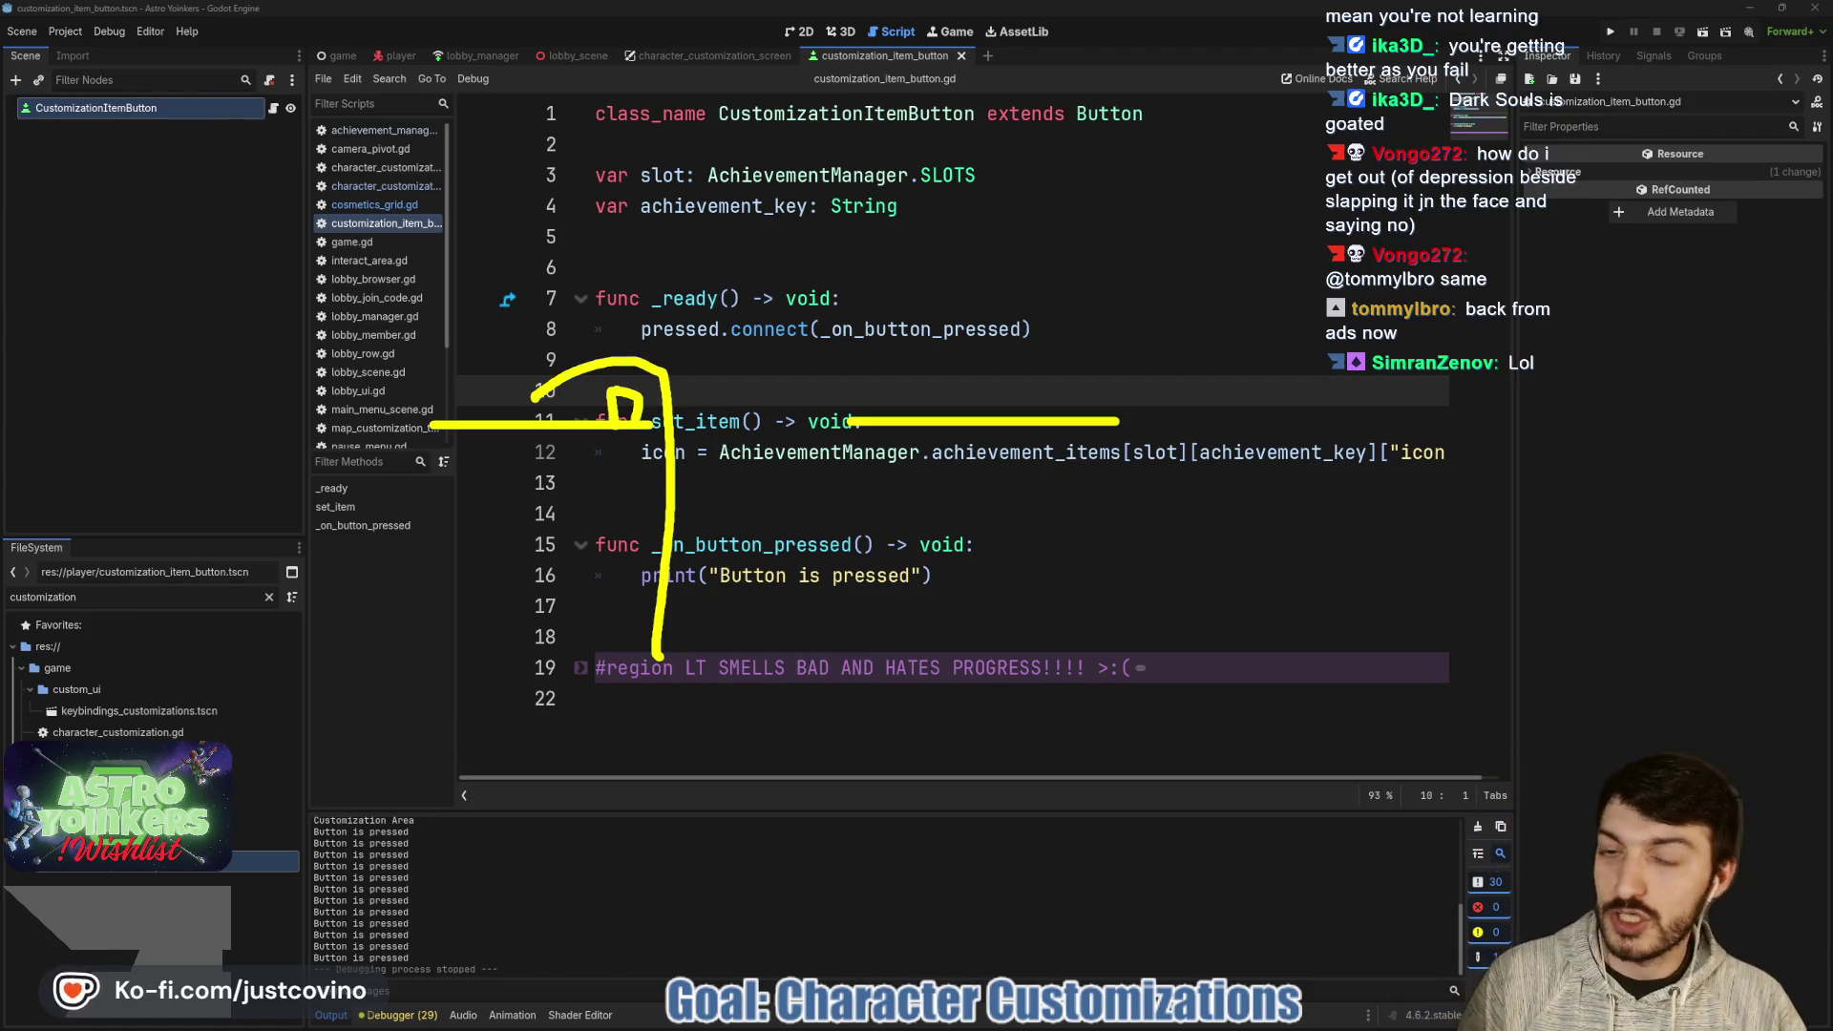
{"action": "mouse_move", "coordinate": [691, 315]}
{"action": "left_mouse_down"}
{"action": "mouse_move", "coordinate": [811, 296]}
{"action": "mouse_move", "coordinate": [648, 329]}
{"action": "mouse_move", "coordinate": [743, 287]}
{"action": "mouse_move", "coordinate": [958, 346]}
{"action": "left_mouse_up"}
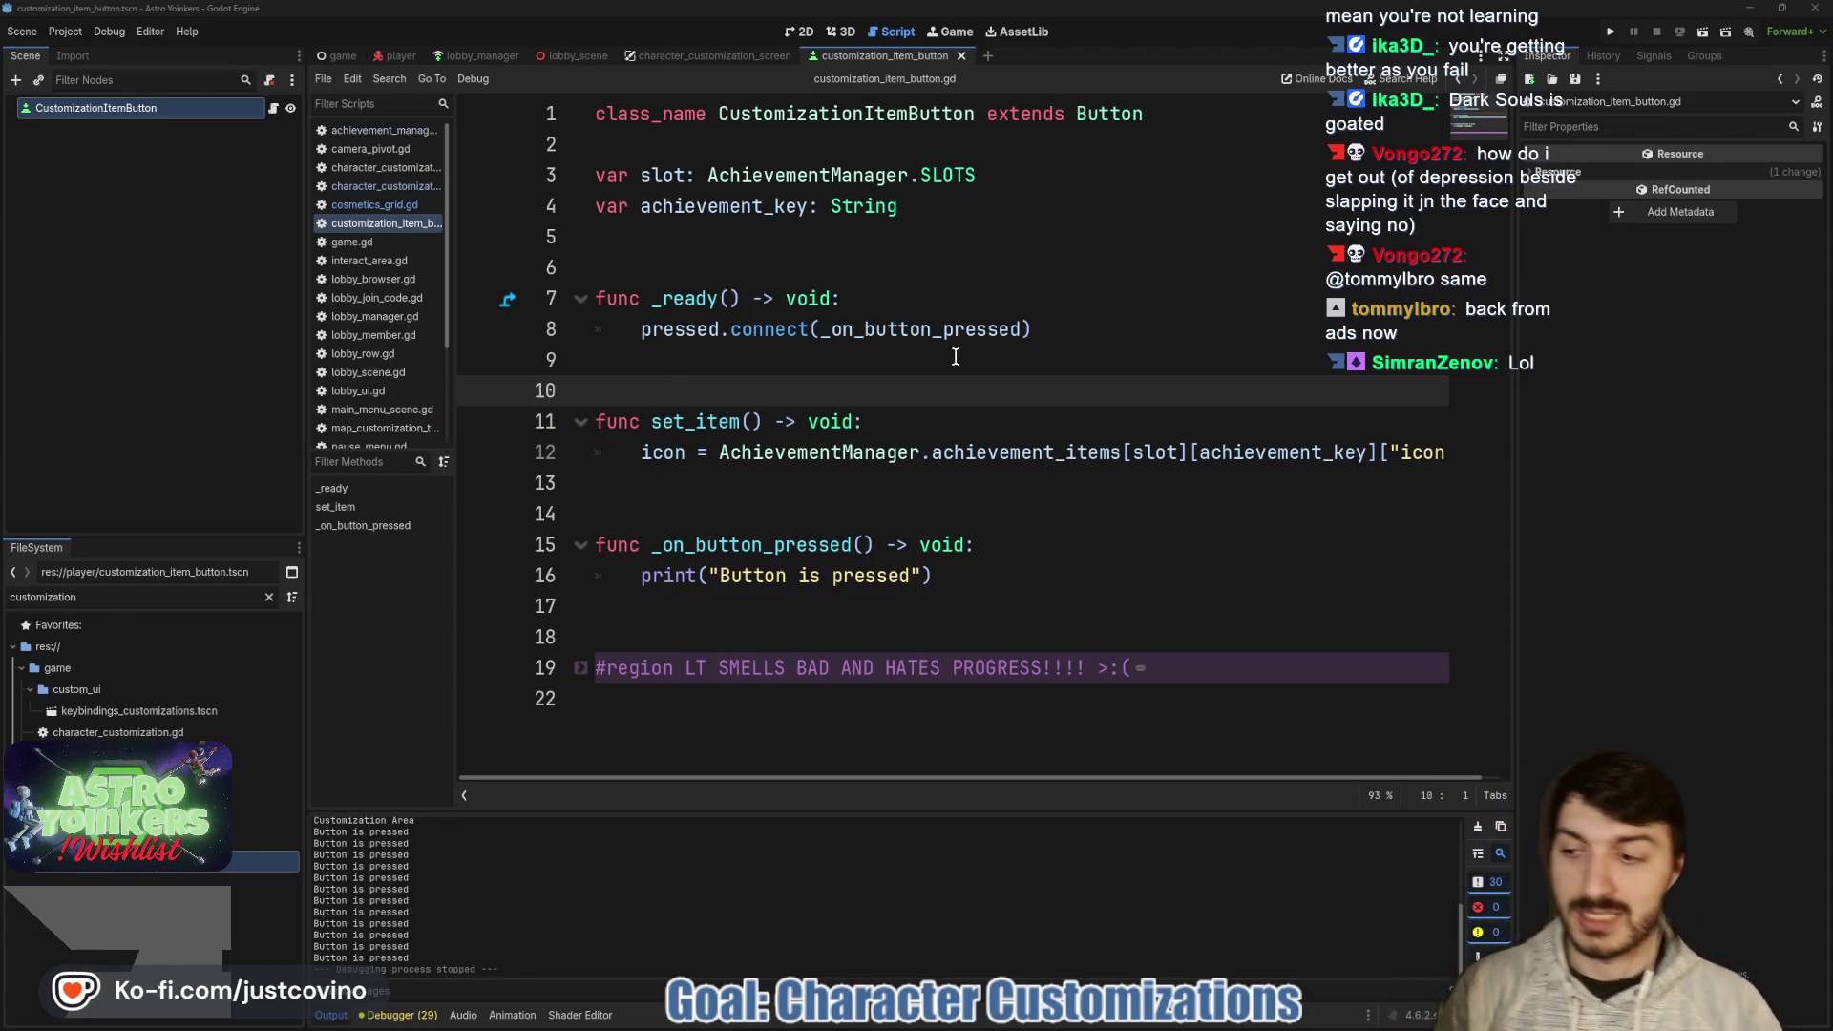
{"action": "left_click", "coordinate": [849, 472]}
{"action": "key", "text": "ctrl+s"}
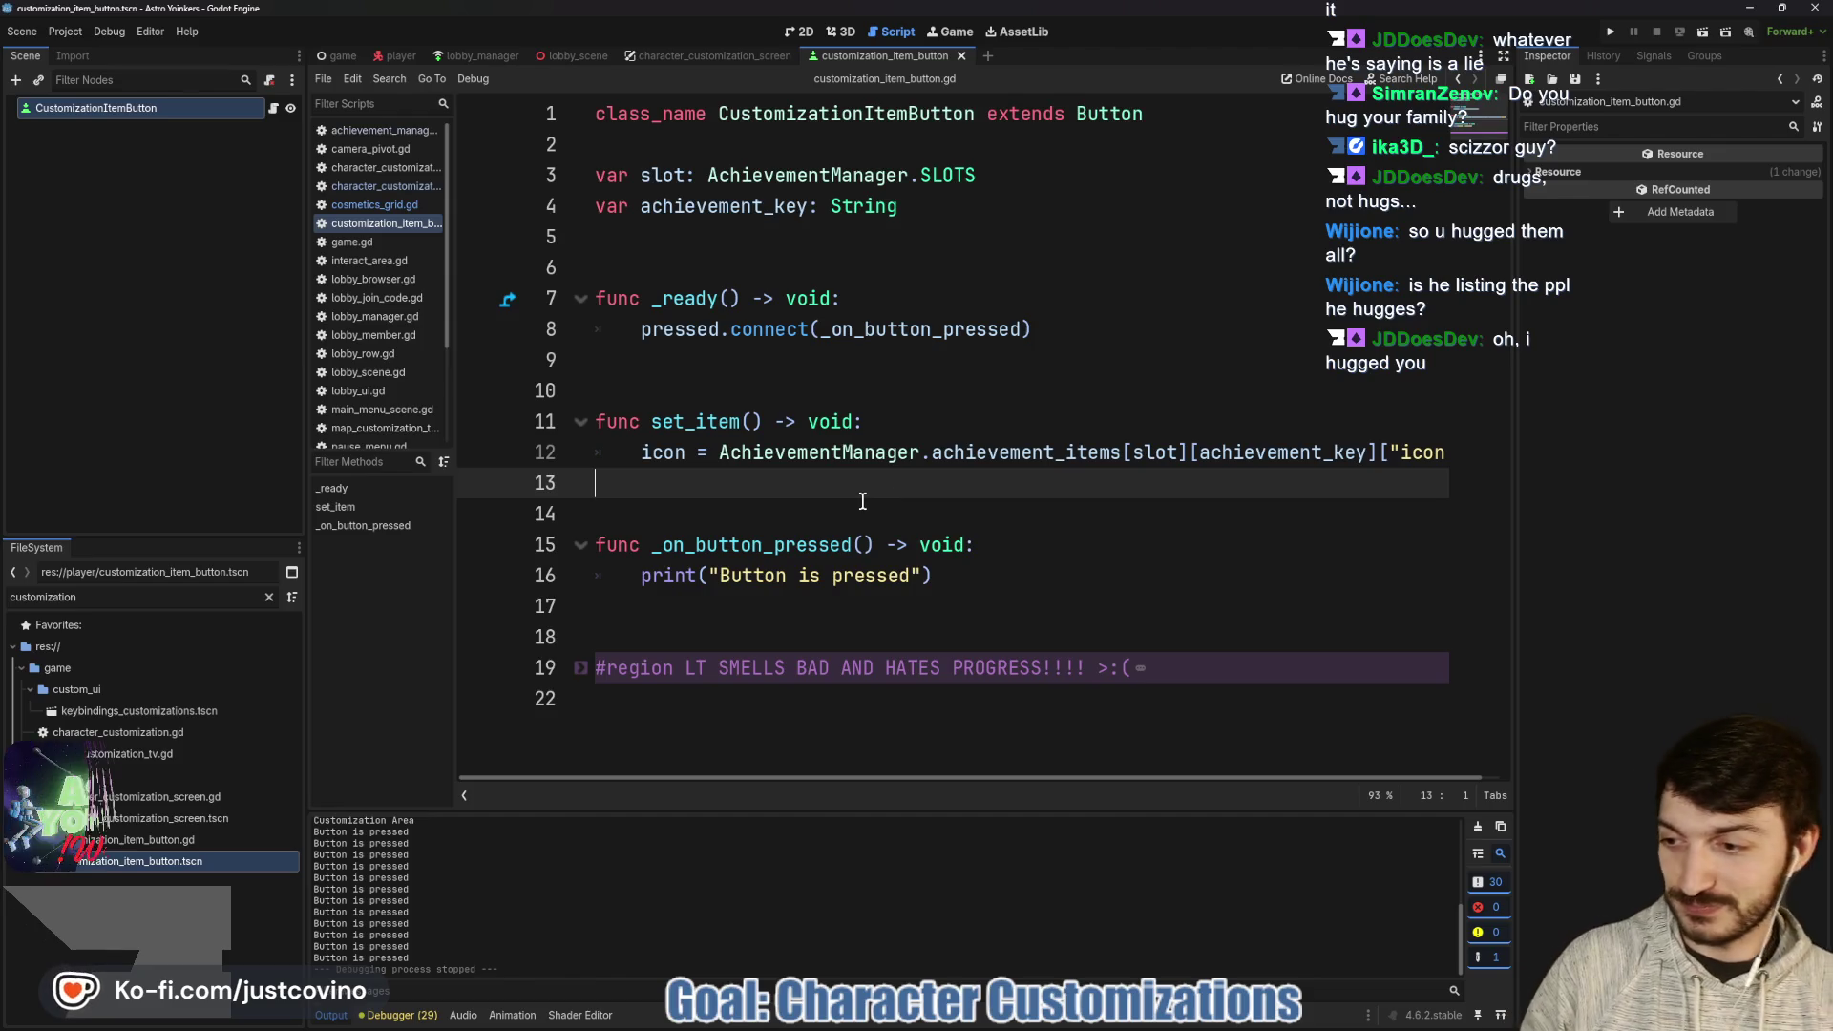
- Move the caret down to empty line 14
{"action": "key", "text": "Down"}
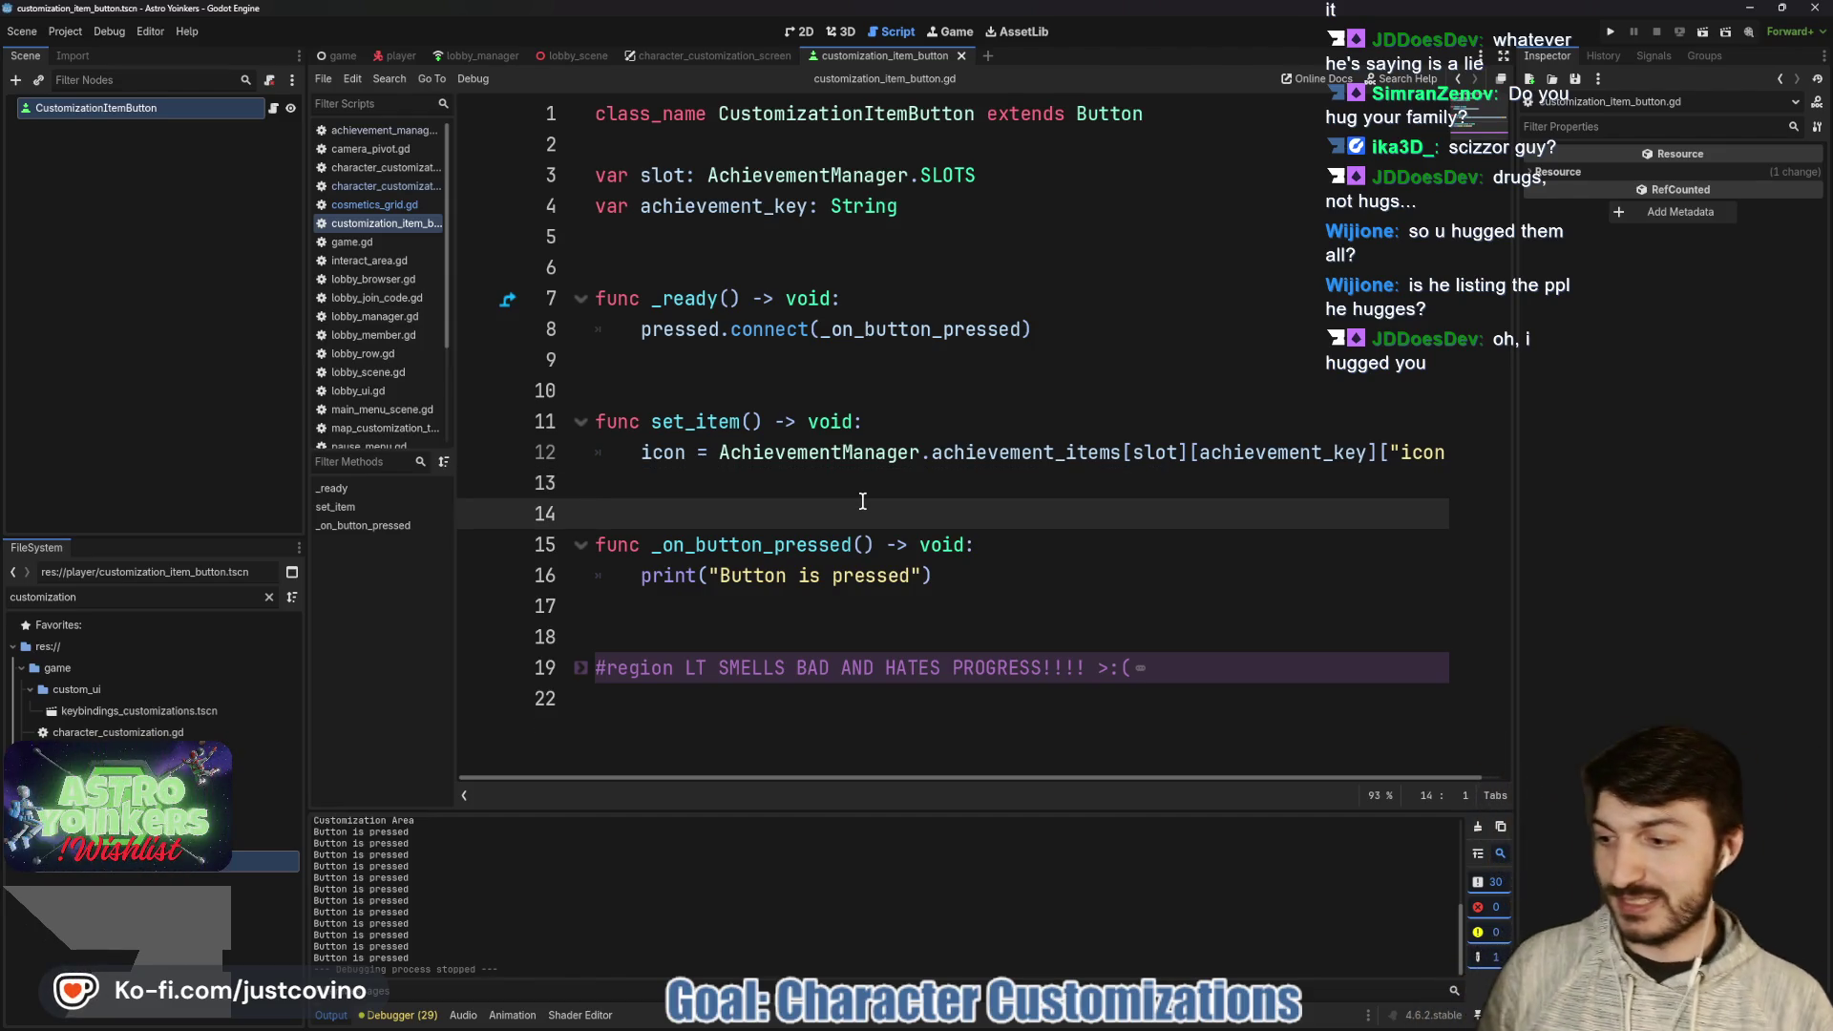